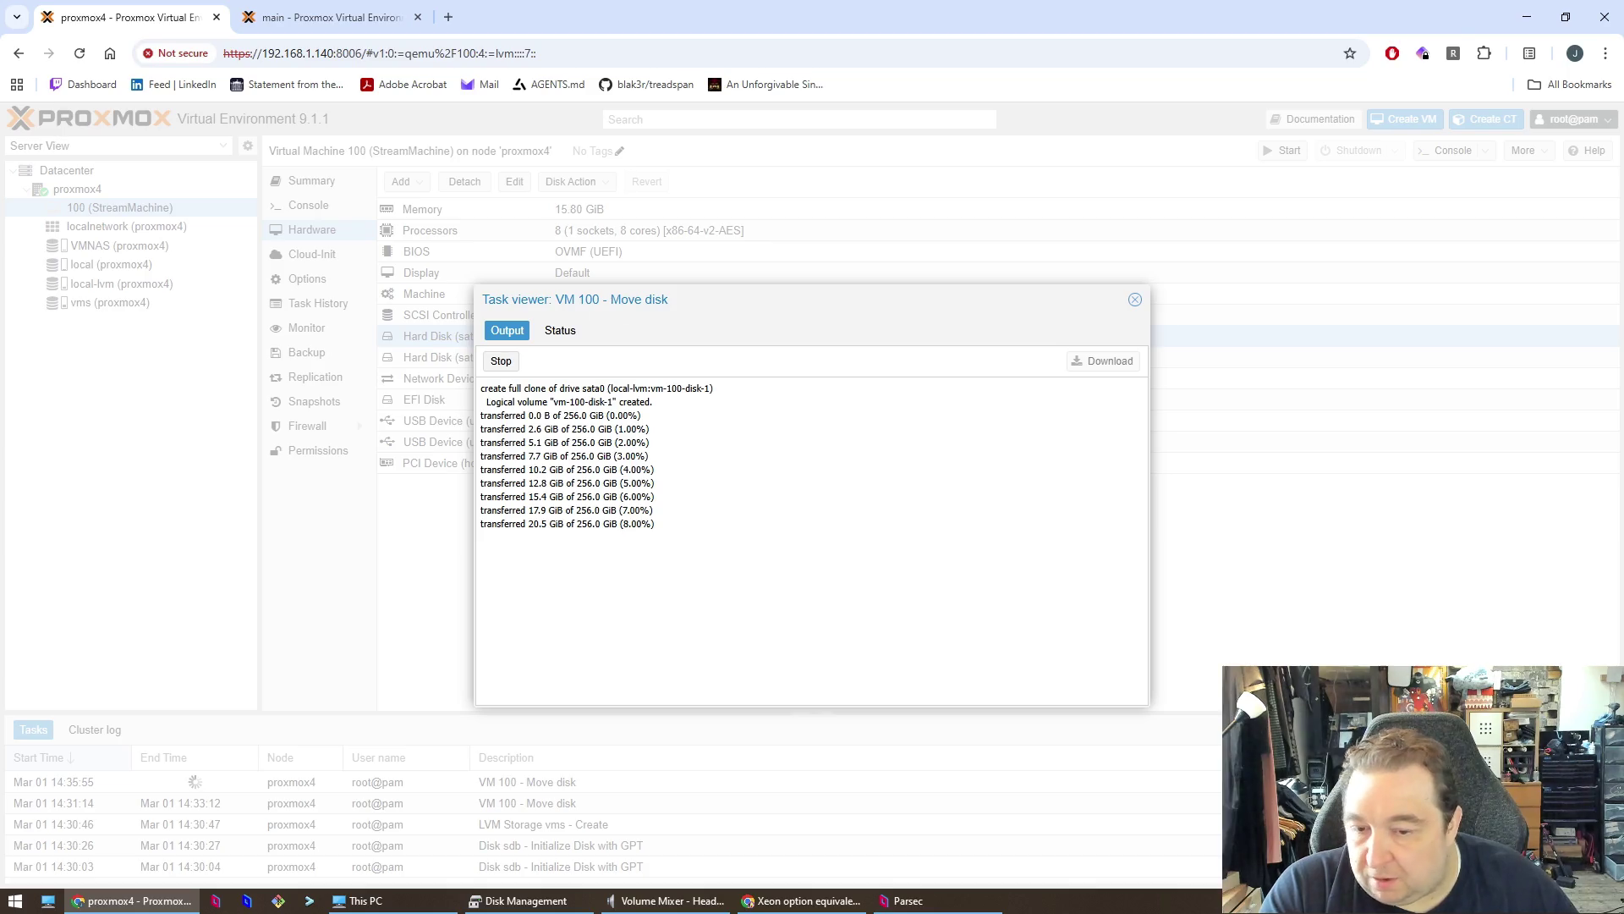
# - Bring the 'Xeon option equivalent' Chrome window to the front and open a new blank tab
pyautogui.click(774, 907)
pyautogui.hotkey('ctrl', 't')
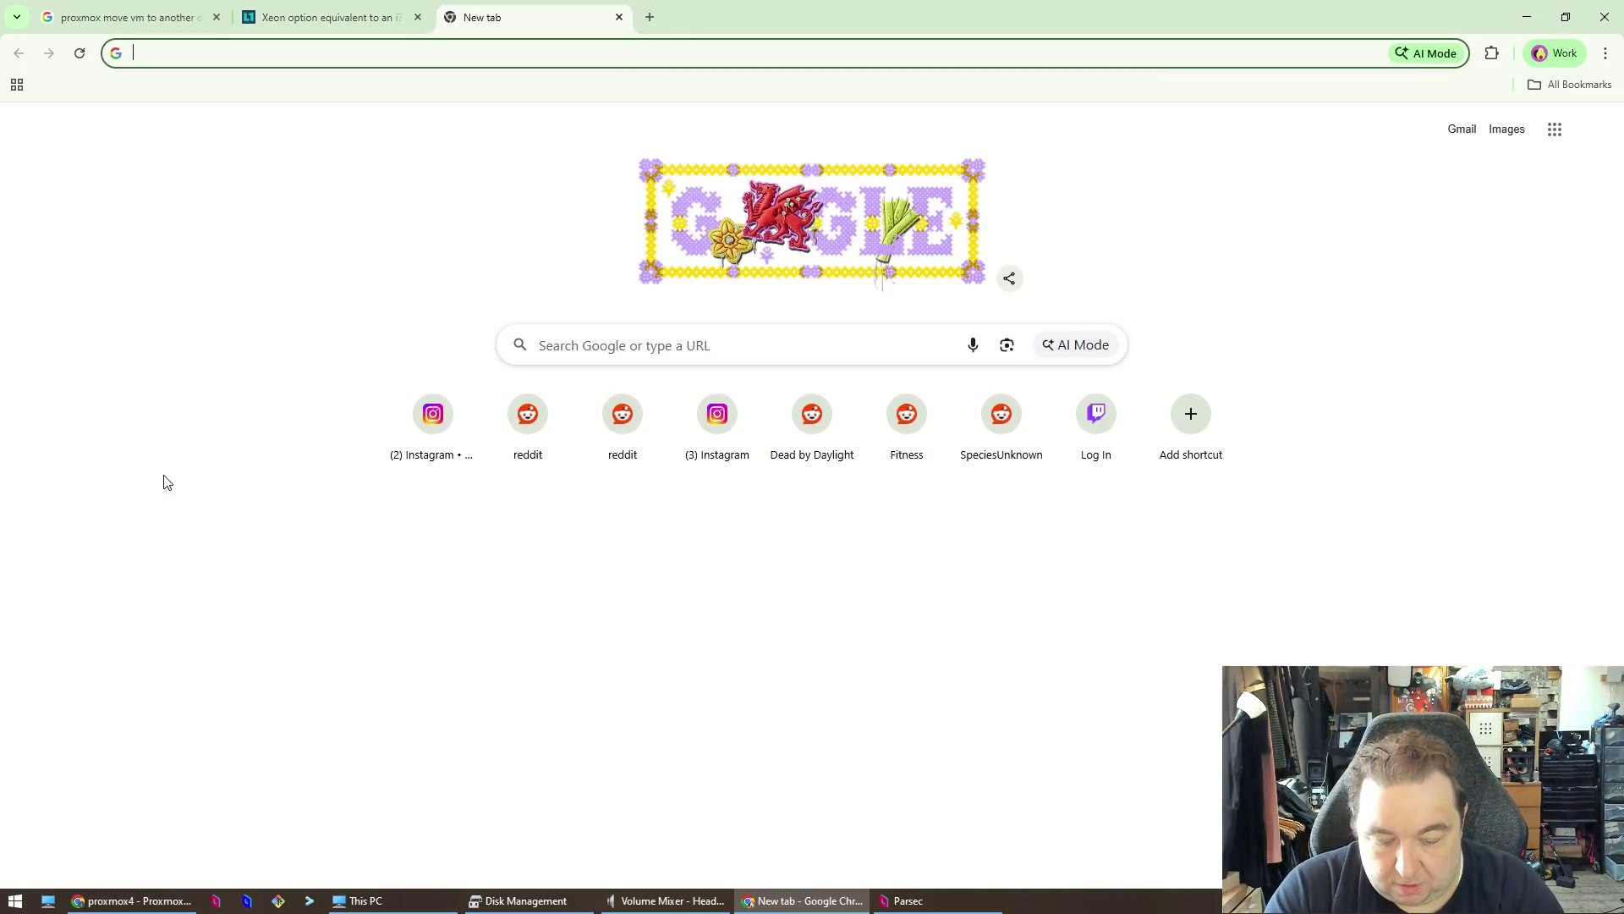
# - Google 'pg tips monkey other shirts' and open the Etsy Pg Tips Monkey Clothes result
pyautogui.write('pg tips monkey ')
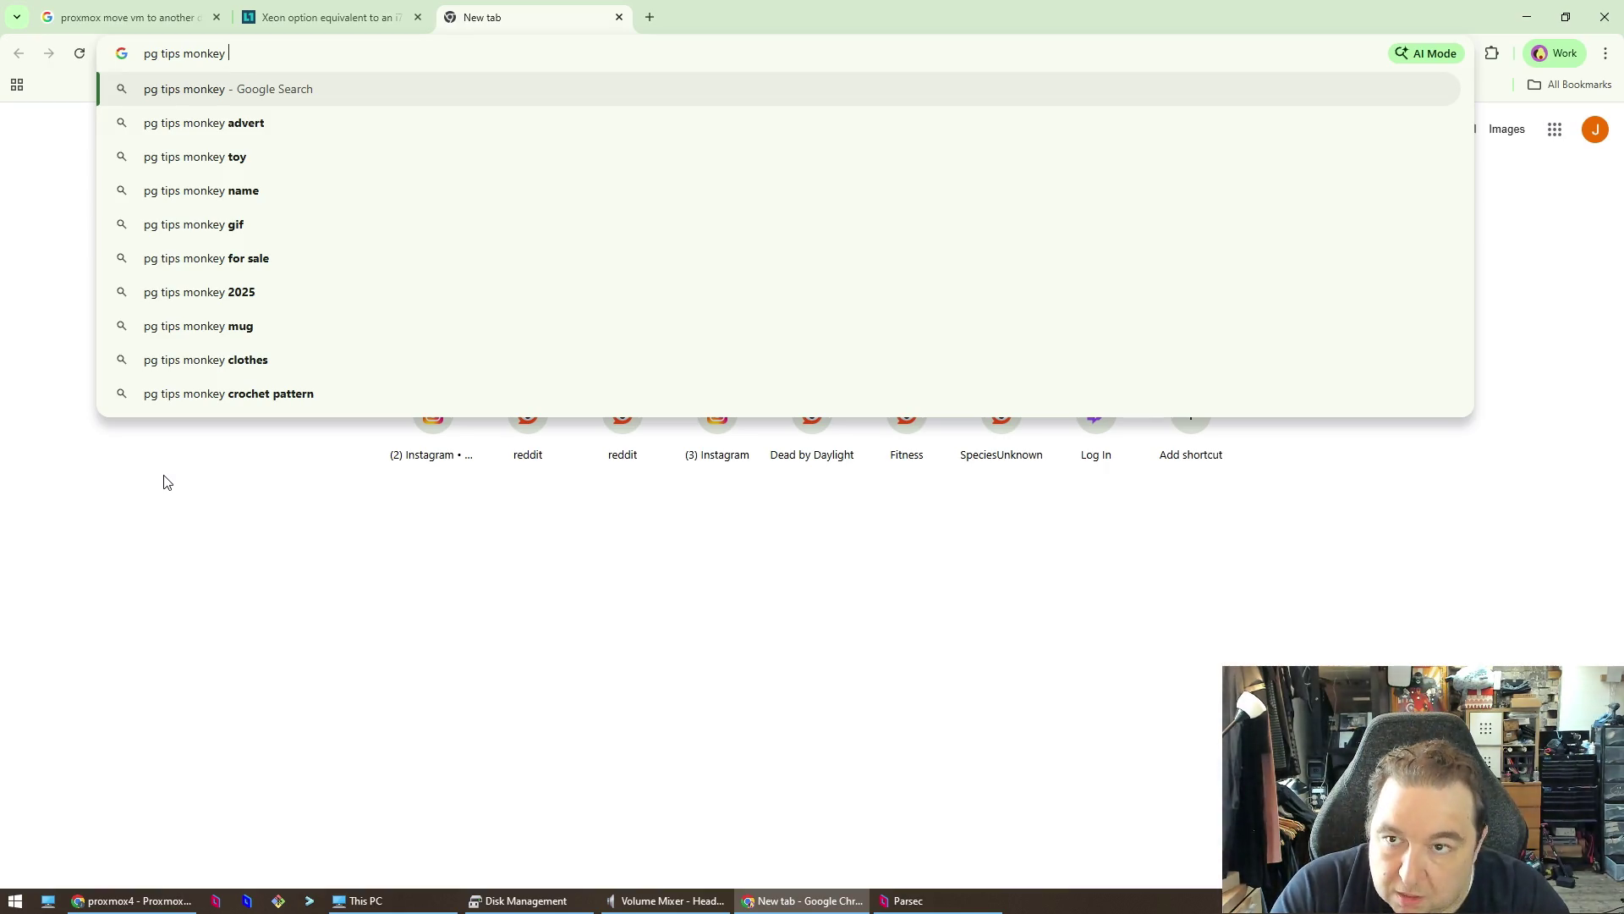
pyautogui.write('other shirts')
pyautogui.press('Return')
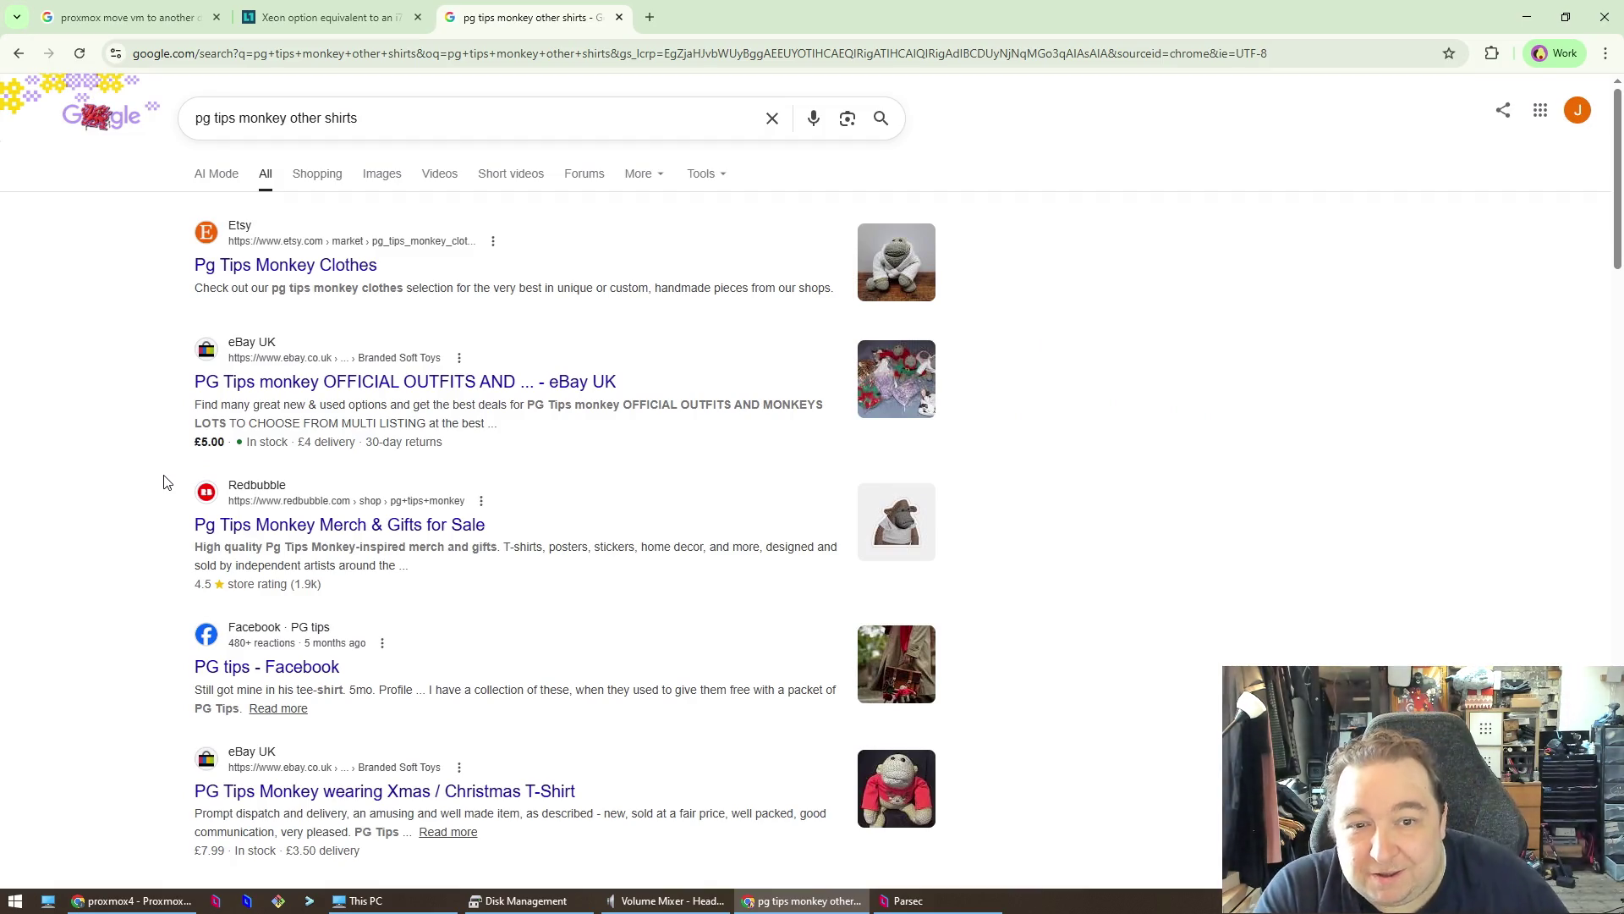
pyautogui.click(295, 253)
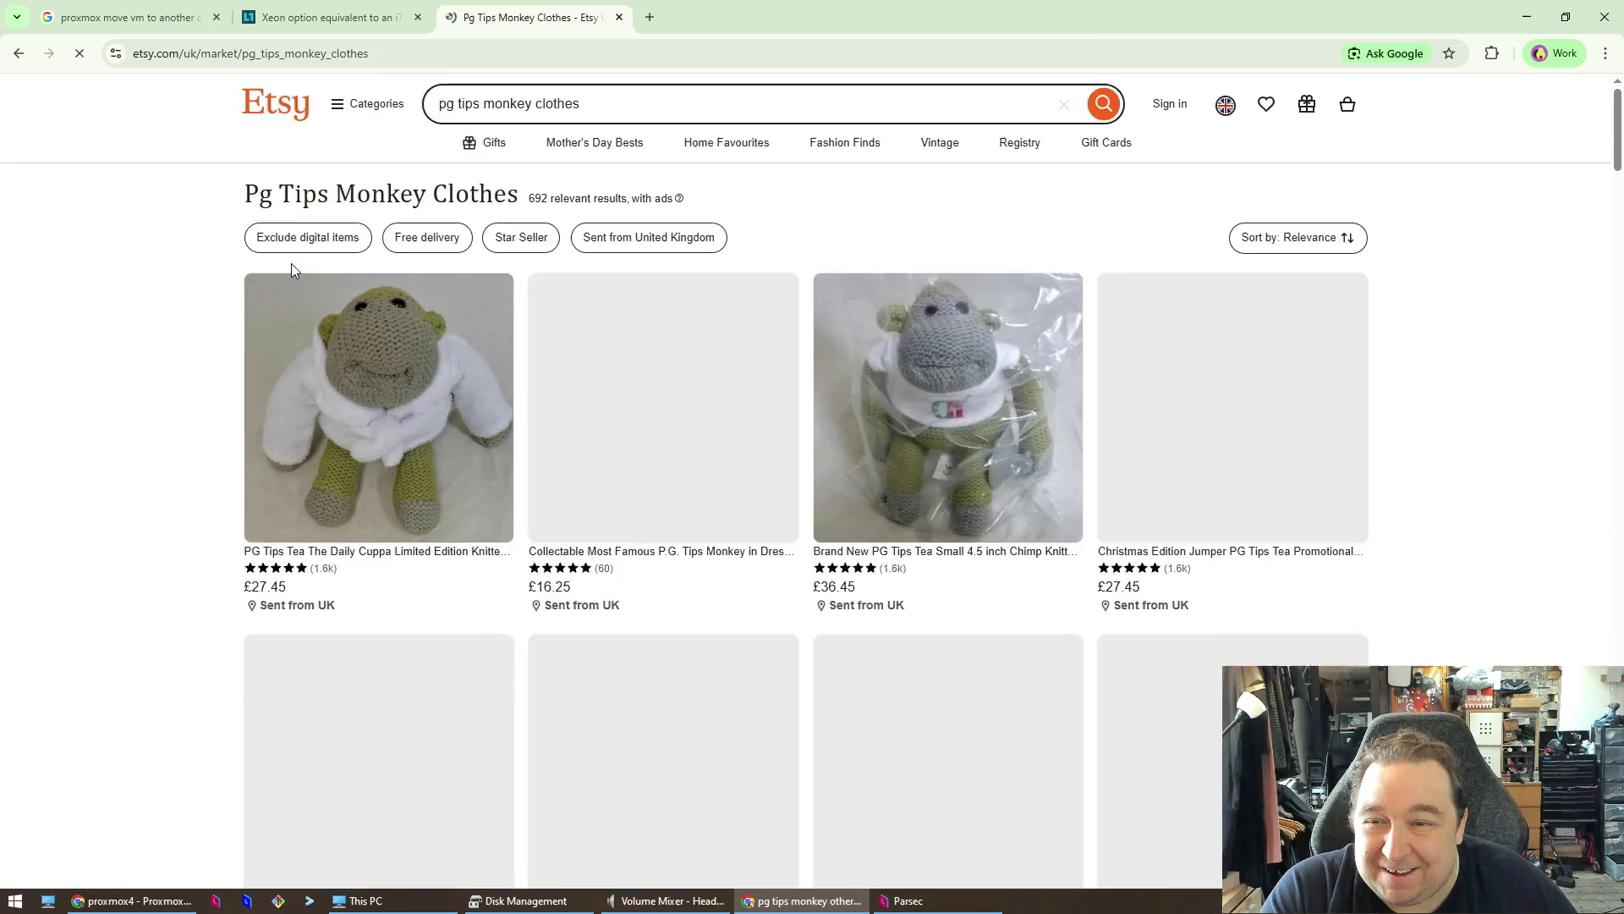
# - Accept Etsy's cookies, dismiss the postage-included notice, and scroll through the monkey clothes results
pyautogui.click(1011, 548)
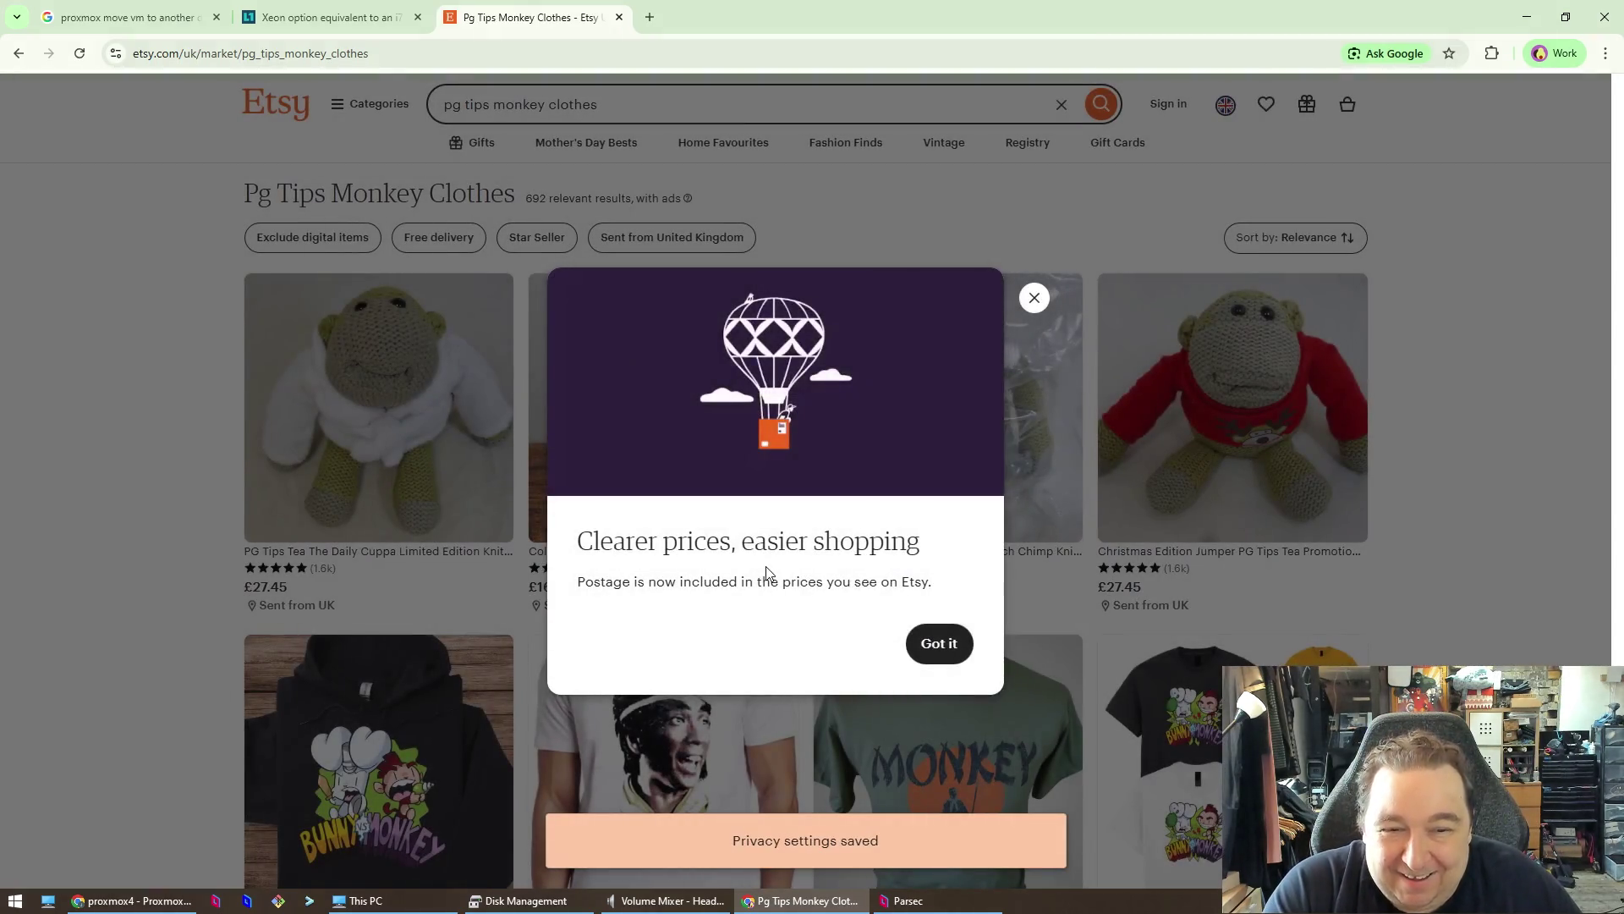
pyautogui.click(1032, 300)
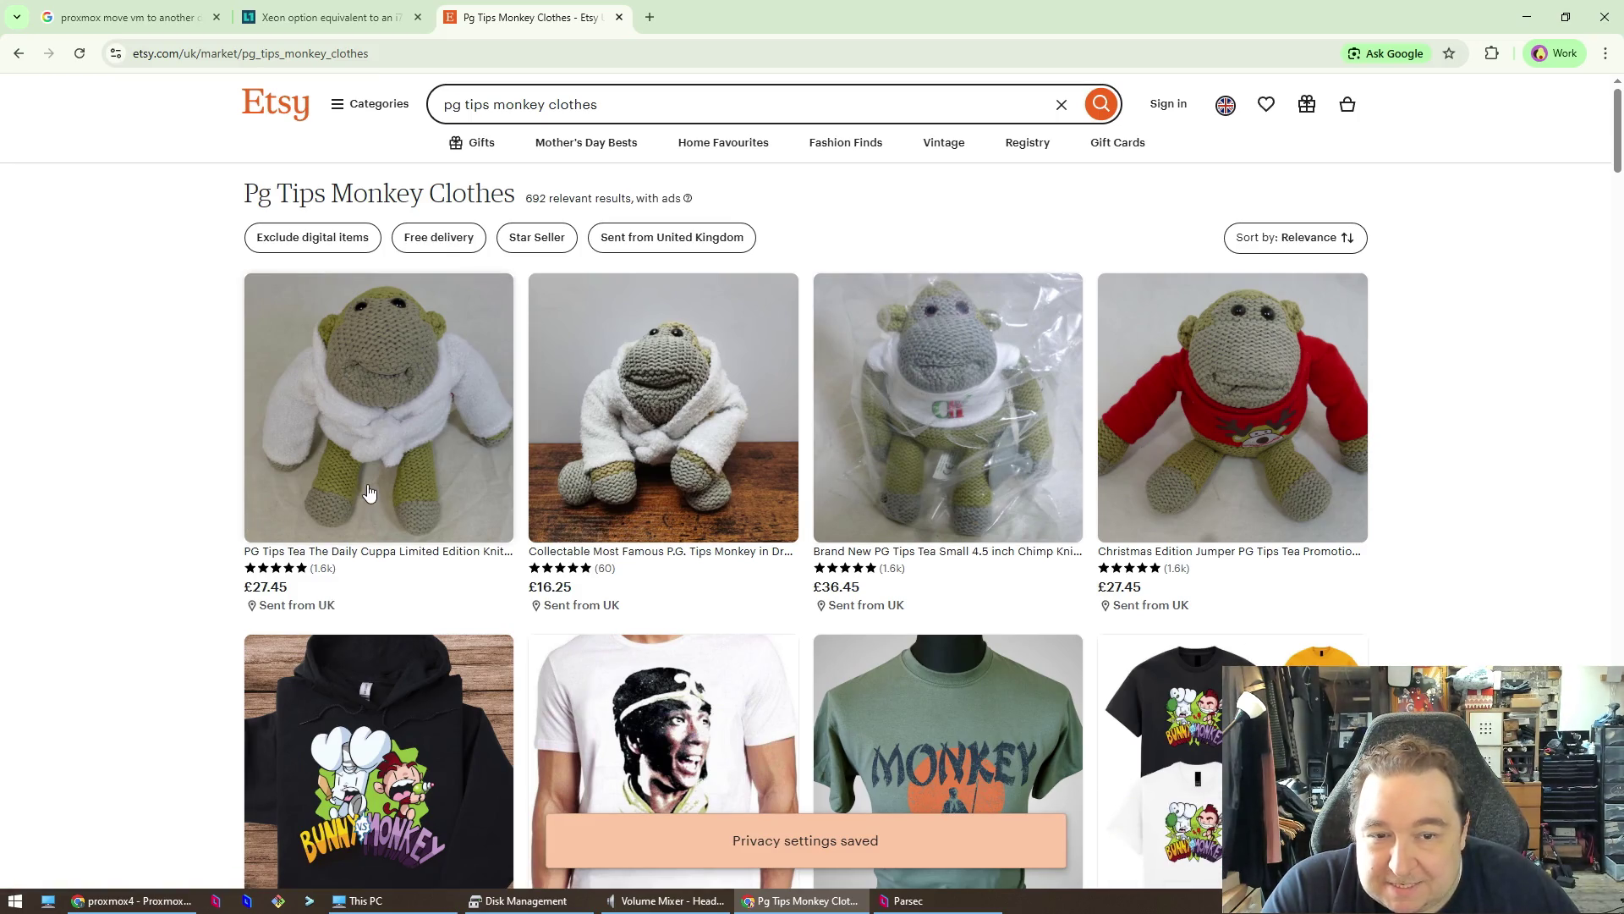
pyautogui.scroll(-1, 355, 396)
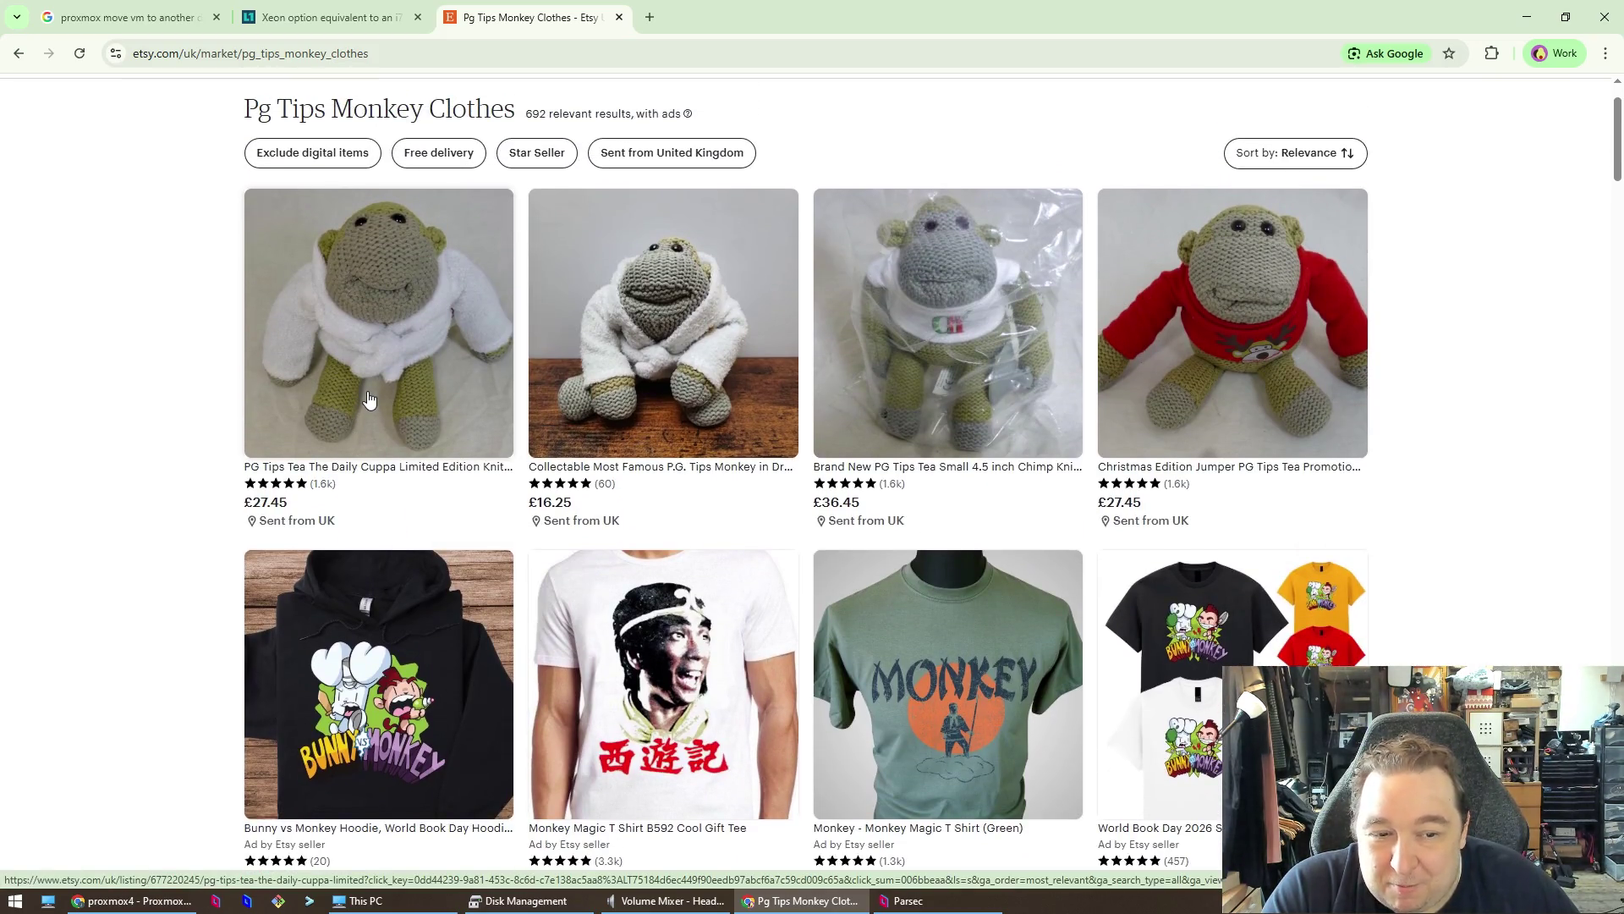
pyautogui.scroll(-7, 355, 396)
pyautogui.scroll(-2, 368, 396)
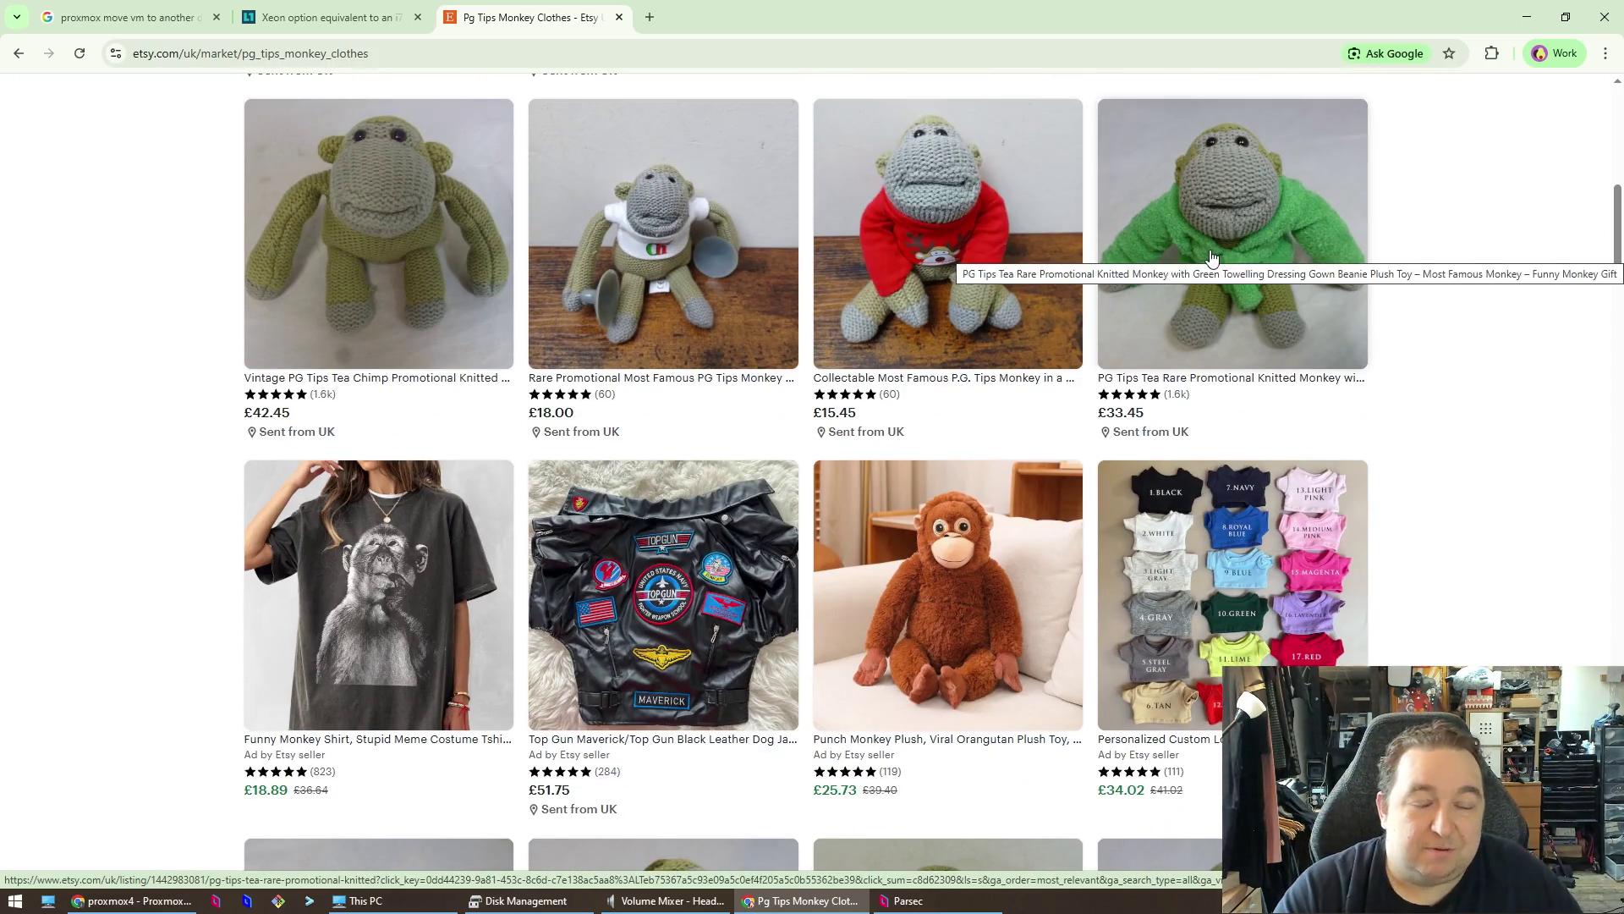
pyautogui.scroll(-4, 950, 434)
pyautogui.scroll(1, 780, 457)
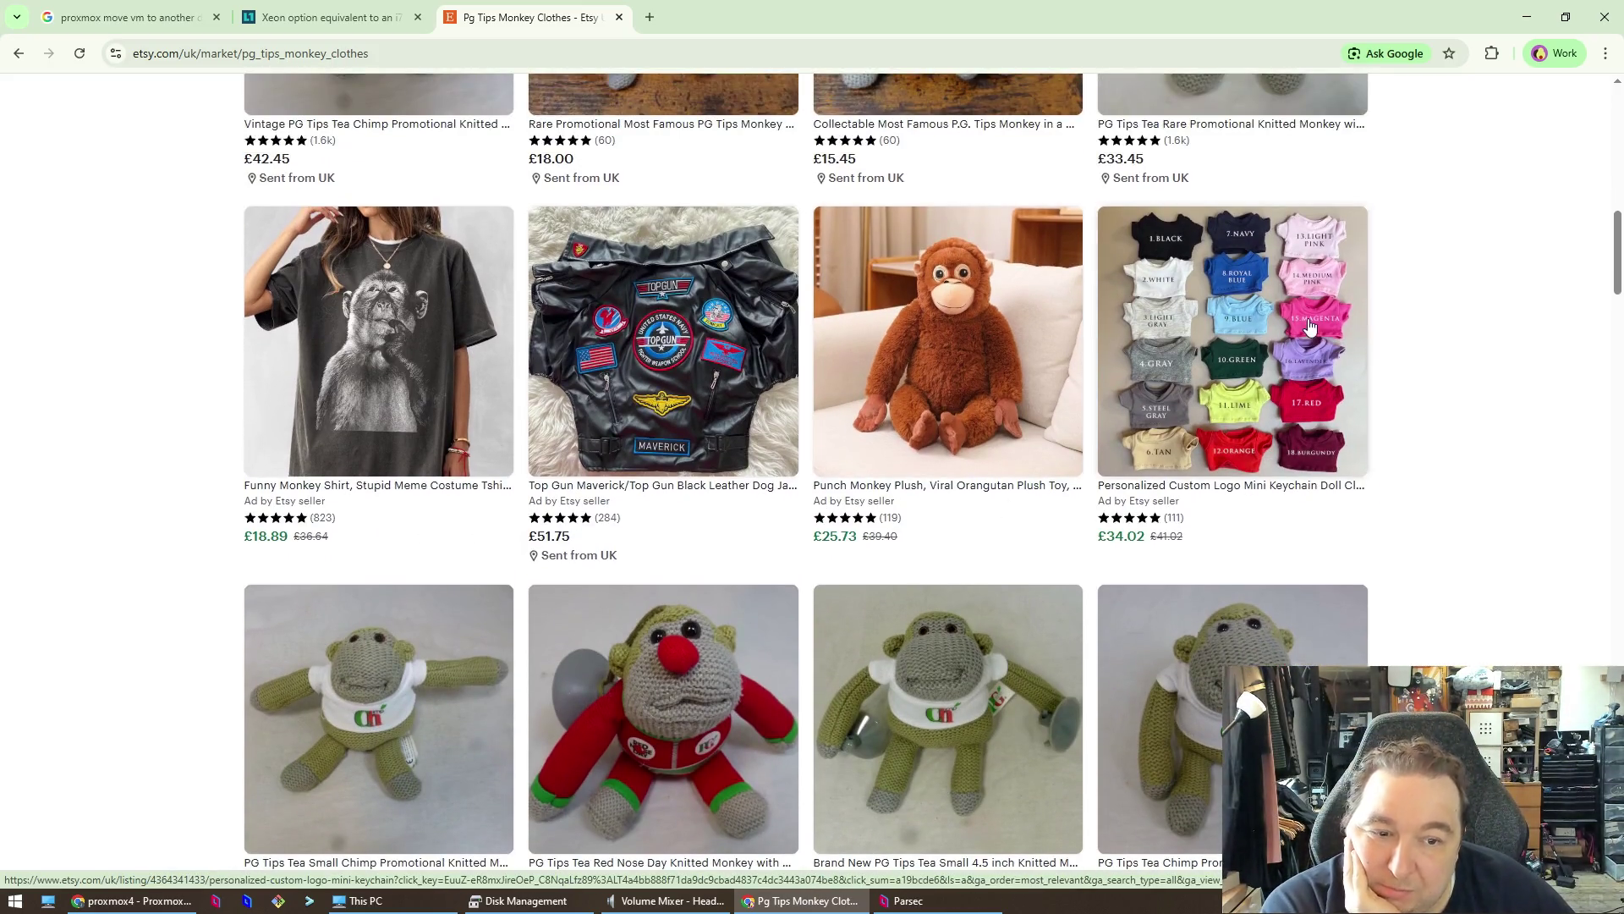
pyautogui.scroll(1, 1260, 352)
# - Open the keychain doll clothes listing in a new tab, look it over, then close it
pyautogui.middleClick(1260, 353)
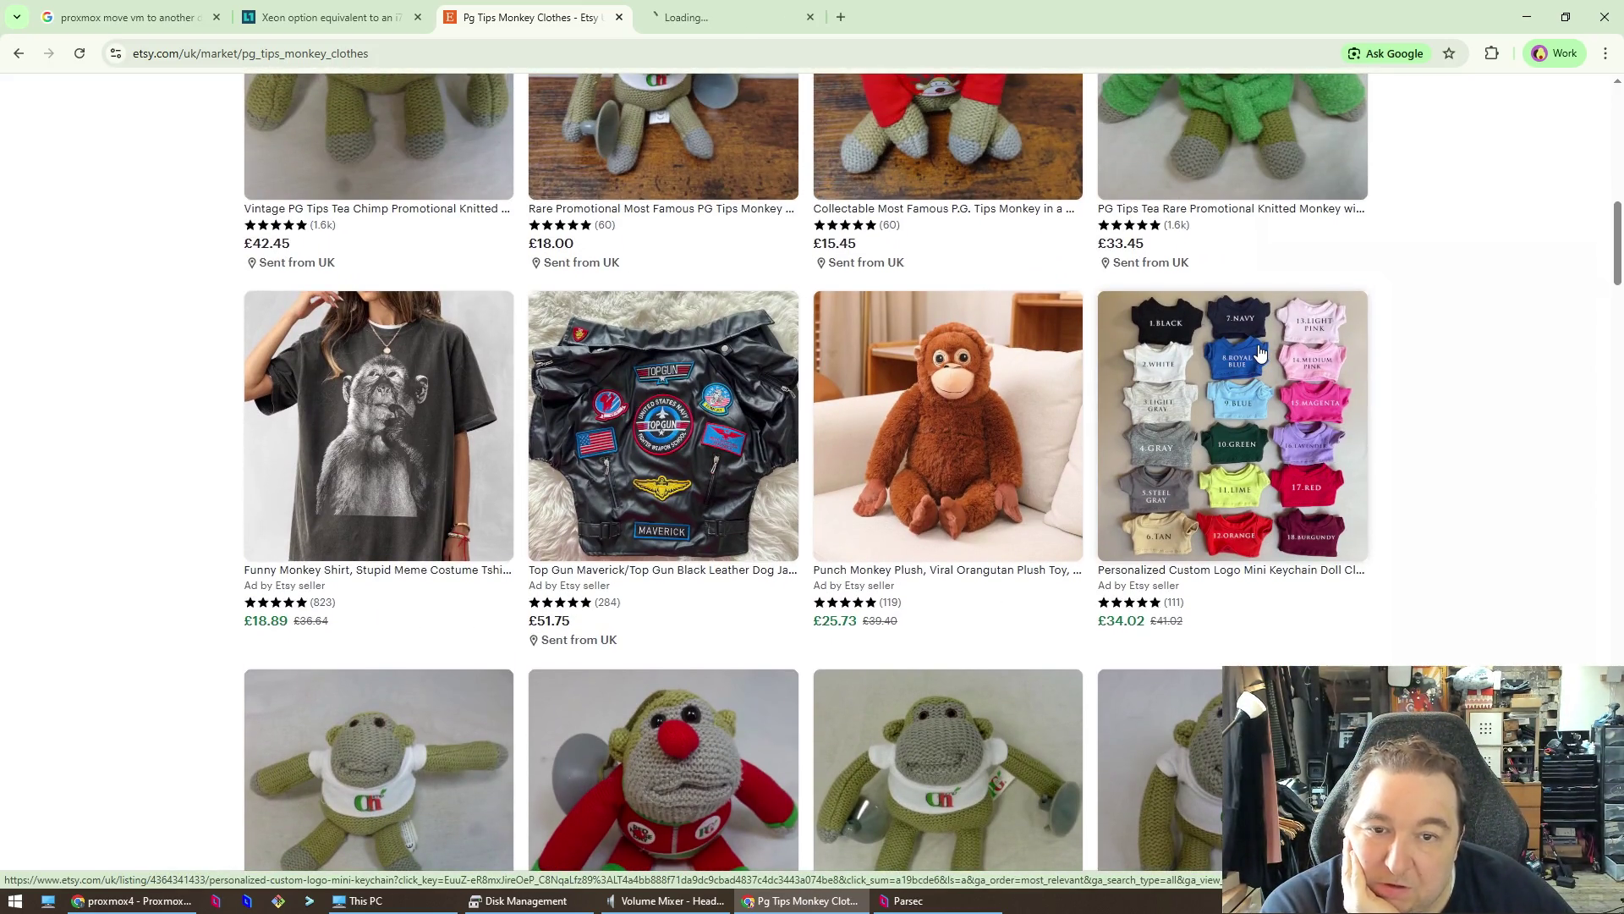
pyautogui.click(696, 32)
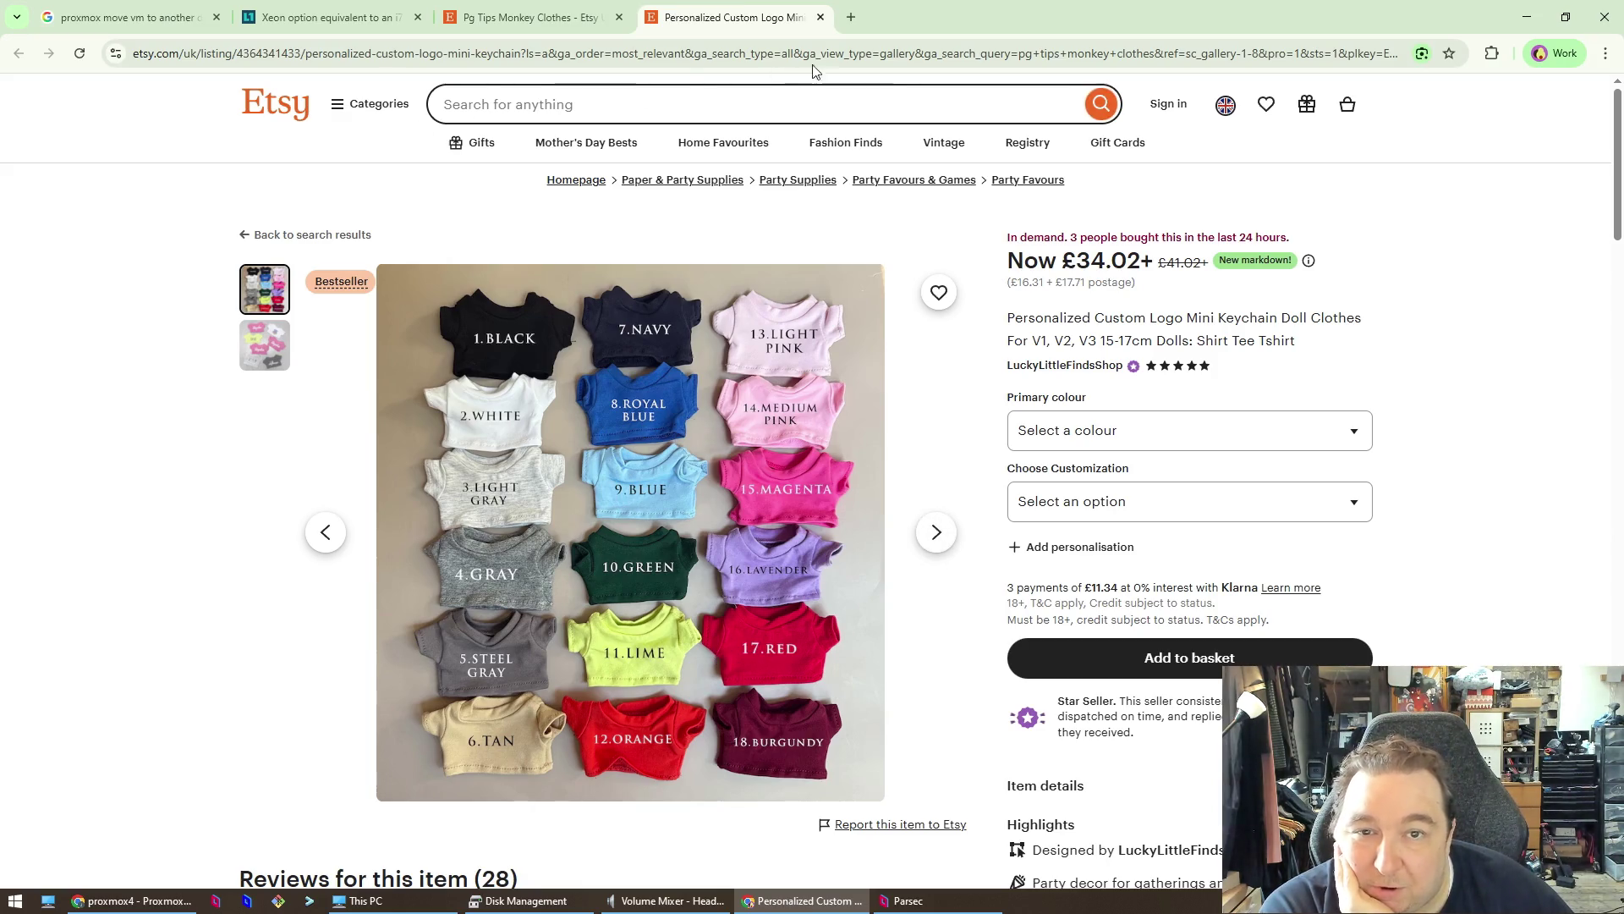
pyautogui.click(820, 17)
# - Keep scrolling down through the remaining knitted monkey listings
pyautogui.scroll(-5, 835, 530)
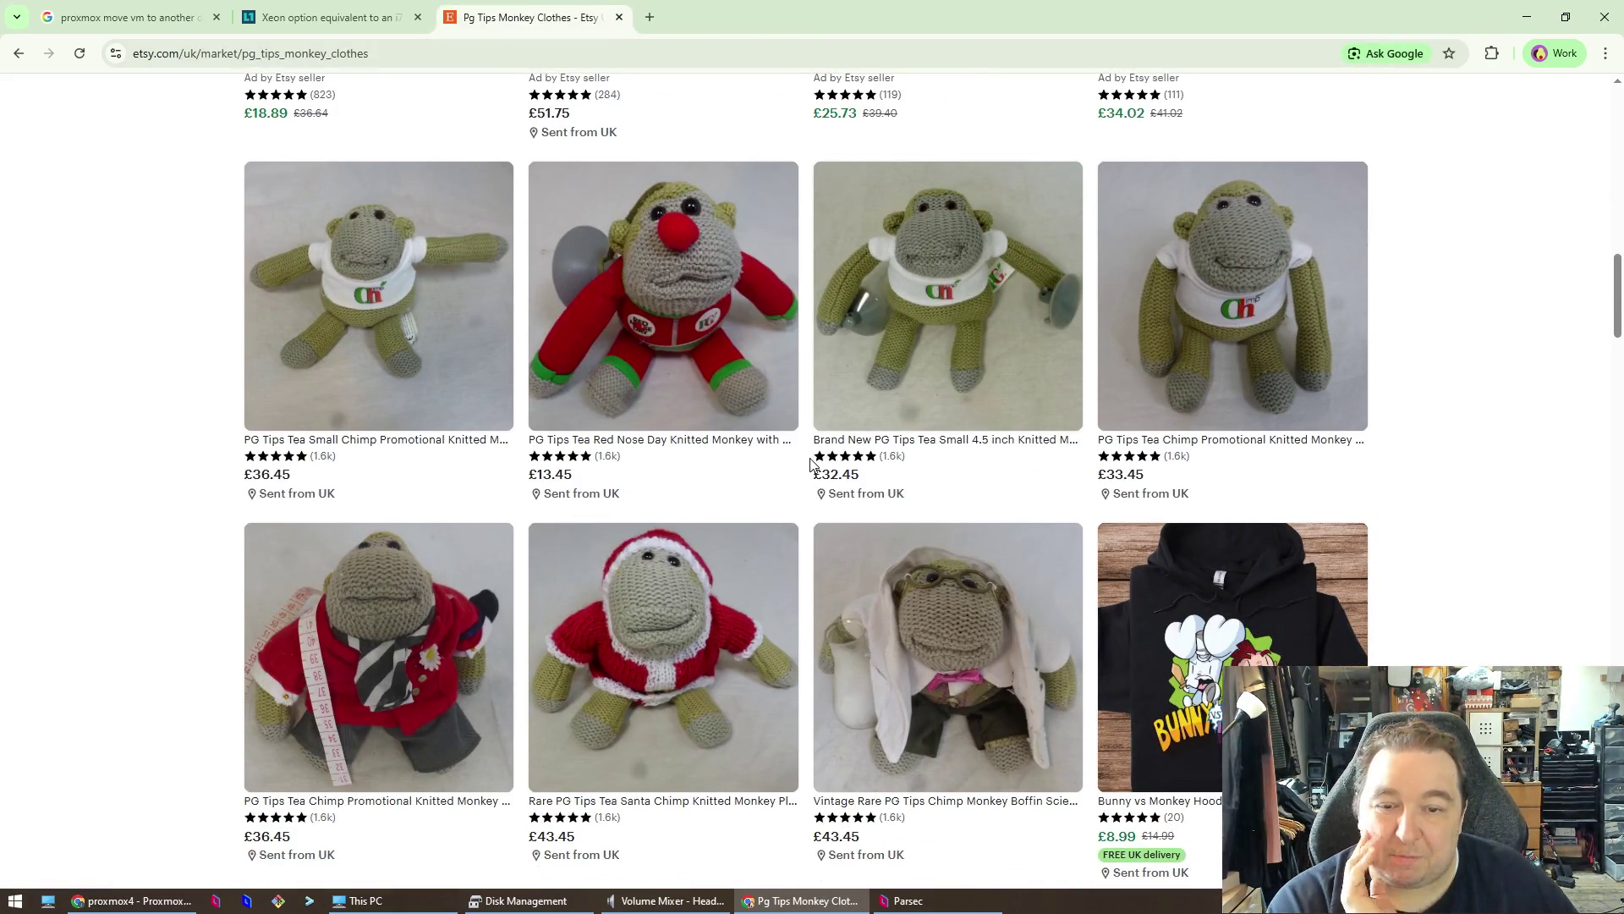
pyautogui.scroll(-2, 798, 499)
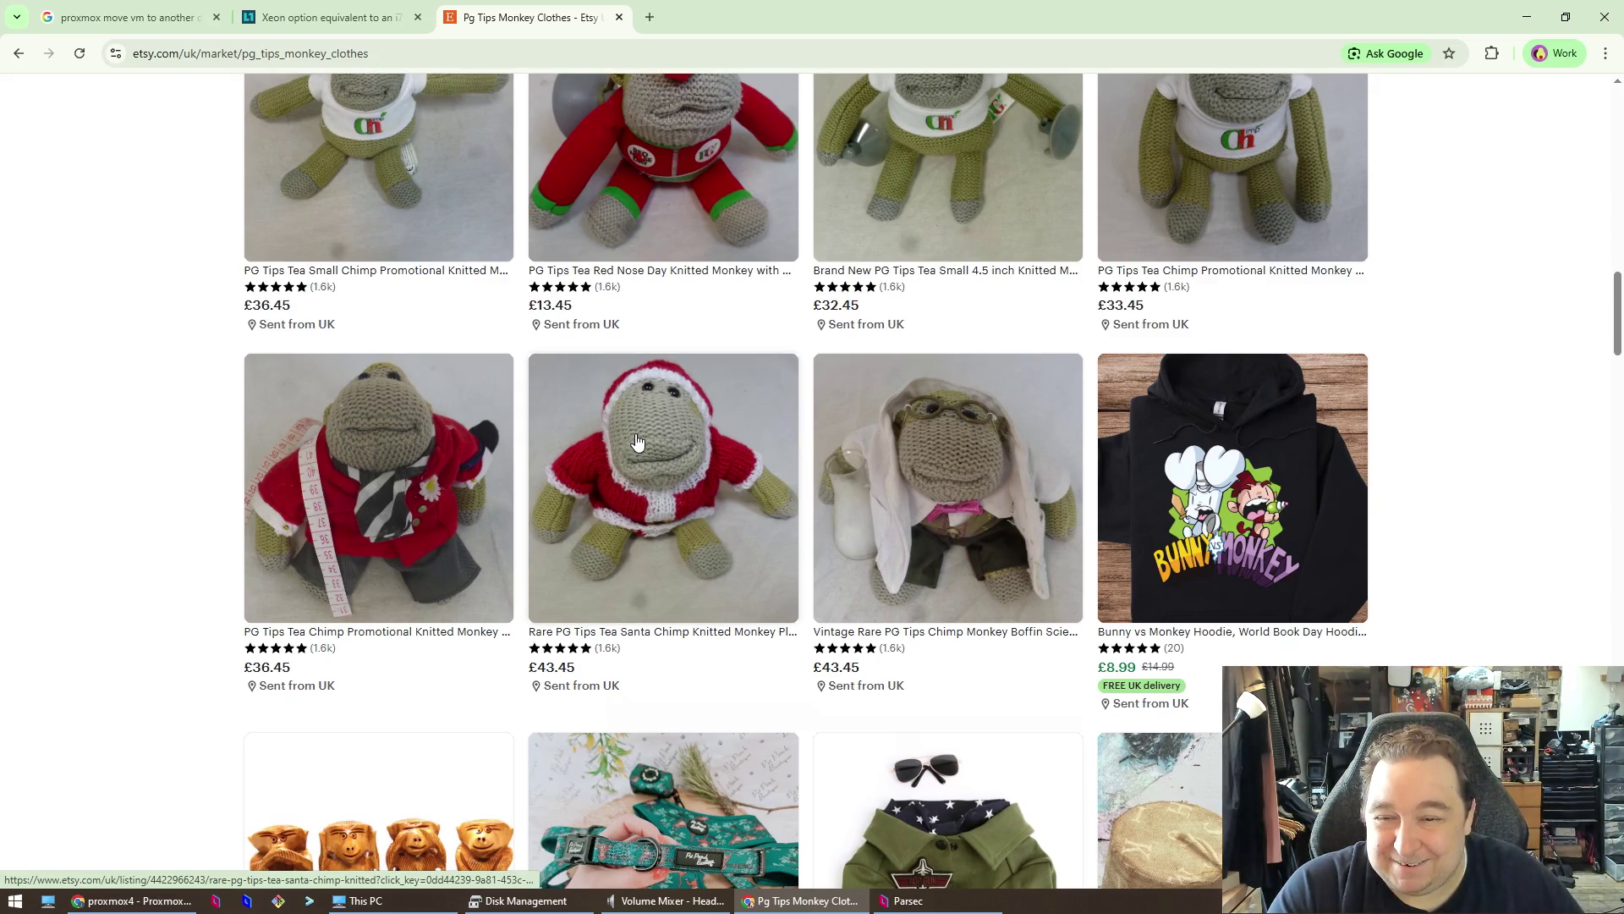
pyautogui.scroll(-3, 641, 431)
pyautogui.scroll(-5, 641, 432)
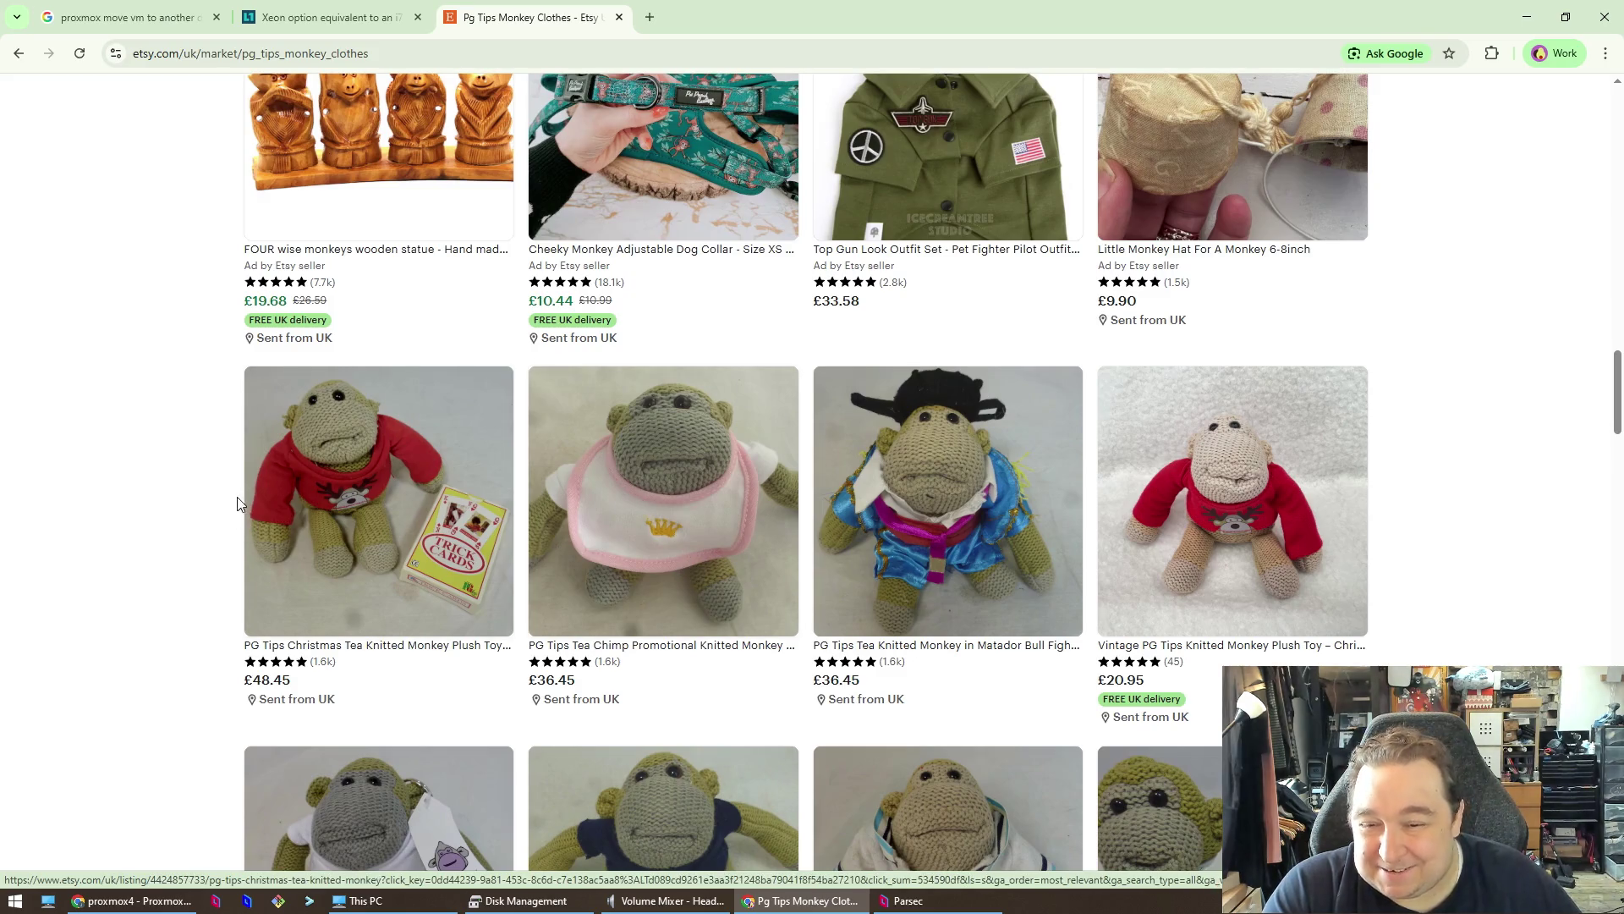
pyautogui.scroll(-5, 347, 490)
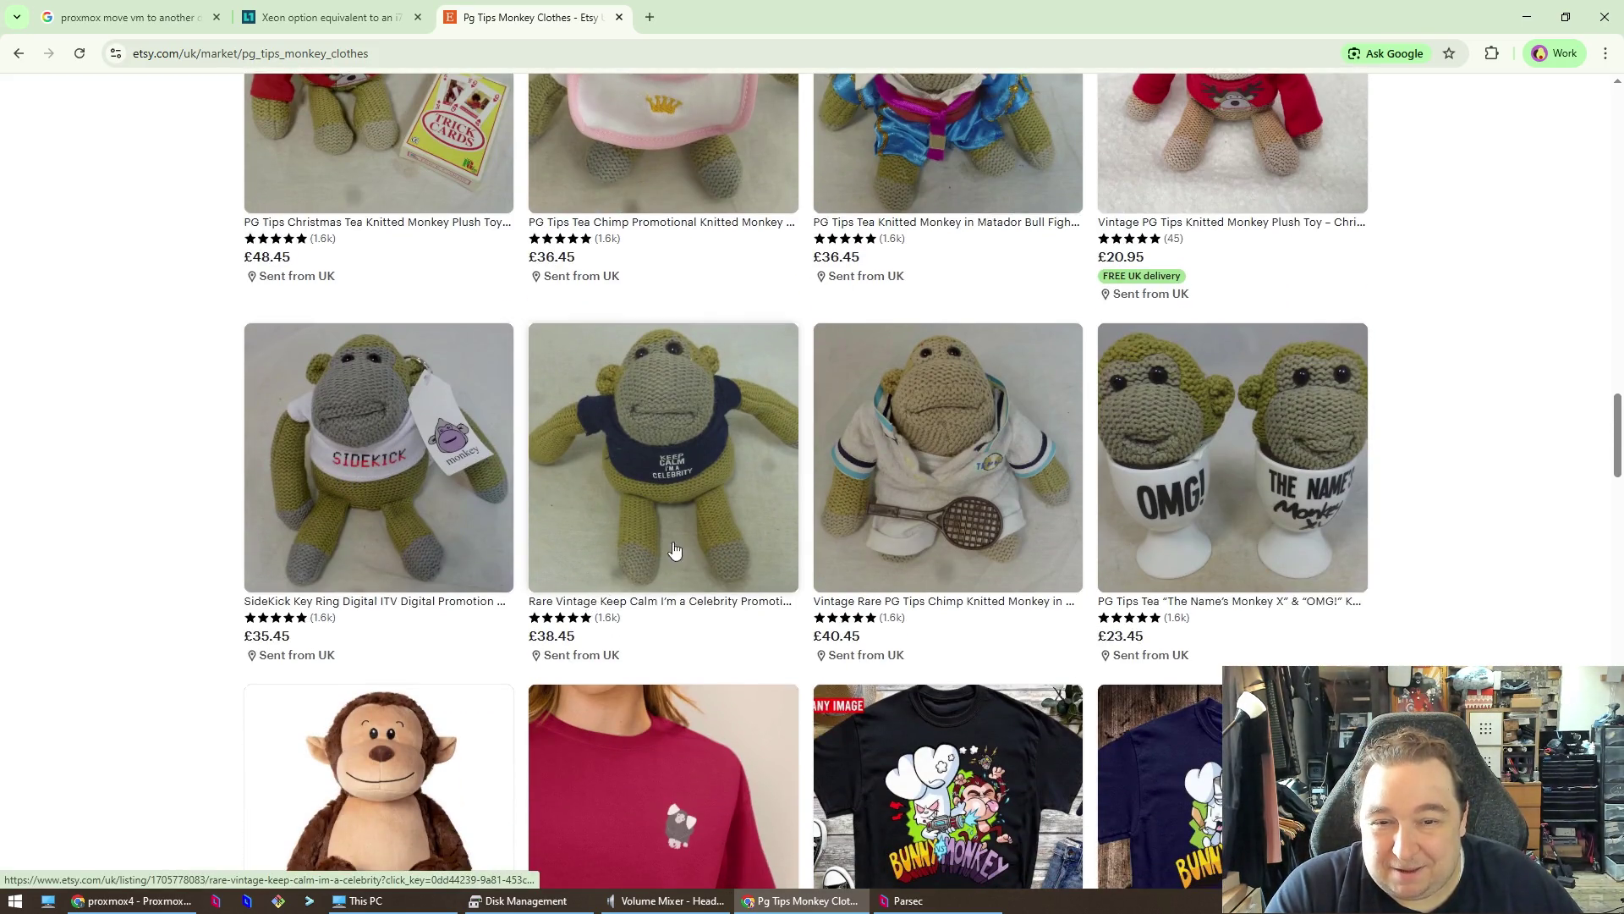
pyautogui.scroll(15, 676, 472)
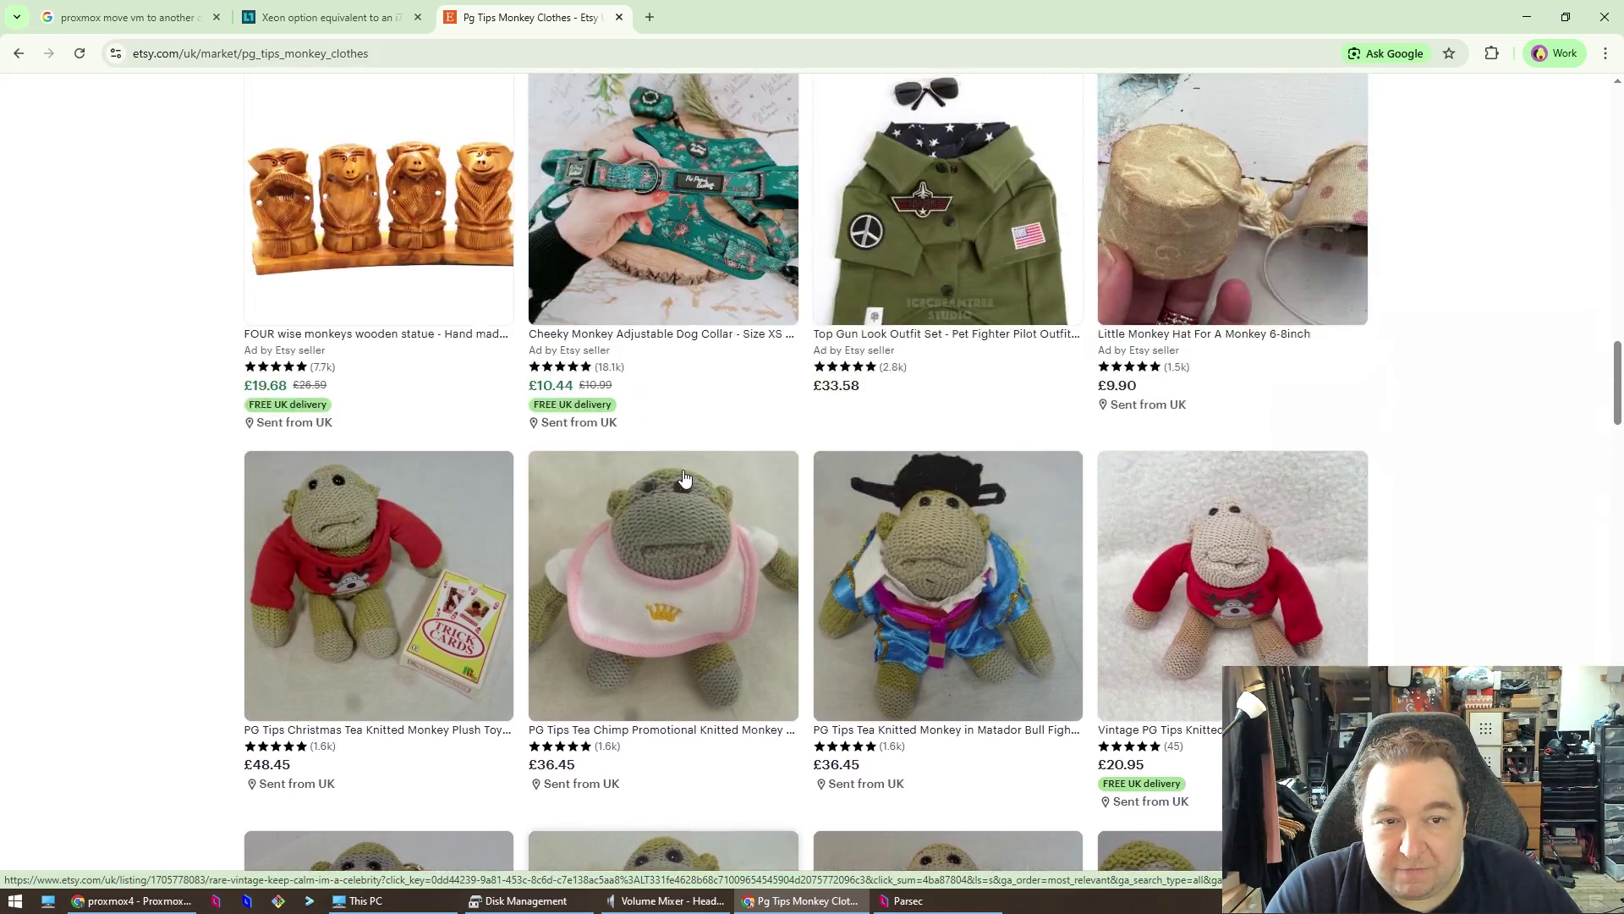
pyautogui.scroll(4, 692, 471)
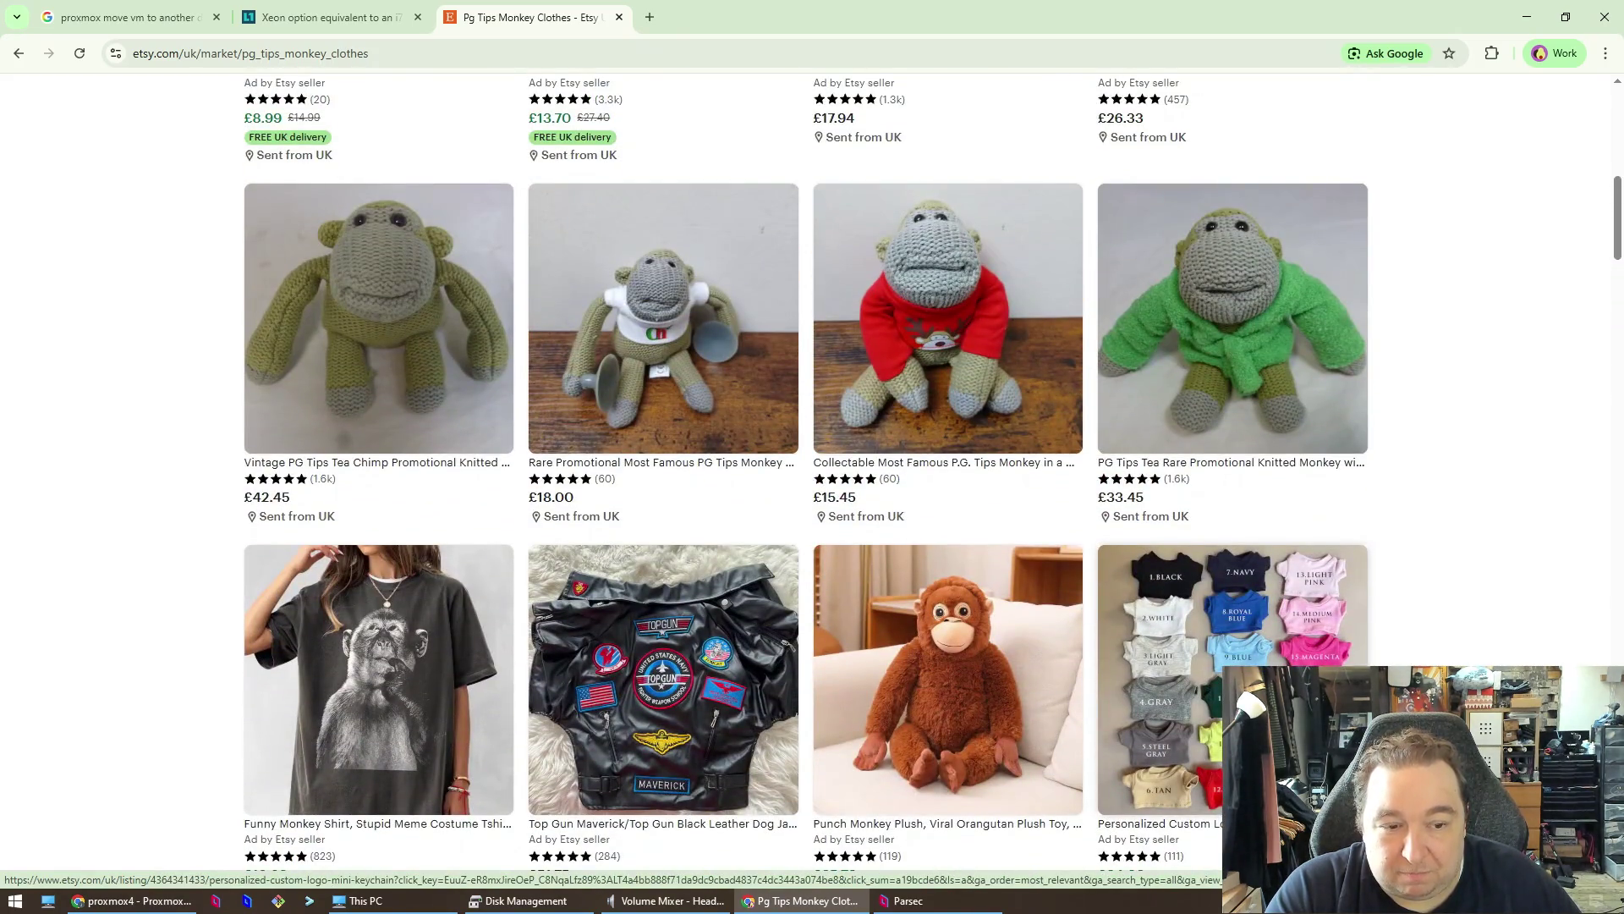
pyautogui.scroll(-20, 769, 564)
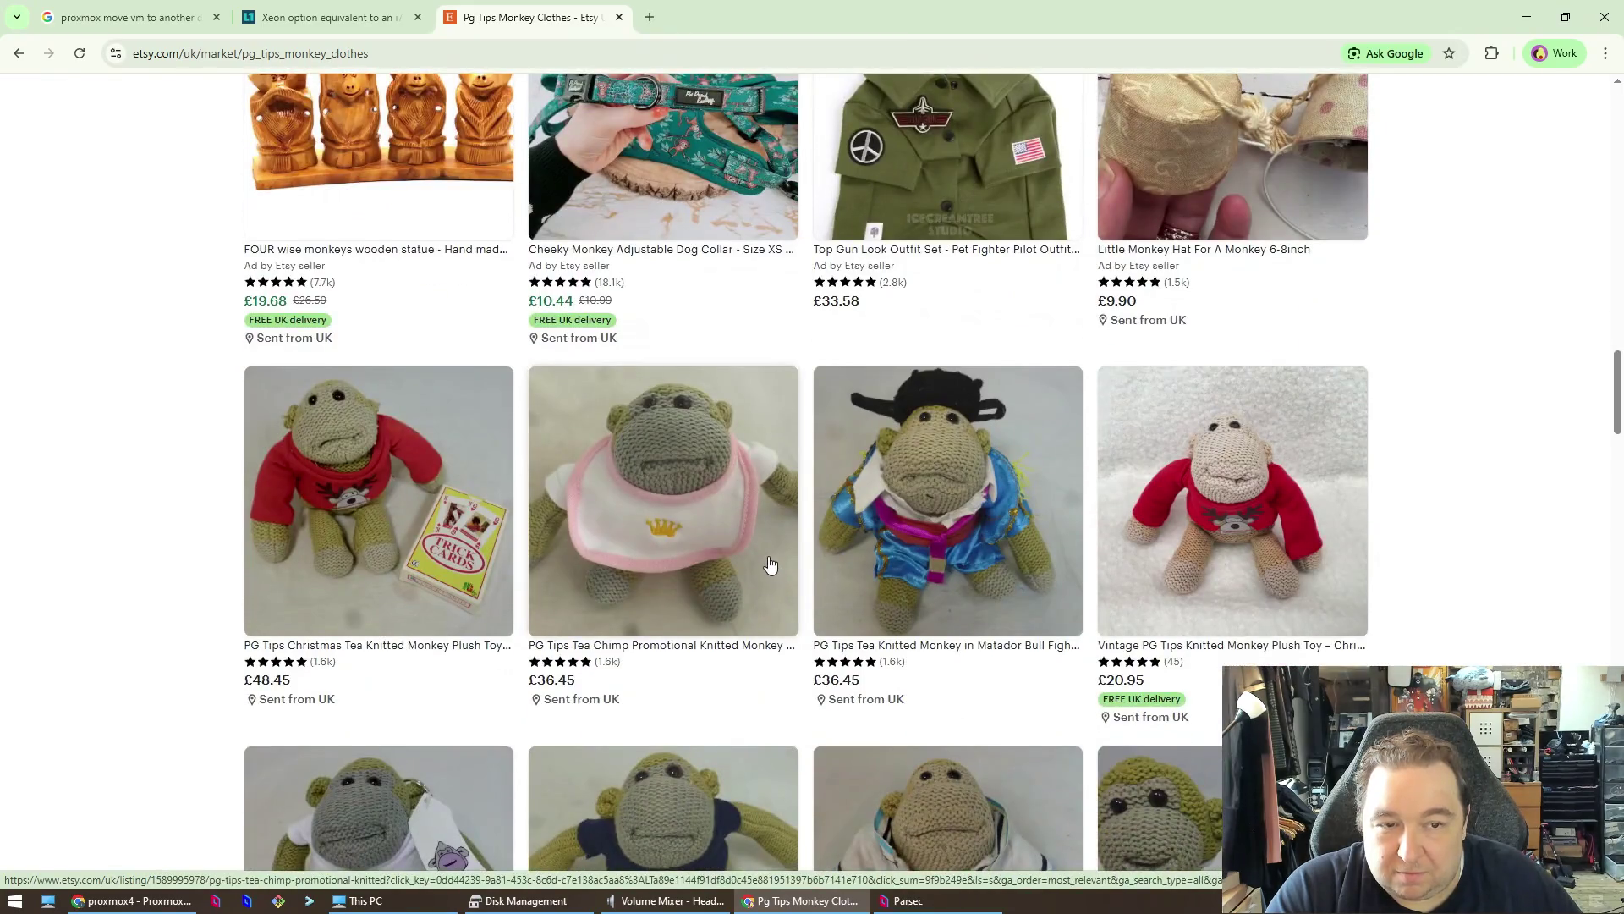
pyautogui.scroll(-5, 768, 561)
pyautogui.scroll(-2, 758, 529)
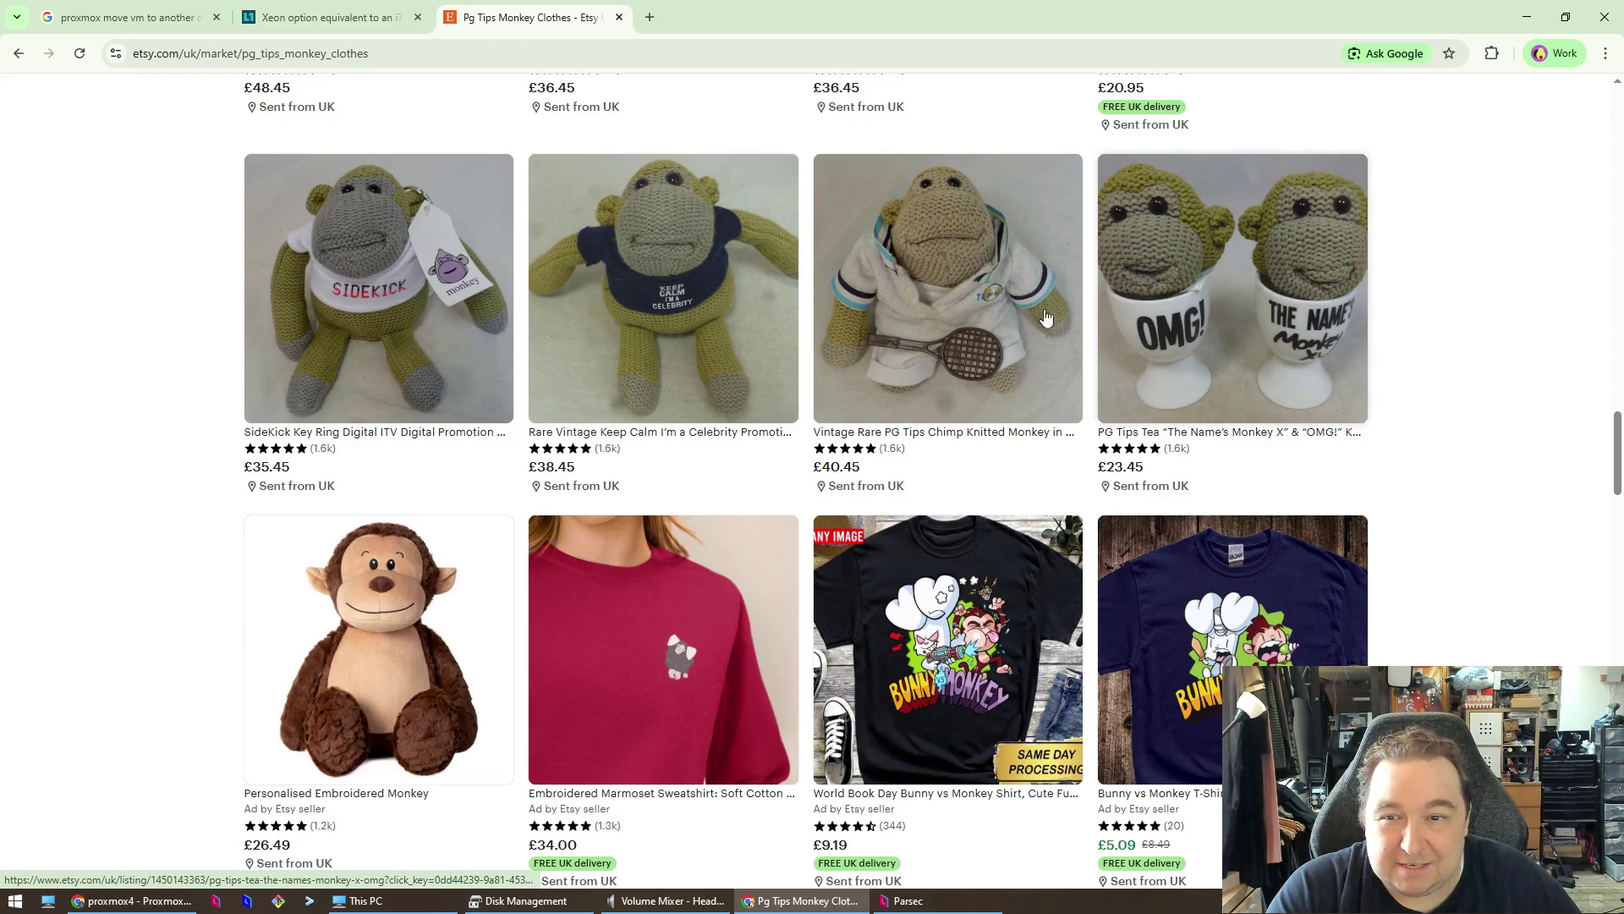
pyautogui.scroll(-5, 669, 363)
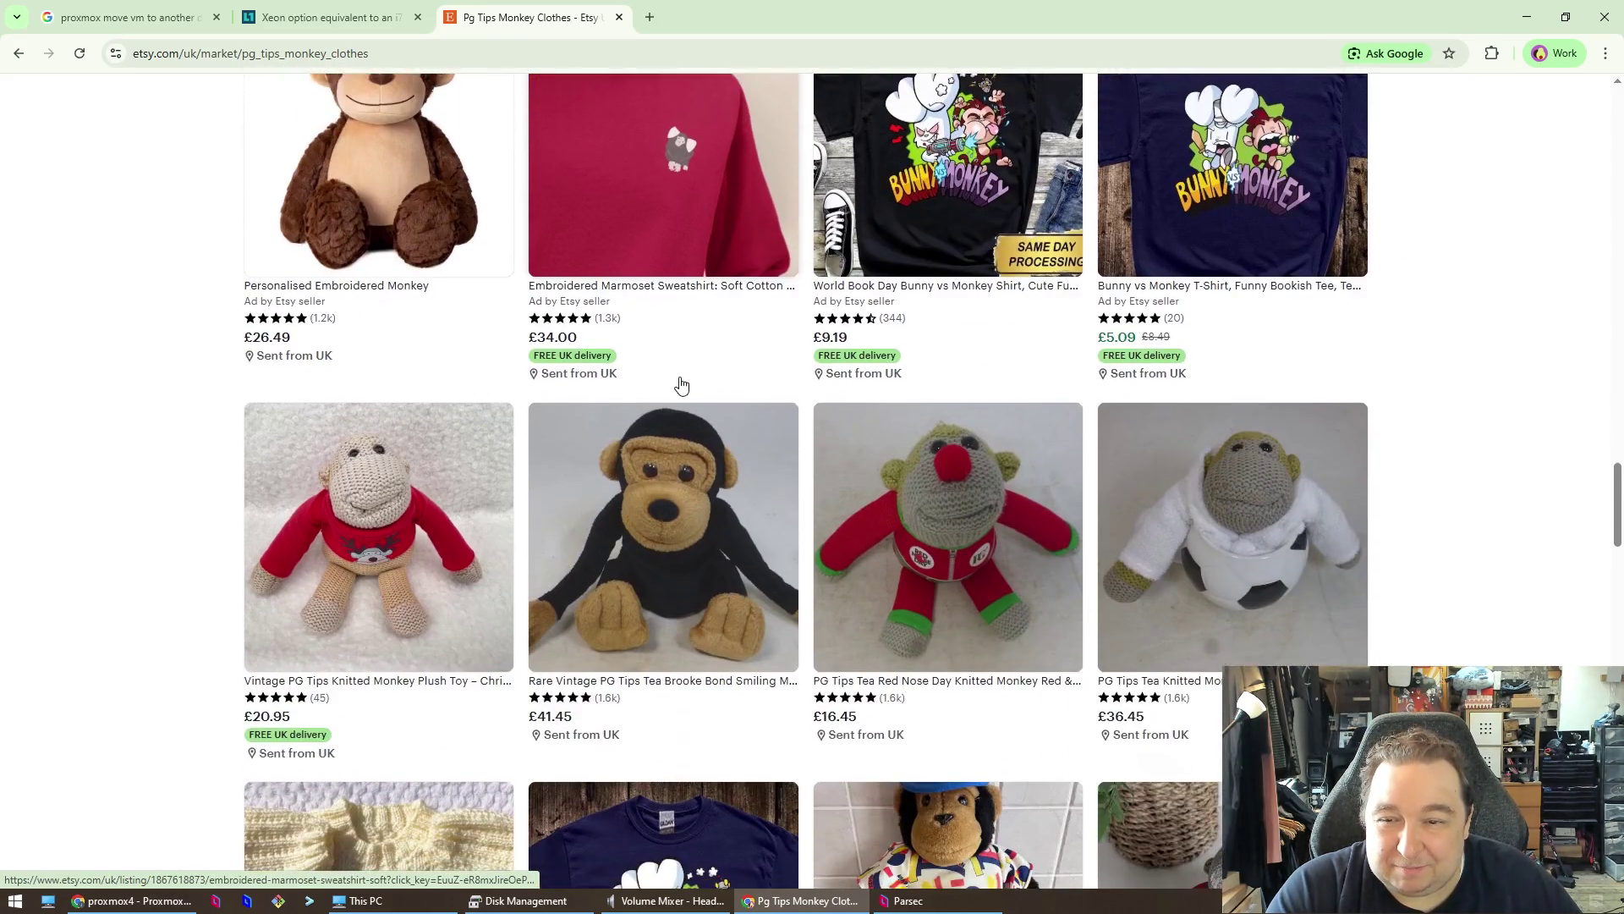
pyautogui.scroll(-5, 681, 385)
pyautogui.scroll(2, 681, 385)
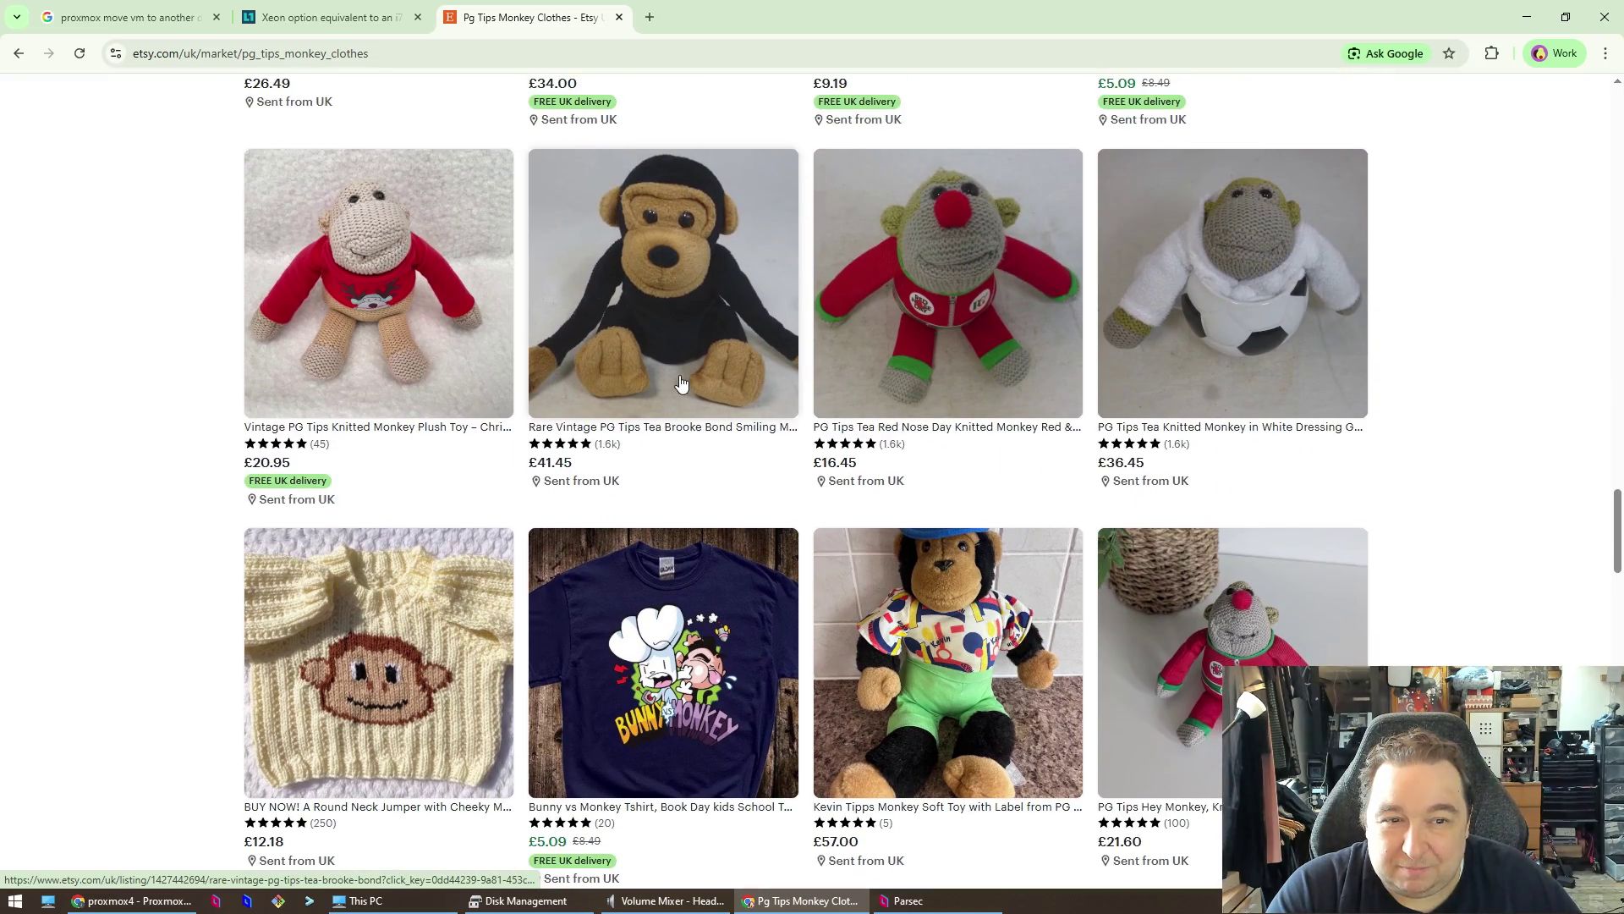
pyautogui.scroll(-5, 681, 385)
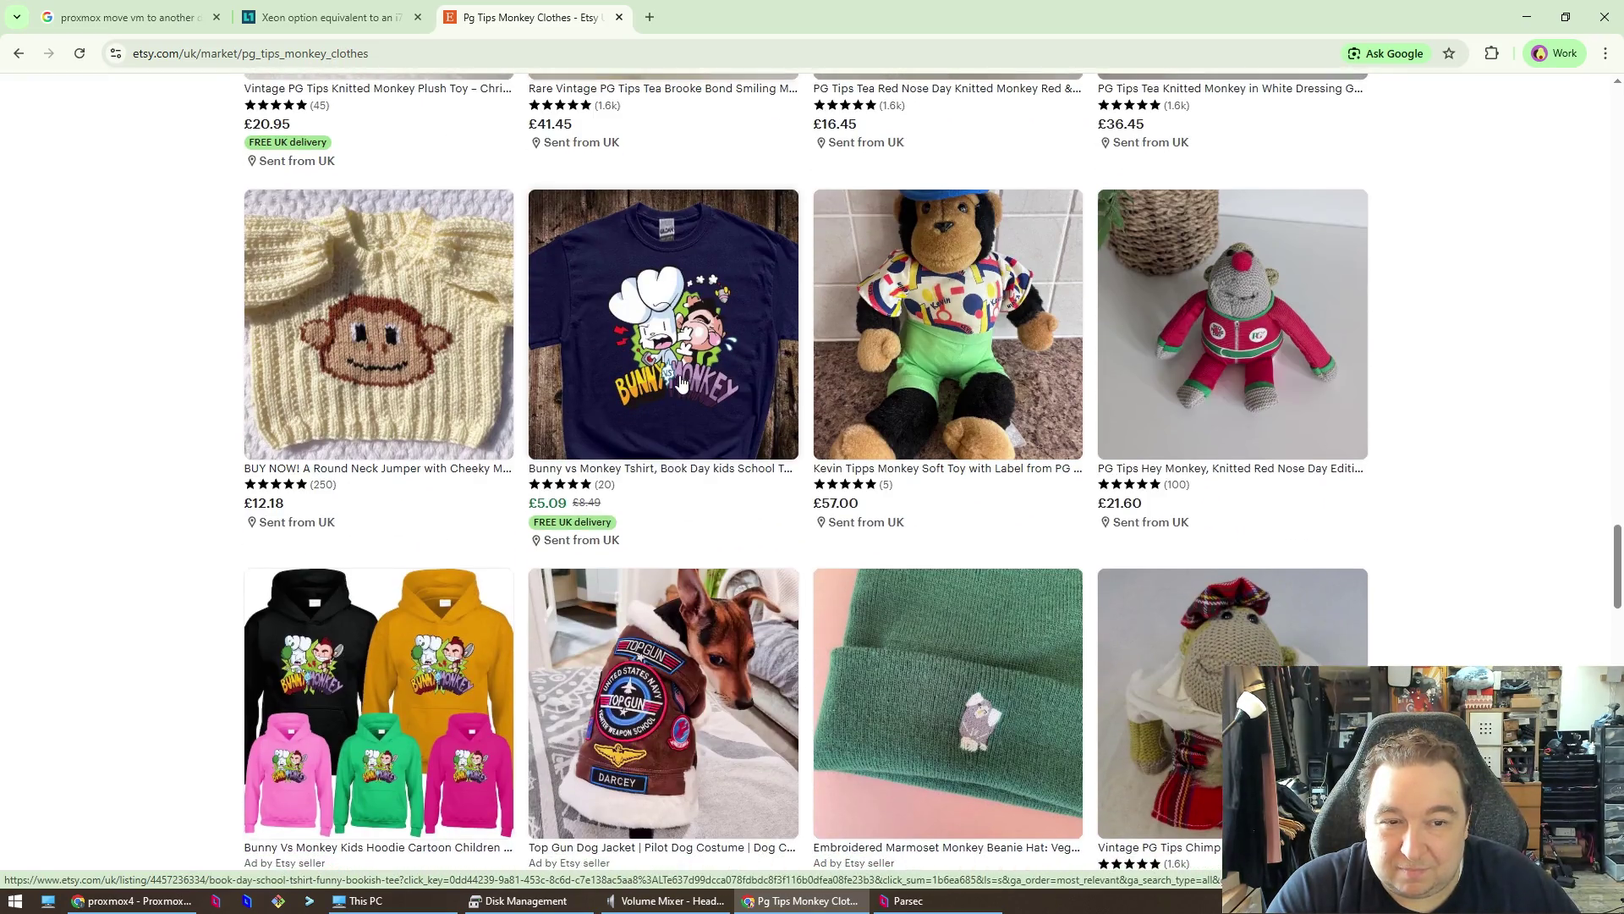
pyautogui.scroll(-3, 682, 384)
pyautogui.scroll(-2, 680, 372)
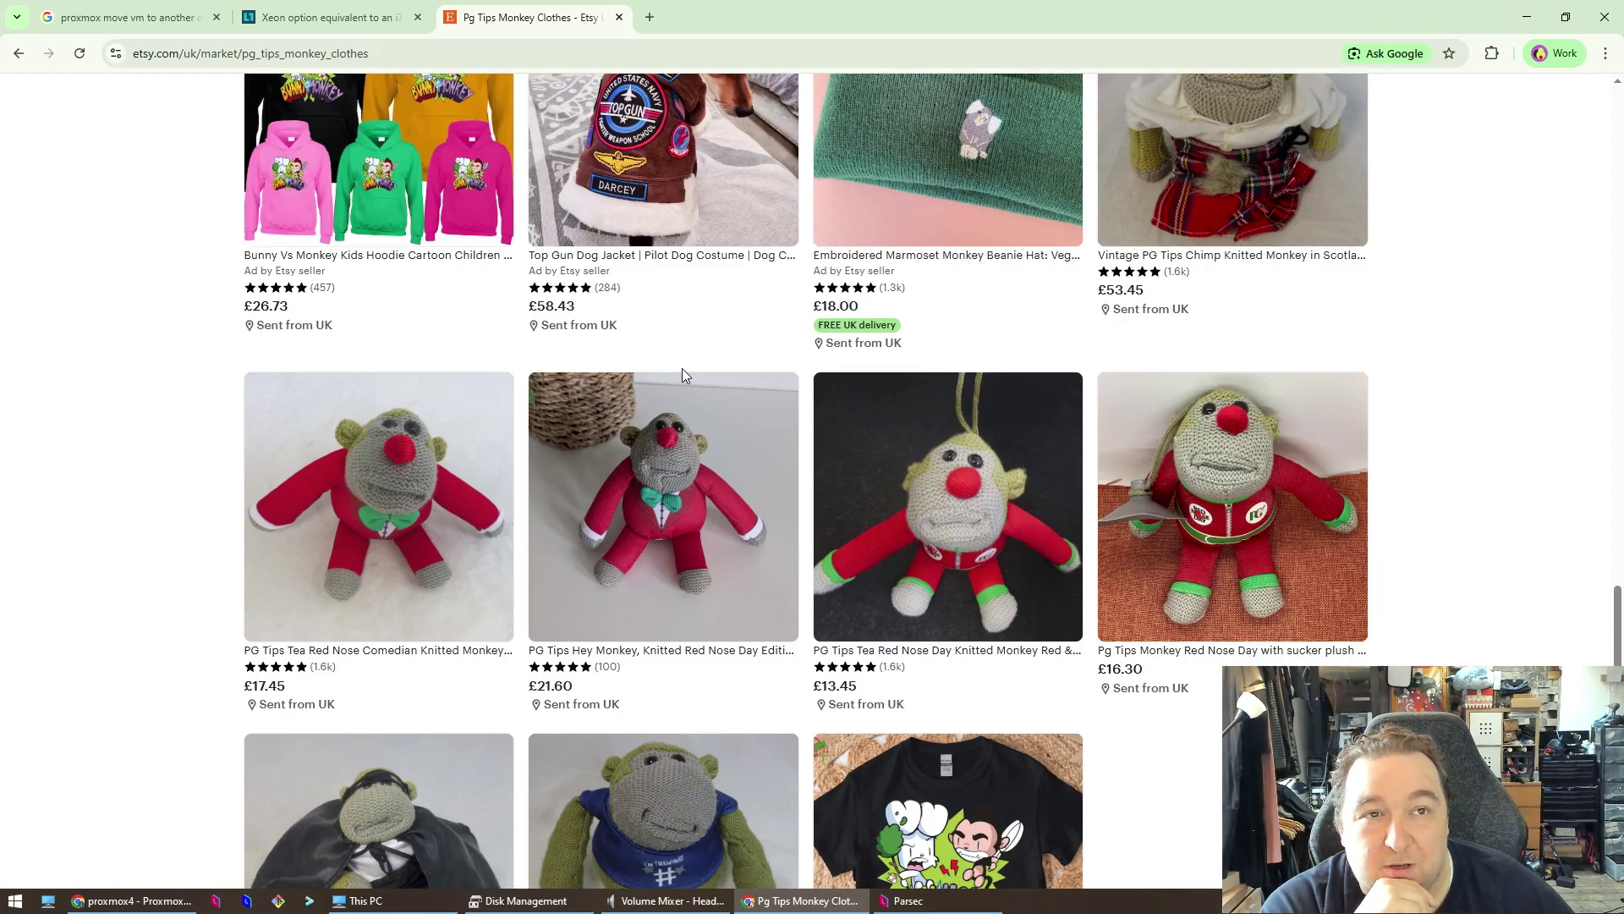
pyautogui.scroll(-5, 682, 368)
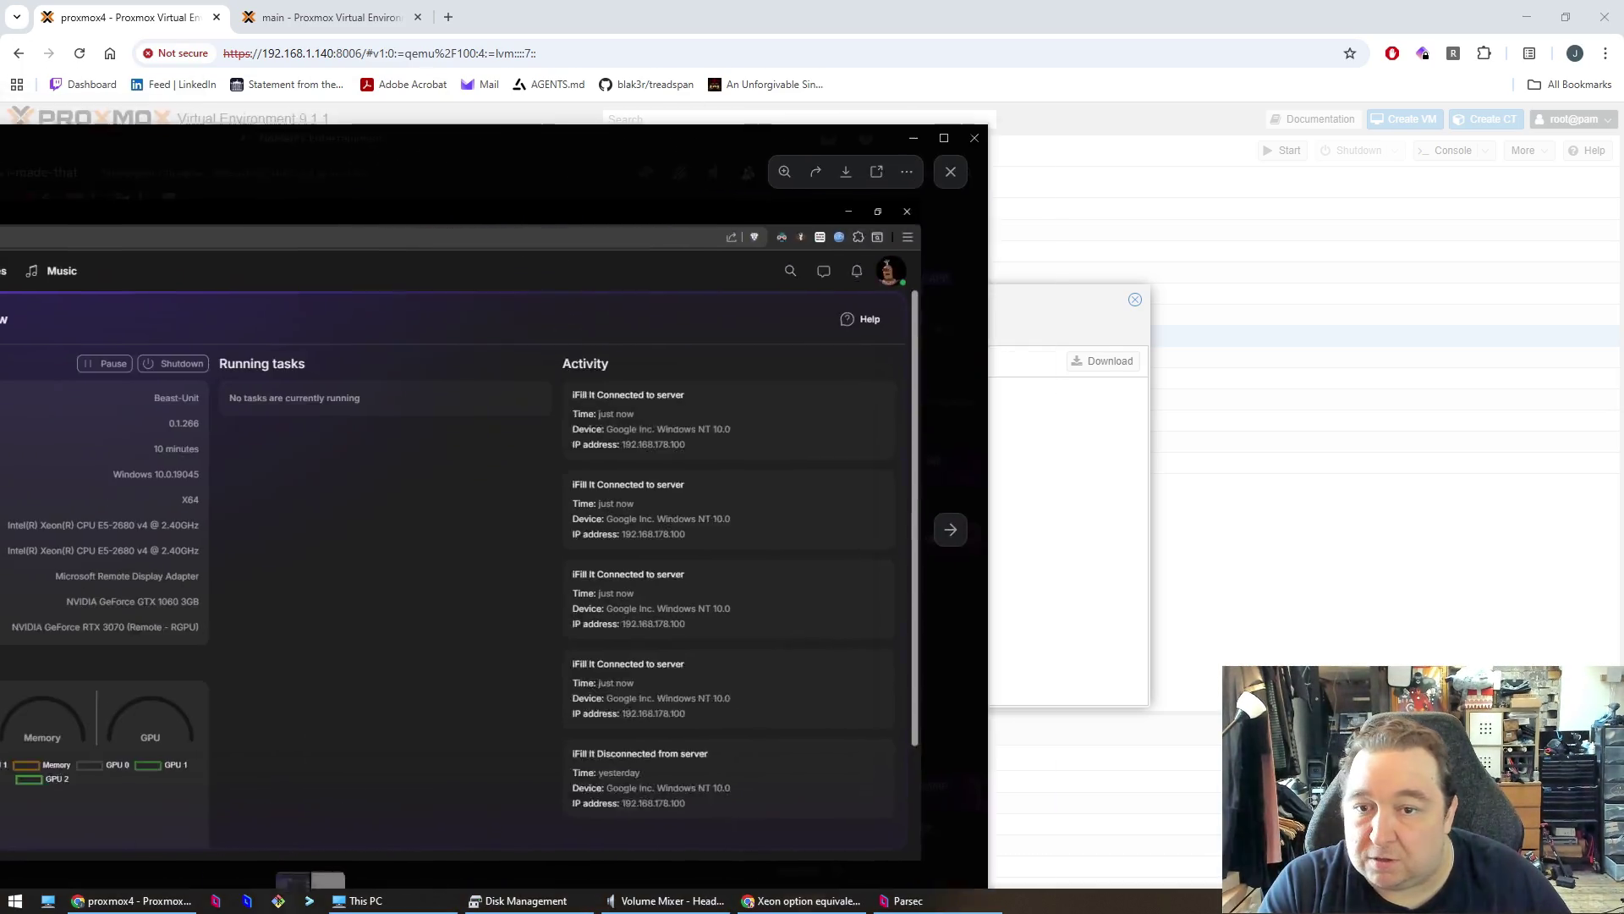
# - Maximize Discord's image viewer and advance to the Device Manager screenshot
pyautogui.moveTo(254, 138)
pyautogui.mouseDown()
pyautogui.moveTo(631, 115)
pyautogui.moveTo(367, 98)
pyautogui.moveTo(364, 4)
pyautogui.mouseUp()
pyautogui.press('Right')
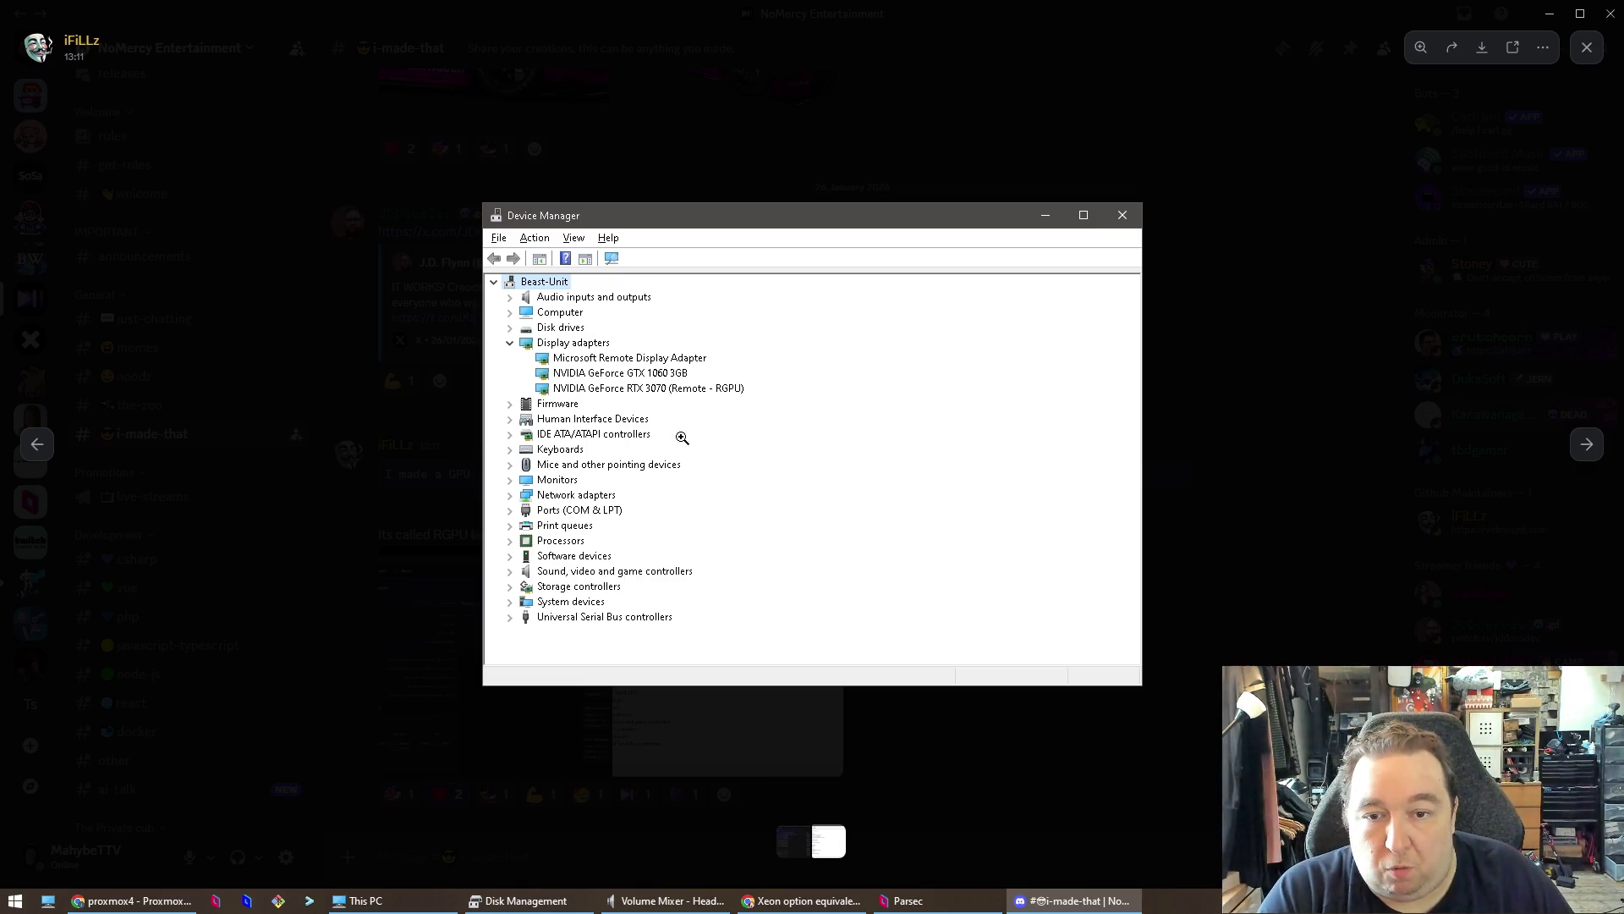
# - Zoom the Device Manager screenshot in and out, close it, and return to the Proxmox disk-move log
pyautogui.click(725, 399)
pyautogui.click(725, 399)
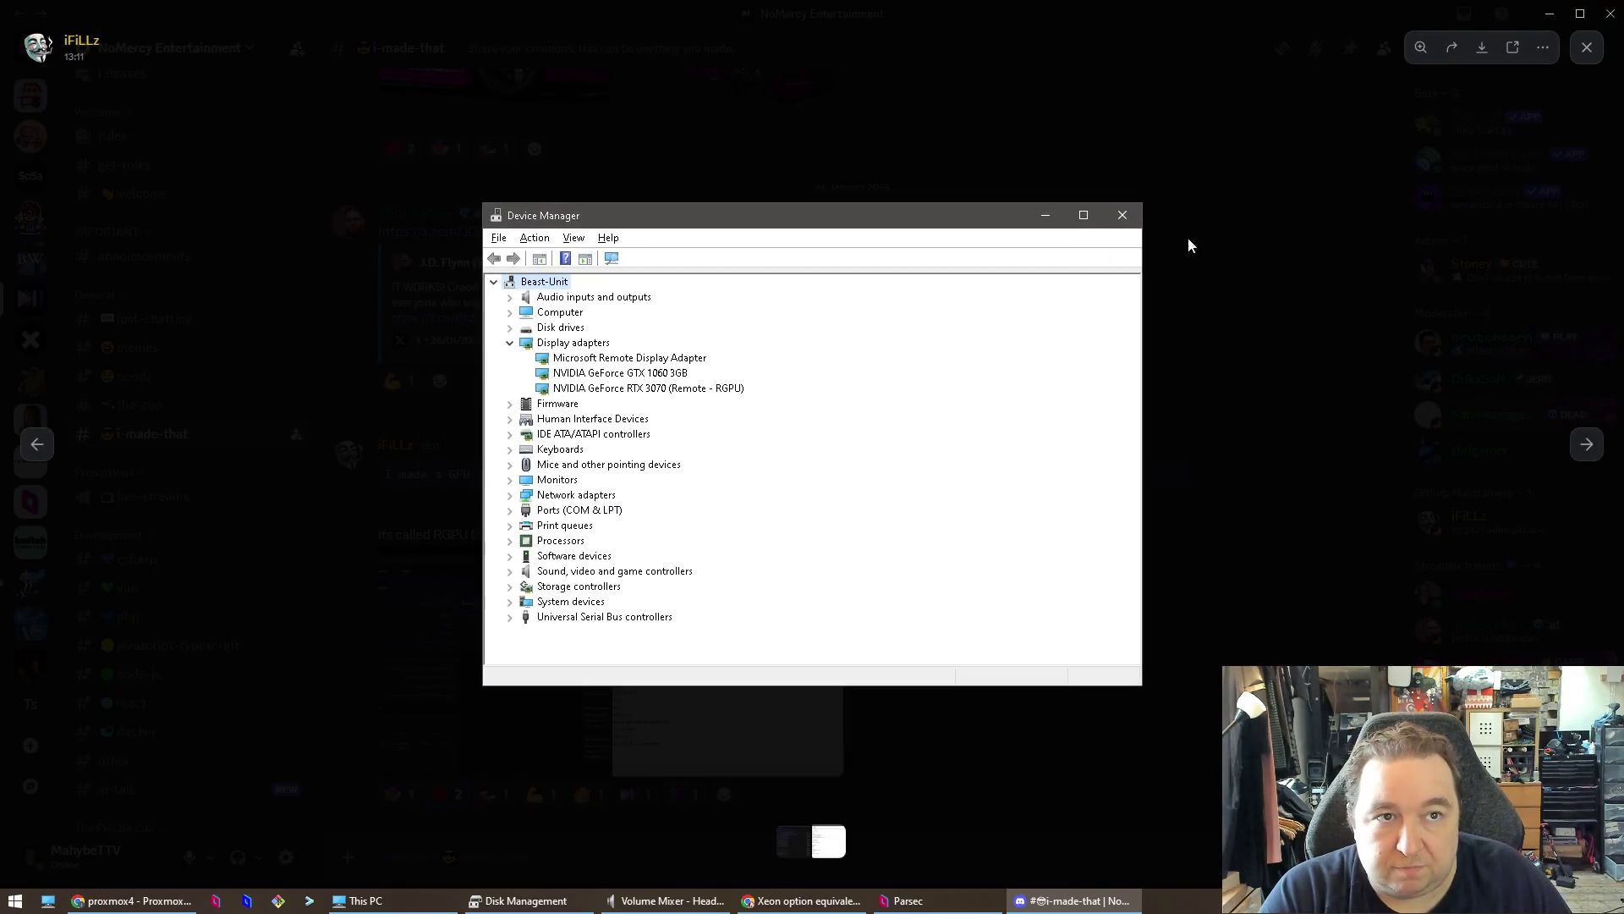
pyautogui.click(1243, 356)
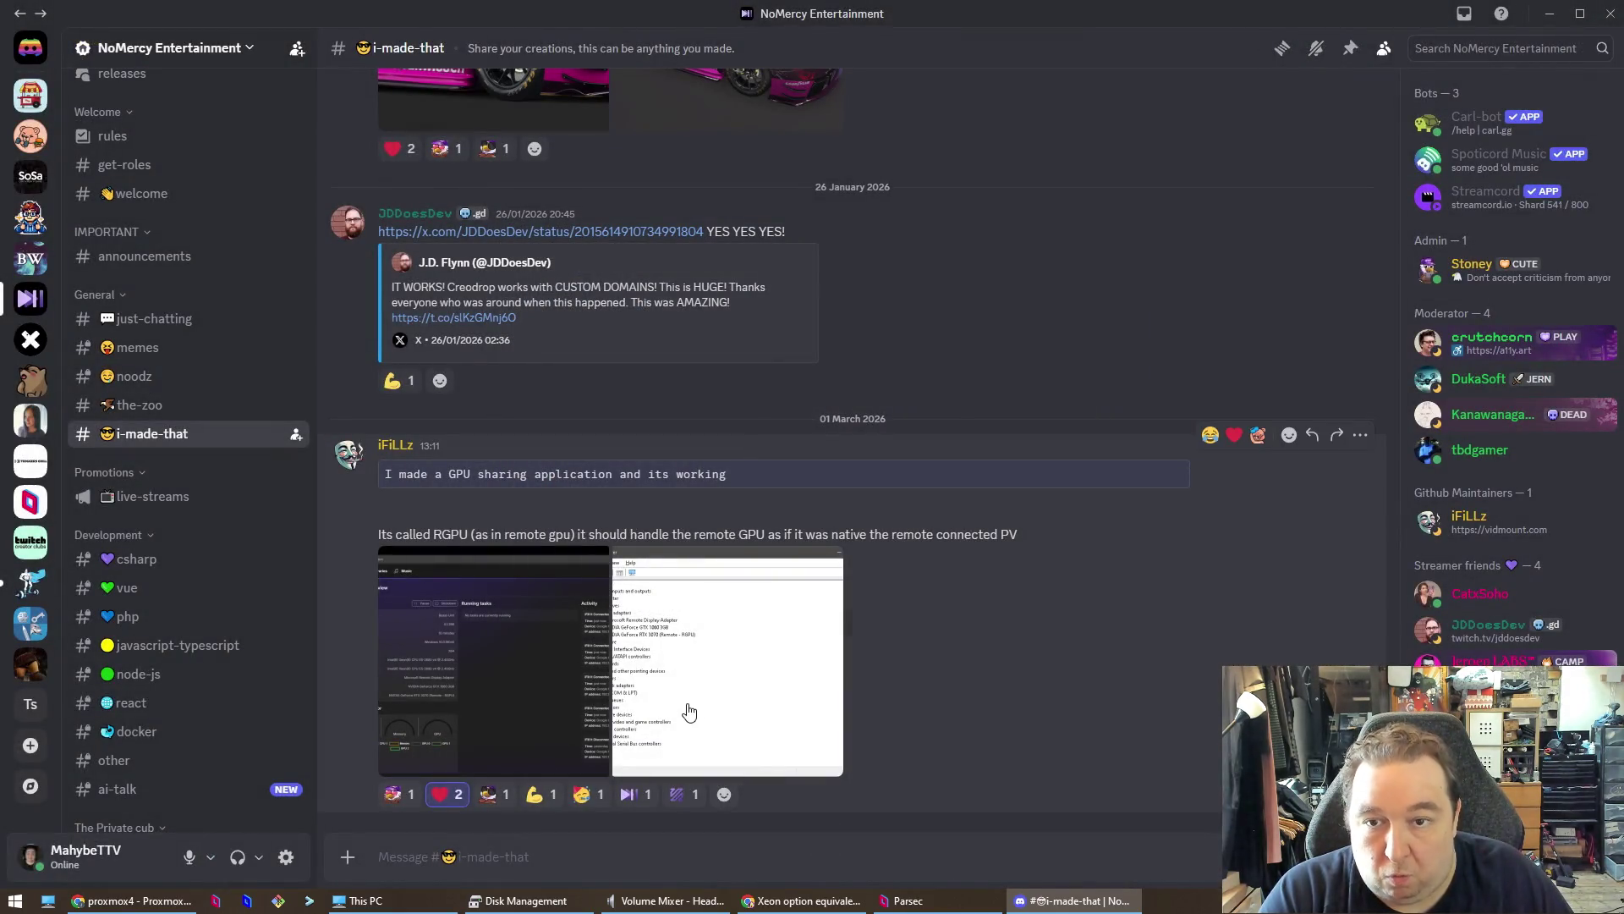
pyautogui.hotkey('alt', 'Tab')
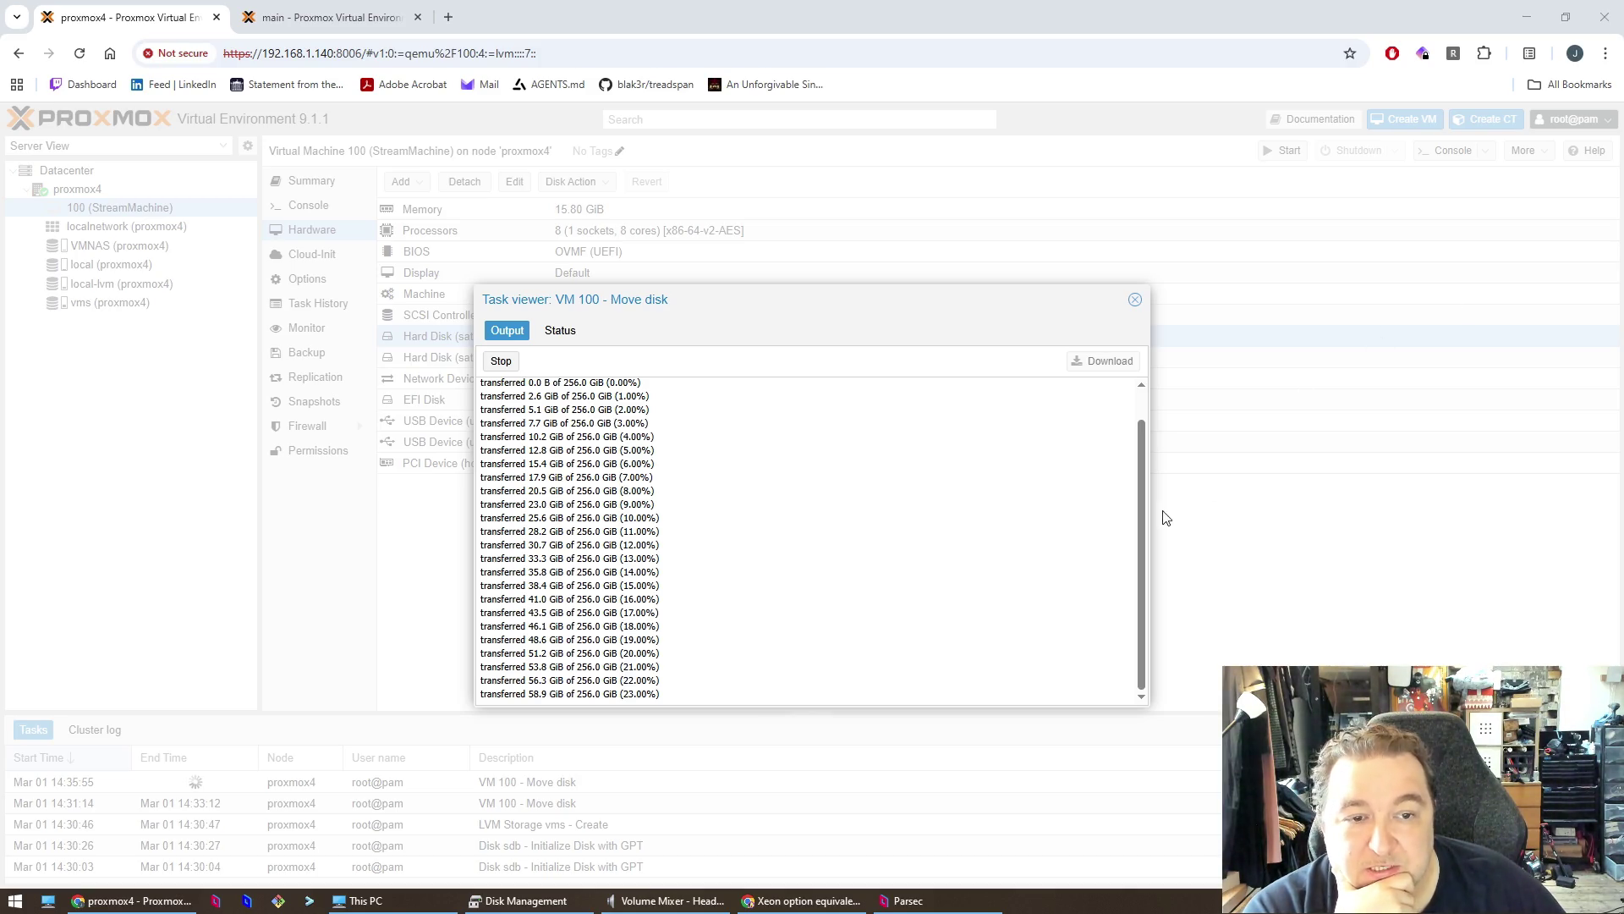
pyautogui.tripleClick(1064, 548)
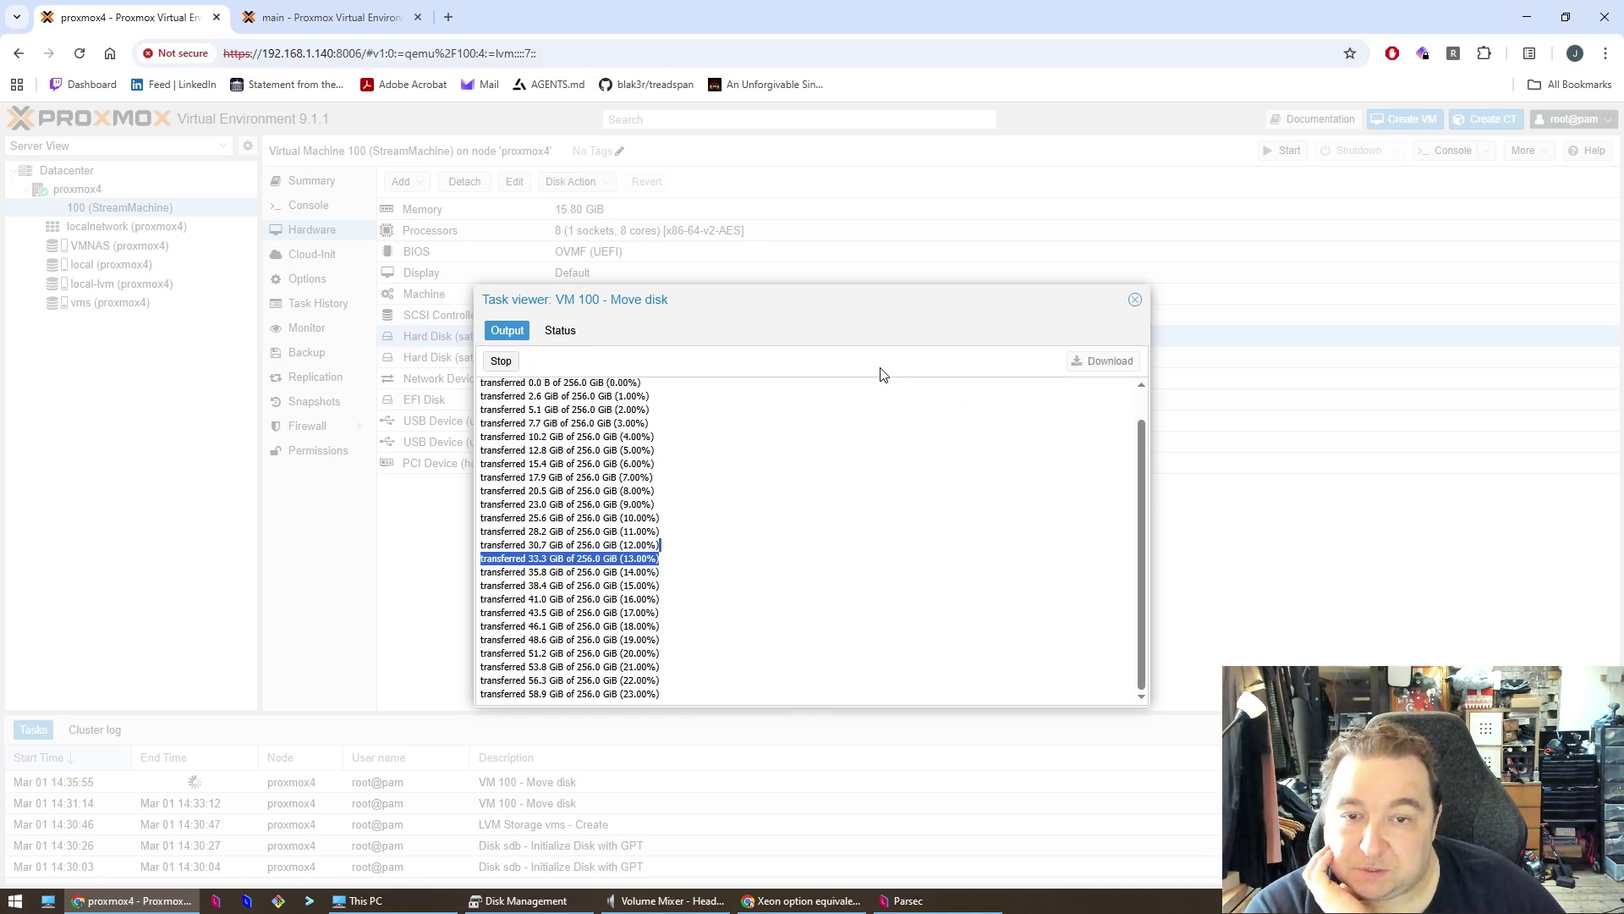
# - Check the Move disk task's Status, return to Output, and select the 21% progress line
pyautogui.click(556, 332)
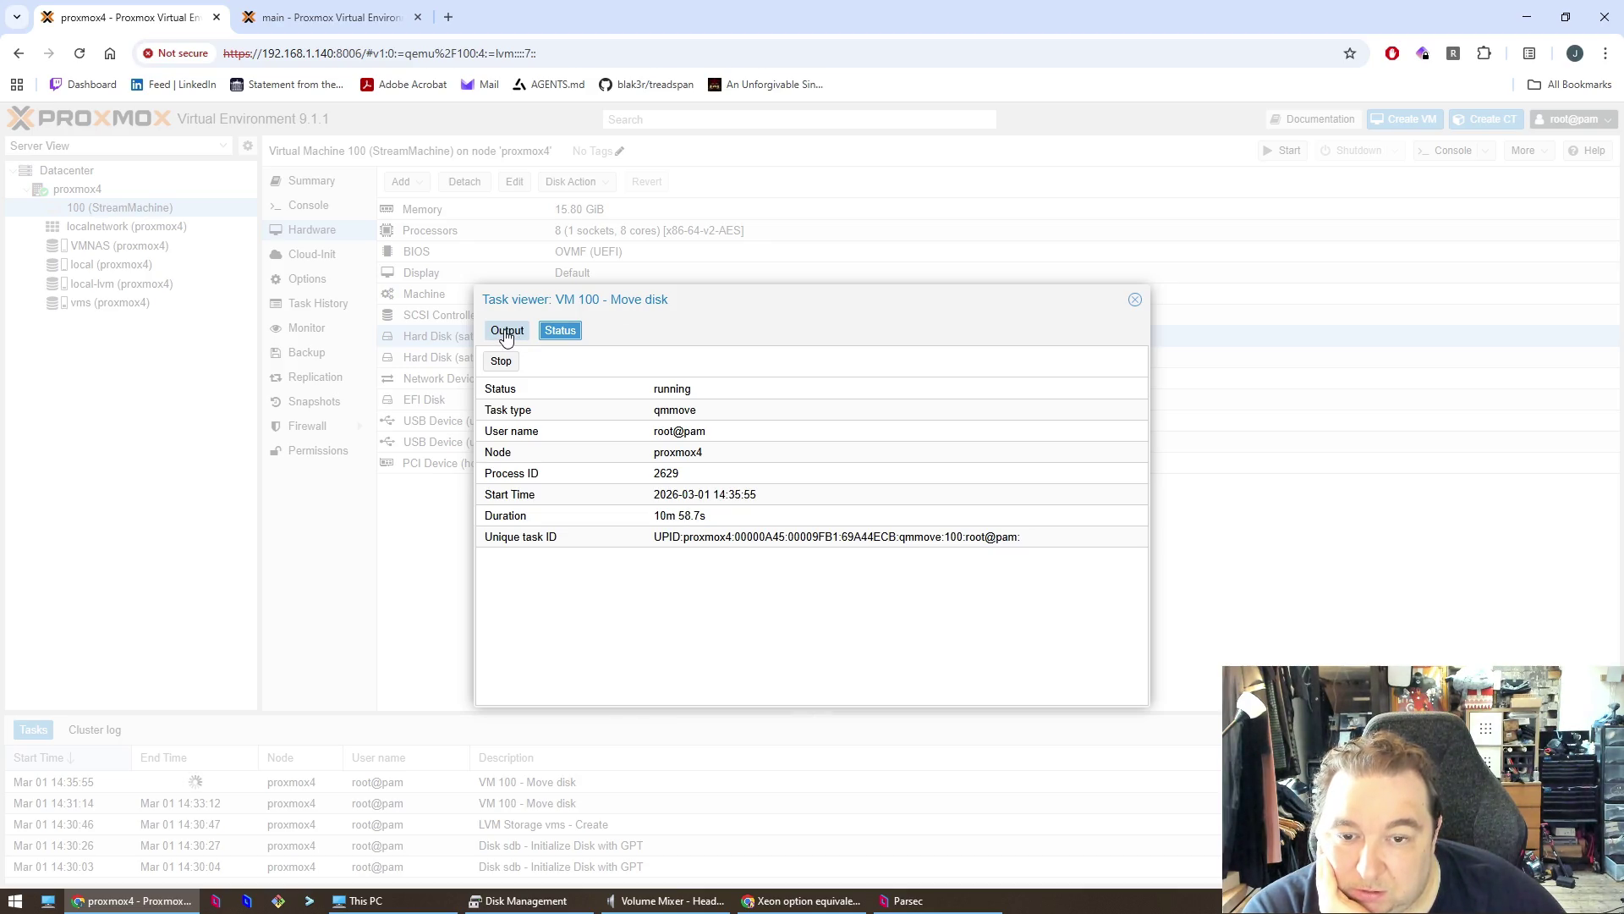
pyautogui.click(504, 334)
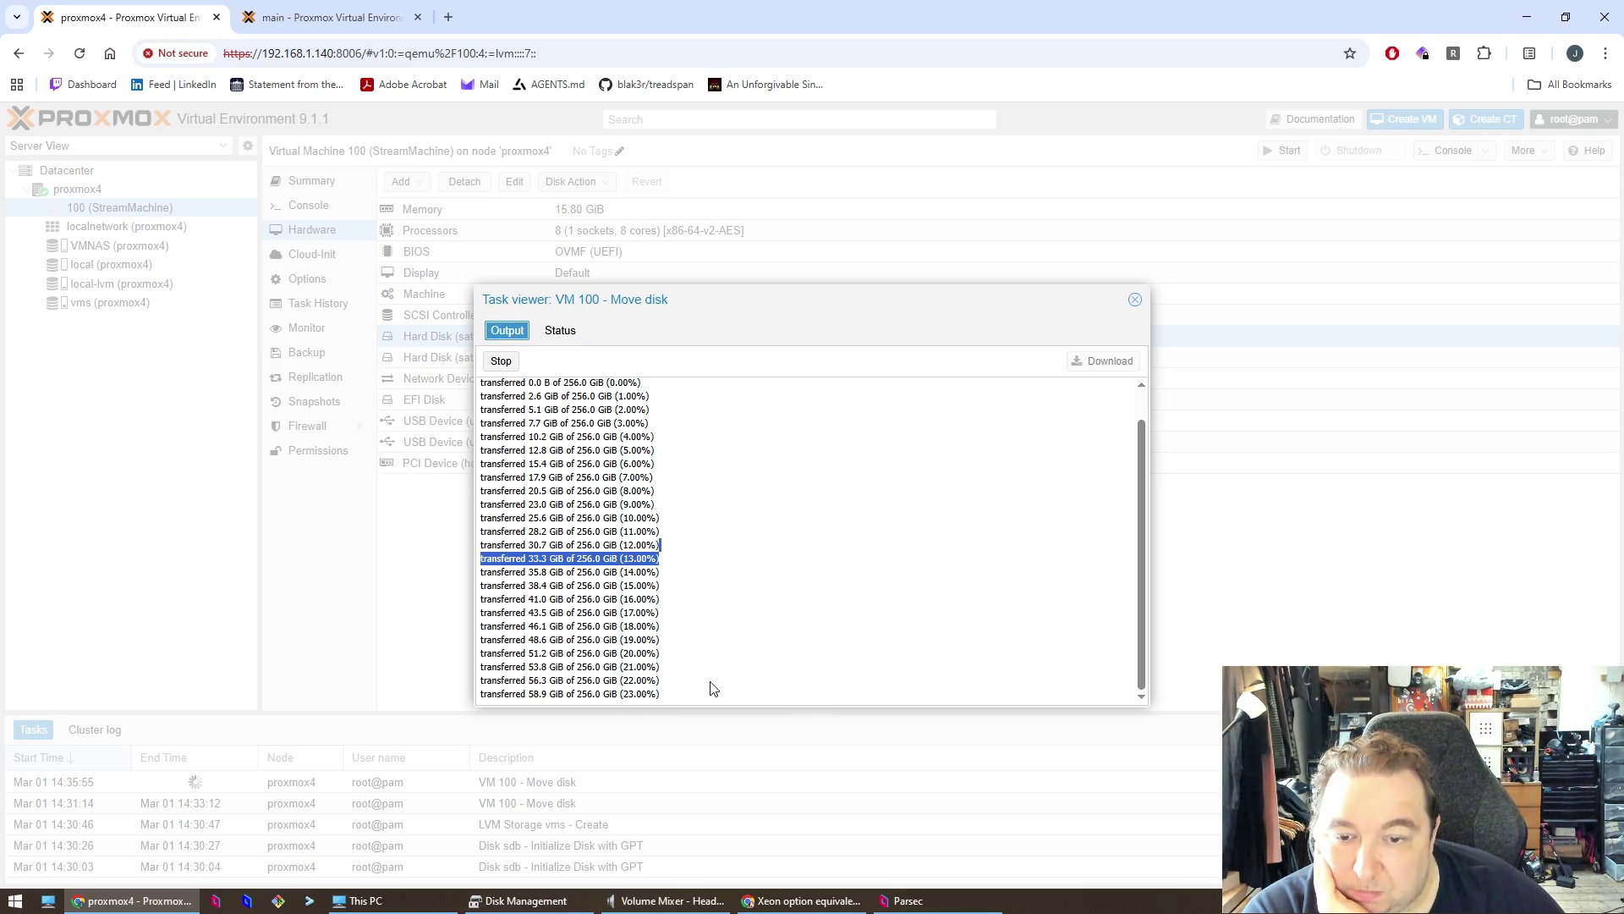
pyautogui.tripleClick(769, 681)
pyautogui.tripleClick(787, 666)
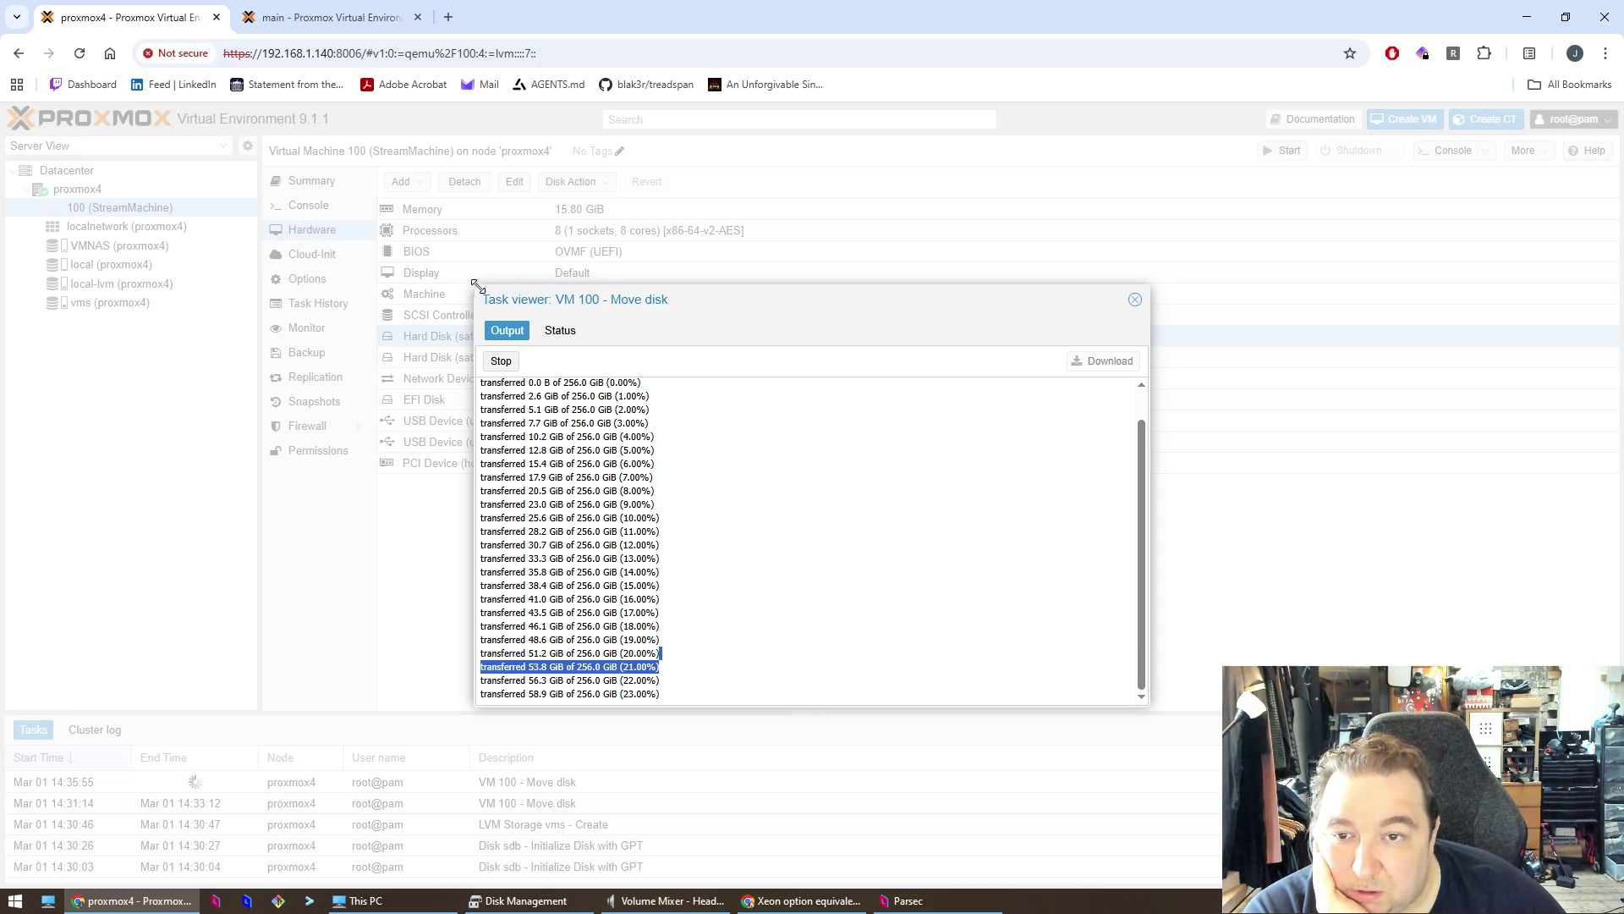
# - Enlarge the task log to show every line, clear the selection, and move it aside
pyautogui.moveTo(474, 288); pyautogui.dragTo(357, 168)
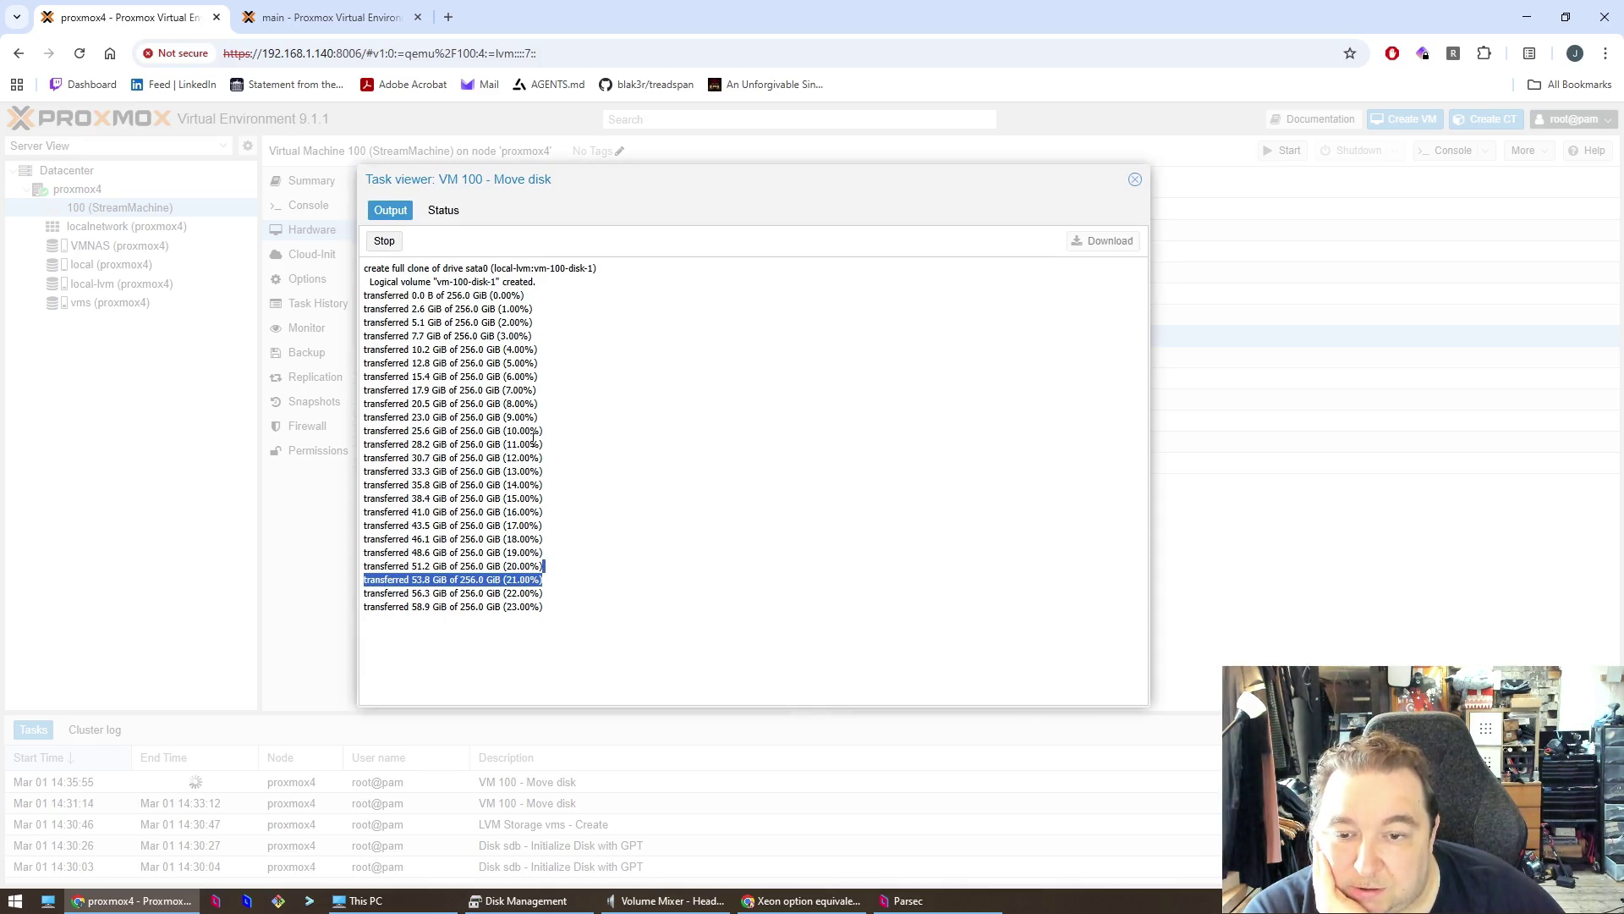
pyautogui.click(685, 702)
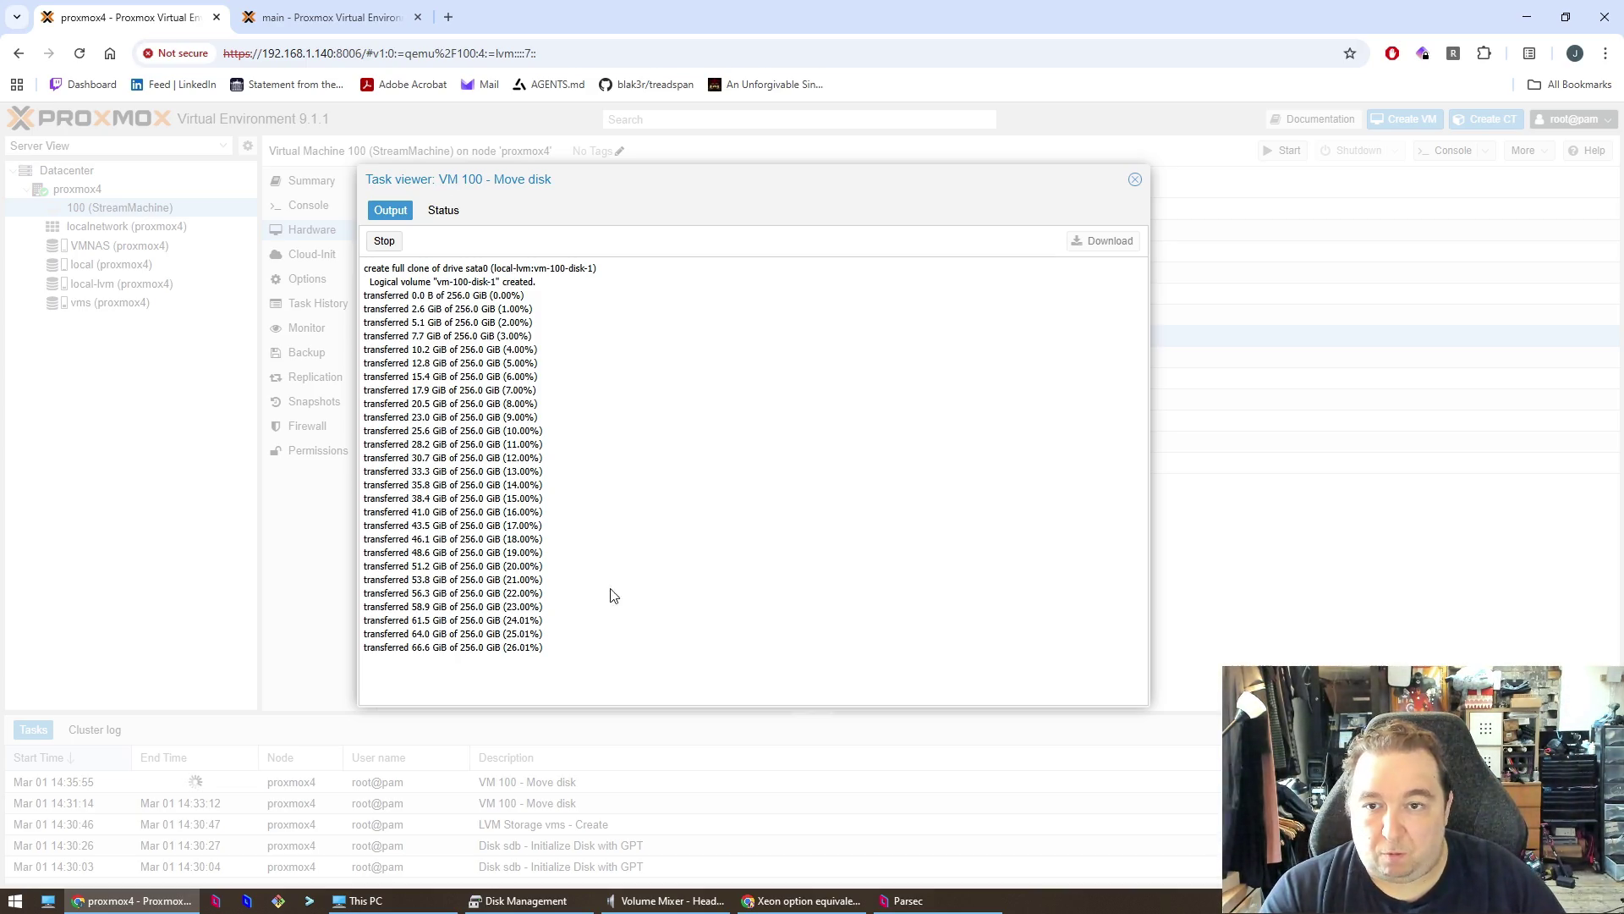
pyautogui.moveTo(581, 183); pyautogui.dragTo(733, 149)
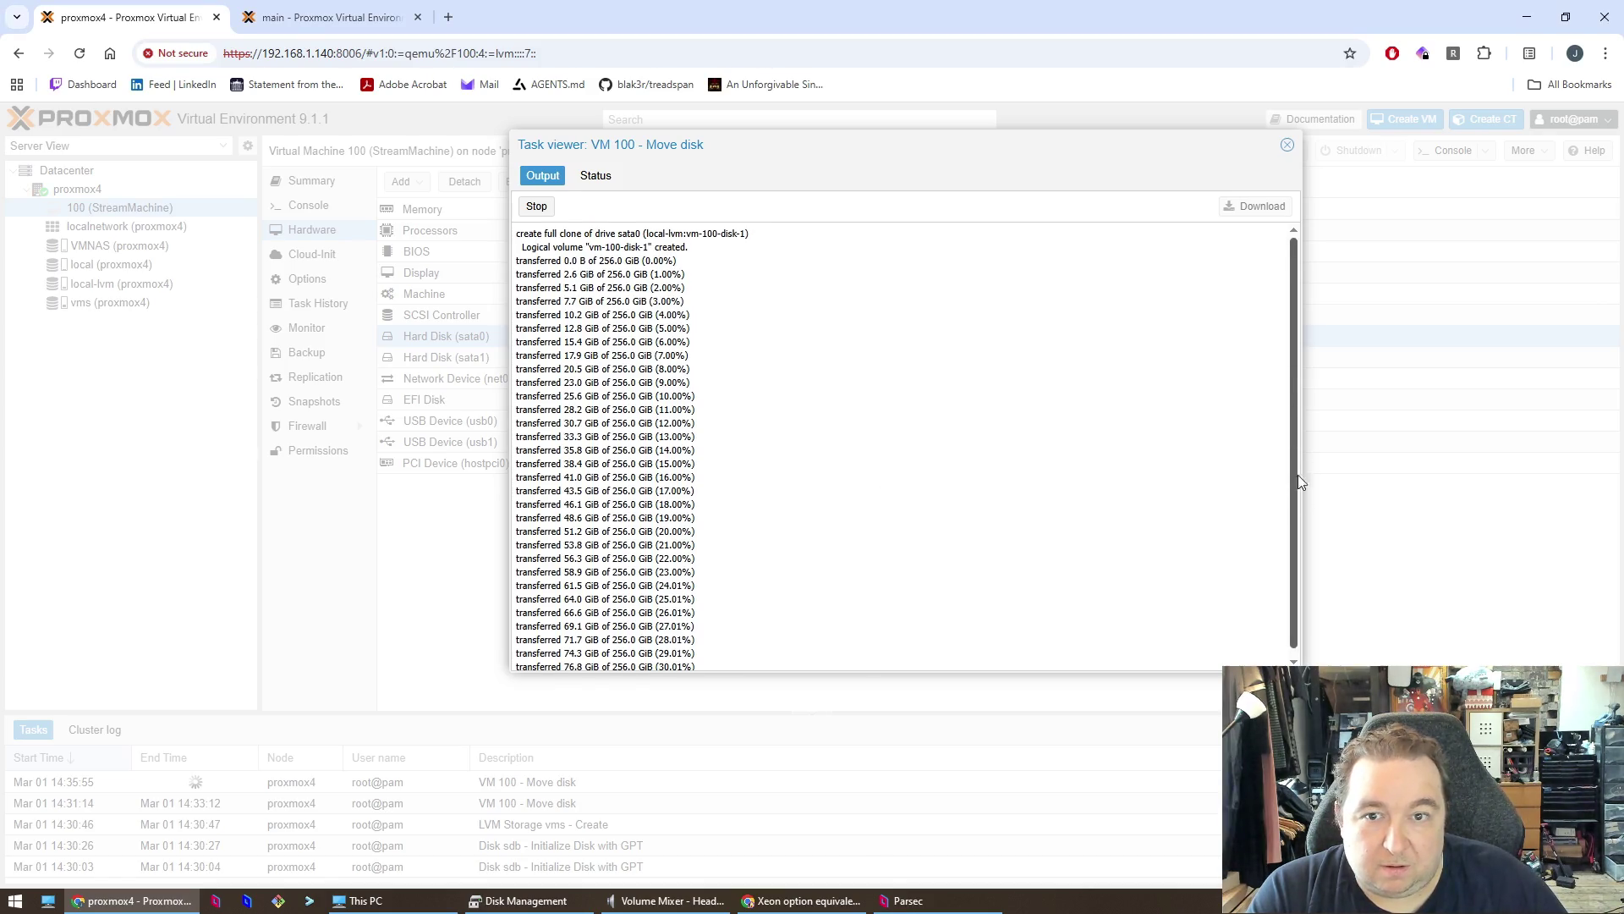
# - Nudge the Move disk Task viewer slightly down and left beside VM 100's hardware list
pyautogui.moveTo(786, 149)
pyautogui.mouseDown()
pyautogui.moveTo(791, 207)
pyautogui.moveTo(772, 167)
pyautogui.mouseUp()
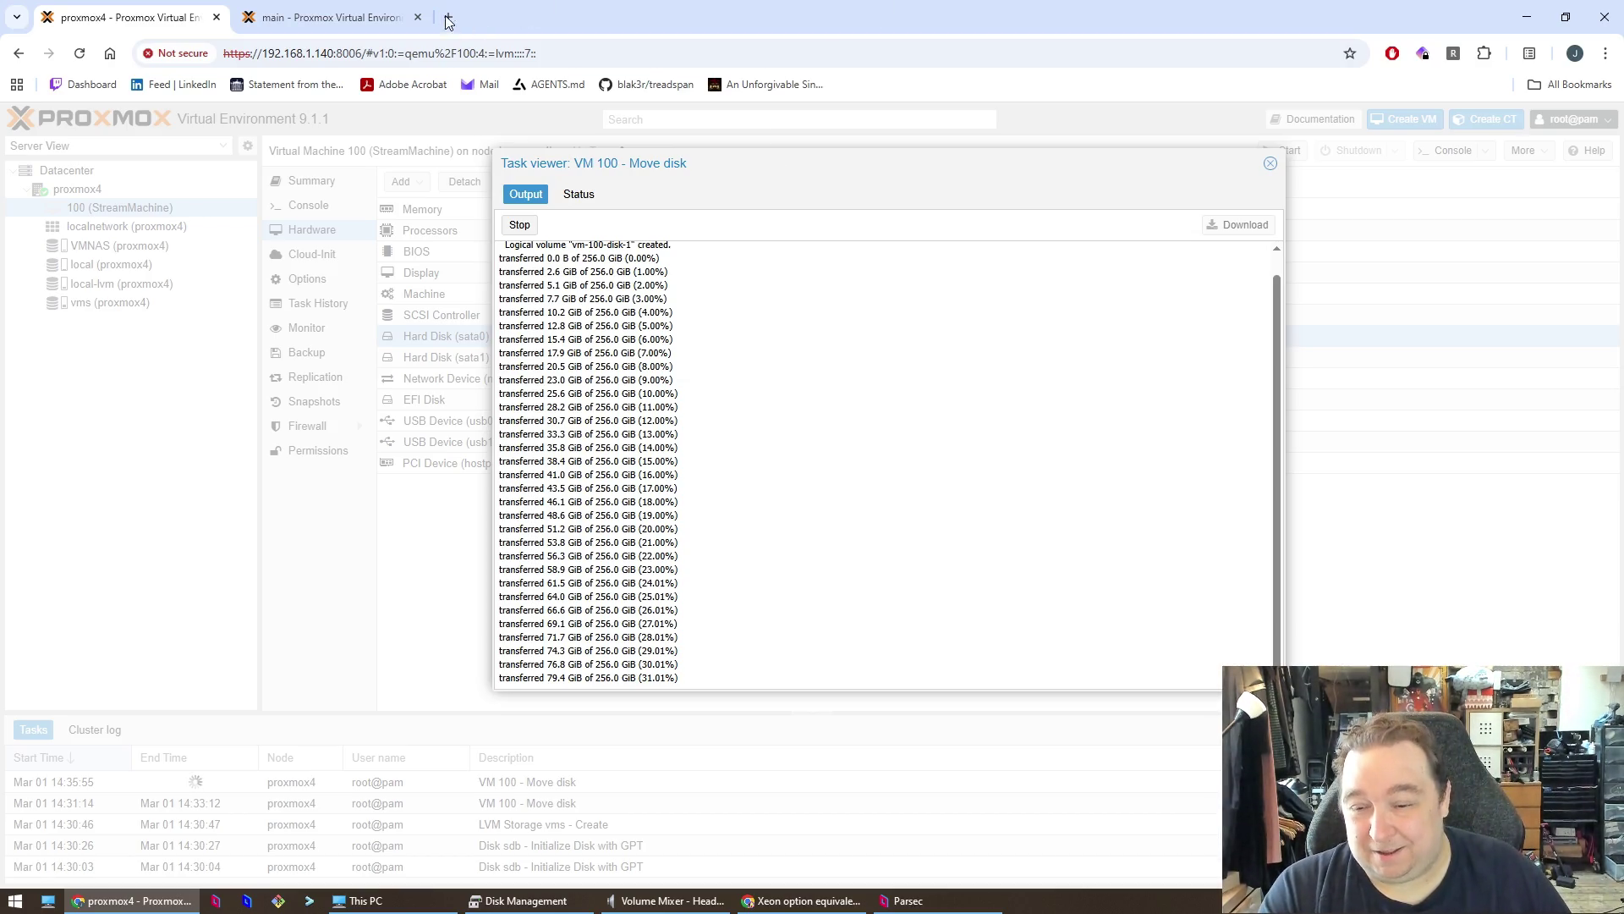
# - In a new tab in the other Chrome window, search Google for 't1 line speed' and scroll the results
pyautogui.click(745, 901)
pyautogui.hotkey('ctrl', 't')
pyautogui.write('T1 line')
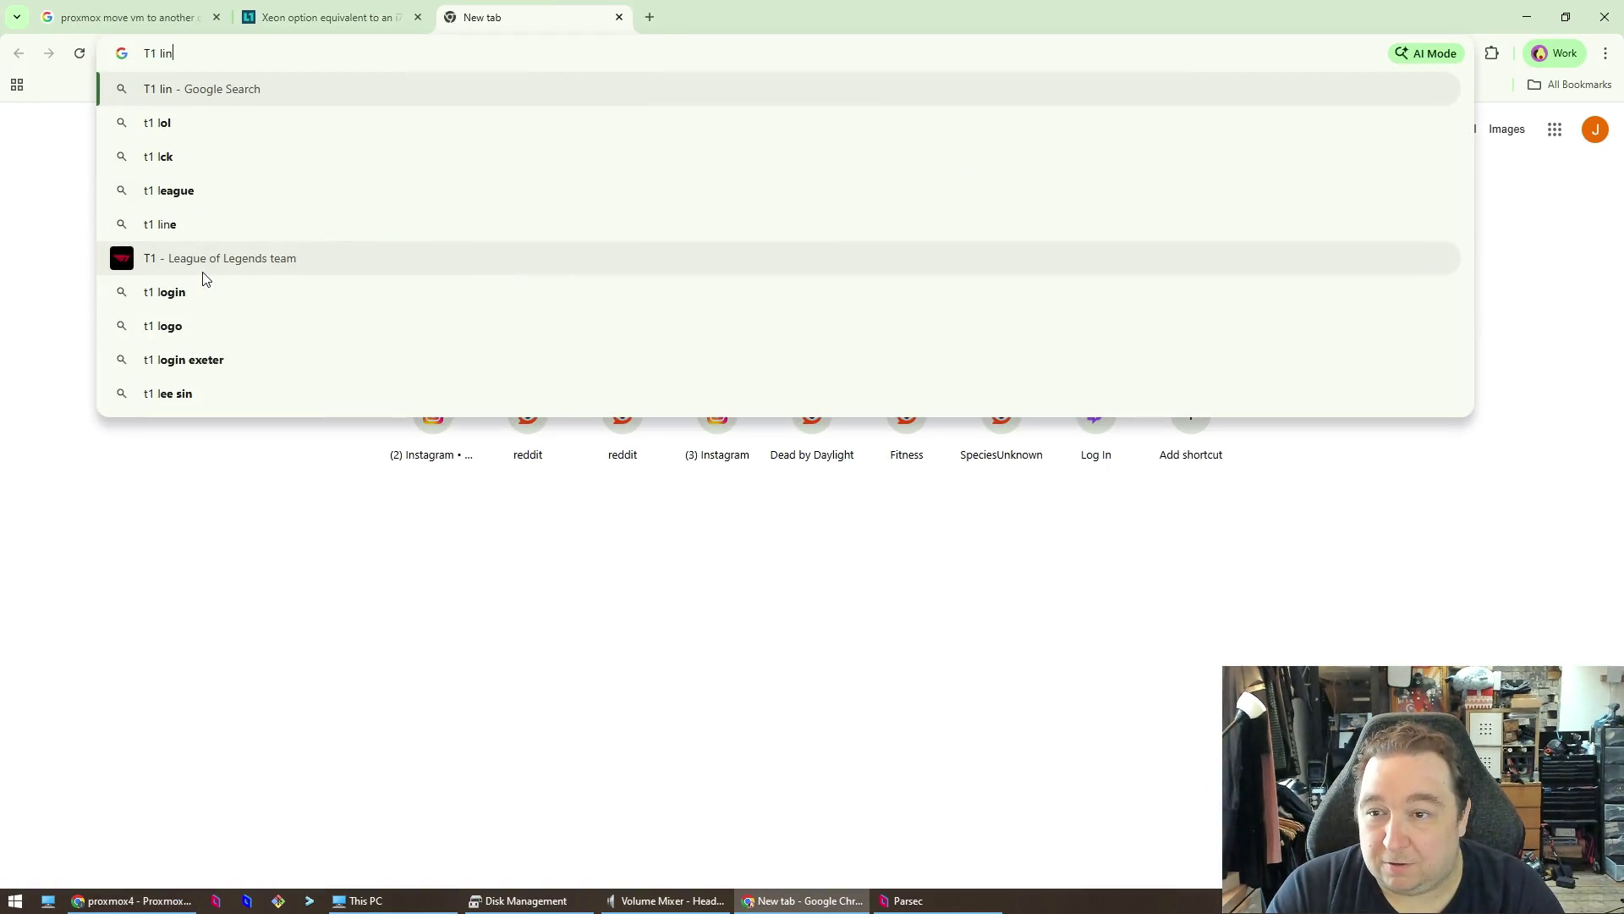
pyautogui.press('Down')
pyautogui.press('Return')
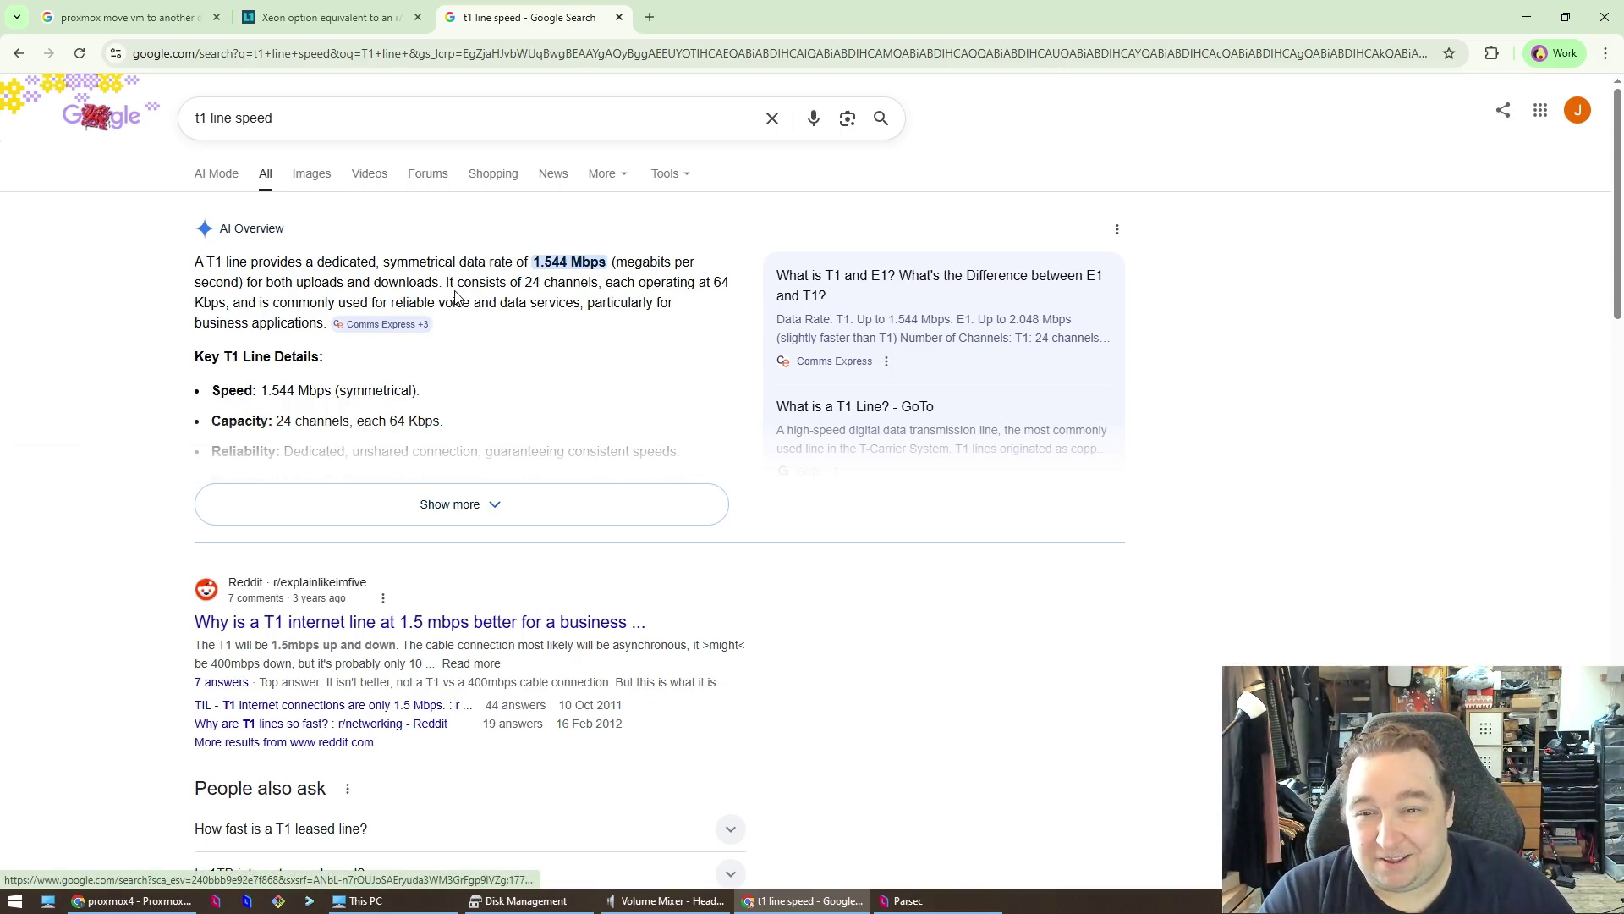
pyautogui.scroll(-15, 815, 584)
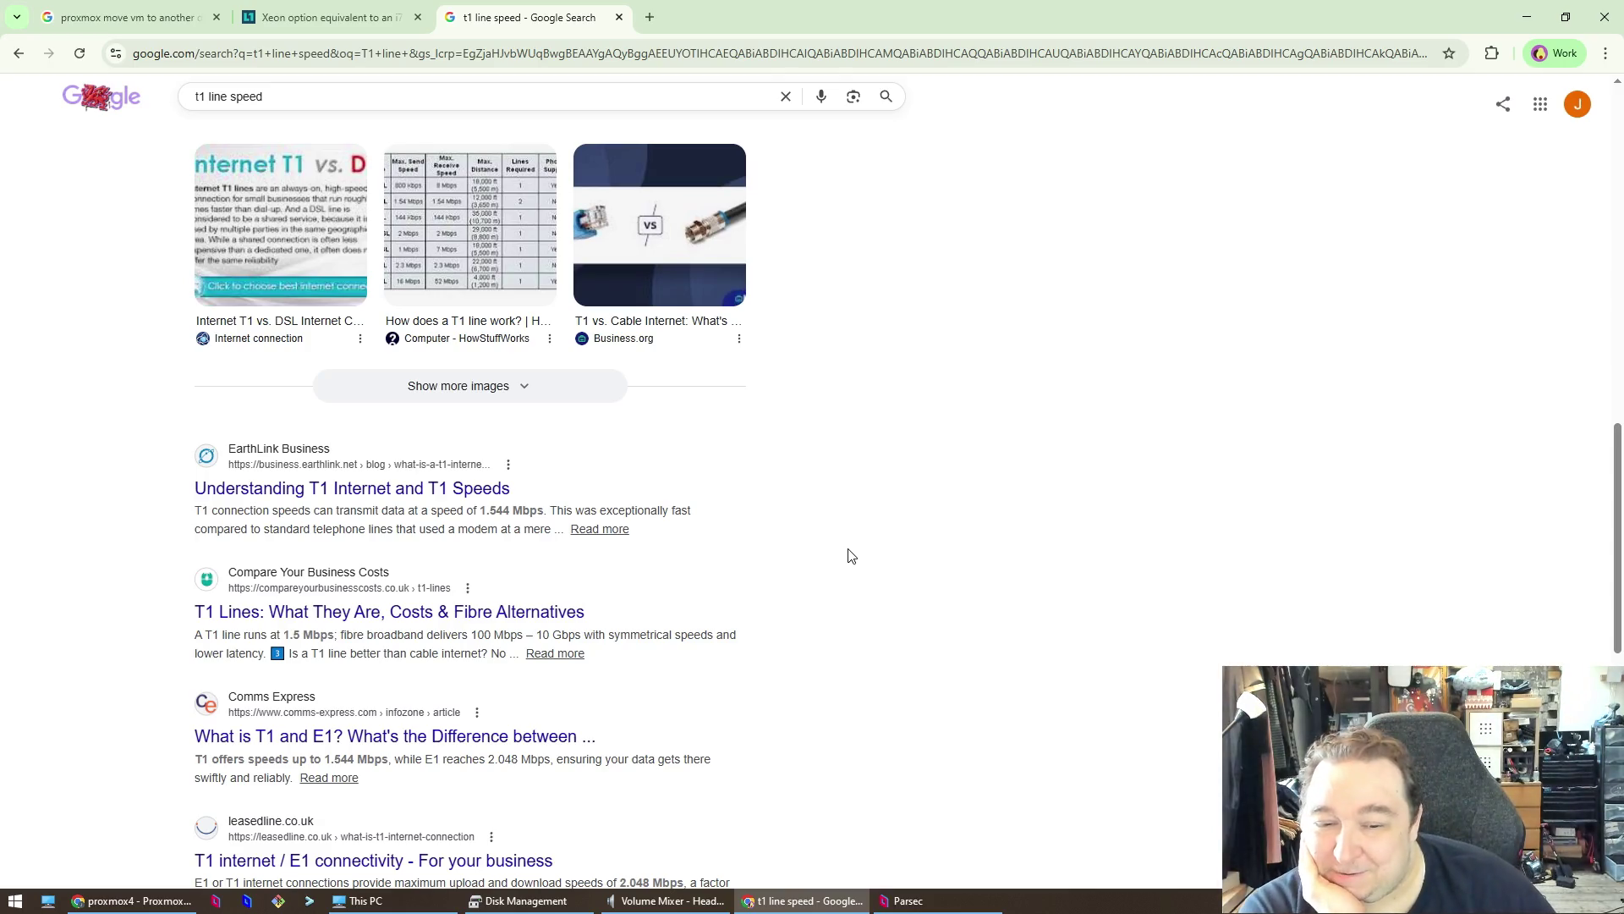
pyautogui.click(908, 901)
pyautogui.click(908, 901)
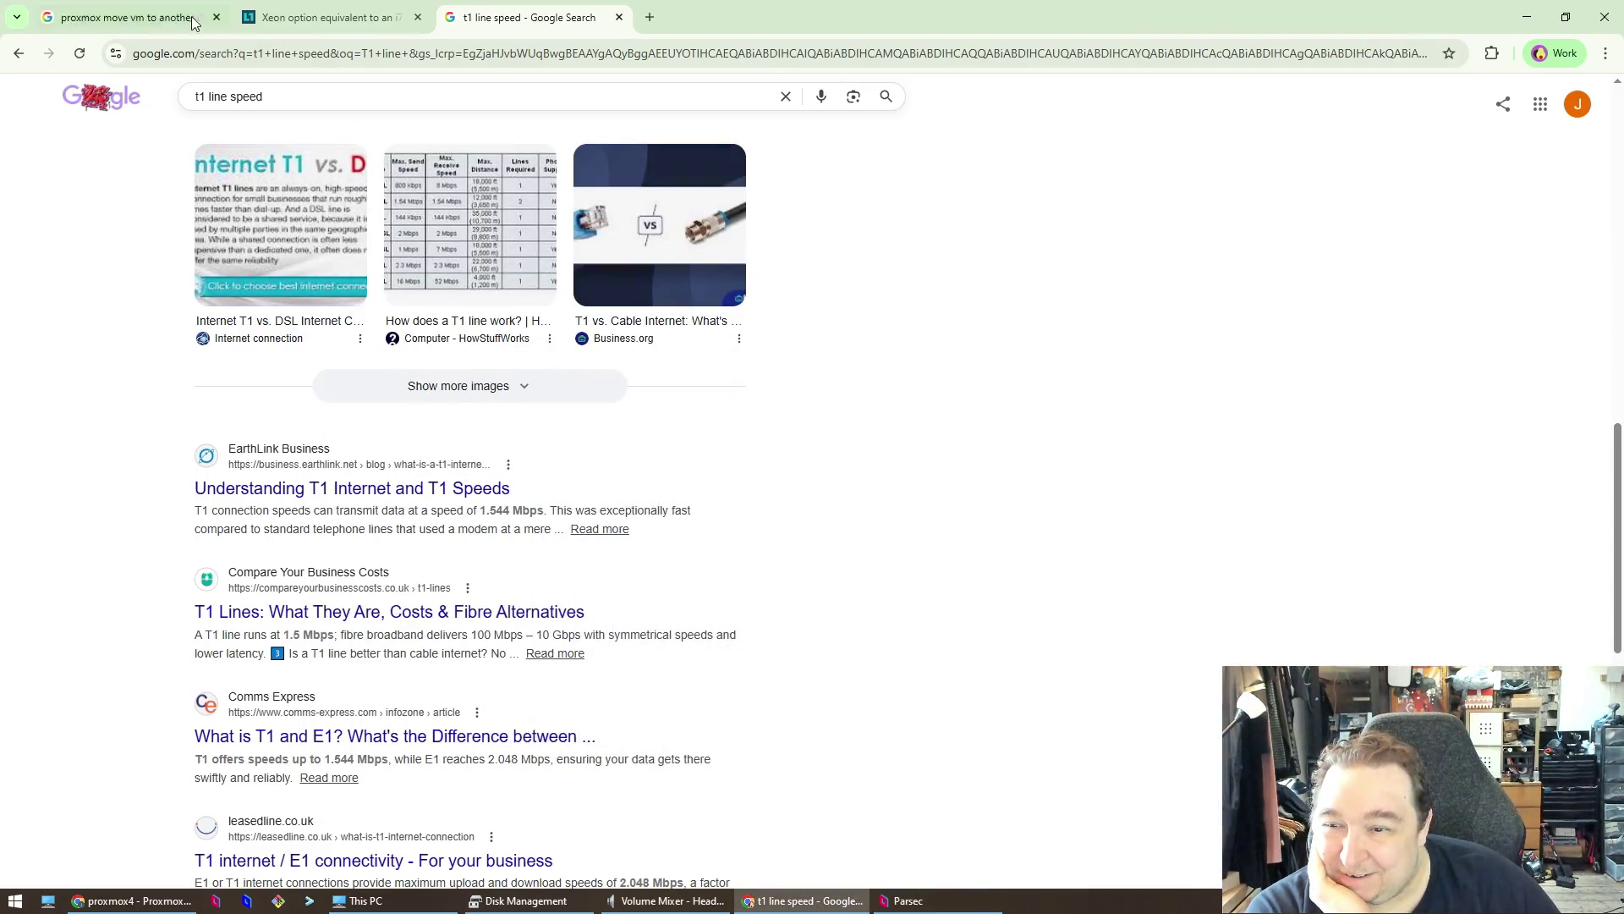
pyautogui.click(132, 901)
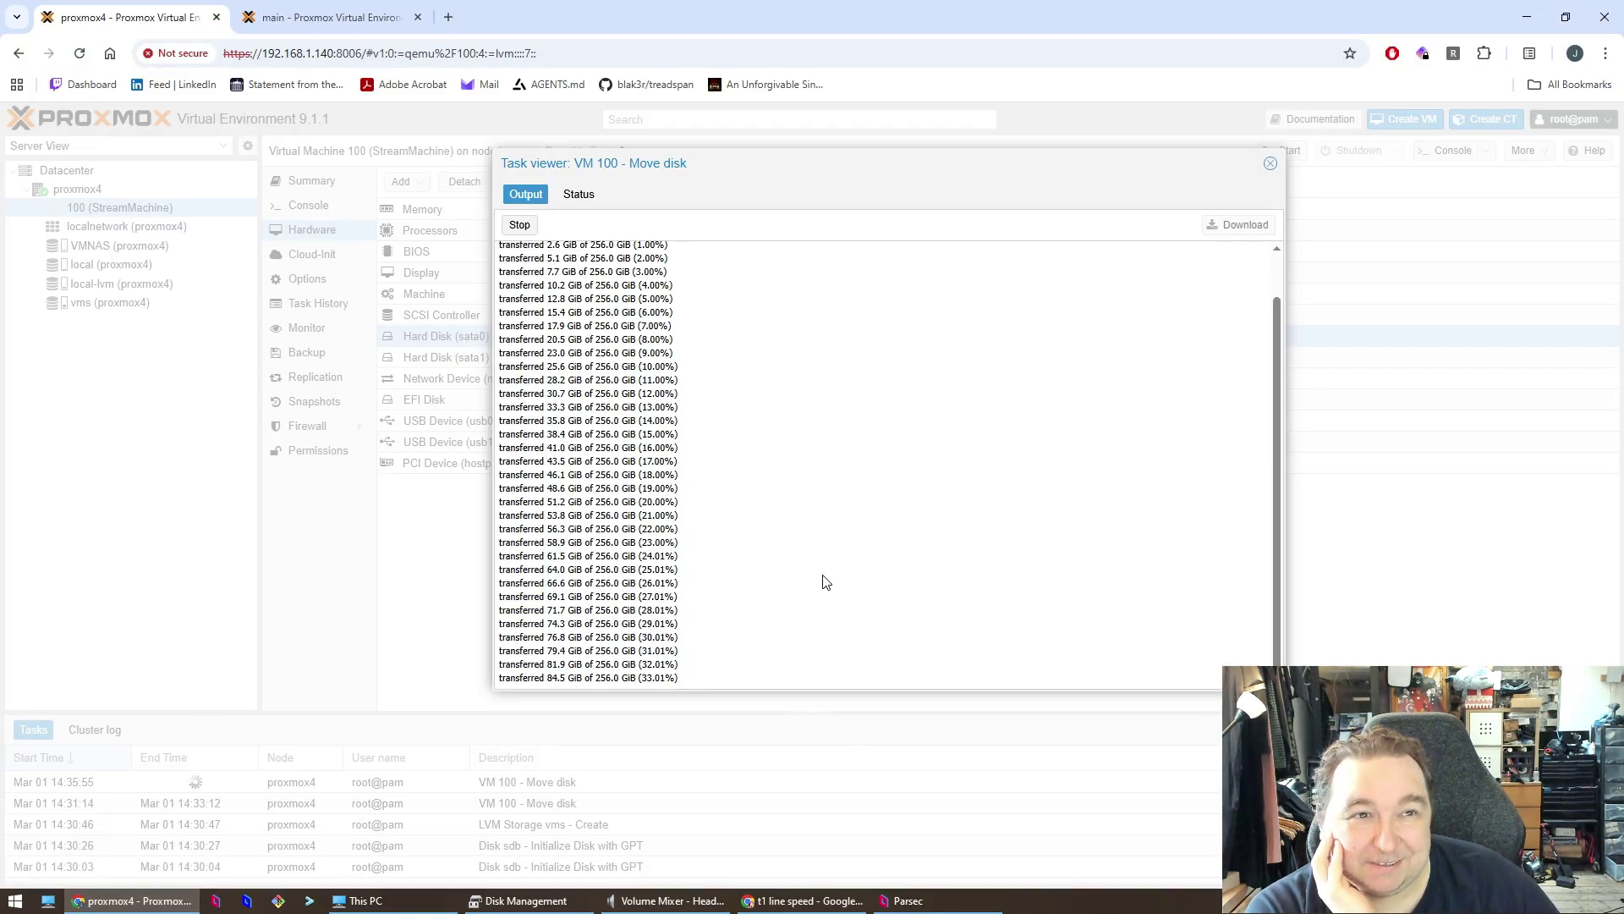
pyautogui.moveTo(660, 163); pyautogui.dragTo(613, 166)
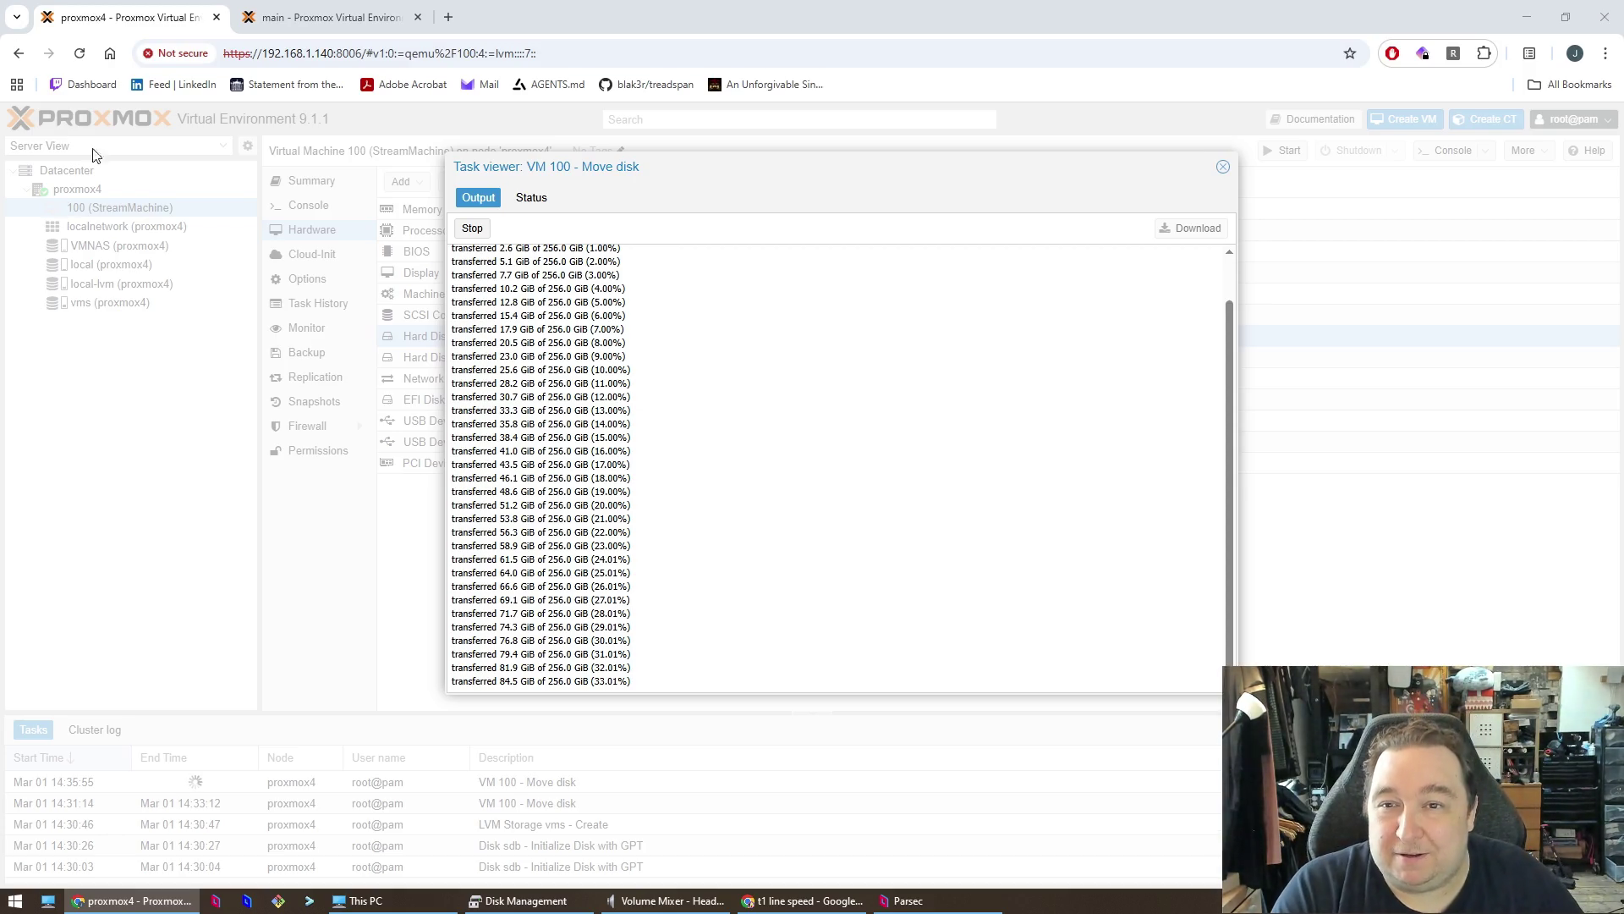
pyautogui.hotkey('alt', 'F4')
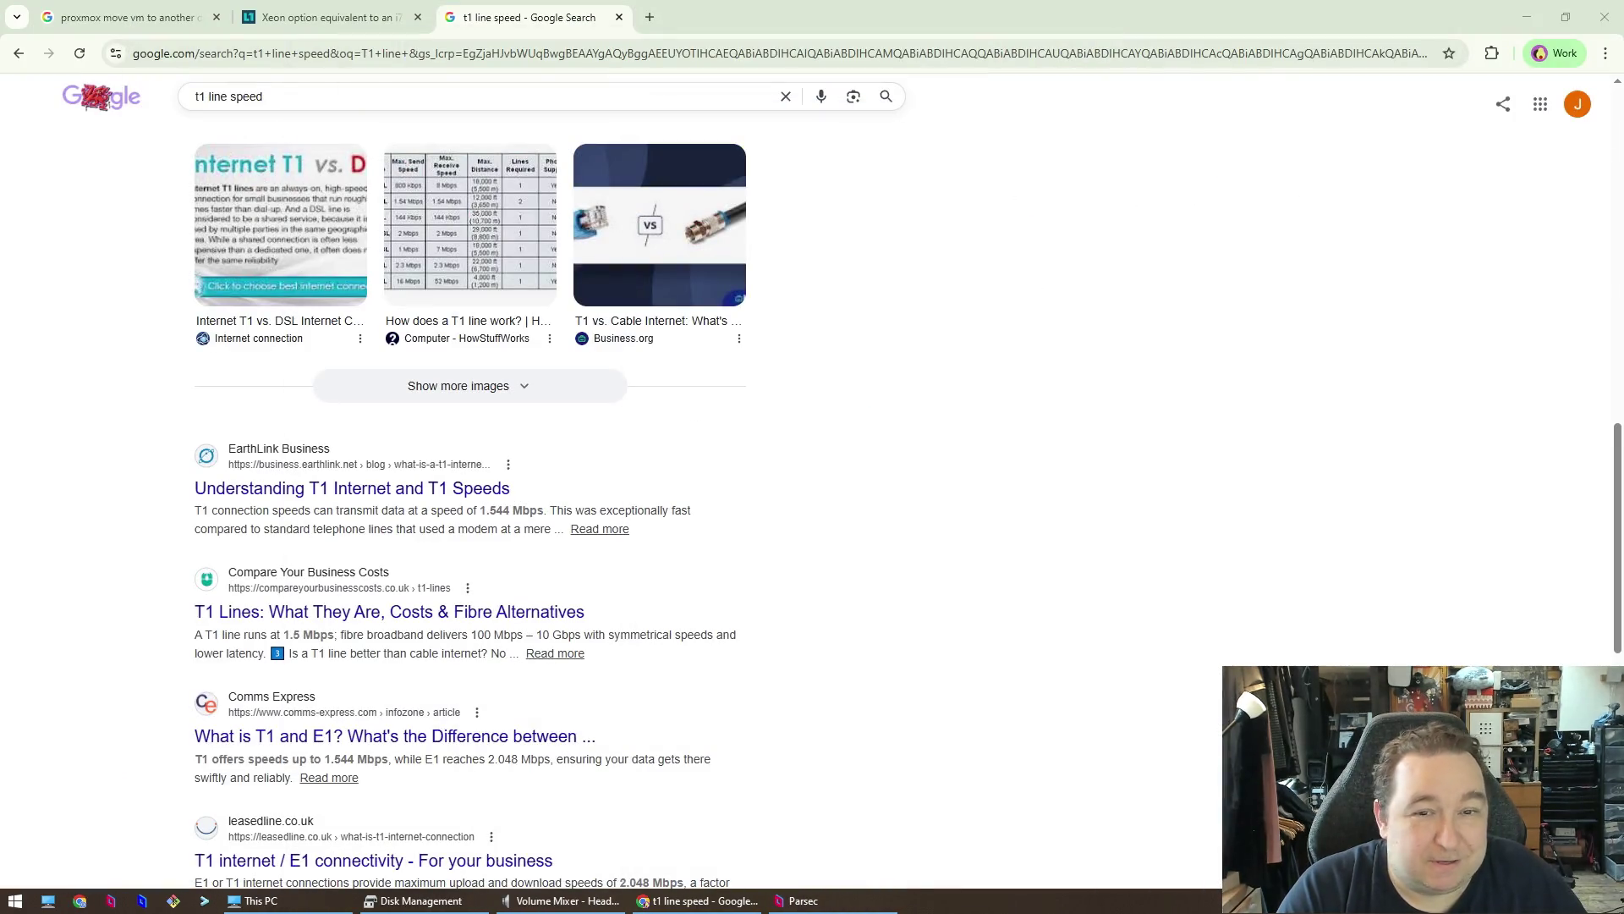
# - Close the t1 line speed tab and launch Unity Hub by searching 'un' from the Start menu
pyautogui.hotkey('ctrl', 'w')
pyautogui.press('super')
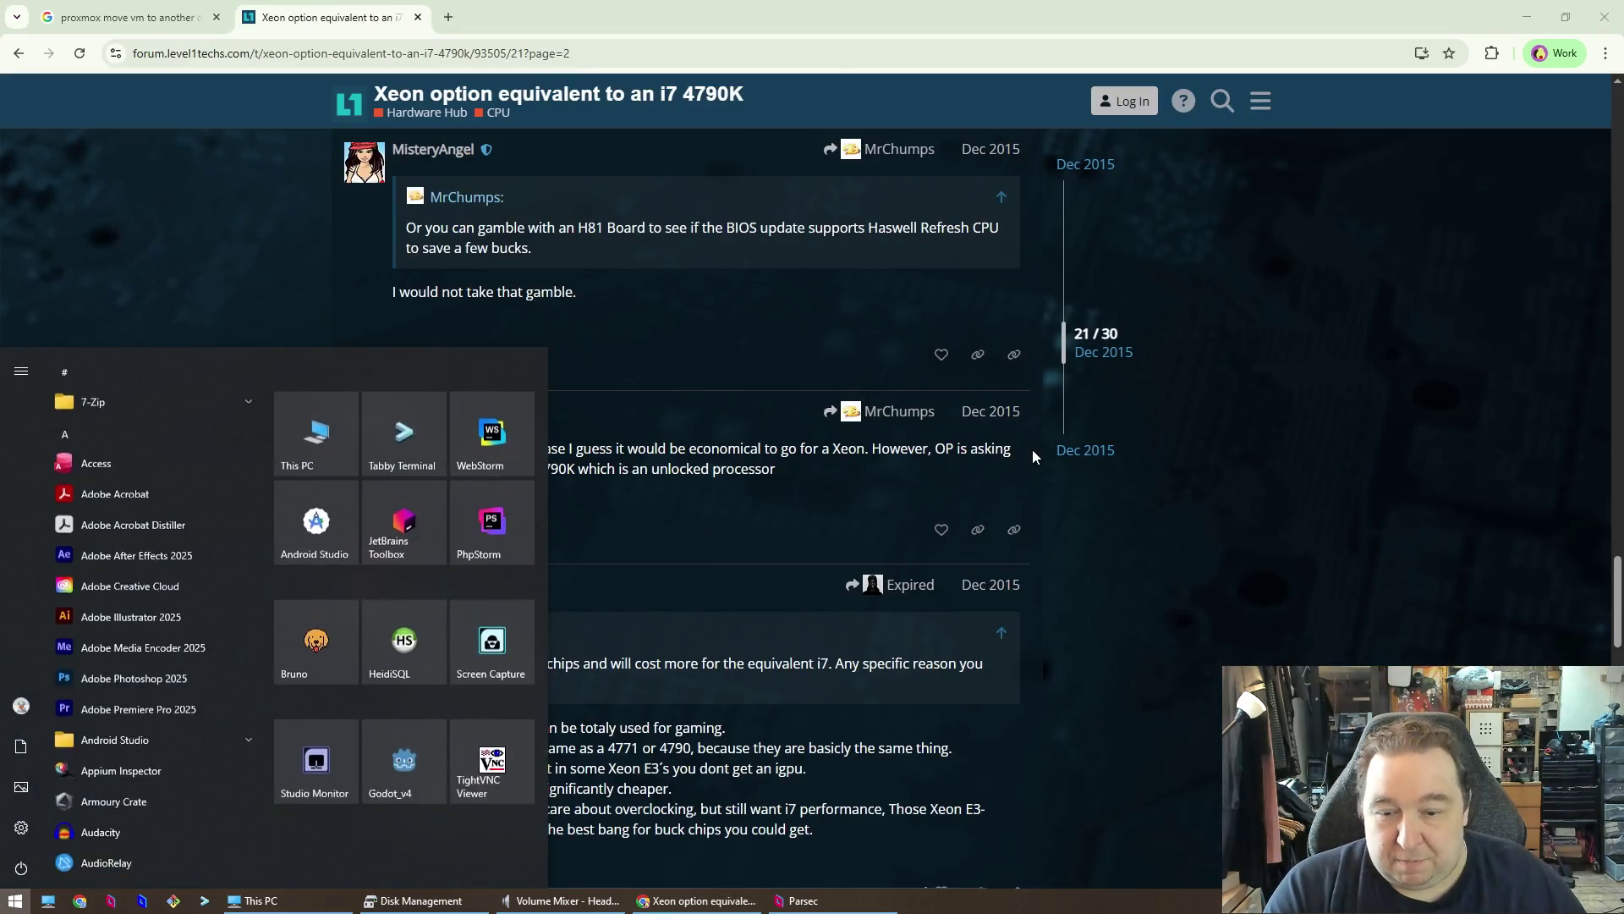
pyautogui.write('un')
pyautogui.press('Escape')
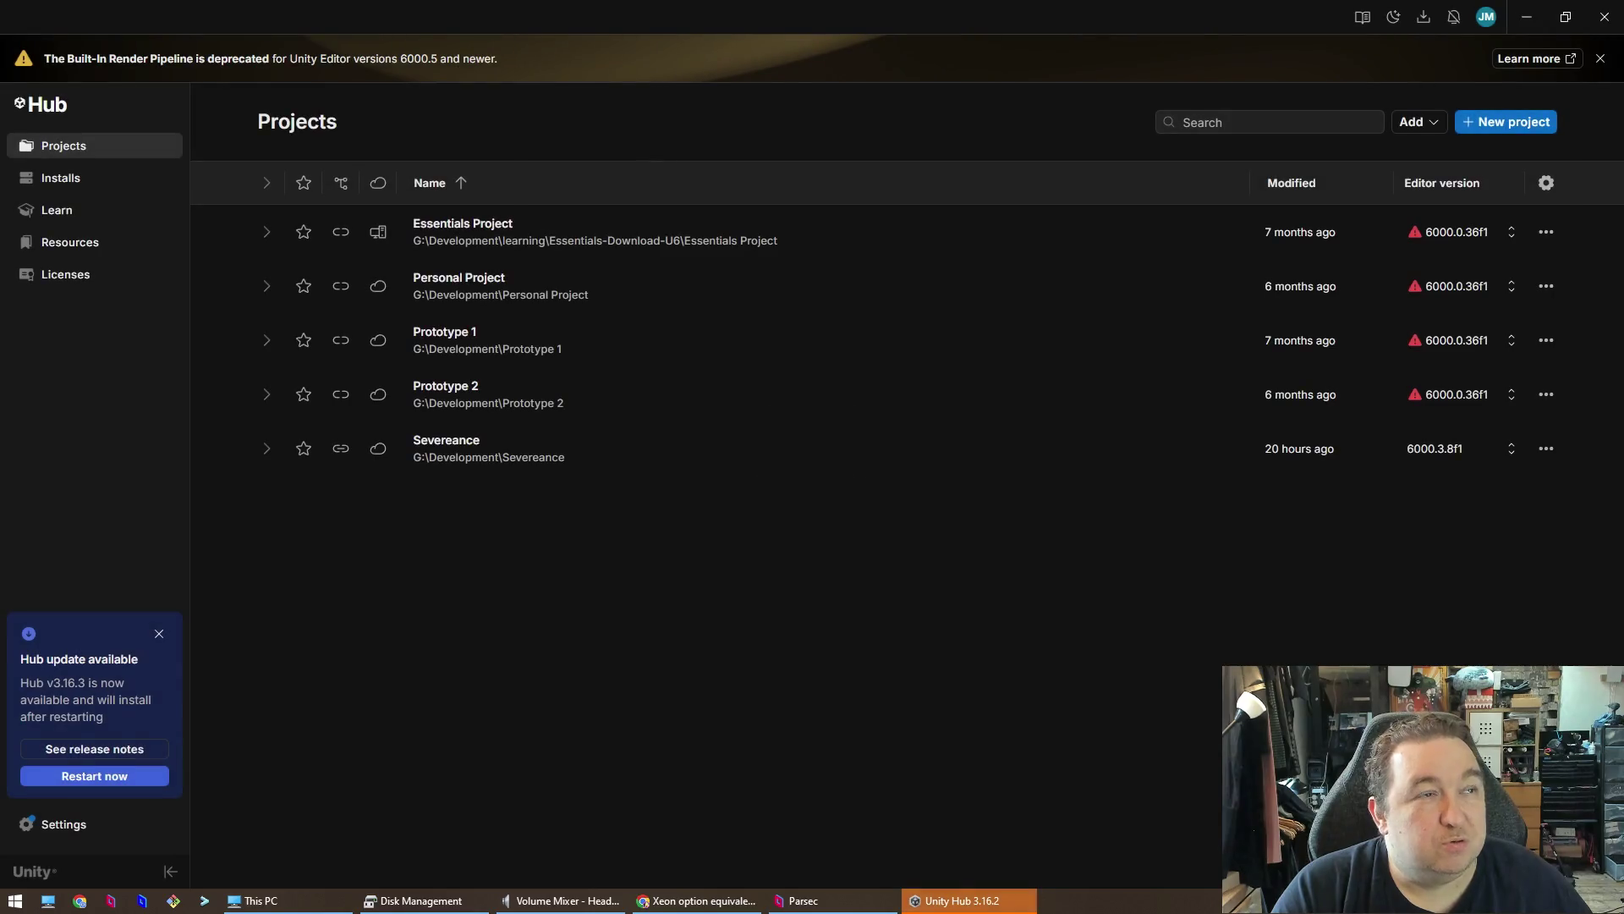
# - Launch the Severeance project from Unity Hub and select the ground floor slab in MainScene
pyautogui.click(508, 452)
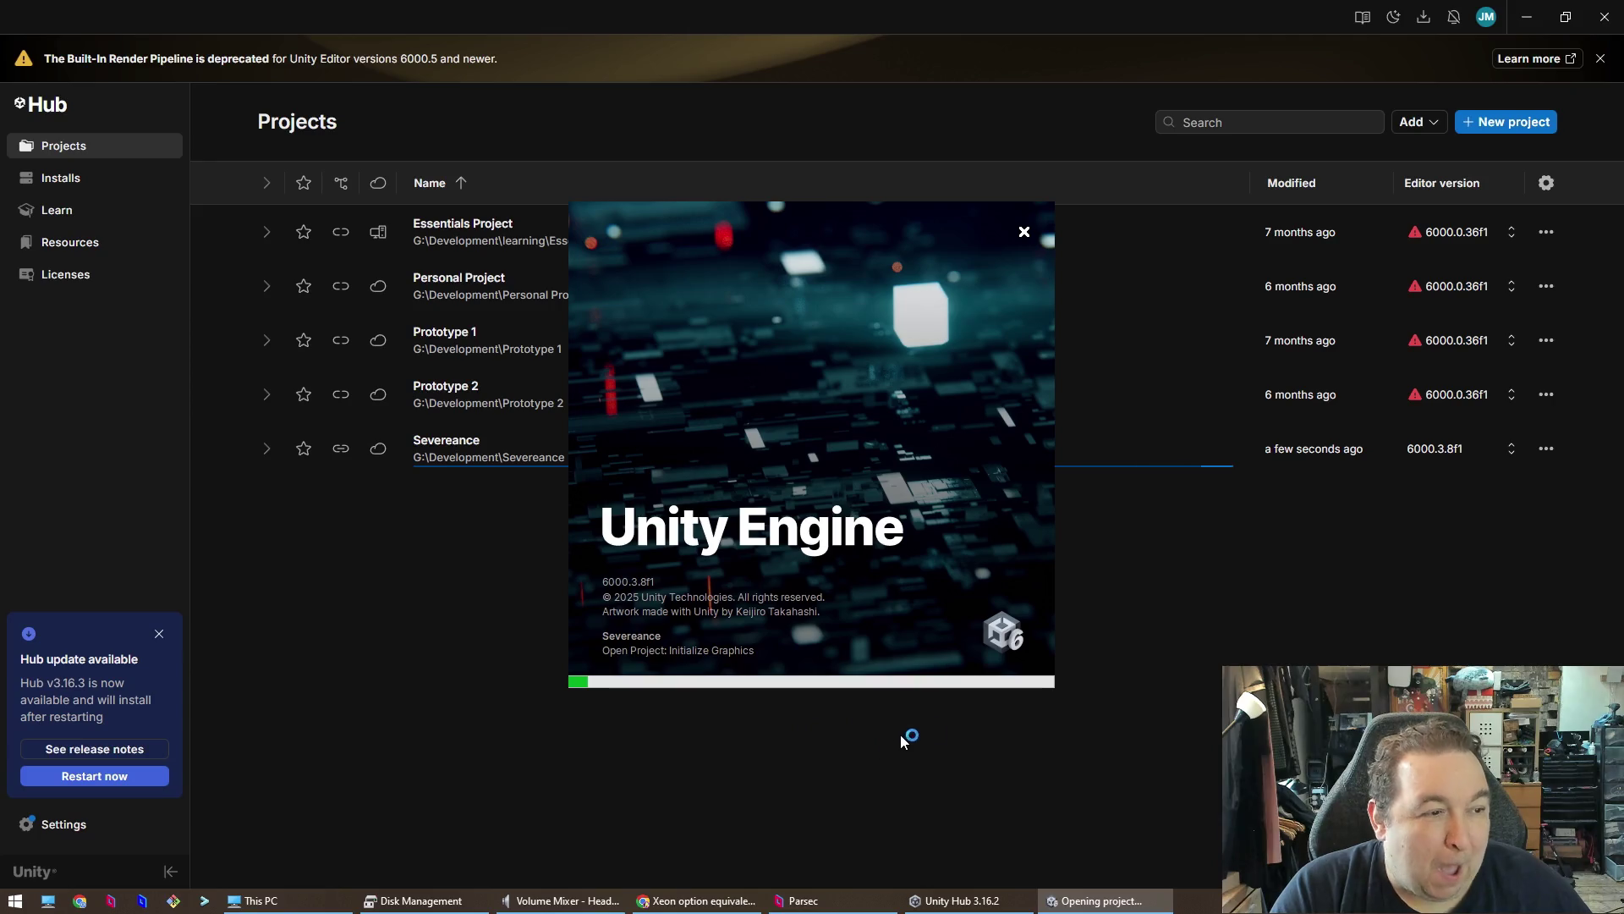
pyautogui.click(533, 900)
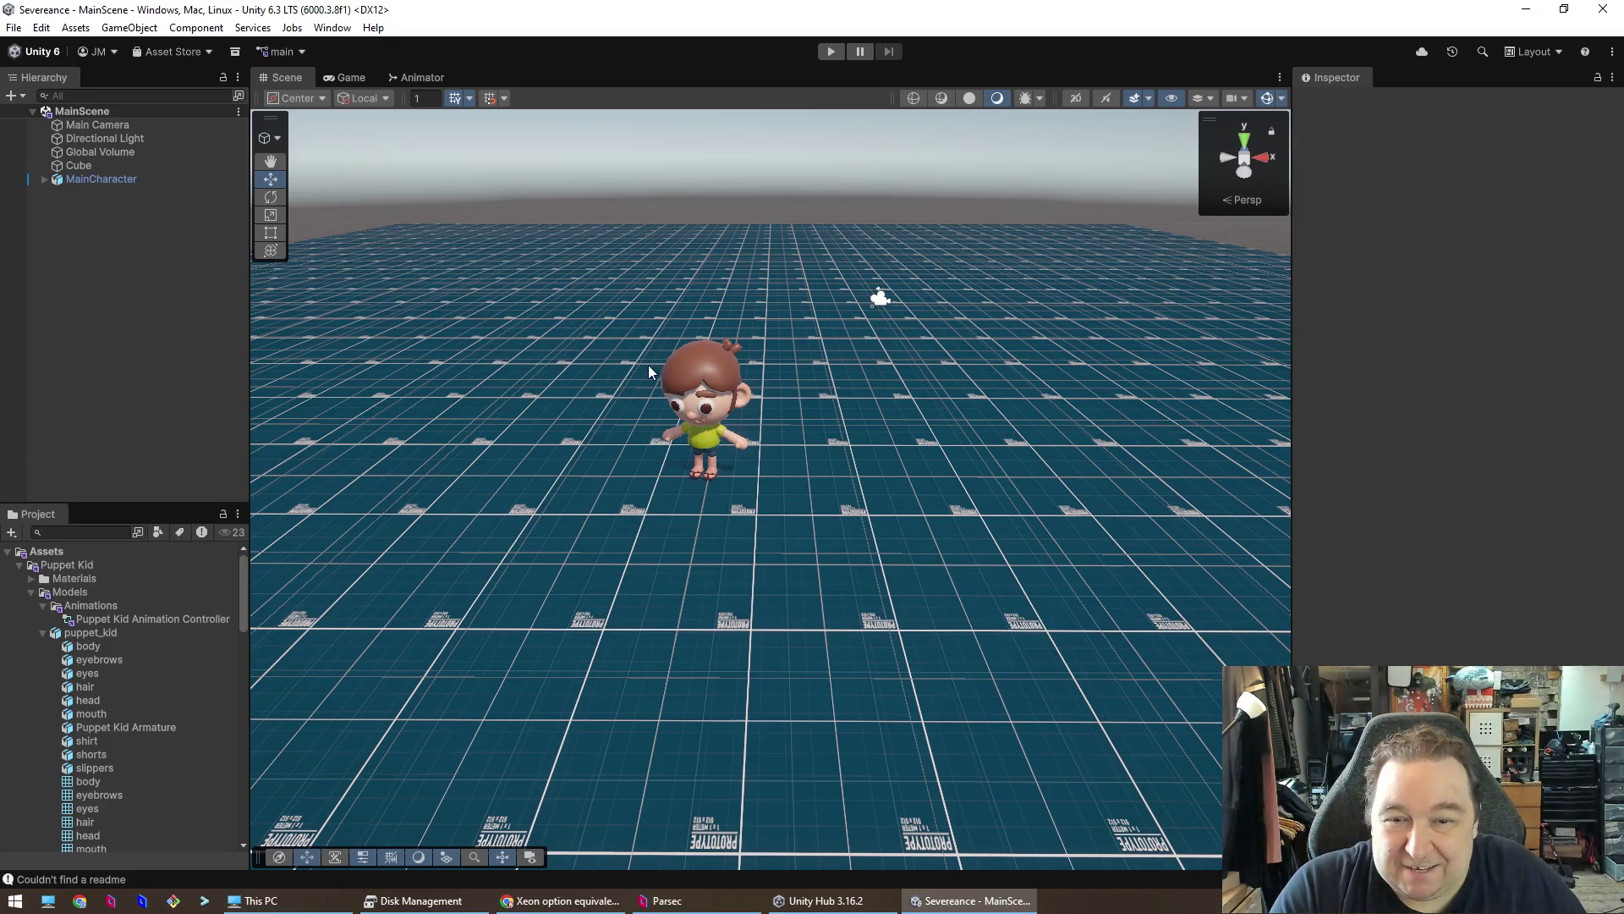
pyautogui.click(863, 473)
# - Select the floor Cube to check it, then clear the selection
pyautogui.scroll(-10, 852, 435)
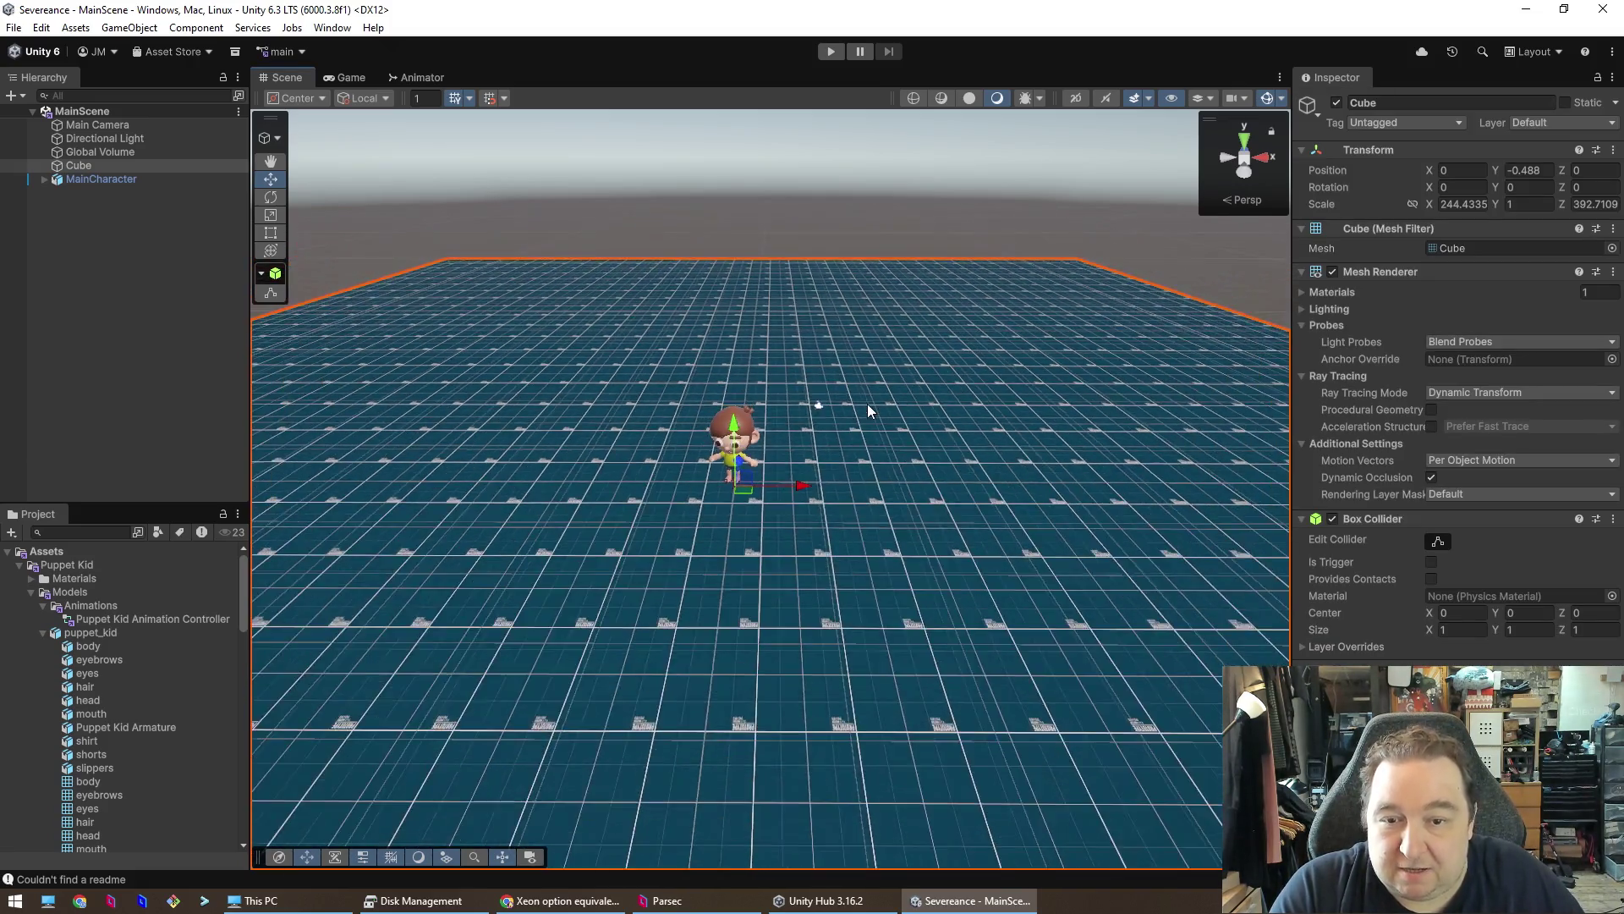
pyautogui.scroll(3, 860, 443)
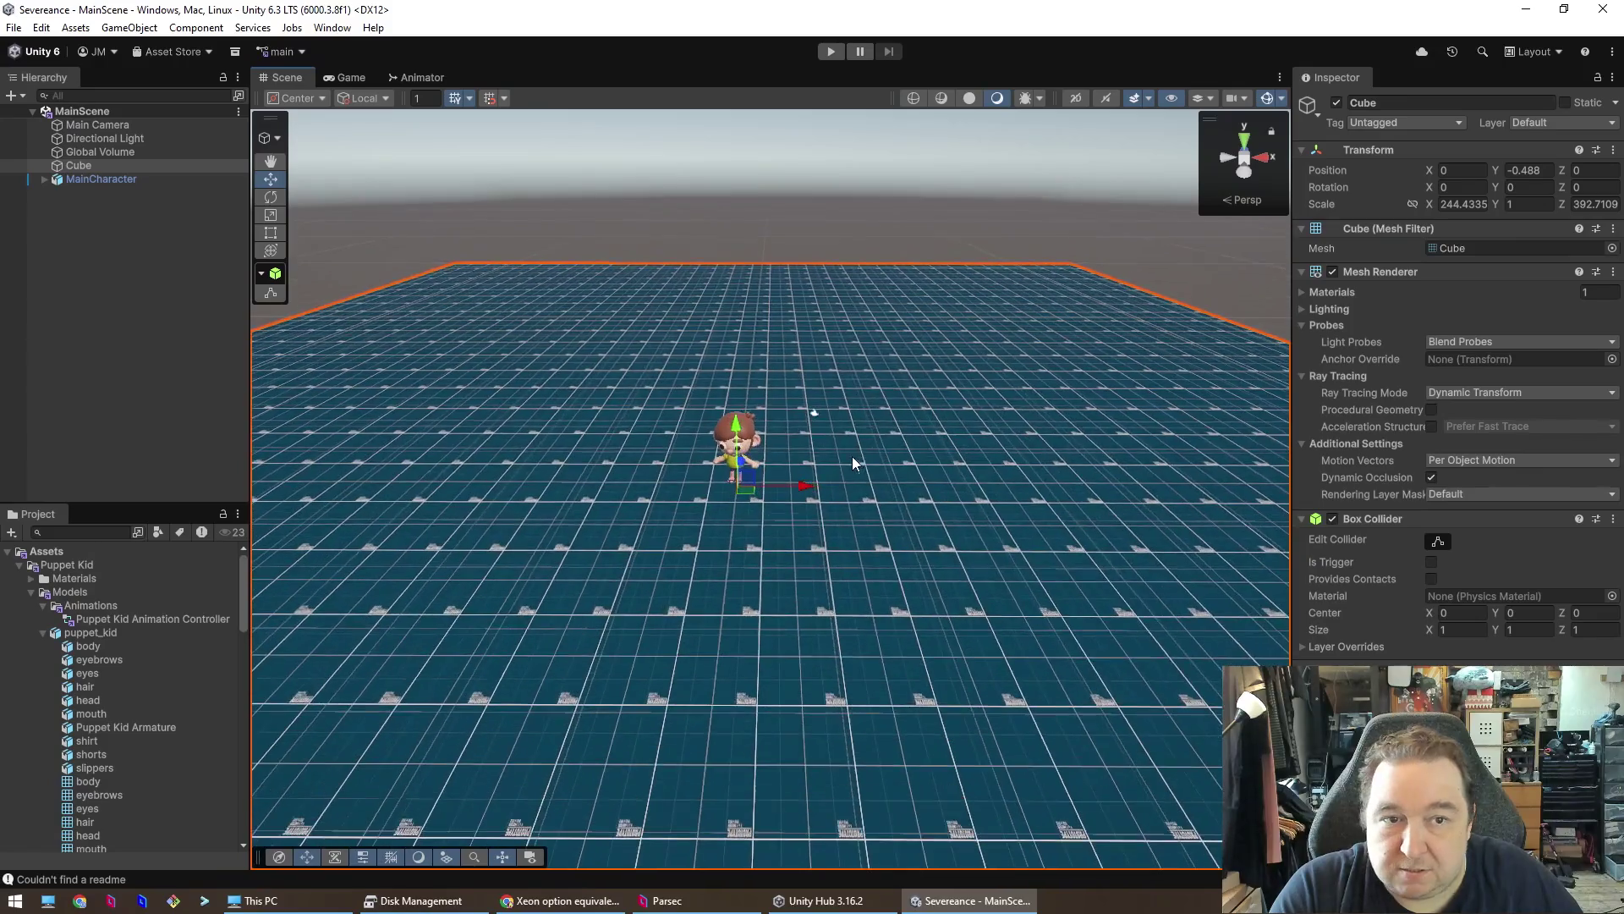
pyautogui.click(215, 242)
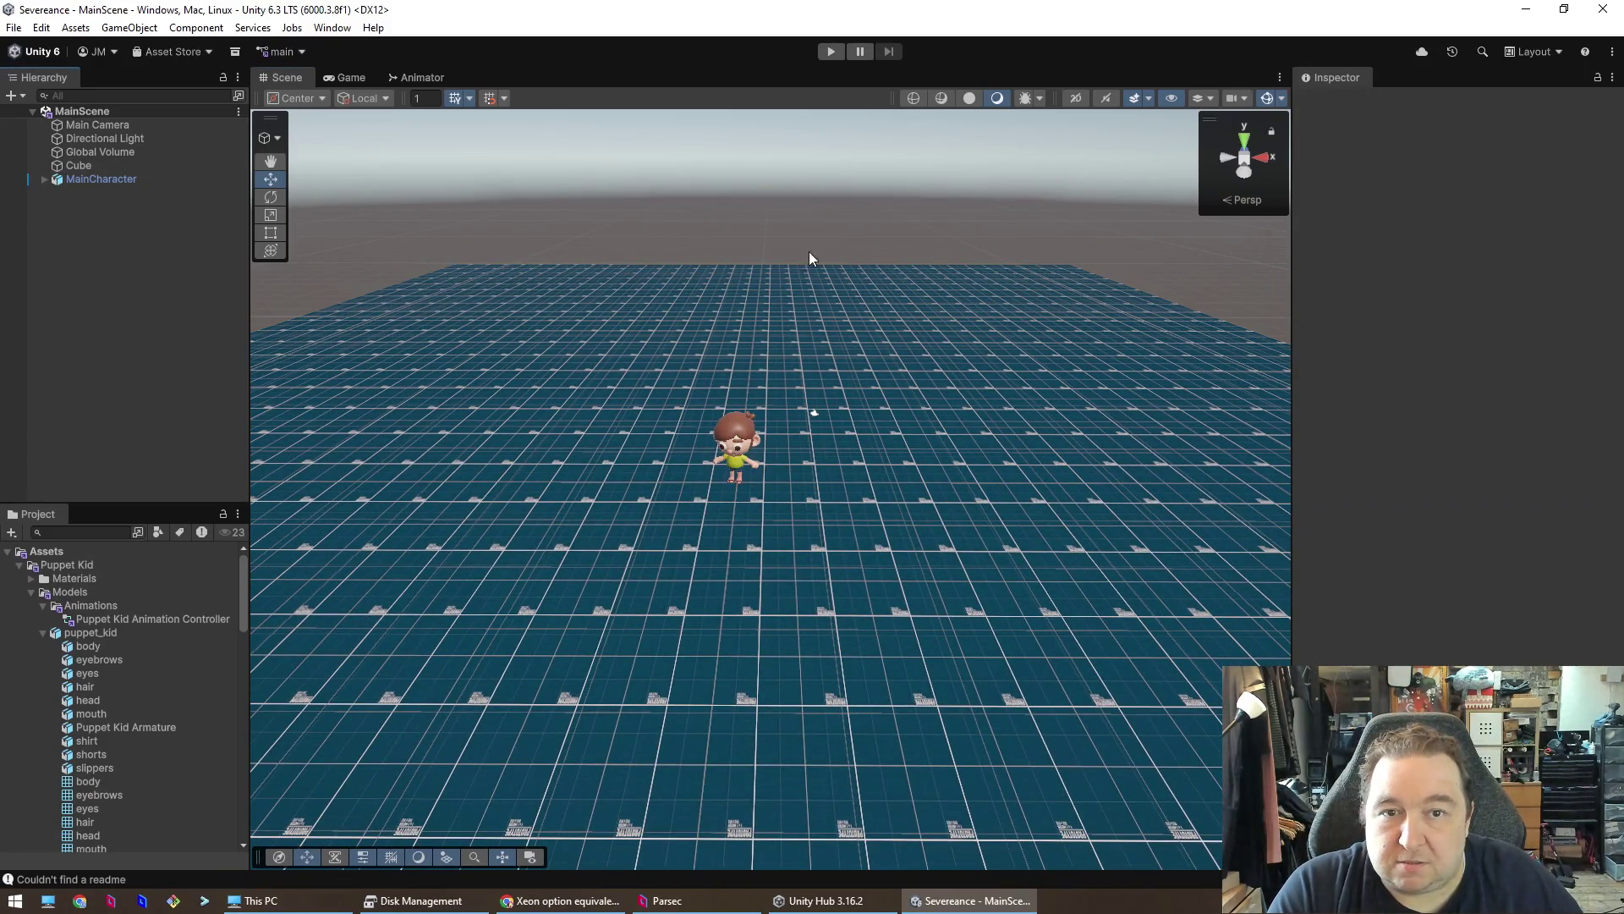
pyautogui.click(865, 506)
pyautogui.click(100, 288)
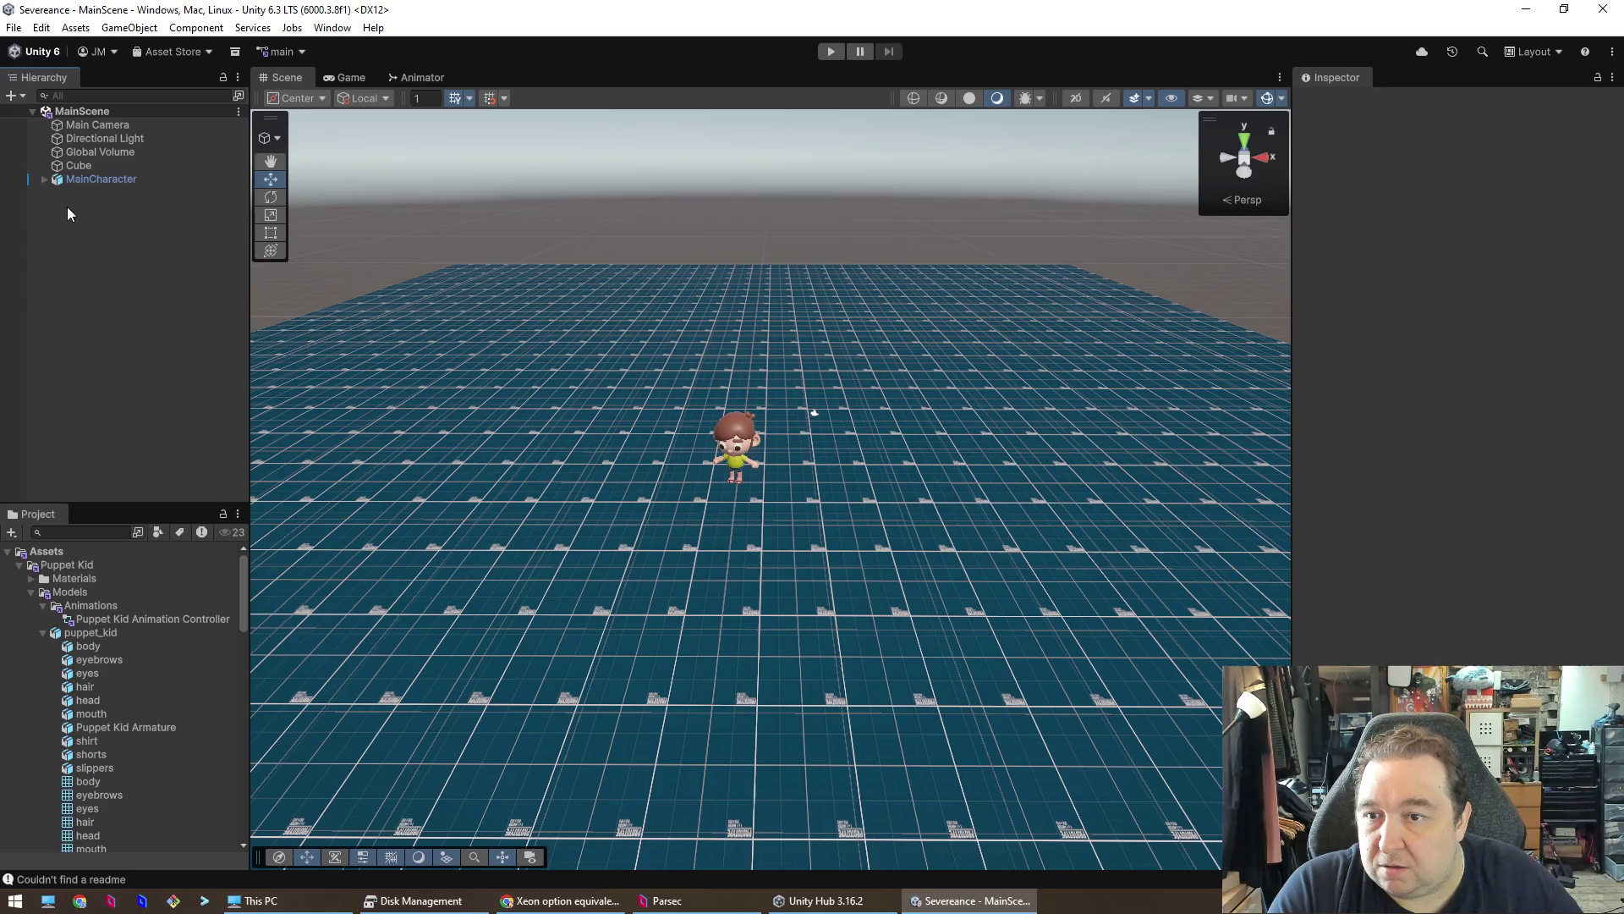
# - Collapse the puppet_kid, Models and Prefabs folders in the Project window
pyautogui.click(42, 632)
pyautogui.click(31, 592)
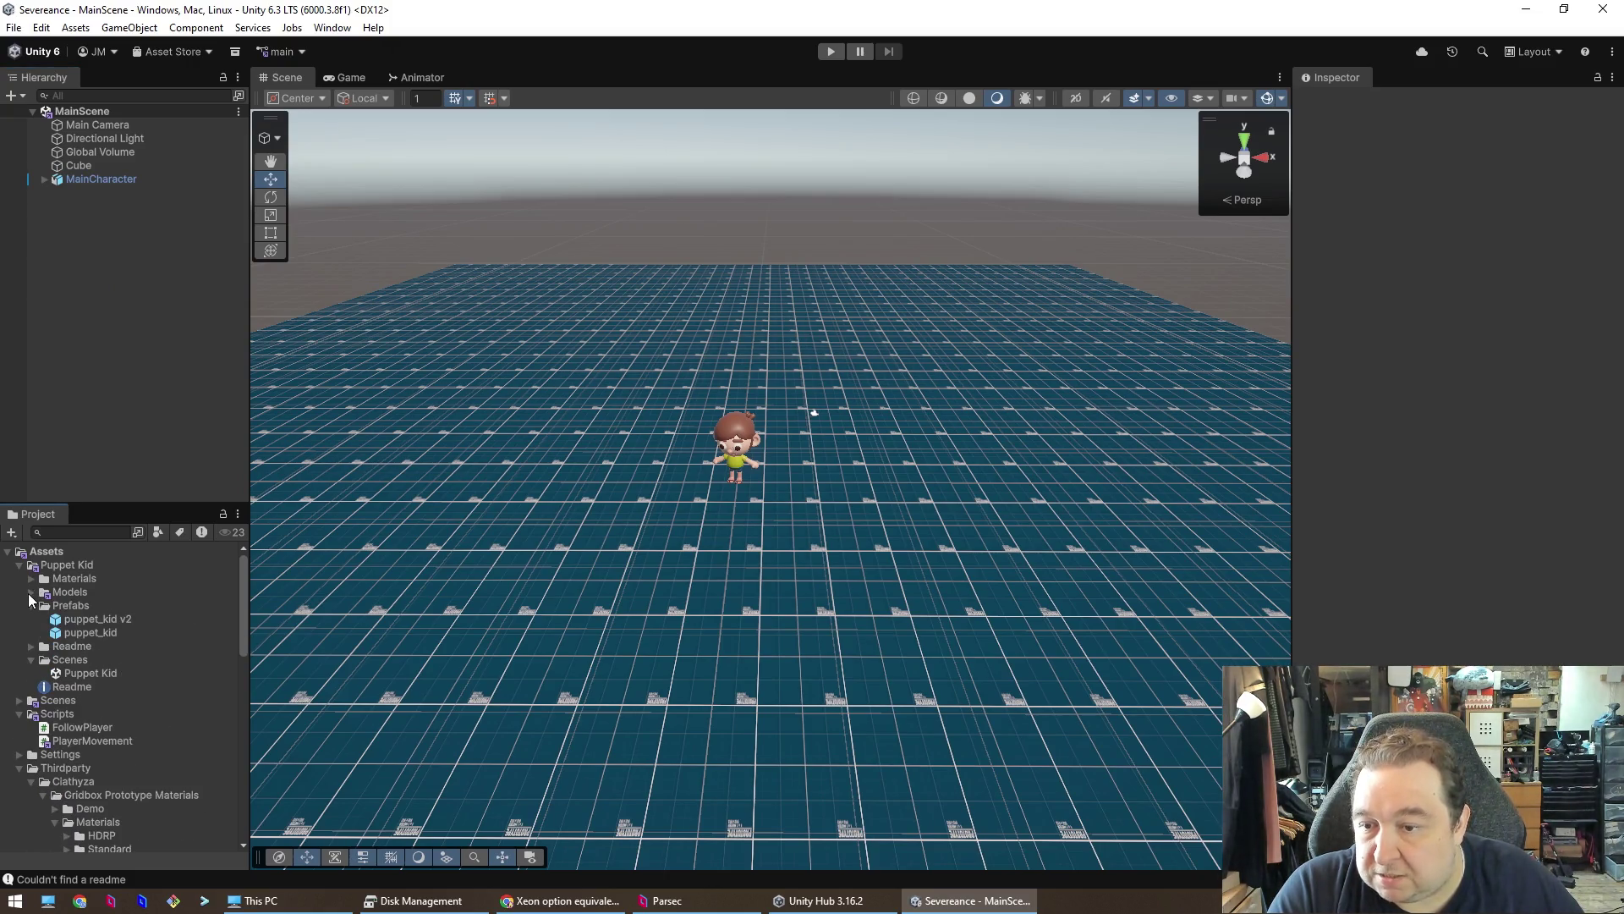
pyautogui.click(31, 605)
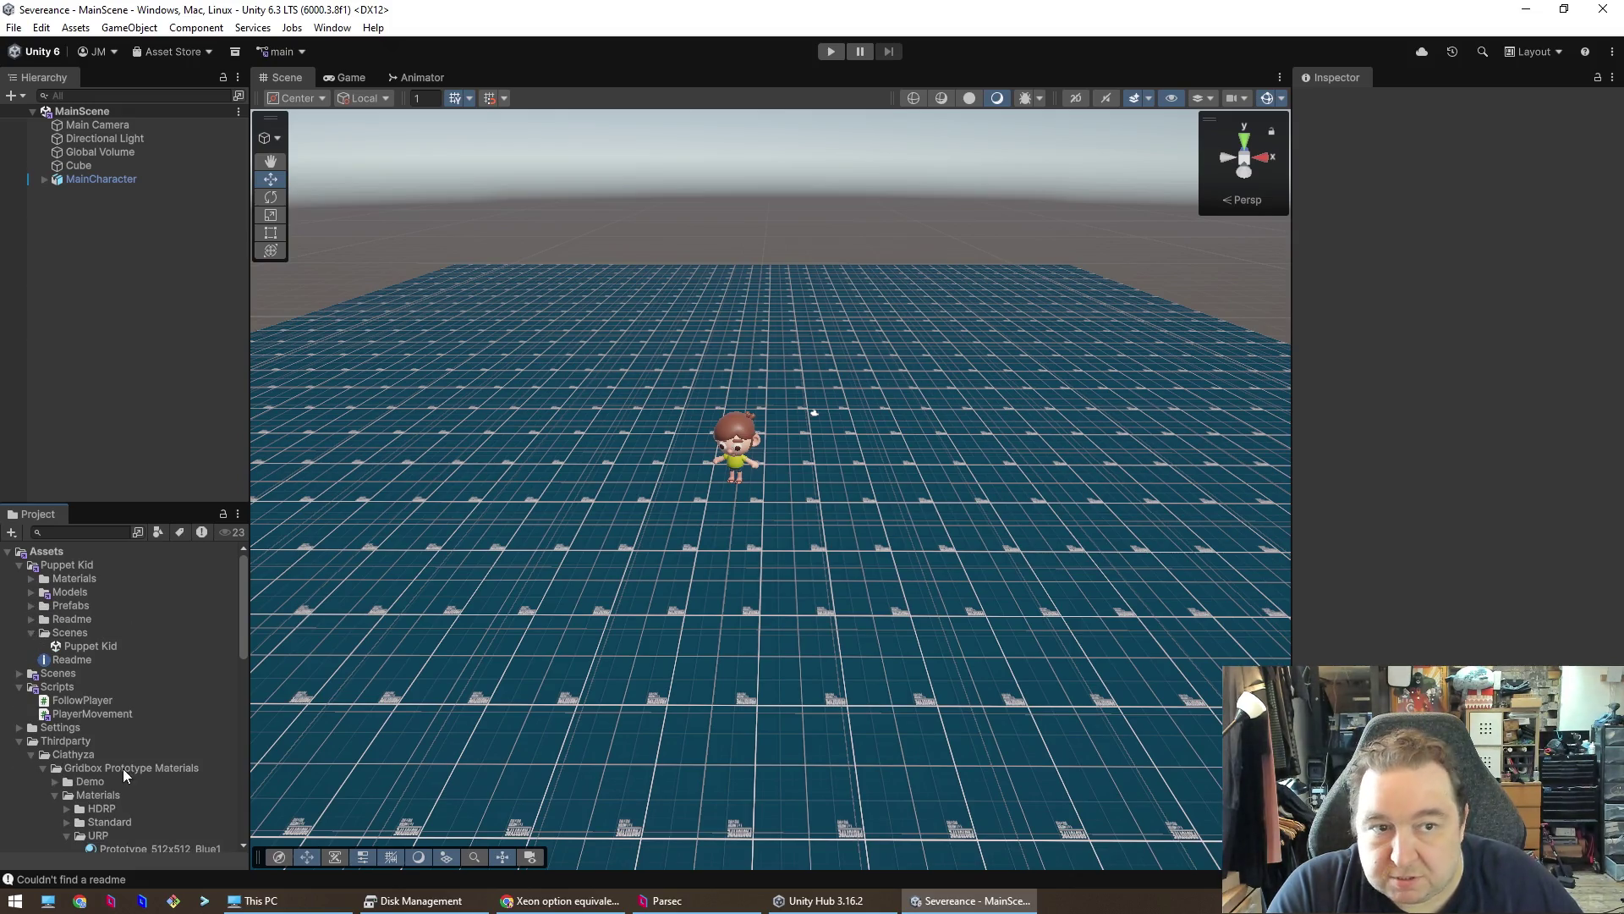
# - Switch to the Rect Tool and recheck the floor slab, then bring up the Hierarchy's create menu
pyautogui.click(1011, 461)
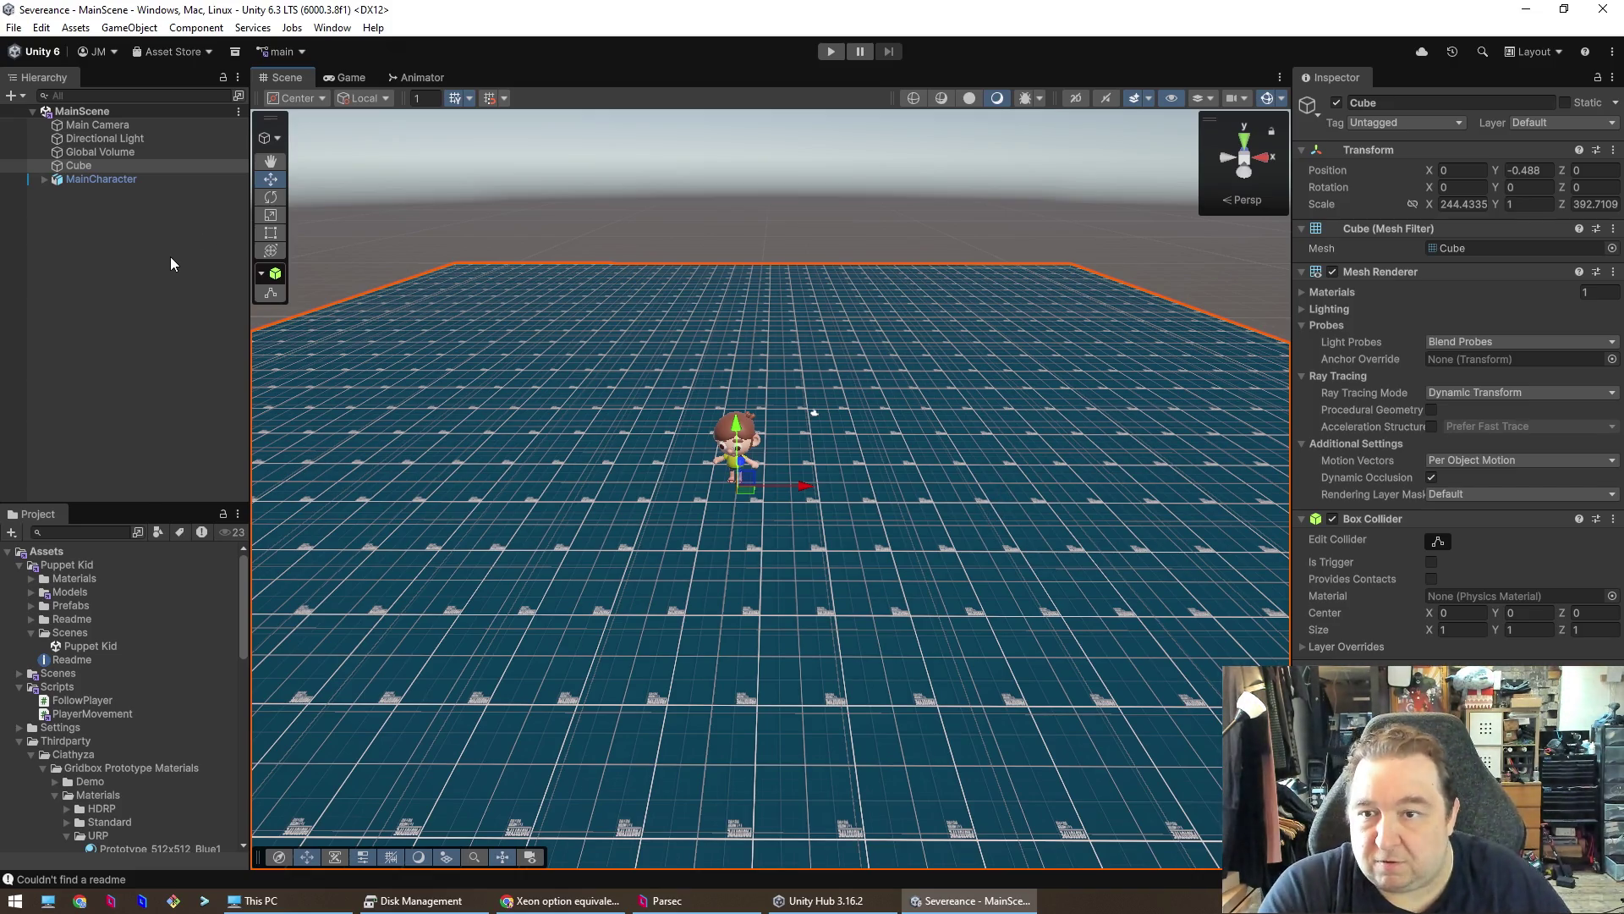
pyautogui.click(270, 234)
pyautogui.moveTo(531, 251)
pyautogui.mouseDown()
pyautogui.moveTo(541, 369)
pyautogui.moveTo(510, 388)
pyautogui.mouseUp()
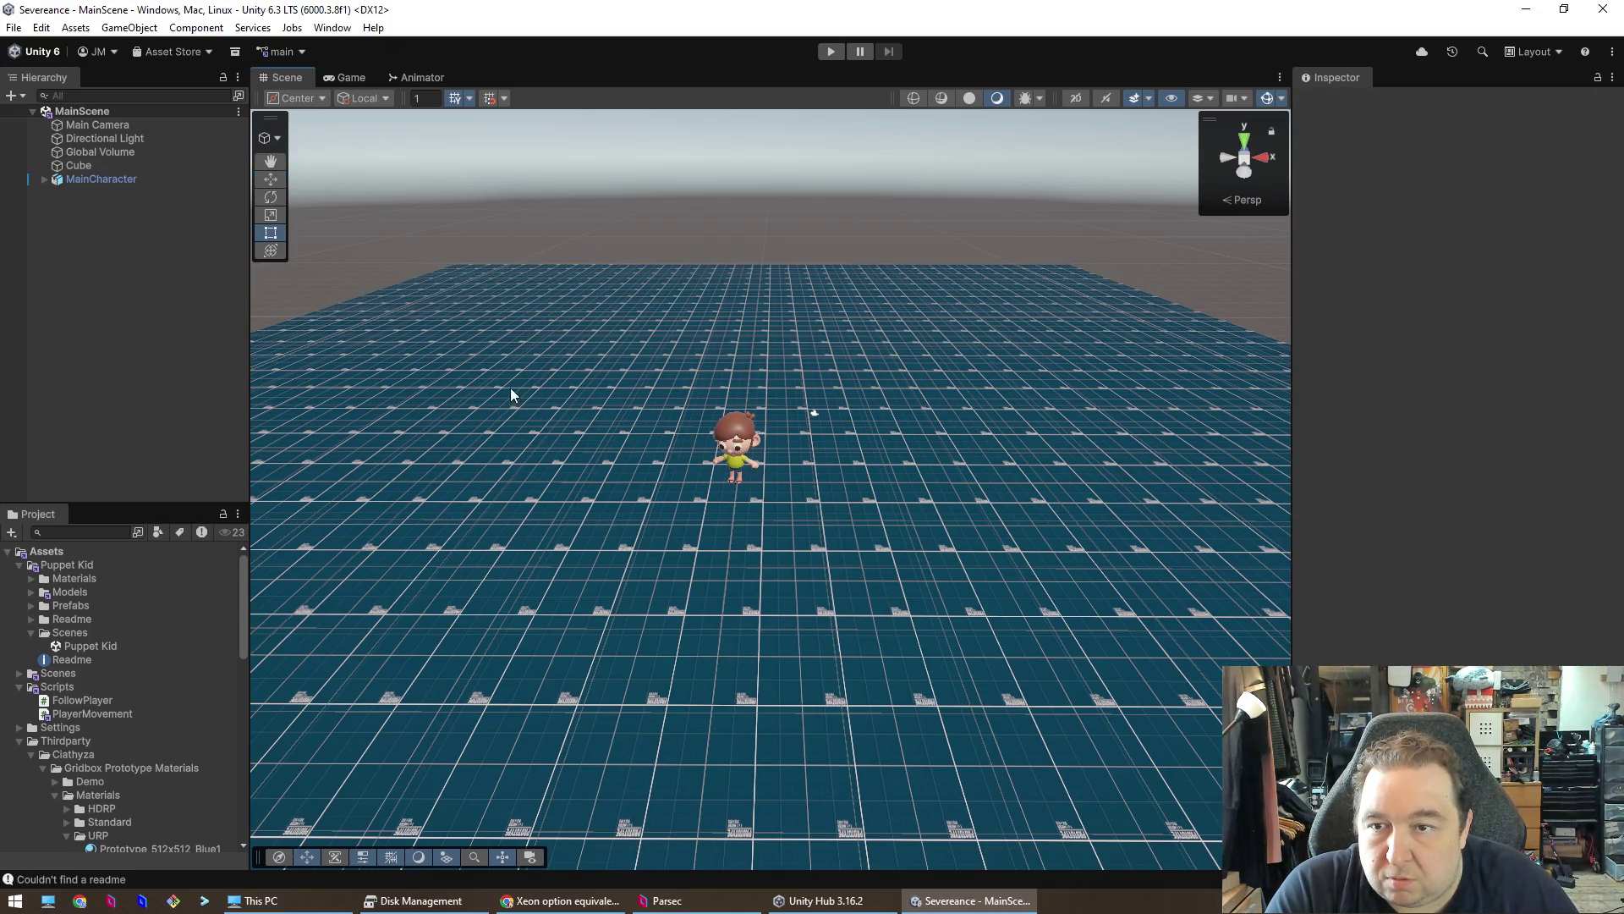
pyautogui.click(643, 382)
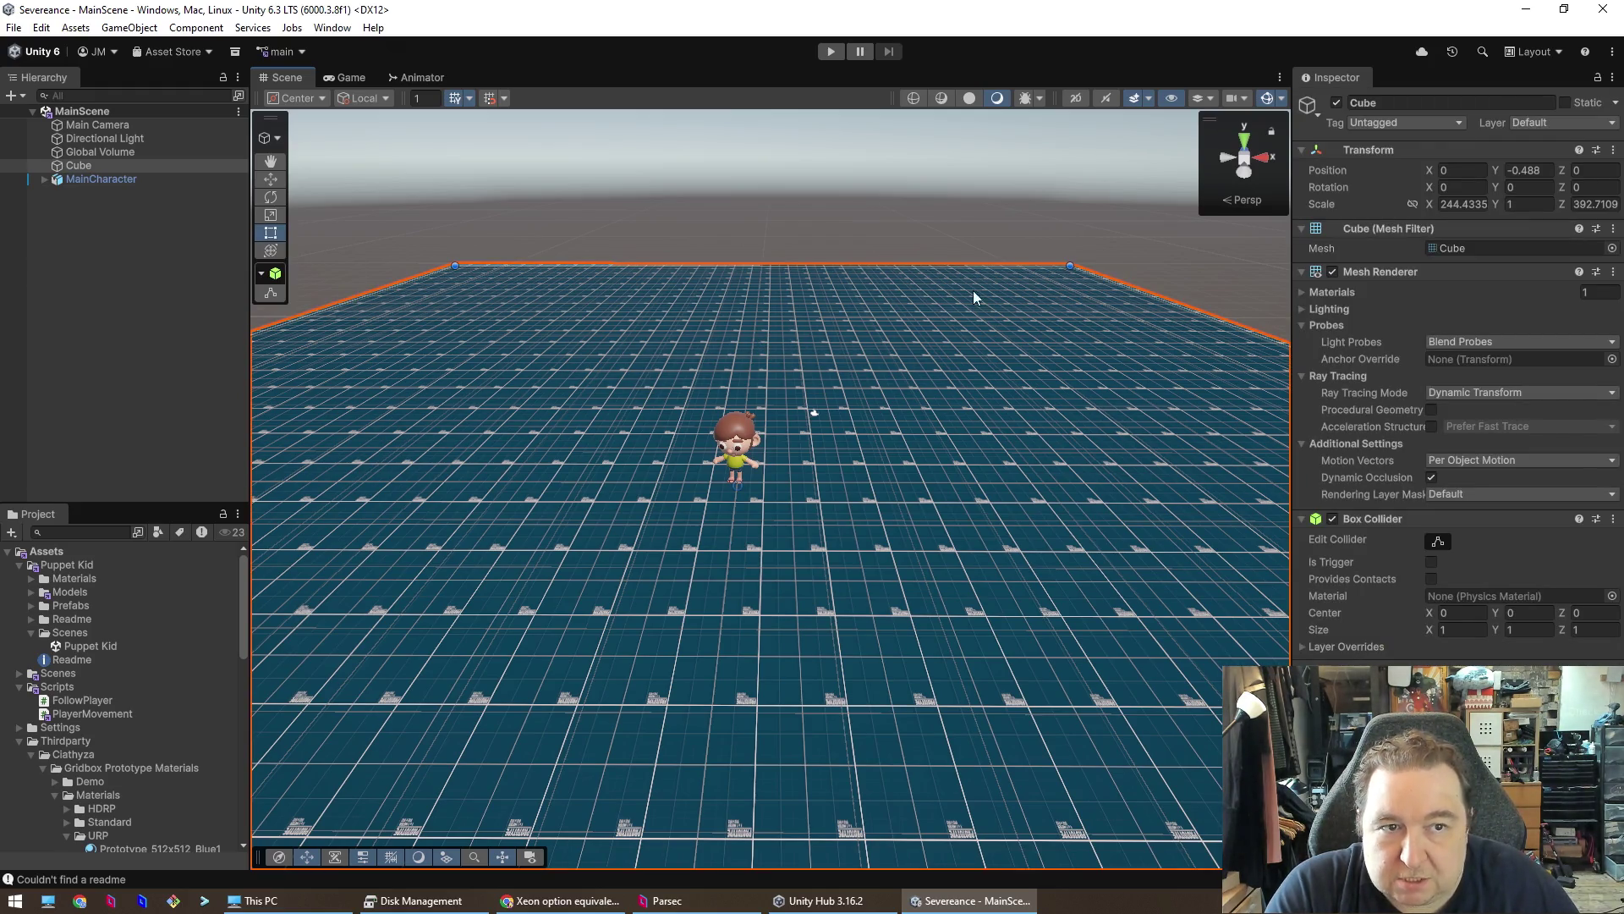
pyautogui.click(195, 425)
pyautogui.rightClick(93, 245)
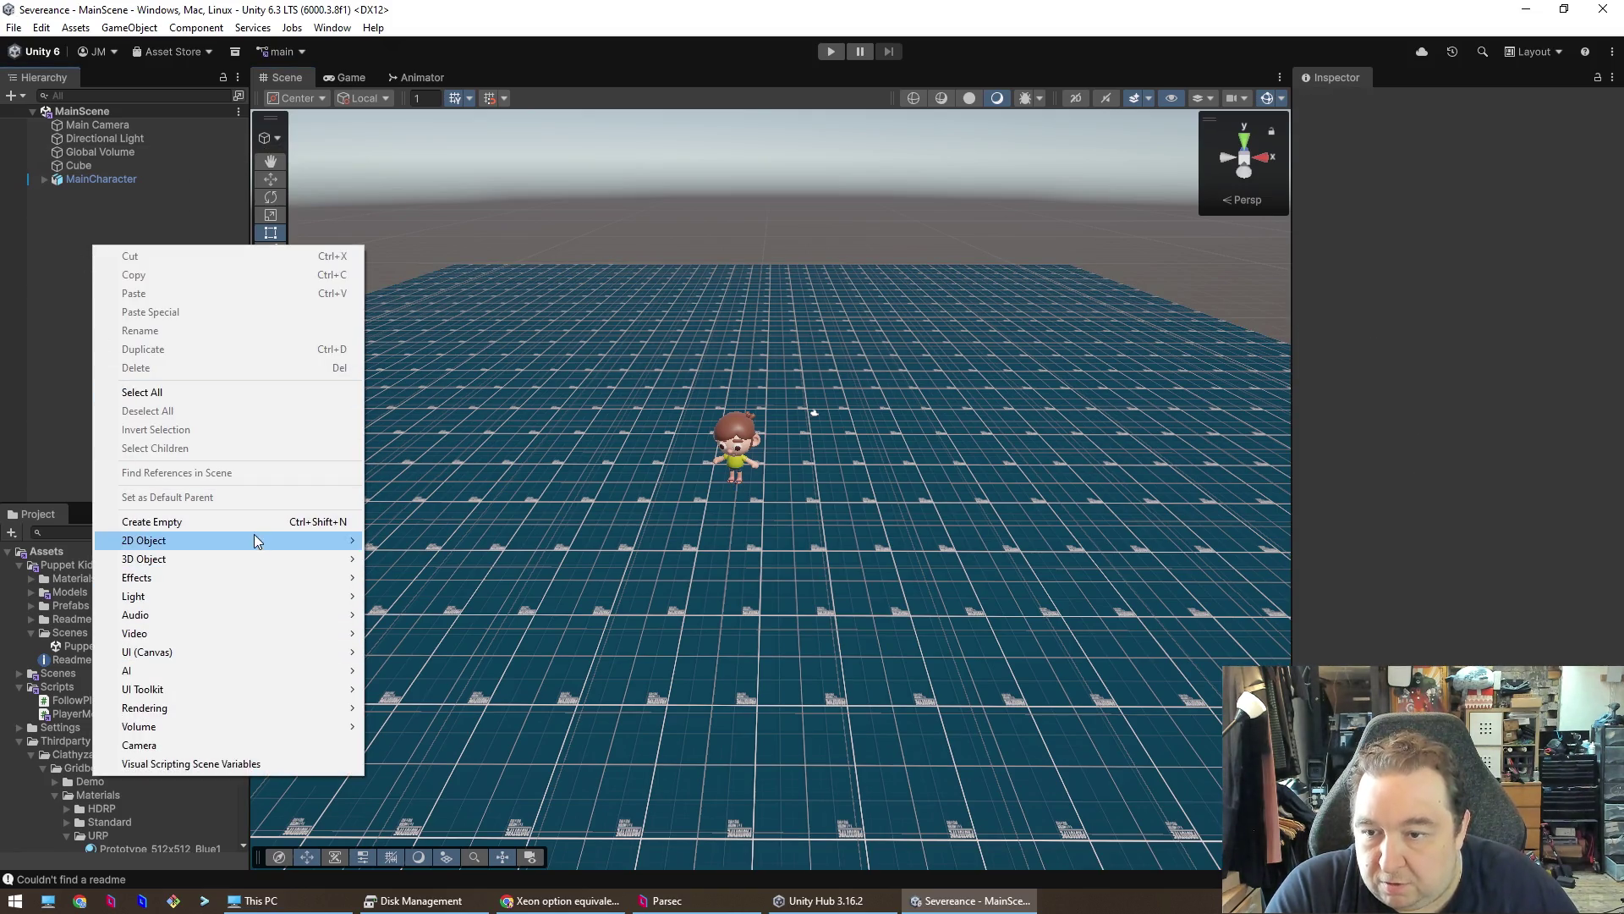
# - Create a 3D Object > Cube, adding Cube (1) on the floor beside the character
pyautogui.moveTo(256, 555)
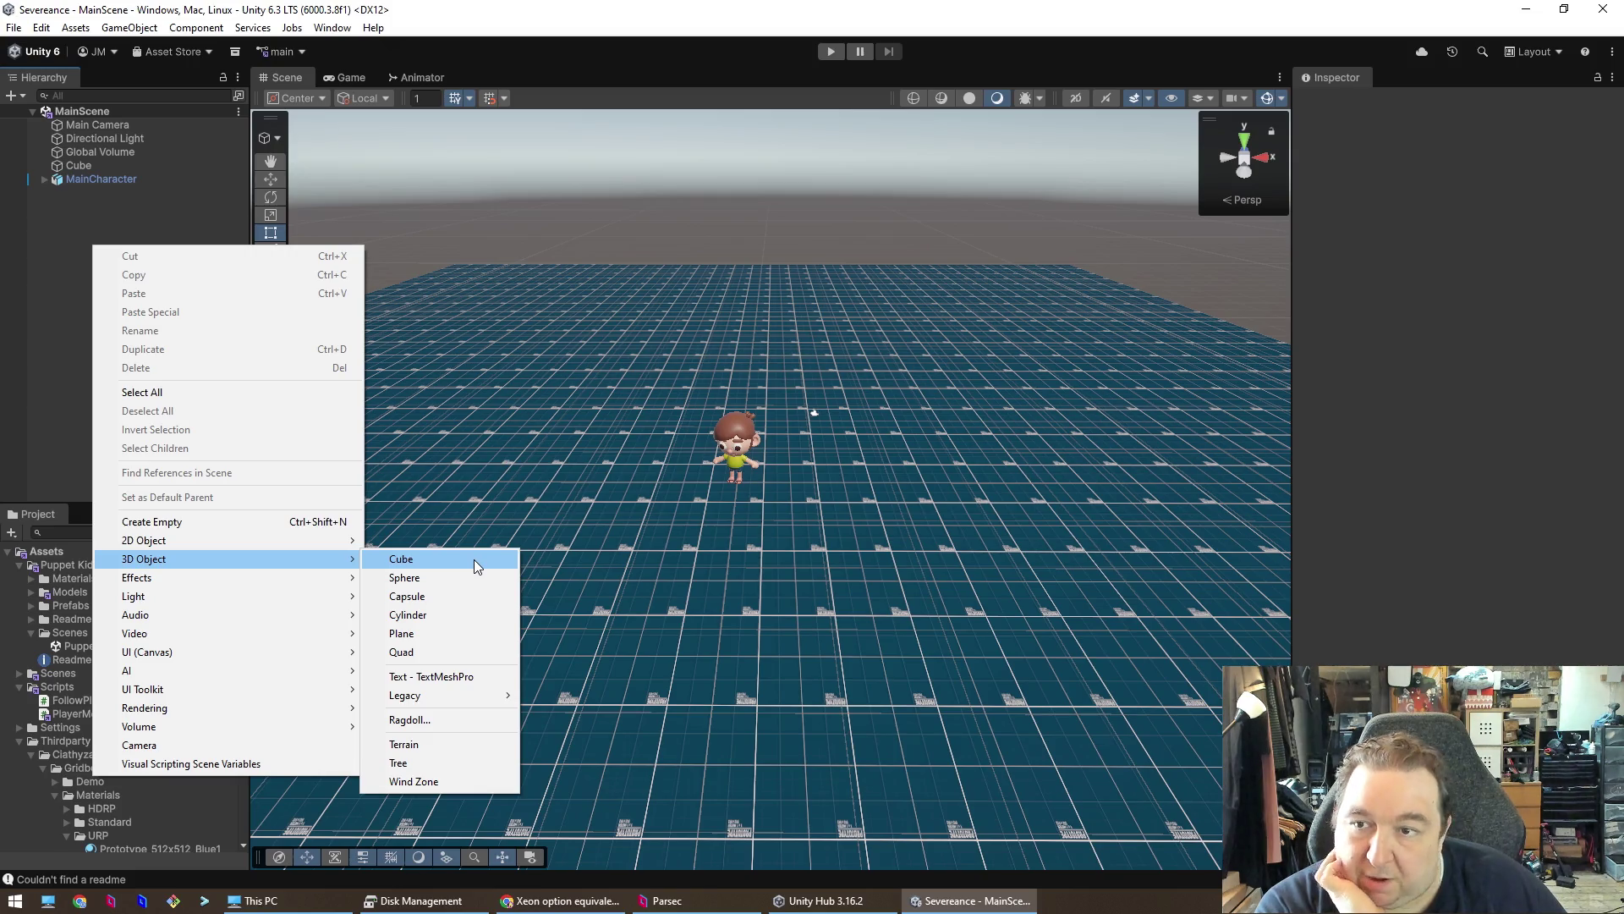
pyautogui.click(474, 560)
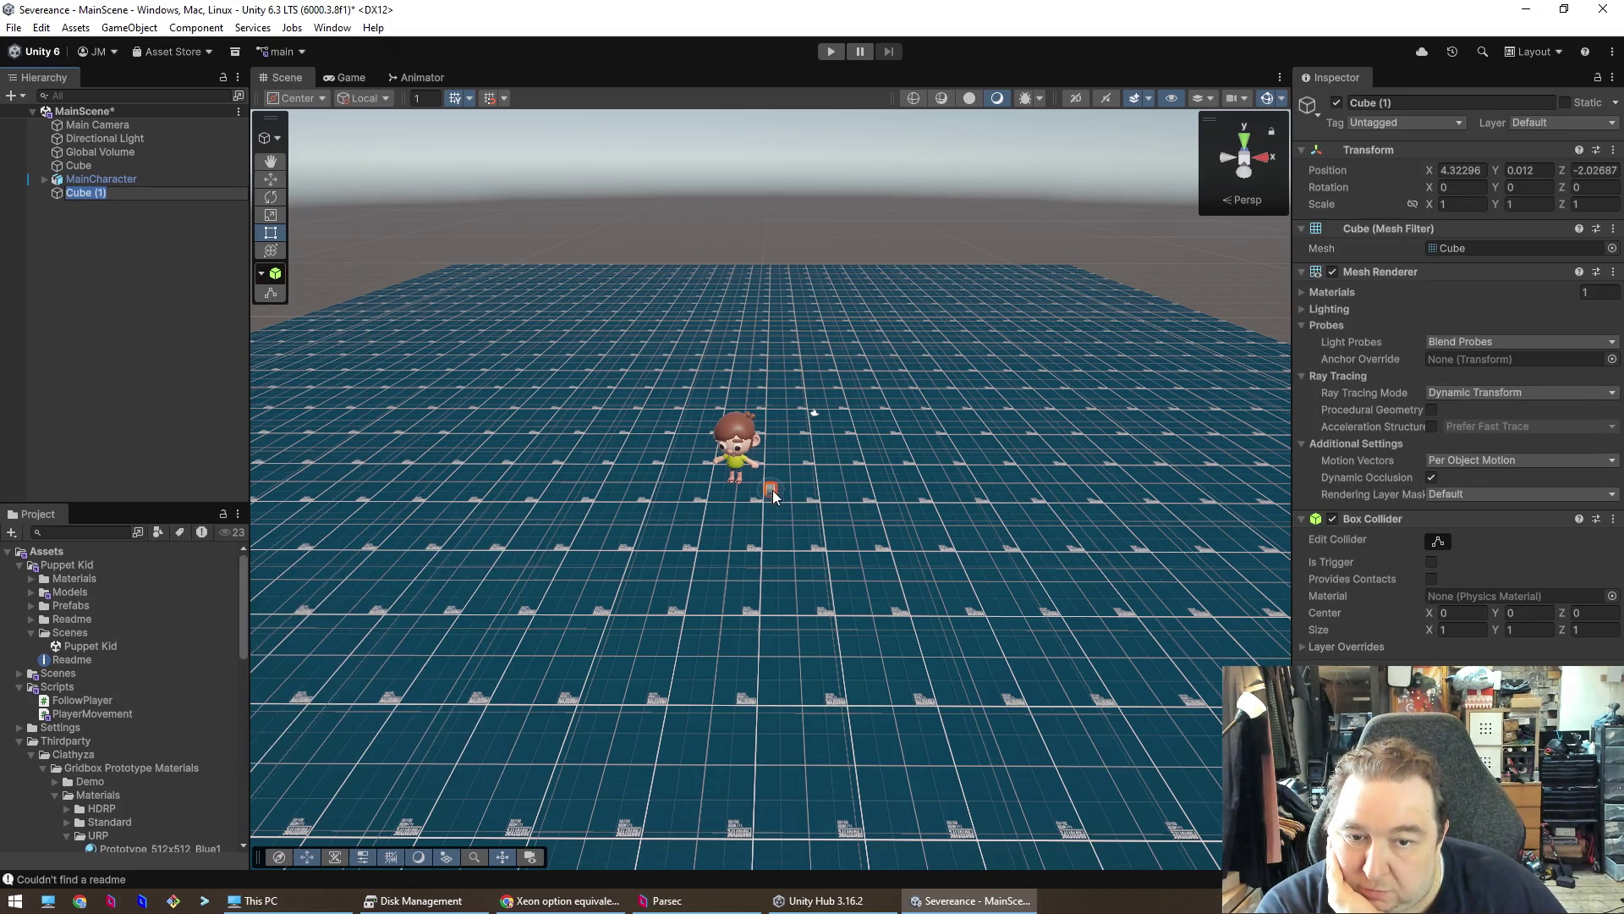
pyautogui.scroll(10, 770, 482)
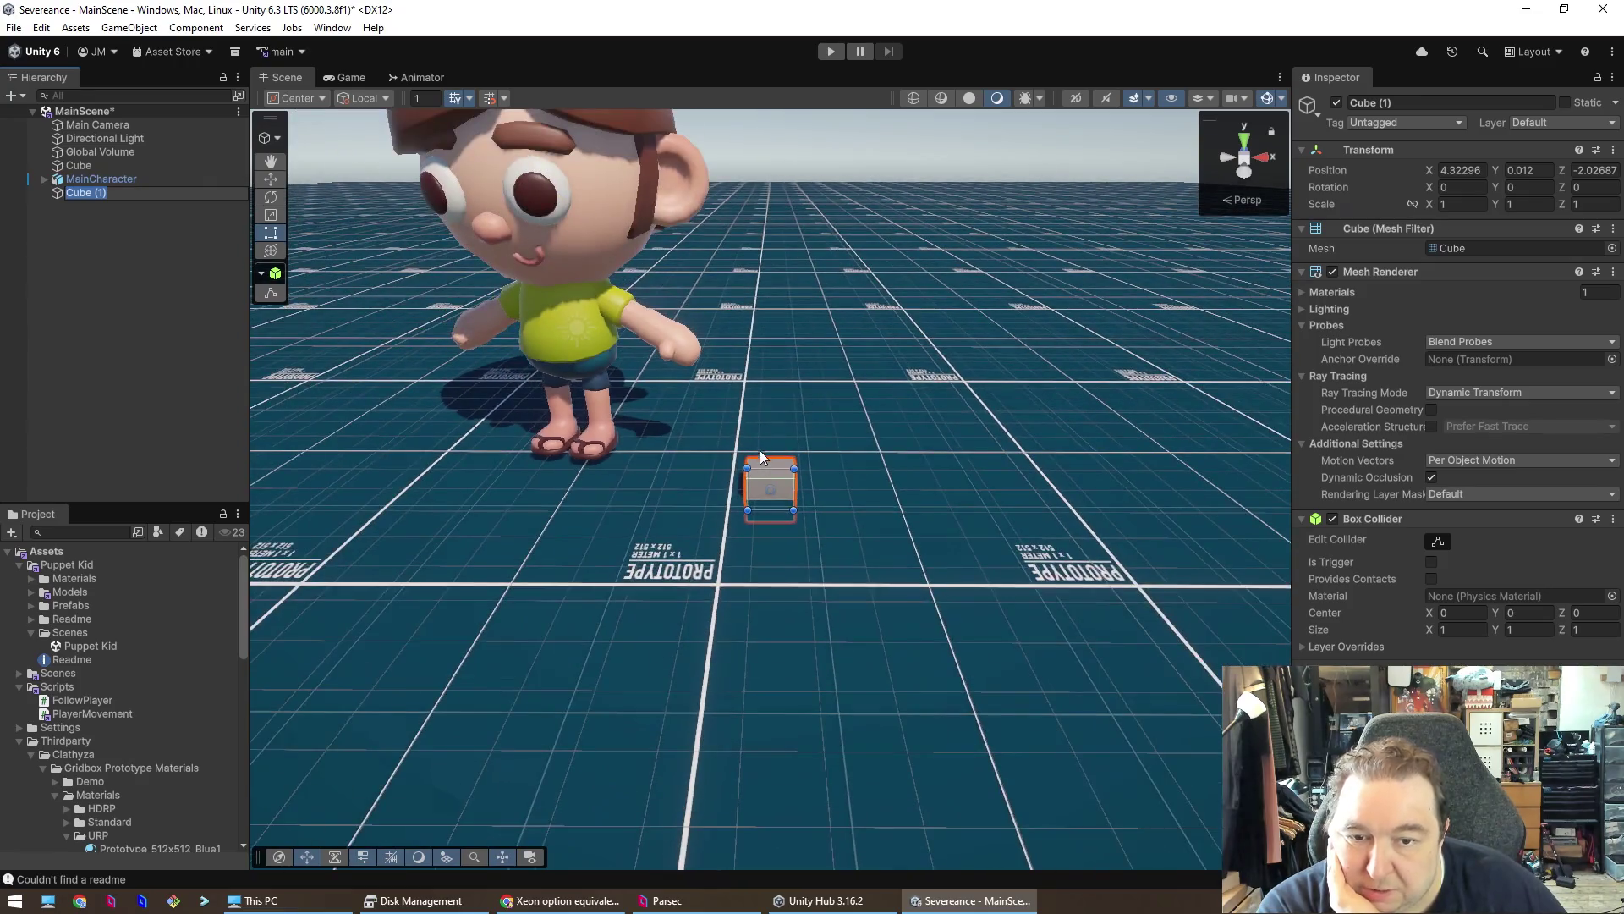
# - Stretch Cube (1) with Rect handles into a wide, thin upright wall, about 46.5 × 15.96 × 1
pyautogui.moveTo(747, 468); pyautogui.dragTo(768, 166)
pyautogui.scroll(-10, 810, 400)
pyautogui.moveTo(773, 409)
pyautogui.mouseDown()
pyautogui.moveTo(744, 265)
pyautogui.moveTo(395, 262)
pyautogui.mouseUp()
pyautogui.moveTo(350, 437)
pyautogui.mouseDown()
pyautogui.moveTo(773, 489)
pyautogui.moveTo(617, 507)
pyautogui.moveTo(448, 396)
pyautogui.moveTo(624, 450)
pyautogui.moveTo(1088, 479)
pyautogui.mouseUp()
pyautogui.rightClick(948, 549)
pyautogui.moveTo(939, 508)
pyautogui.mouseDown()
pyautogui.moveTo(910, 446)
pyautogui.moveTo(1220, 650)
pyautogui.moveTo(1132, 654)
pyautogui.mouseUp()
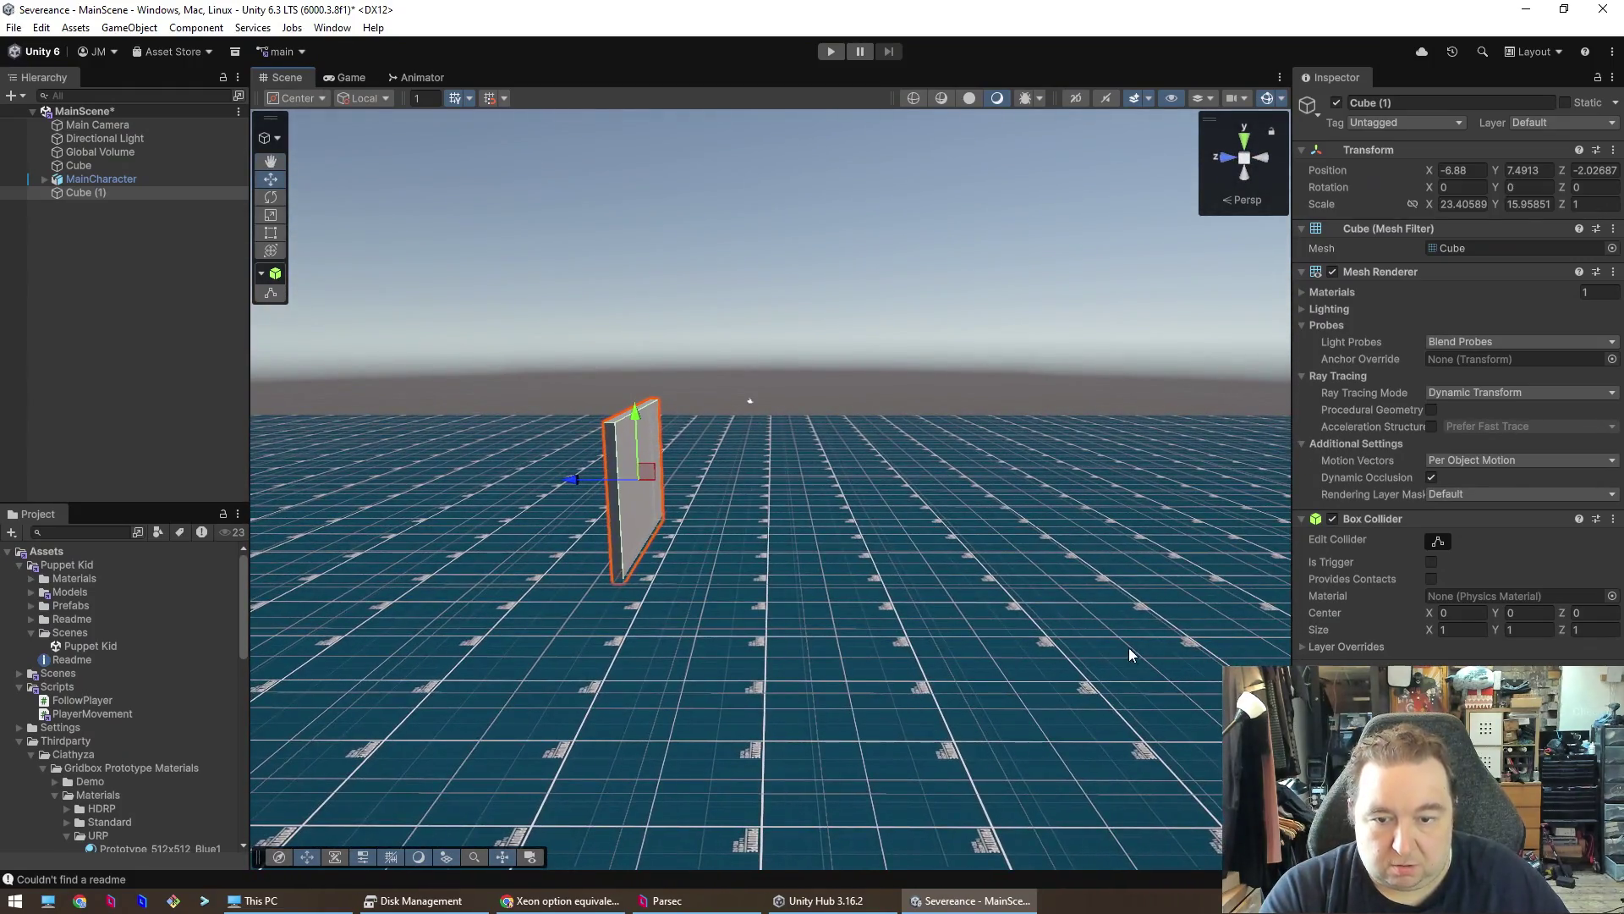
pyautogui.moveTo(693, 634)
pyautogui.mouseDown()
pyautogui.moveTo(803, 617)
pyautogui.moveTo(860, 563)
pyautogui.moveTo(1032, 592)
pyautogui.moveTo(896, 591)
pyautogui.moveTo(849, 453)
pyautogui.moveTo(964, 542)
pyautogui.moveTo(999, 687)
pyautogui.moveTo(1144, 699)
pyautogui.moveTo(1069, 758)
pyautogui.moveTo(1004, 725)
pyautogui.moveTo(899, 609)
pyautogui.moveTo(822, 556)
pyautogui.moveTo(714, 740)
pyautogui.moveTo(1041, 689)
pyautogui.moveTo(913, 680)
pyautogui.moveTo(836, 554)
pyautogui.moveTo(712, 522)
pyautogui.moveTo(833, 541)
pyautogui.moveTo(753, 565)
pyautogui.moveTo(366, 551)
pyautogui.moveTo(376, 531)
pyautogui.moveTo(389, 550)
pyautogui.moveTo(533, 479)
pyautogui.moveTo(541, 449)
pyautogui.moveTo(804, 525)
pyautogui.moveTo(492, 535)
pyautogui.mouseUp()
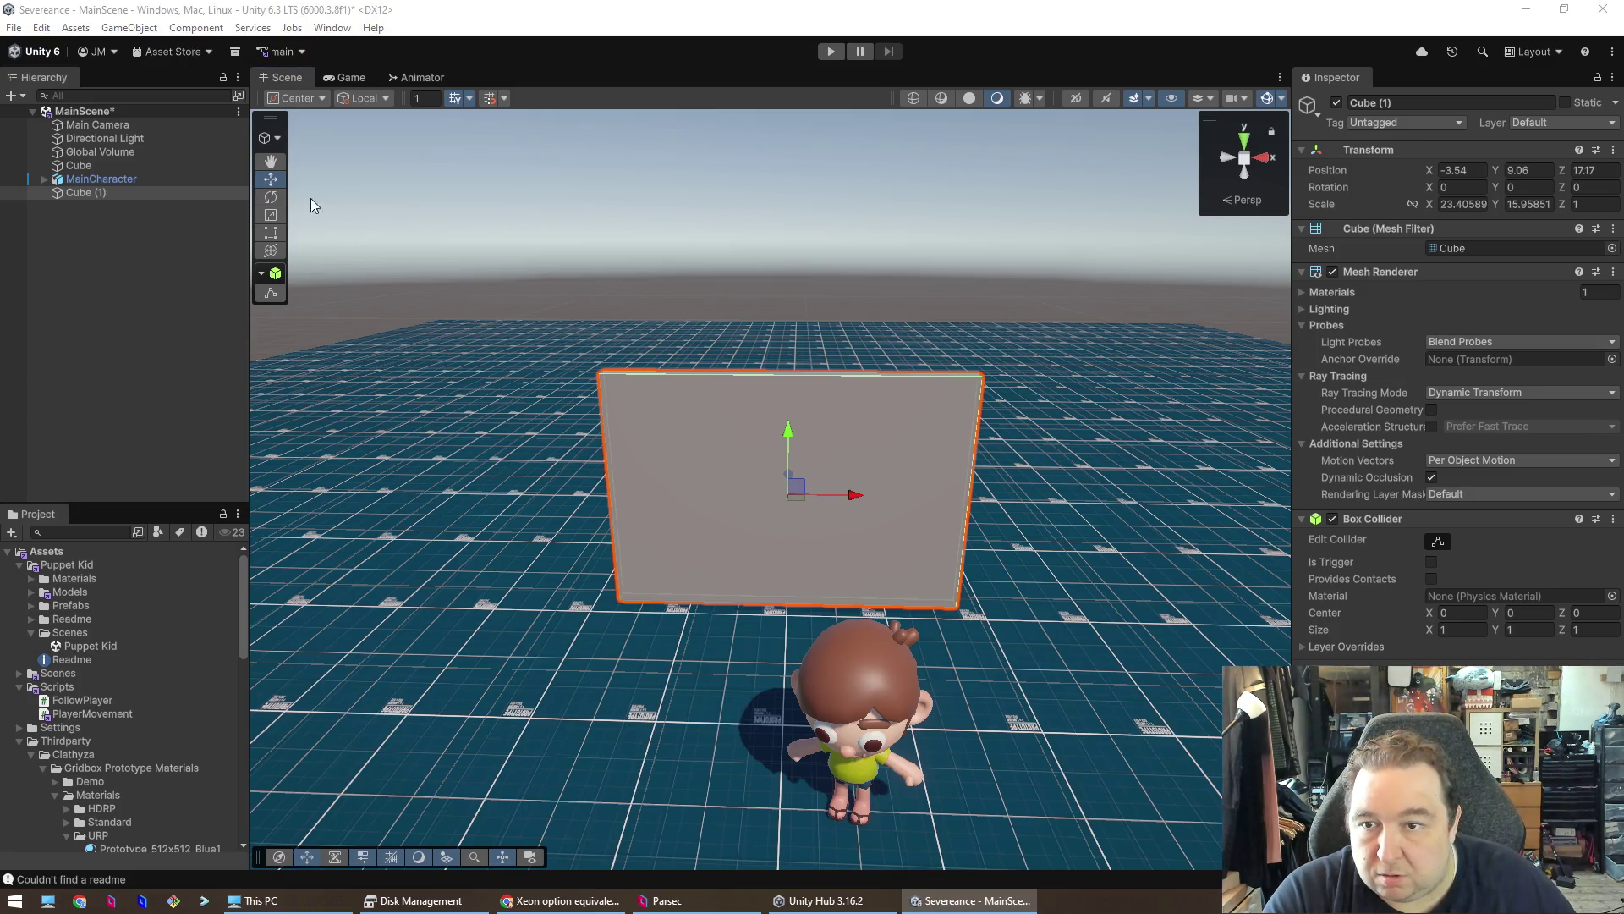
pyautogui.click(271, 216)
# - Scale the wall to 46.25 × 17.25 × 1 and raise it to Y 9.7
pyautogui.moveTo(856, 495); pyautogui.dragTo(911, 496)
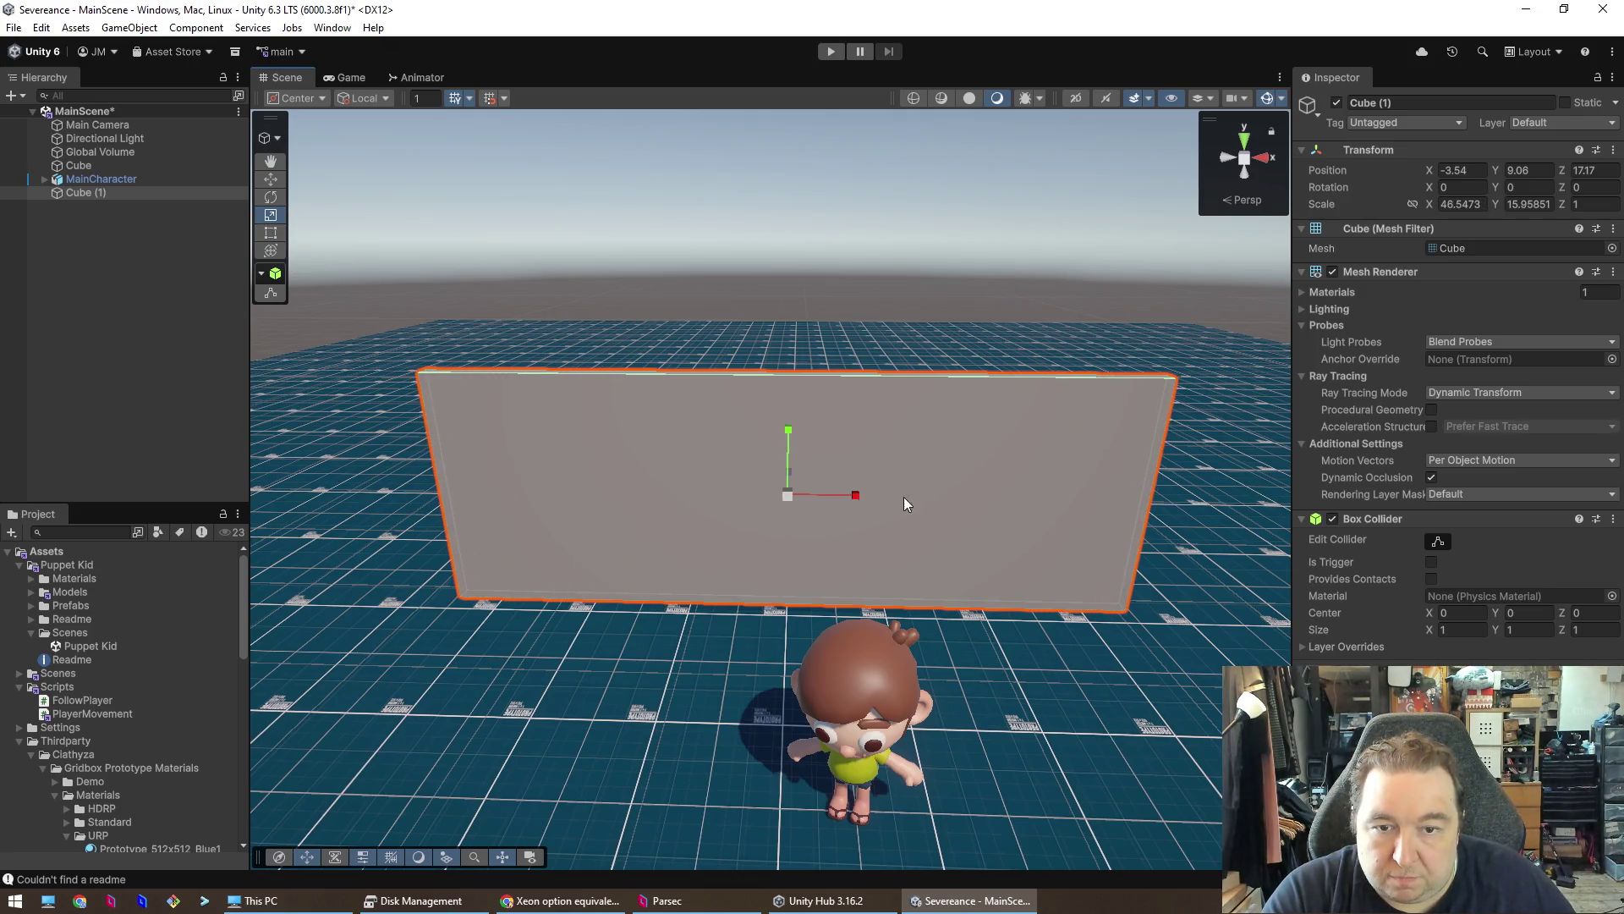
pyautogui.moveTo(785, 428); pyautogui.dragTo(786, 427)
pyautogui.moveTo(651, 653)
pyautogui.mouseDown()
pyautogui.moveTo(935, 720)
pyautogui.moveTo(508, 414)
pyautogui.mouseUp()
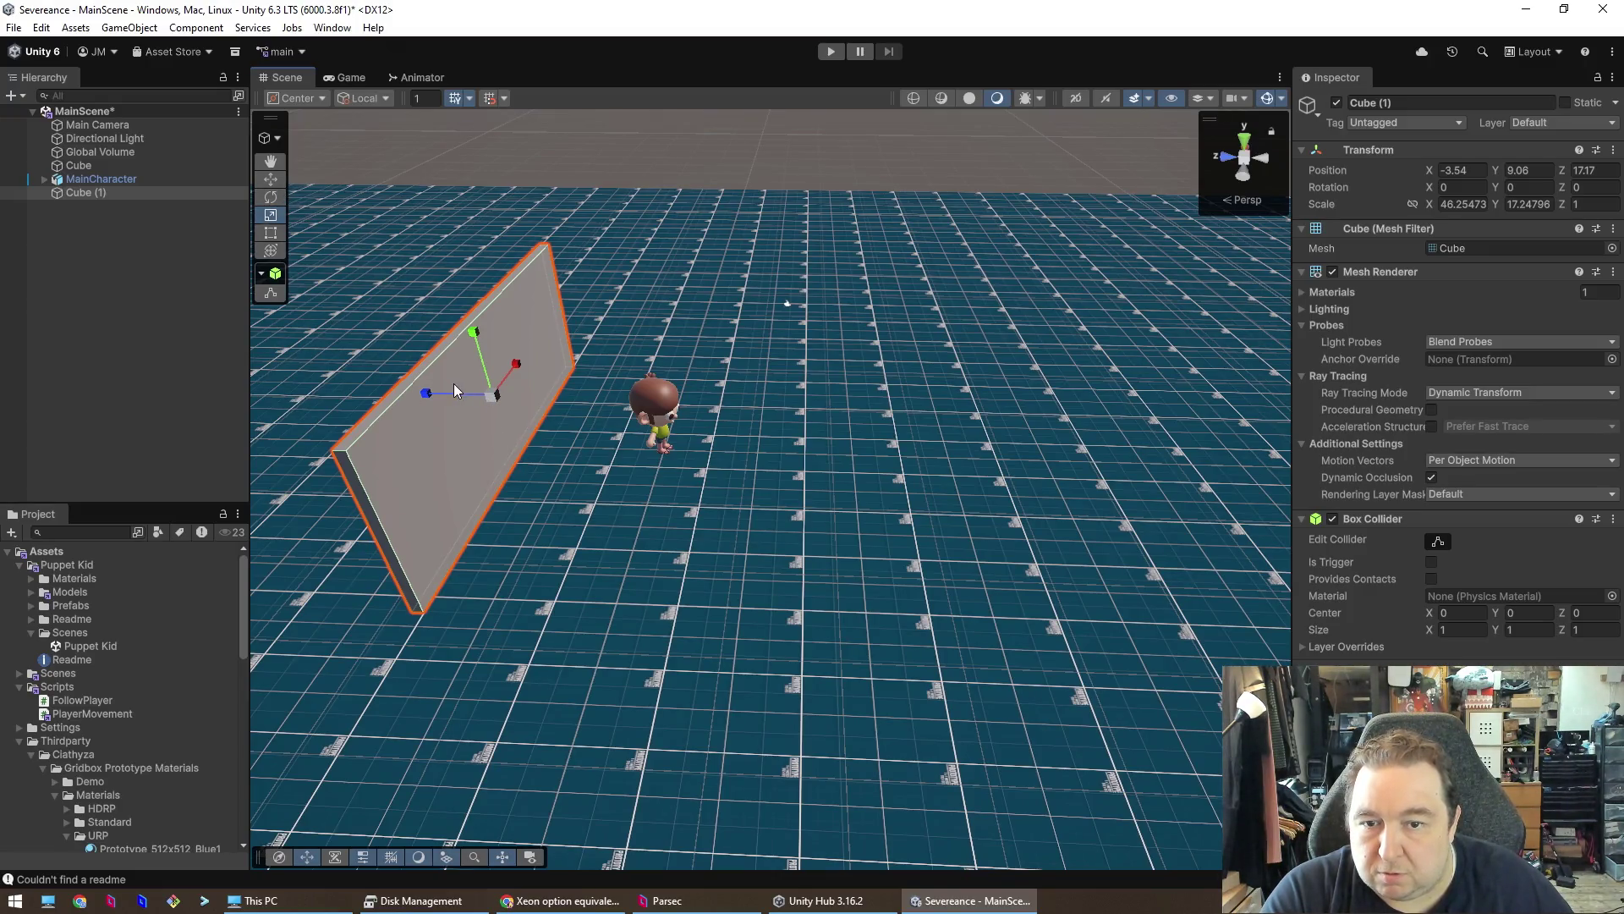
pyautogui.click(455, 401)
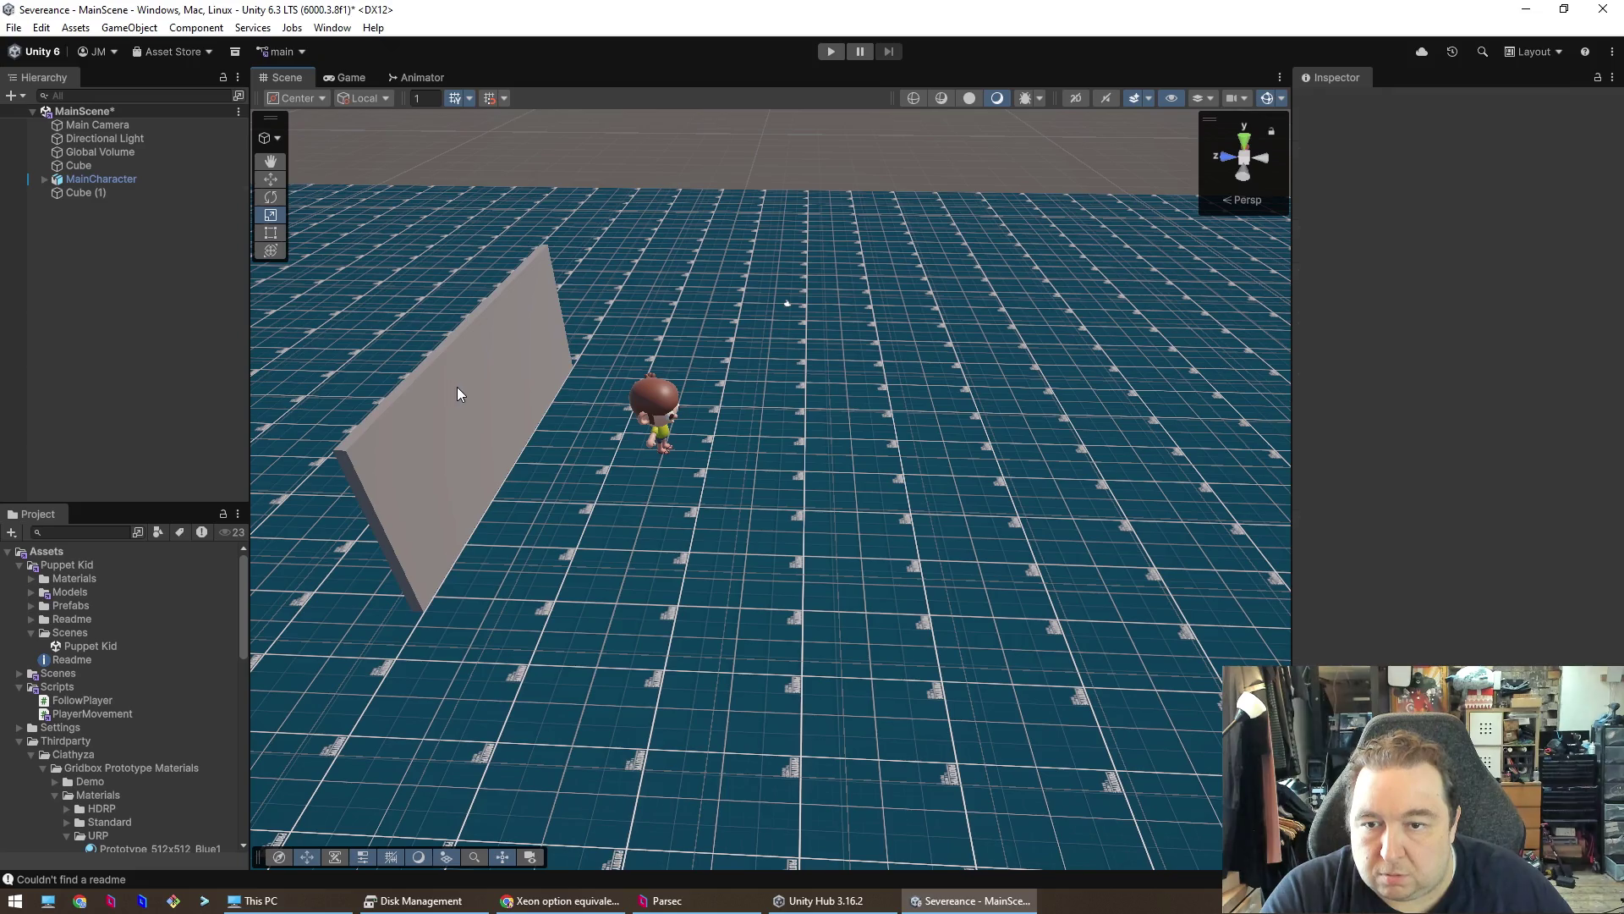
pyautogui.click(457, 388)
pyautogui.moveTo(473, 331); pyautogui.dragTo(479, 331)
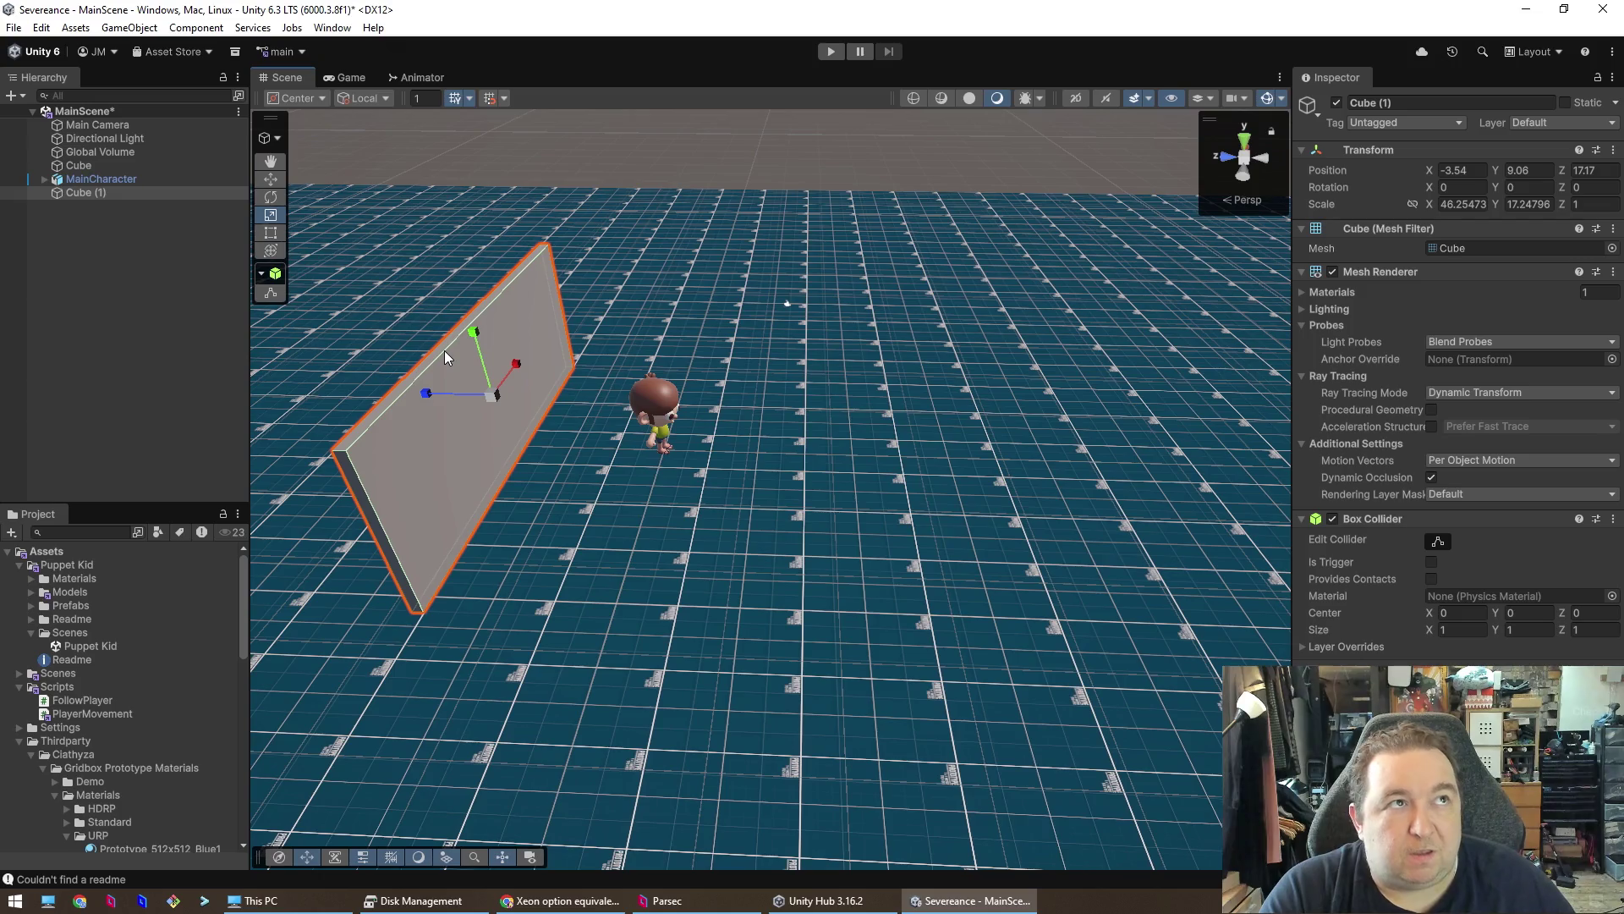
pyautogui.click(276, 178)
pyautogui.moveTo(475, 335); pyautogui.dragTo(480, 327)
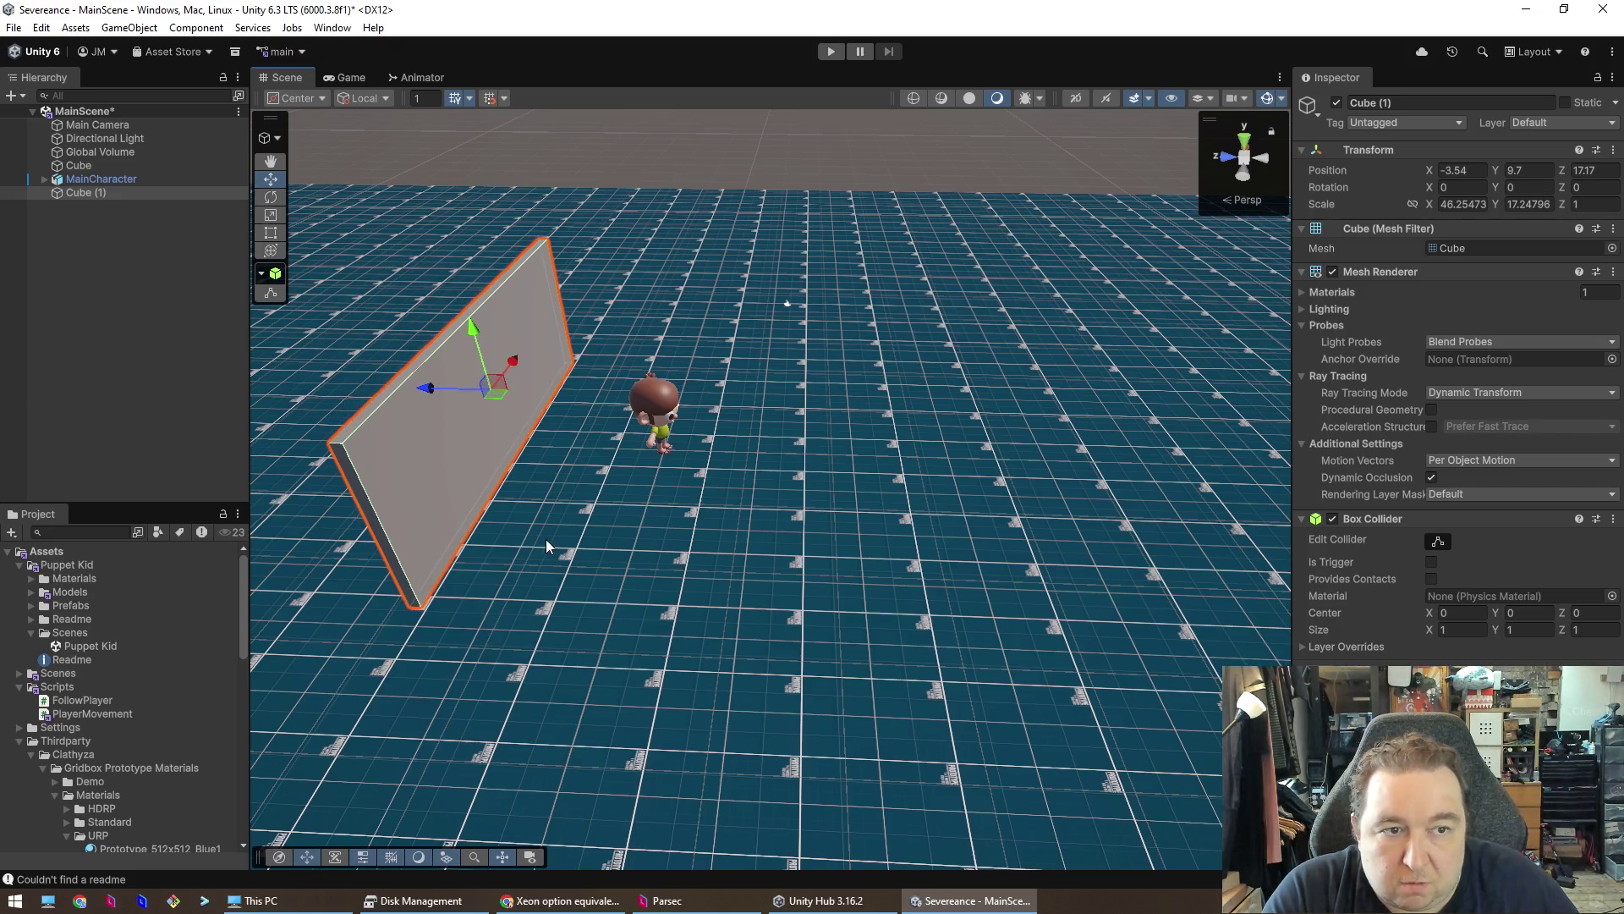
# - Set the floor Cube's Transform Position Y to 0
pyautogui.click(548, 544)
pyautogui.doubleClick(1550, 171)
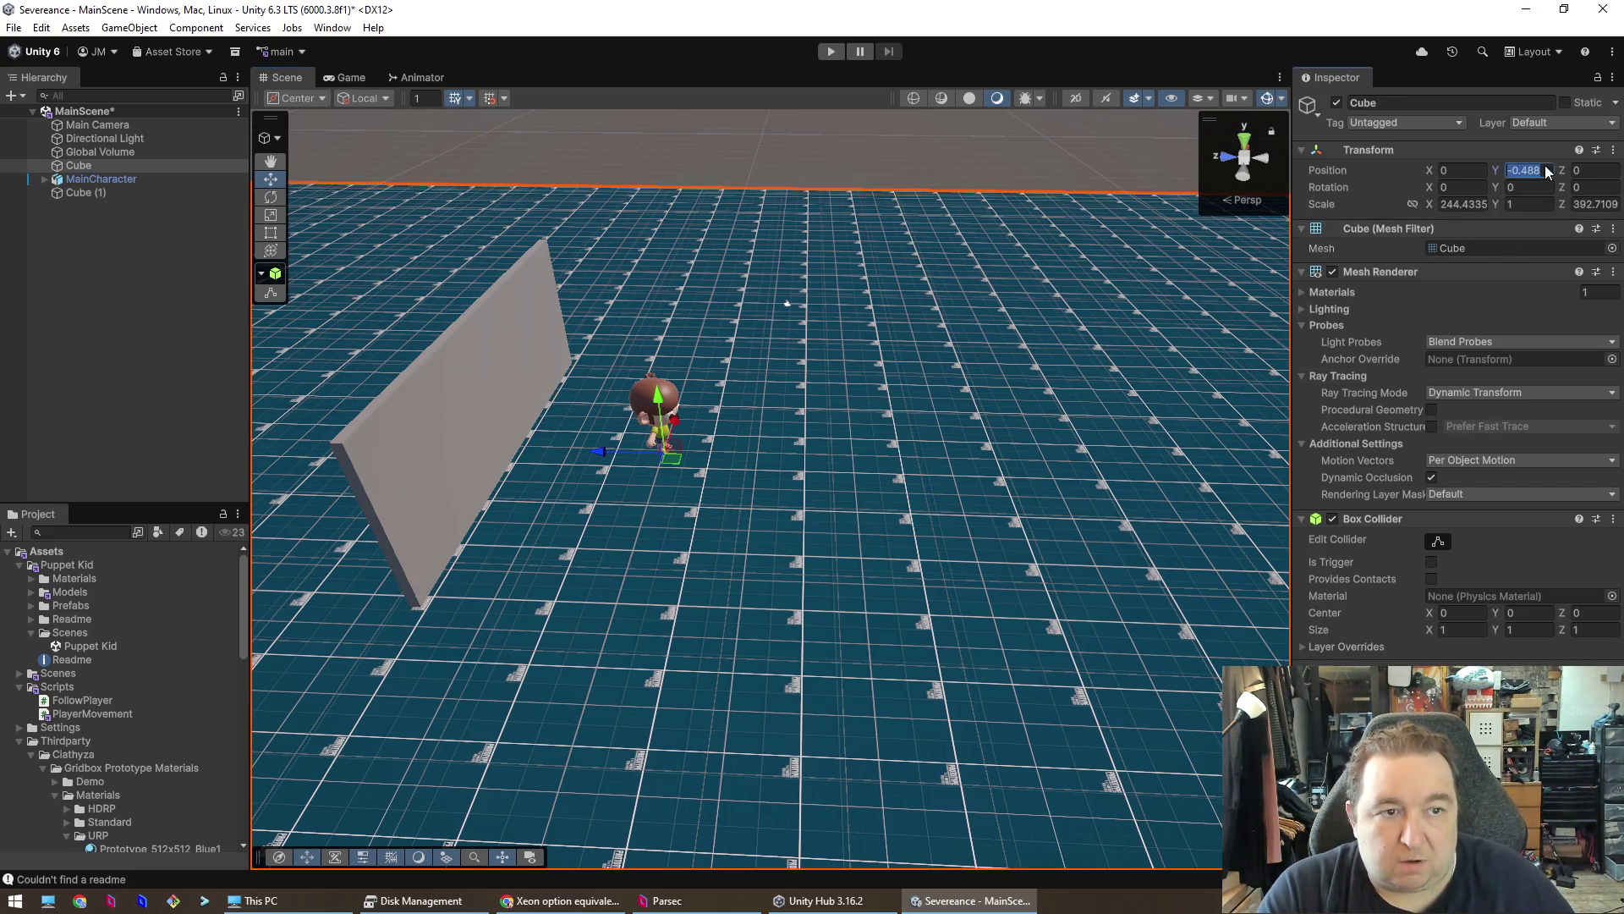
pyautogui.write('0')
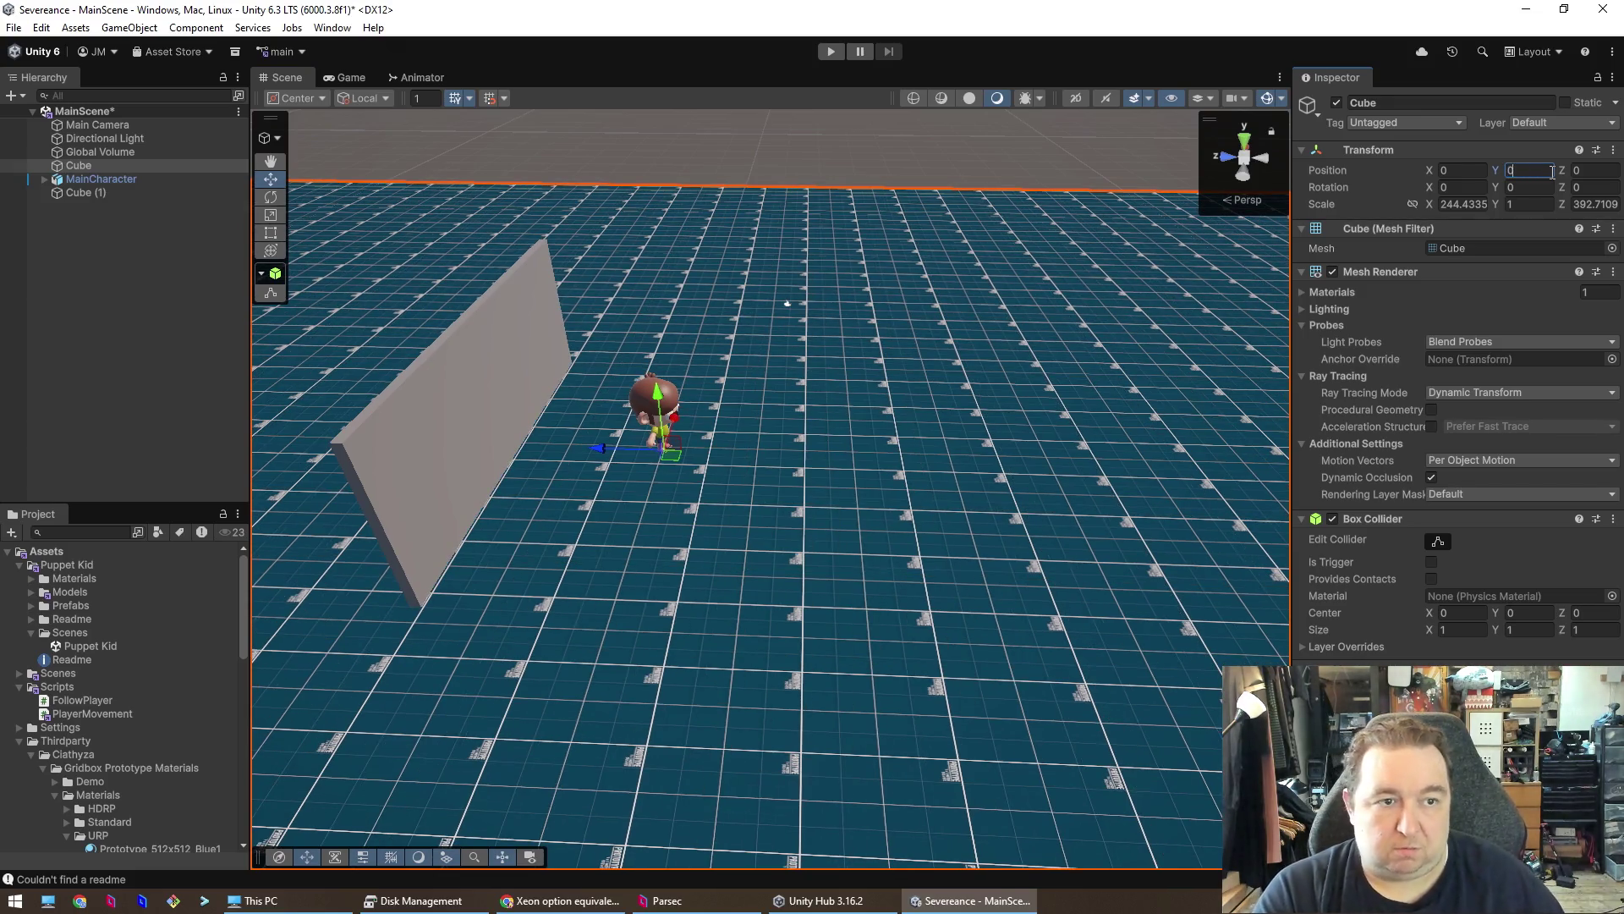
pyautogui.press('Return')
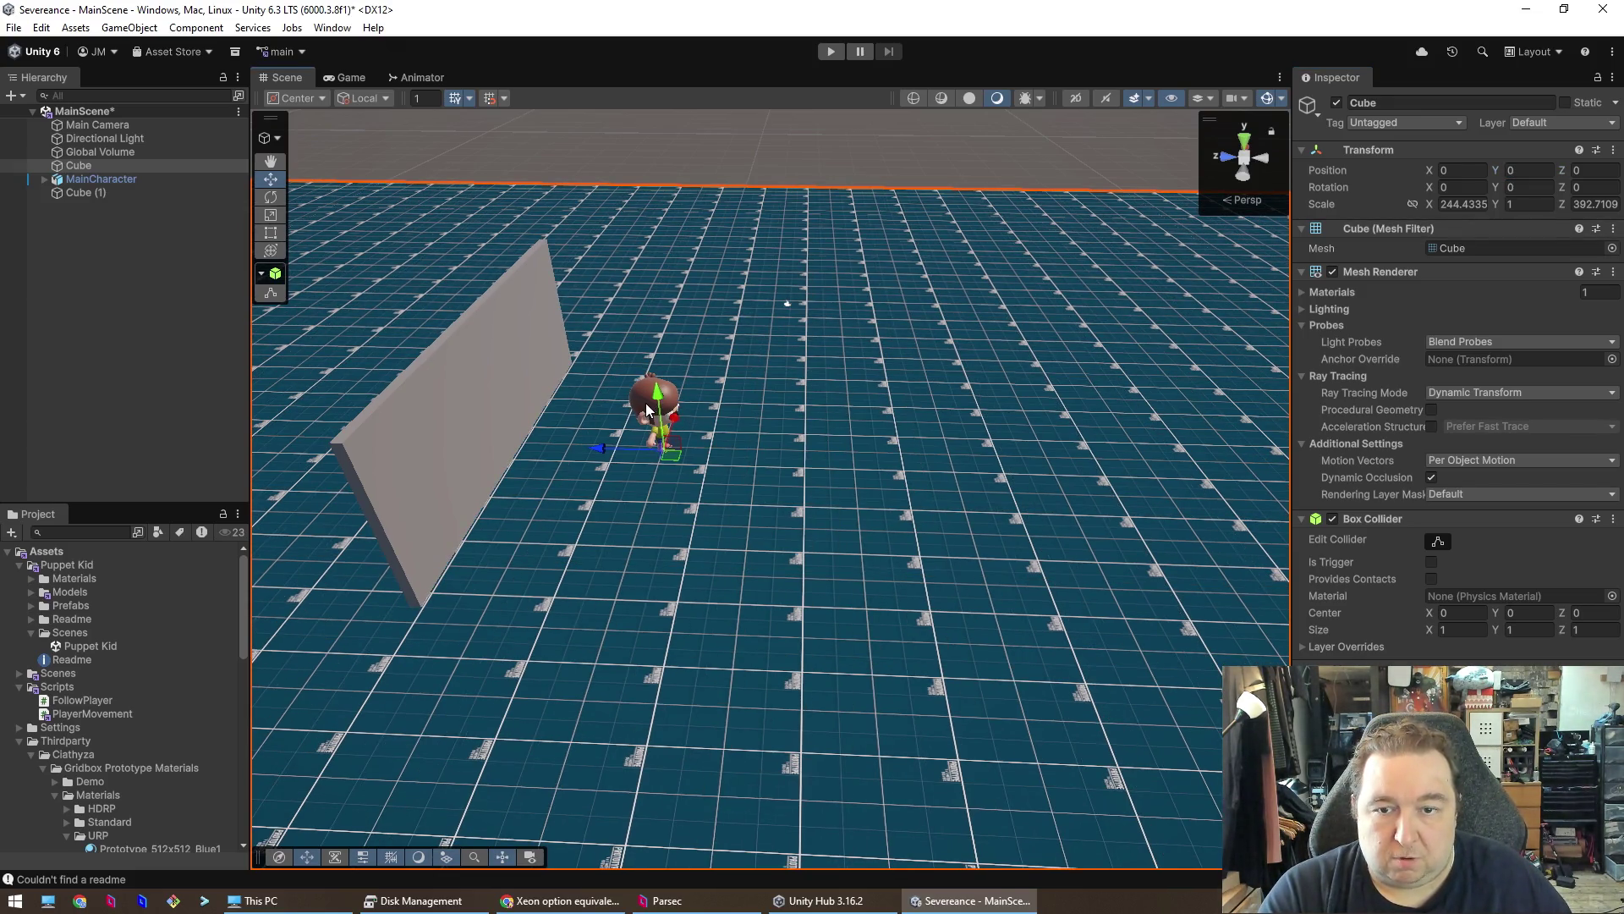
# - Begin setting MainCharacter's Position Y to 0, then cancel to keep its original height
pyautogui.click(647, 410)
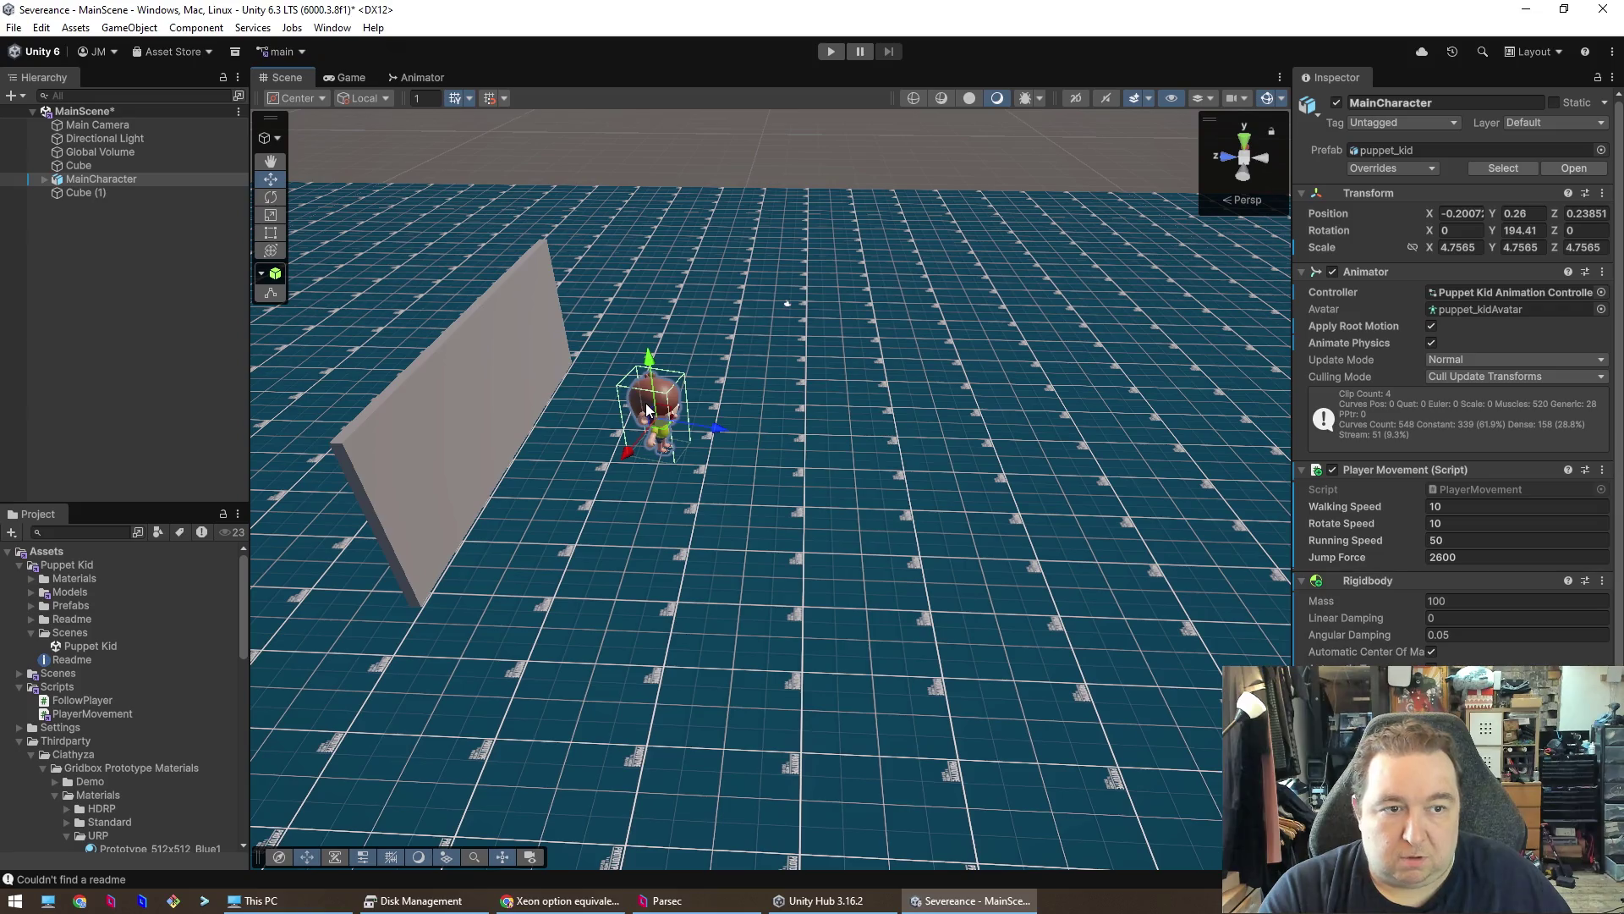
pyautogui.doubleClick(1539, 214)
pyautogui.write('0')
pyautogui.press('Escape')
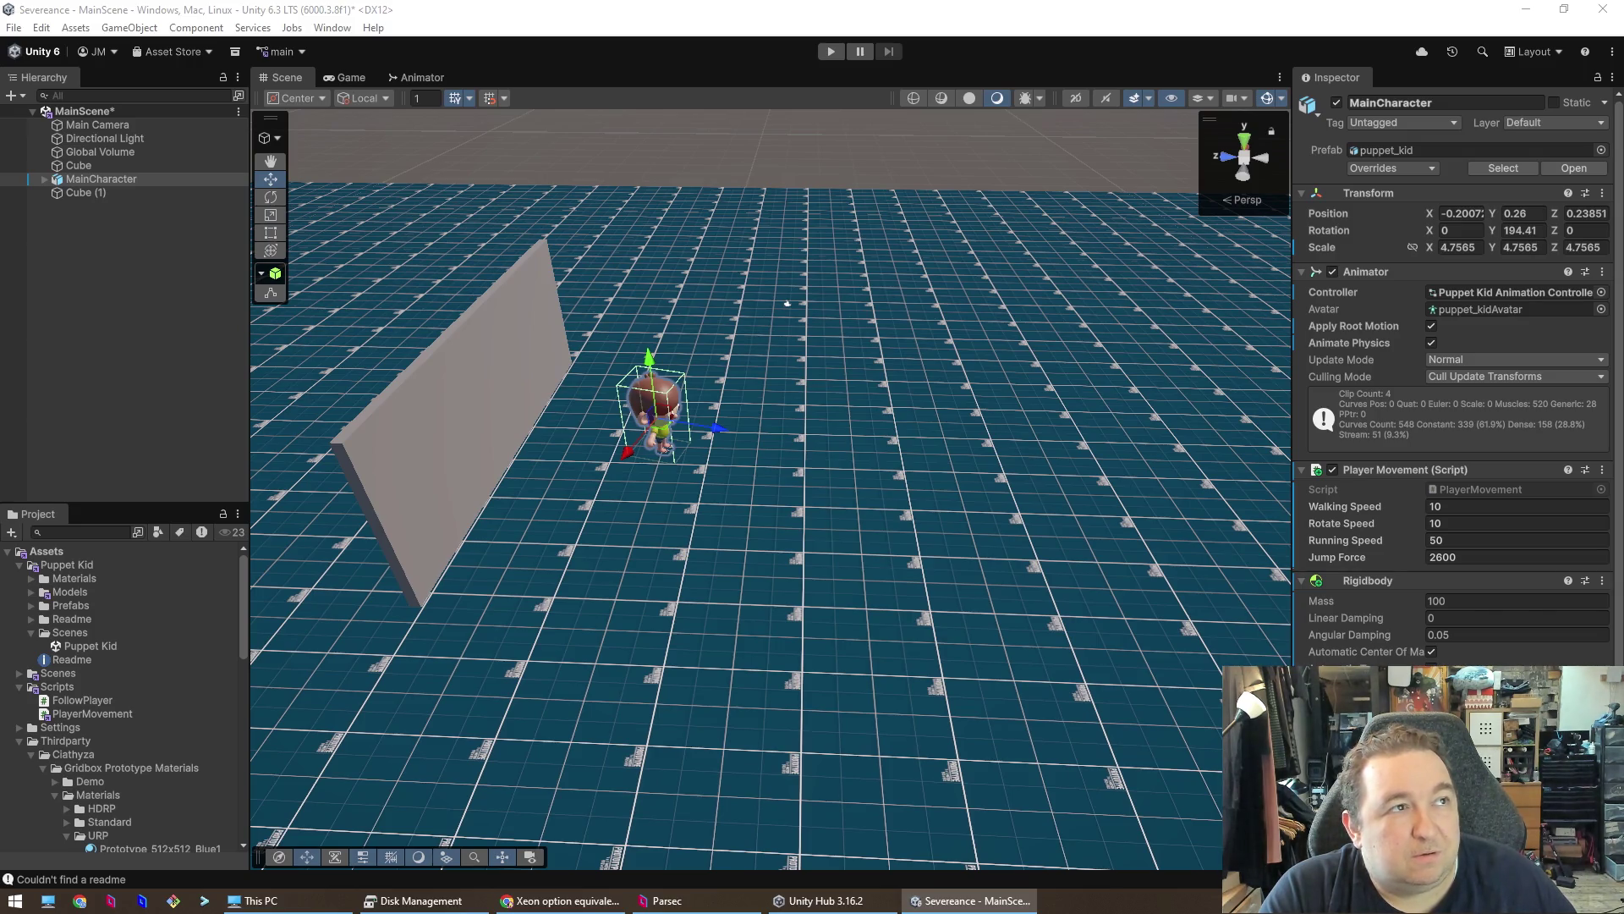
pyautogui.scroll(12, 640, 255)
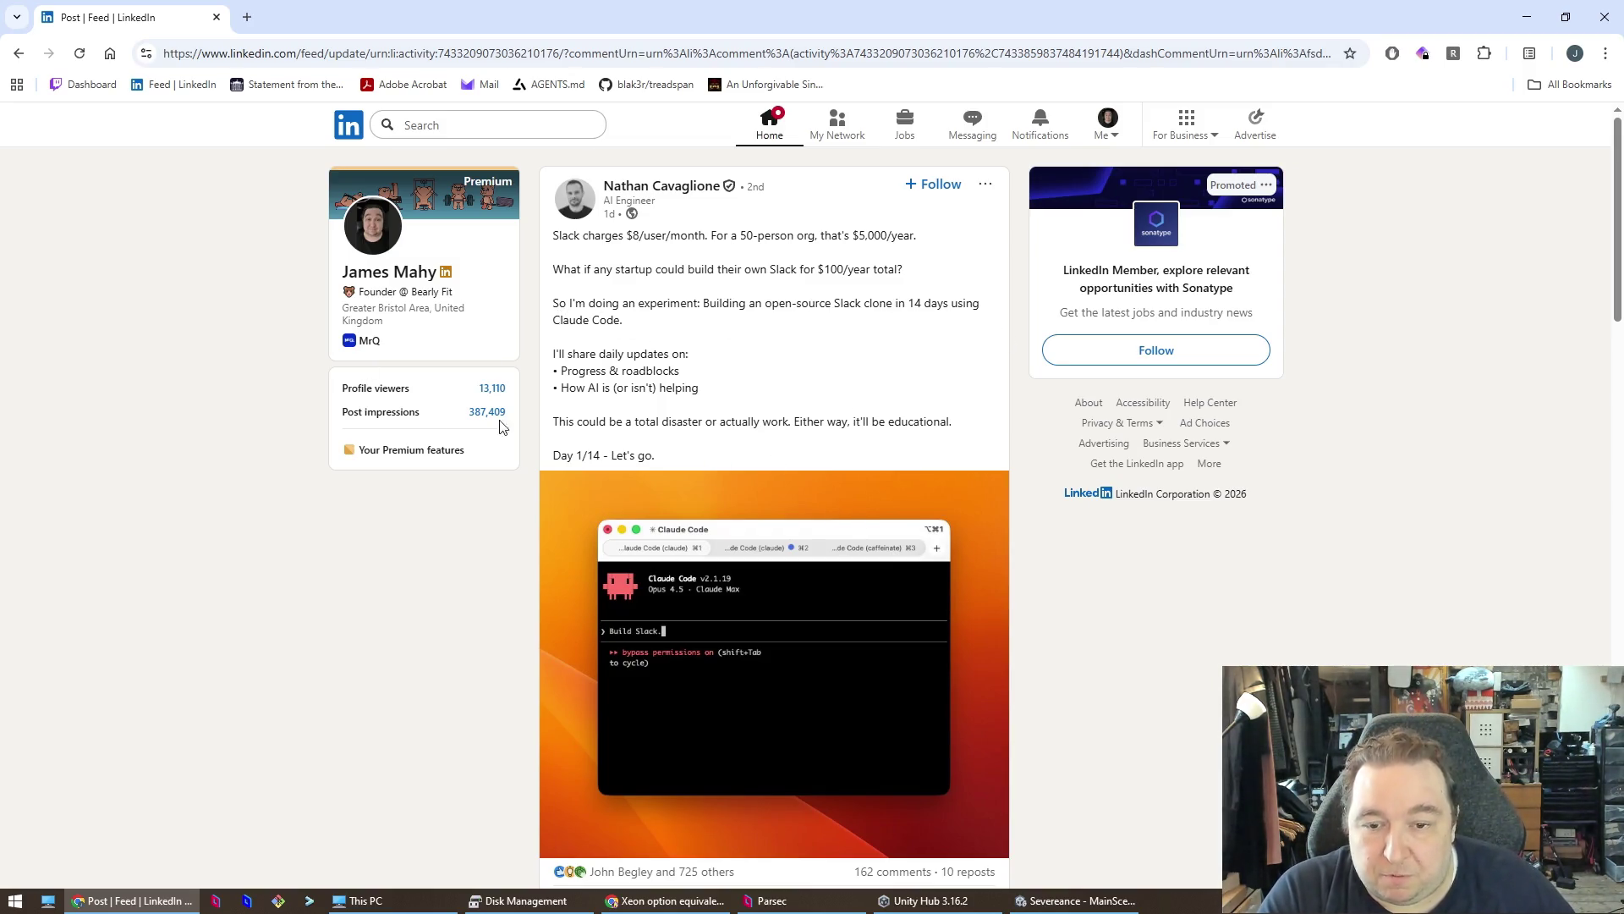
# - Read the LinkedIn Slack-clone post, highlighting its opening paragraphs
pyautogui.scroll(-5, 744, 533)
pyautogui.scroll(5, 699, 637)
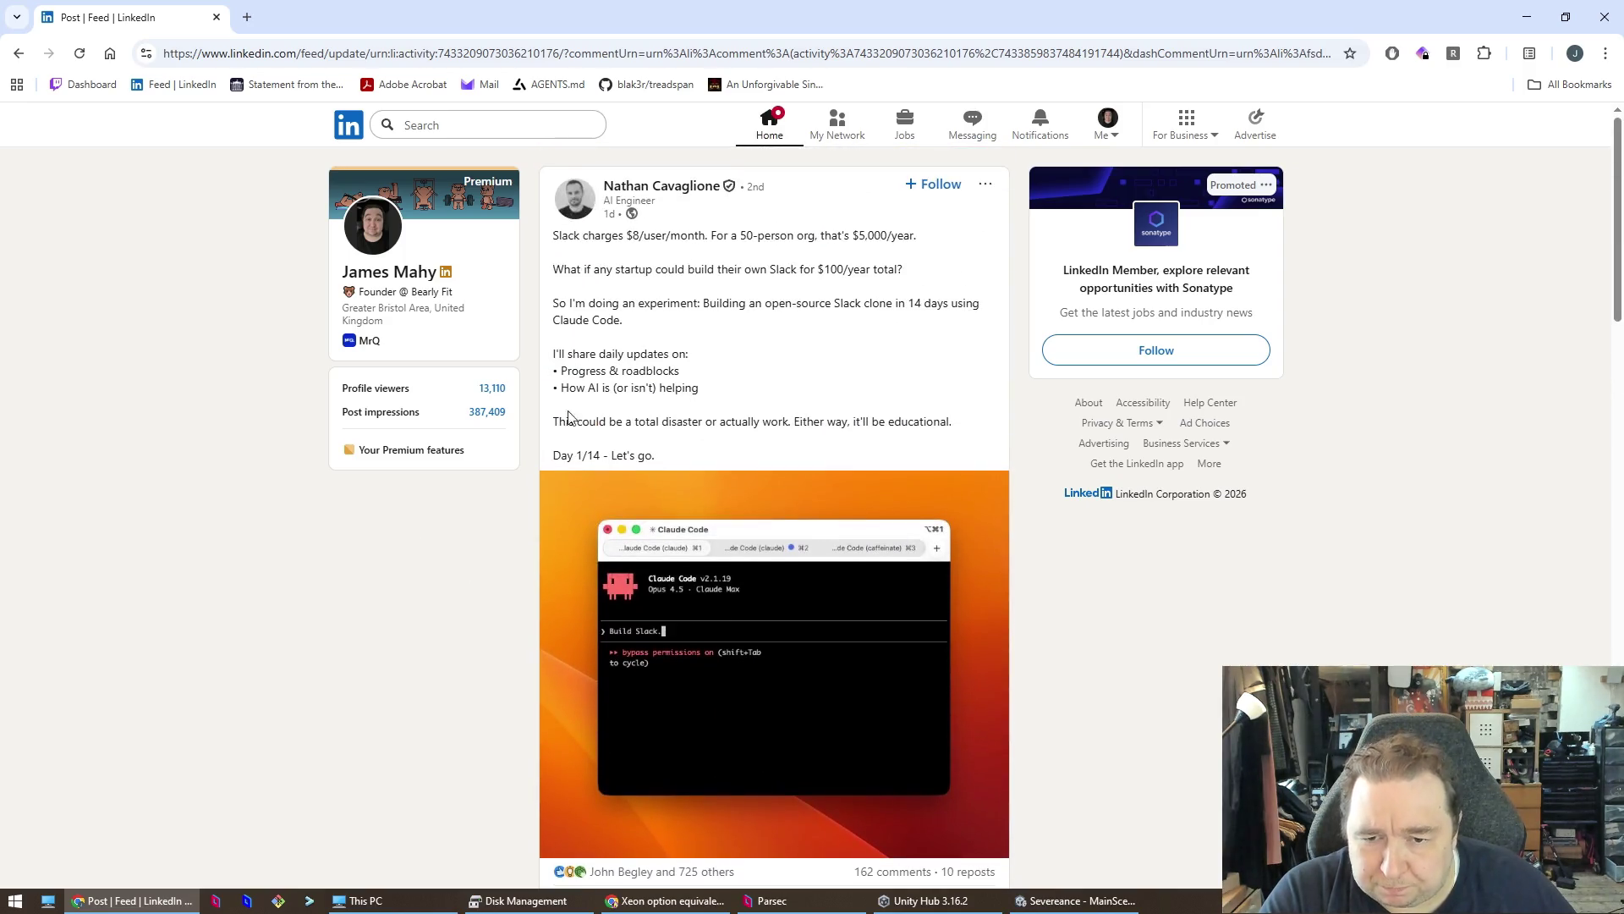
pyautogui.moveTo(551, 233)
pyautogui.mouseDown()
pyautogui.moveTo(857, 294)
pyautogui.moveTo(913, 355)
pyautogui.moveTo(905, 303)
pyautogui.mouseUp()
pyautogui.click(894, 431)
# - Read through the replies, then restore and close the Chrome window
pyautogui.scroll(-9, 891, 373)
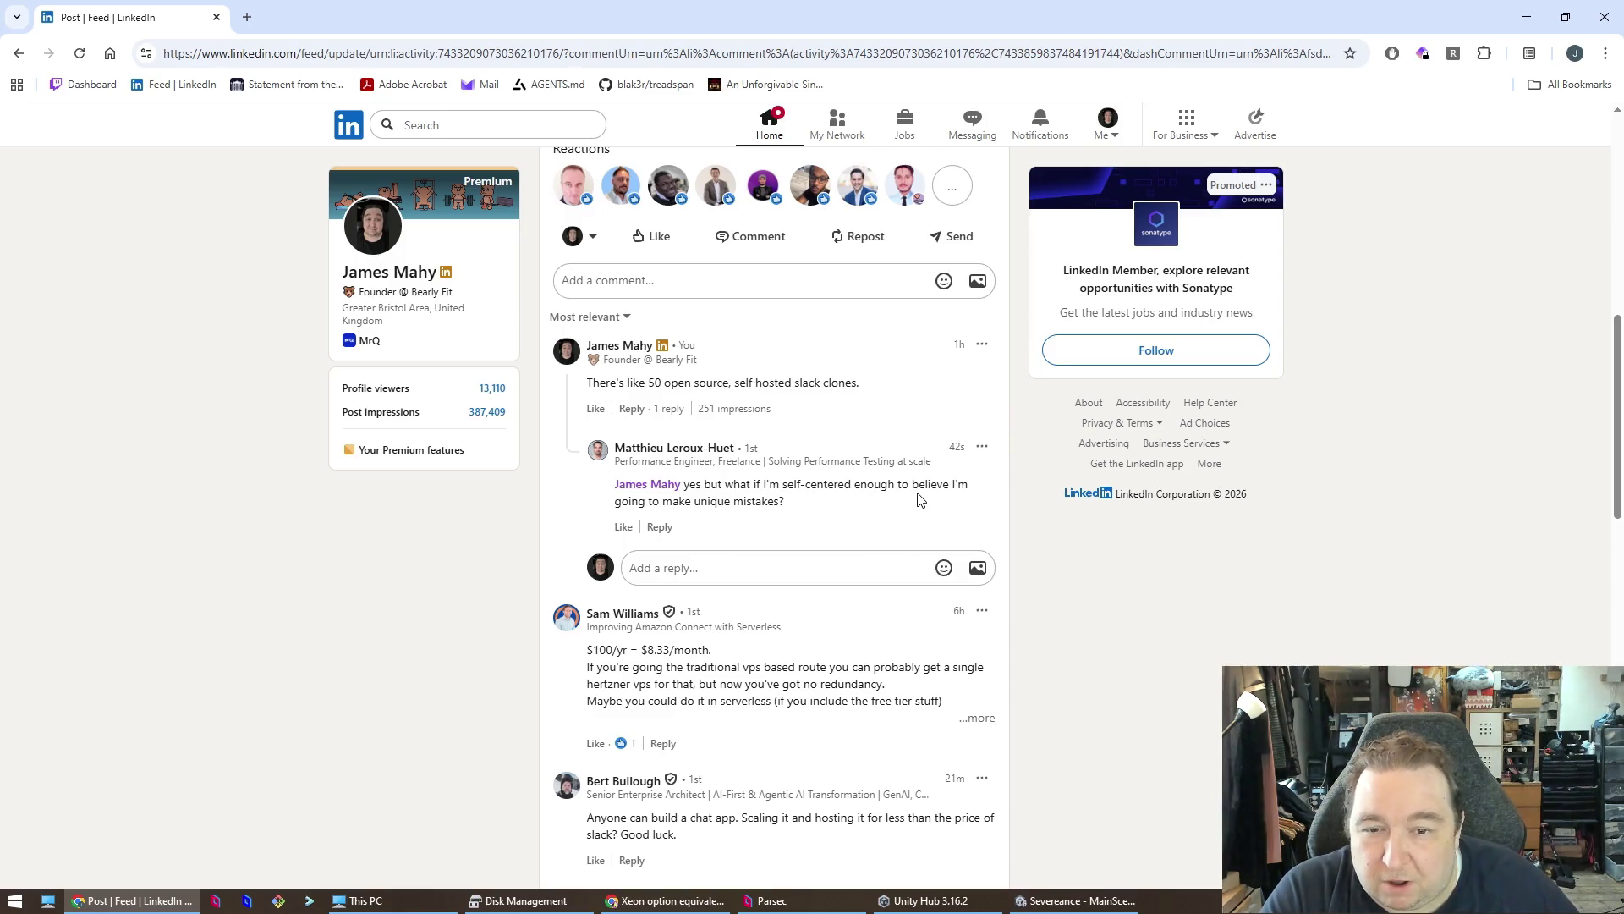
pyautogui.moveTo(804, 515); pyautogui.dragTo(563, 495)
pyautogui.click(563, 495)
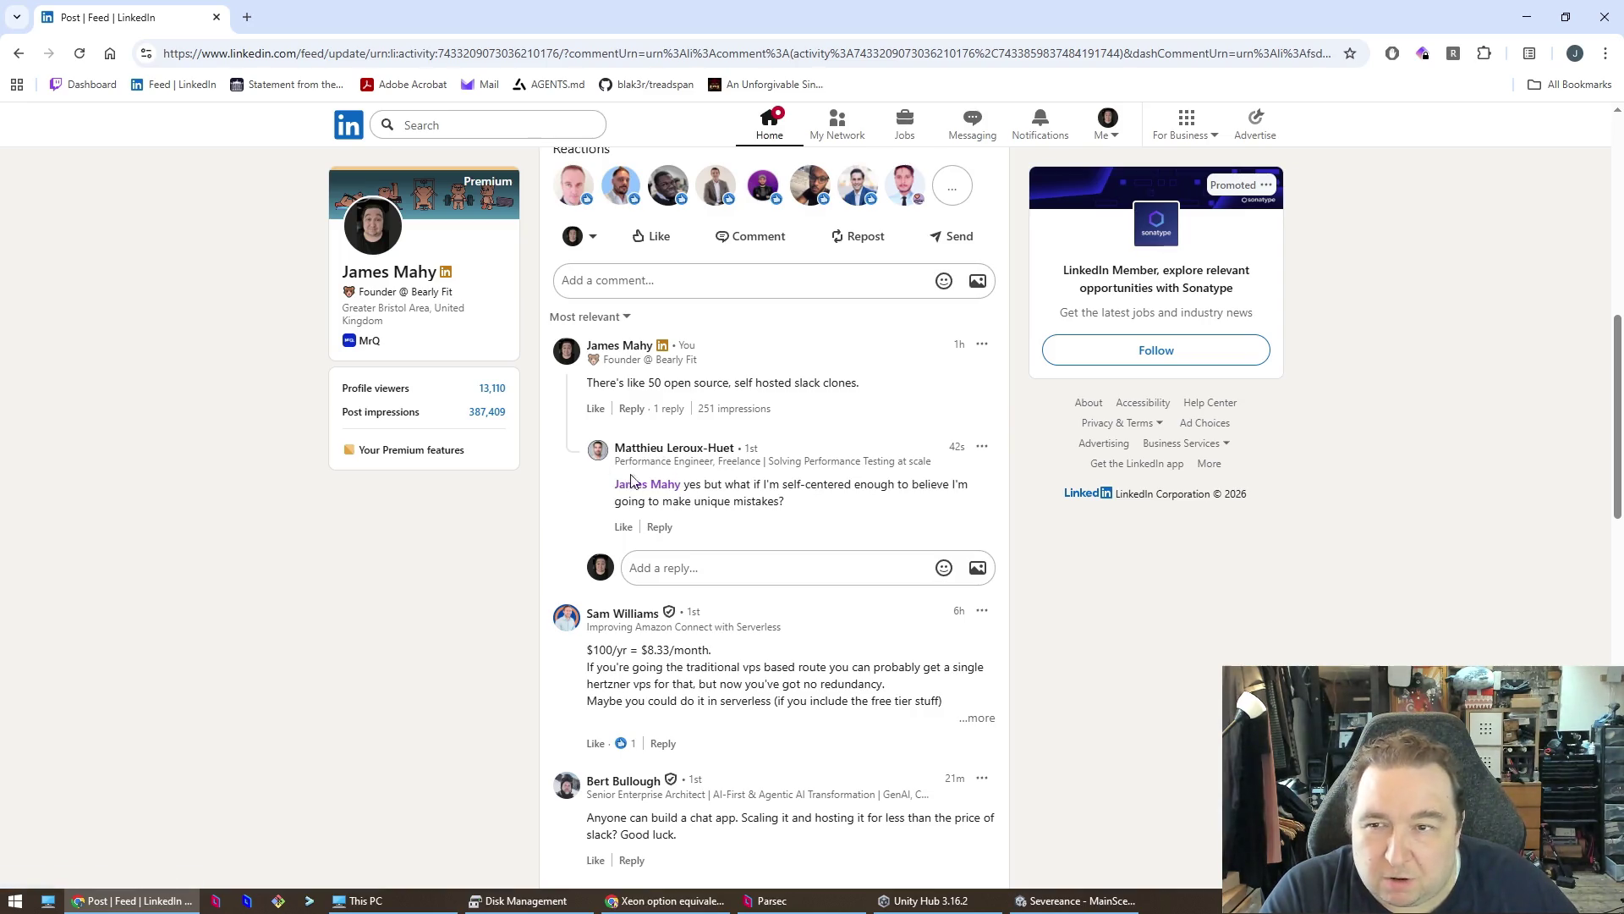
pyautogui.moveTo(165, 24); pyautogui.dragTo(426, 181)
pyautogui.hotkey('ctrl', 'w')
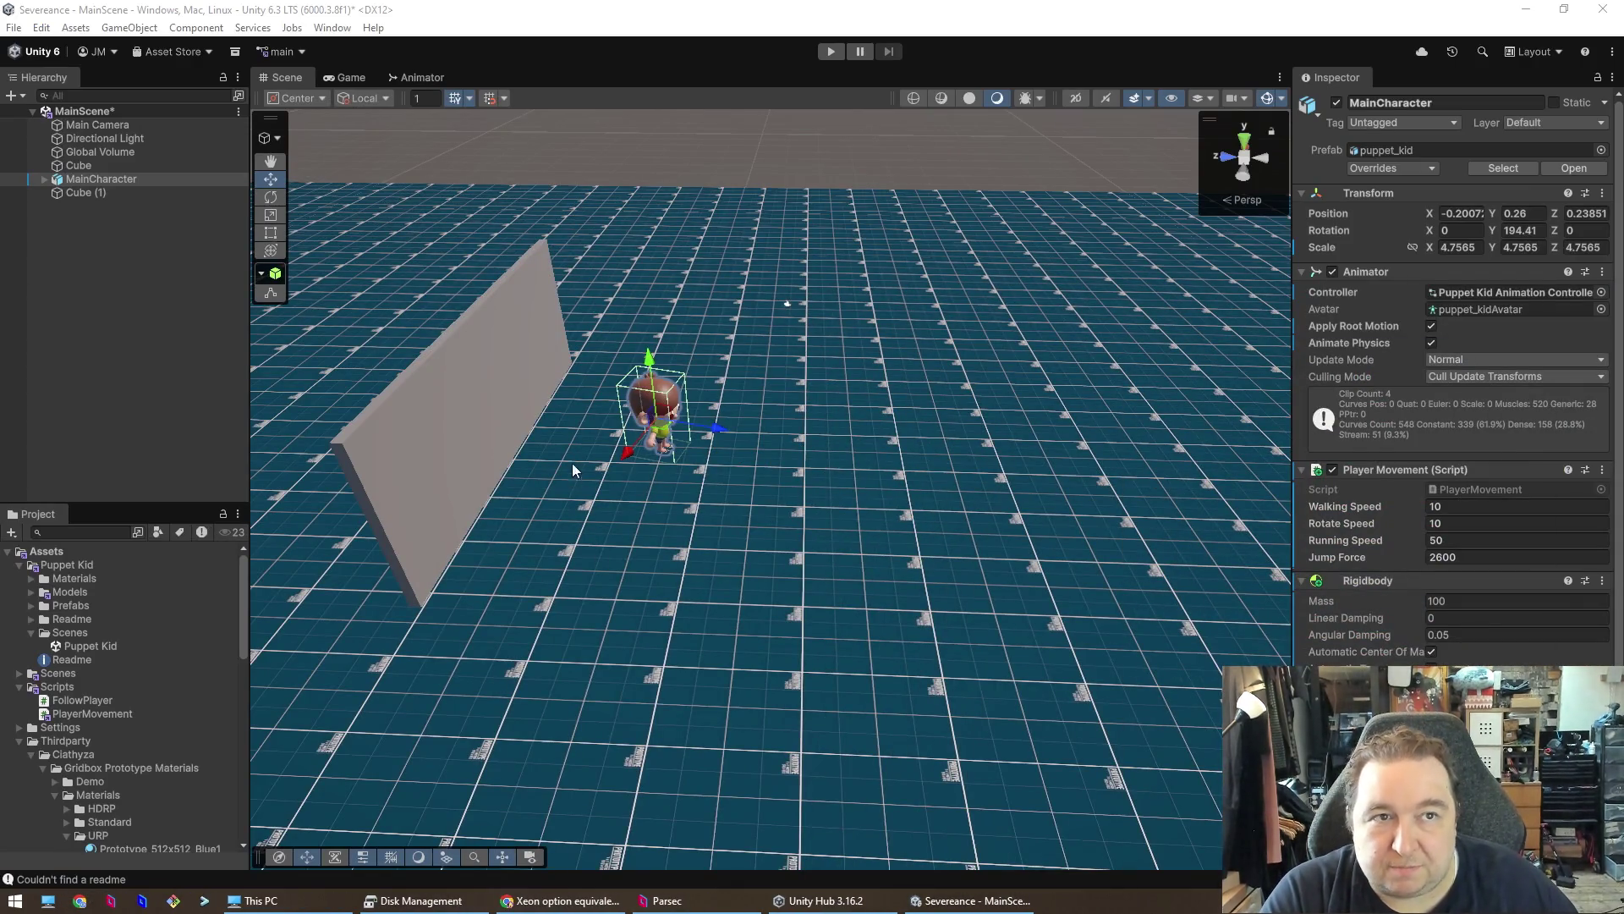
# - Duplicate the first wall Cube (1) with Ctrl+D, creating Cube (2)
pyautogui.click(474, 357)
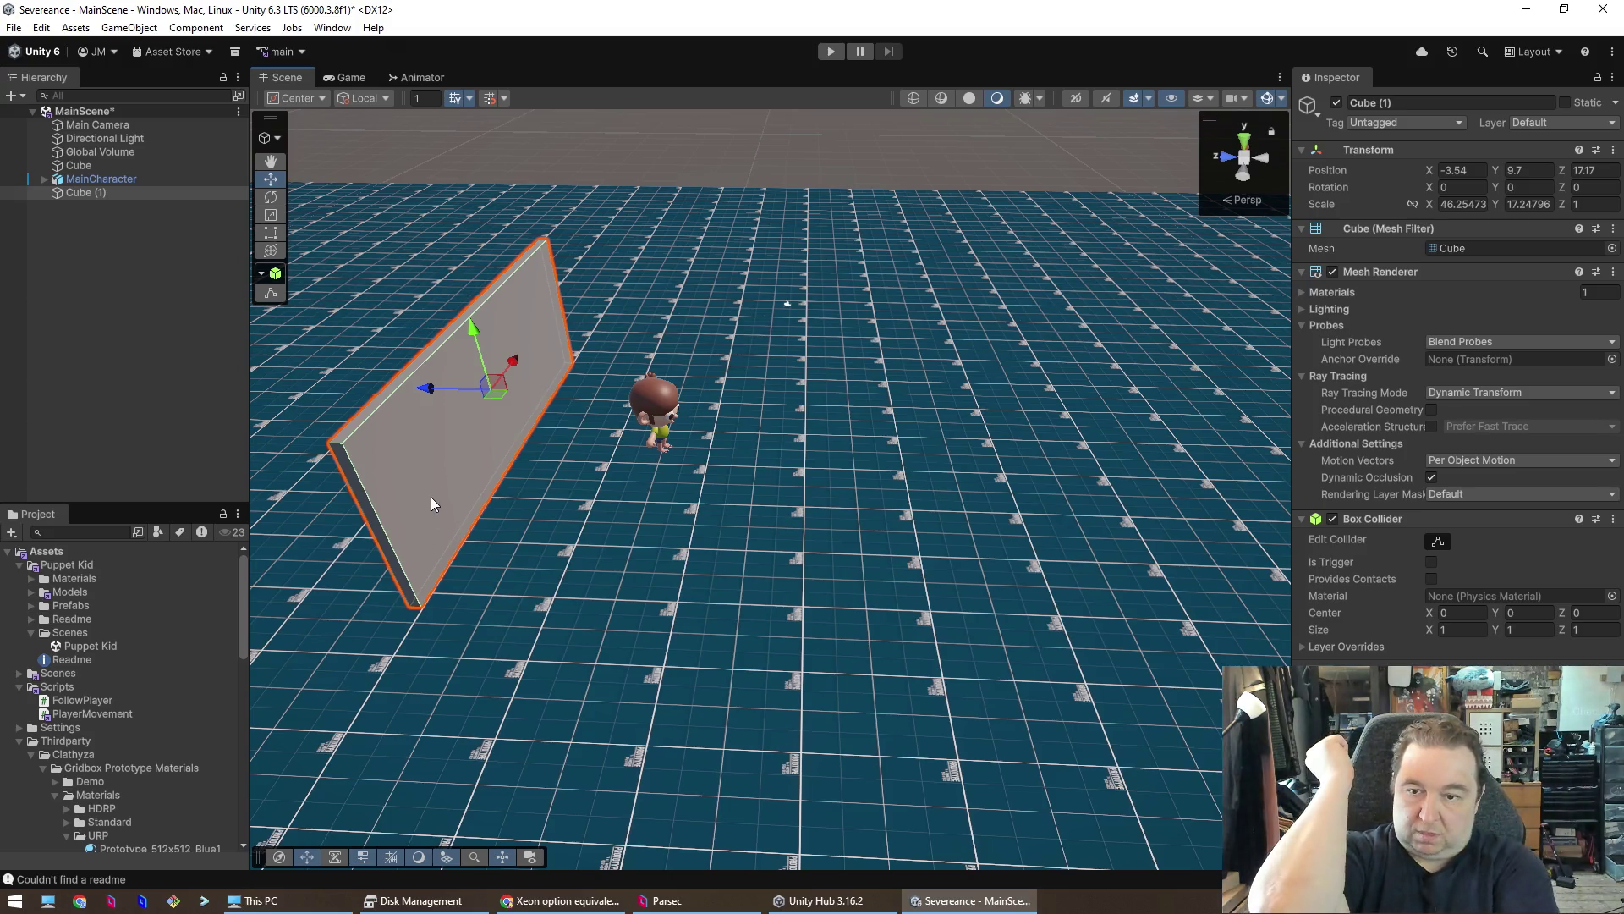
pyautogui.moveTo(611, 540)
pyautogui.mouseDown()
pyautogui.moveTo(819, 476)
pyautogui.moveTo(638, 384)
pyautogui.mouseUp()
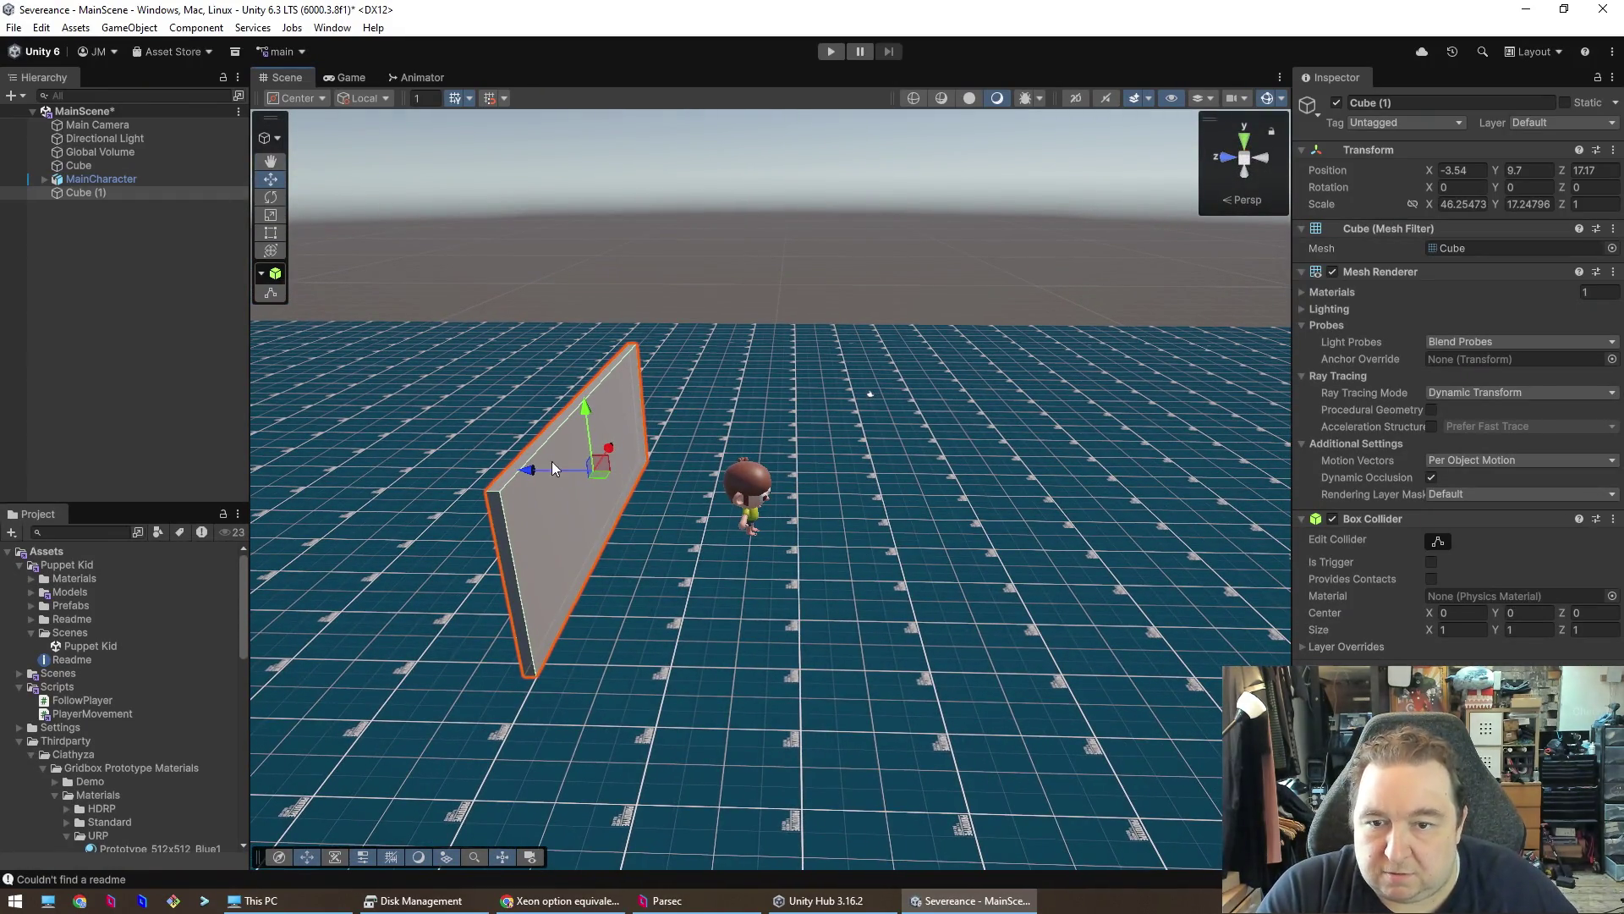
pyautogui.click(585, 516)
pyautogui.click(576, 471)
pyautogui.hotkey('ctrl', 'd')
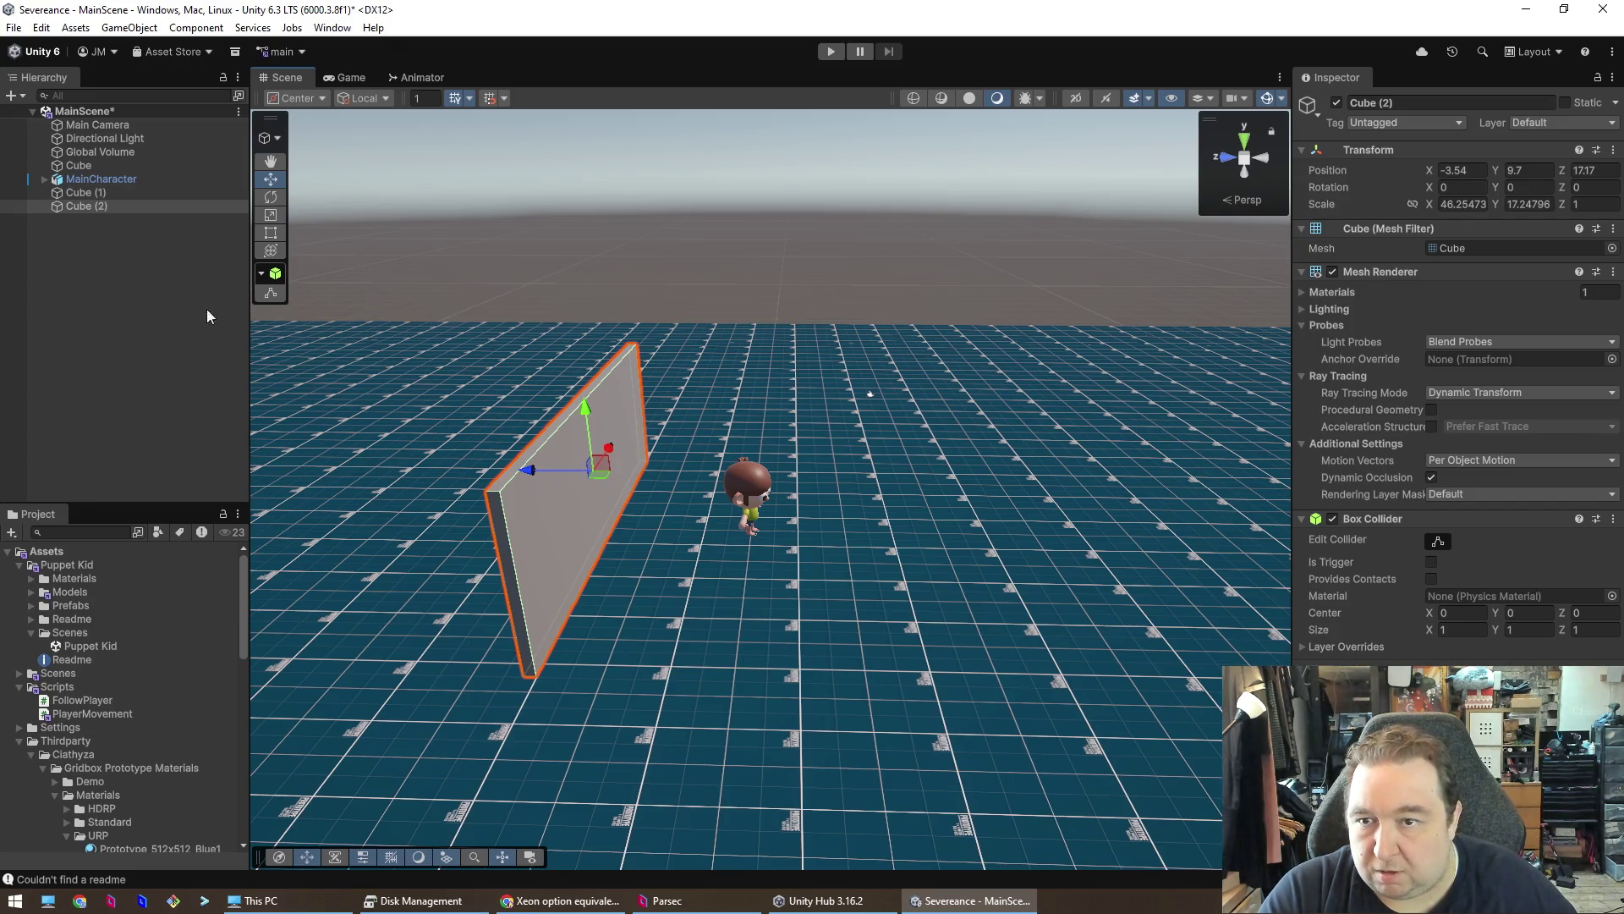
# - Rotate Cube (2) to Y 90° so it stands perpendicular to the first wall
pyautogui.click(270, 198)
pyautogui.moveTo(626, 490); pyautogui.dragTo(388, 487)
pyautogui.click(1523, 187)
pyautogui.write('90')
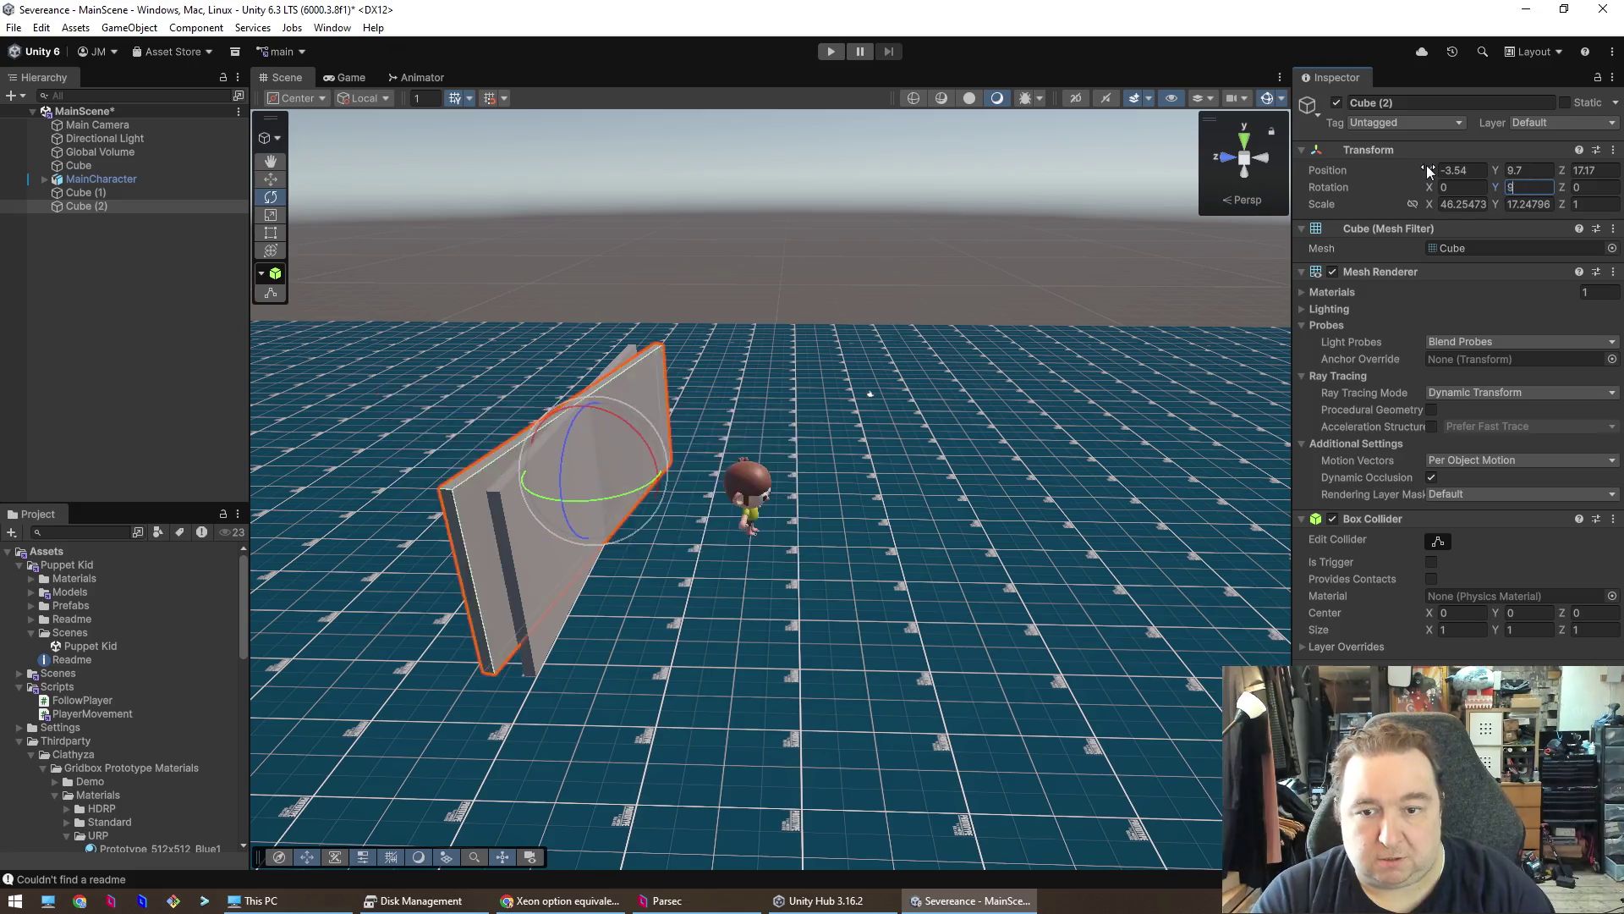
pyautogui.click(271, 180)
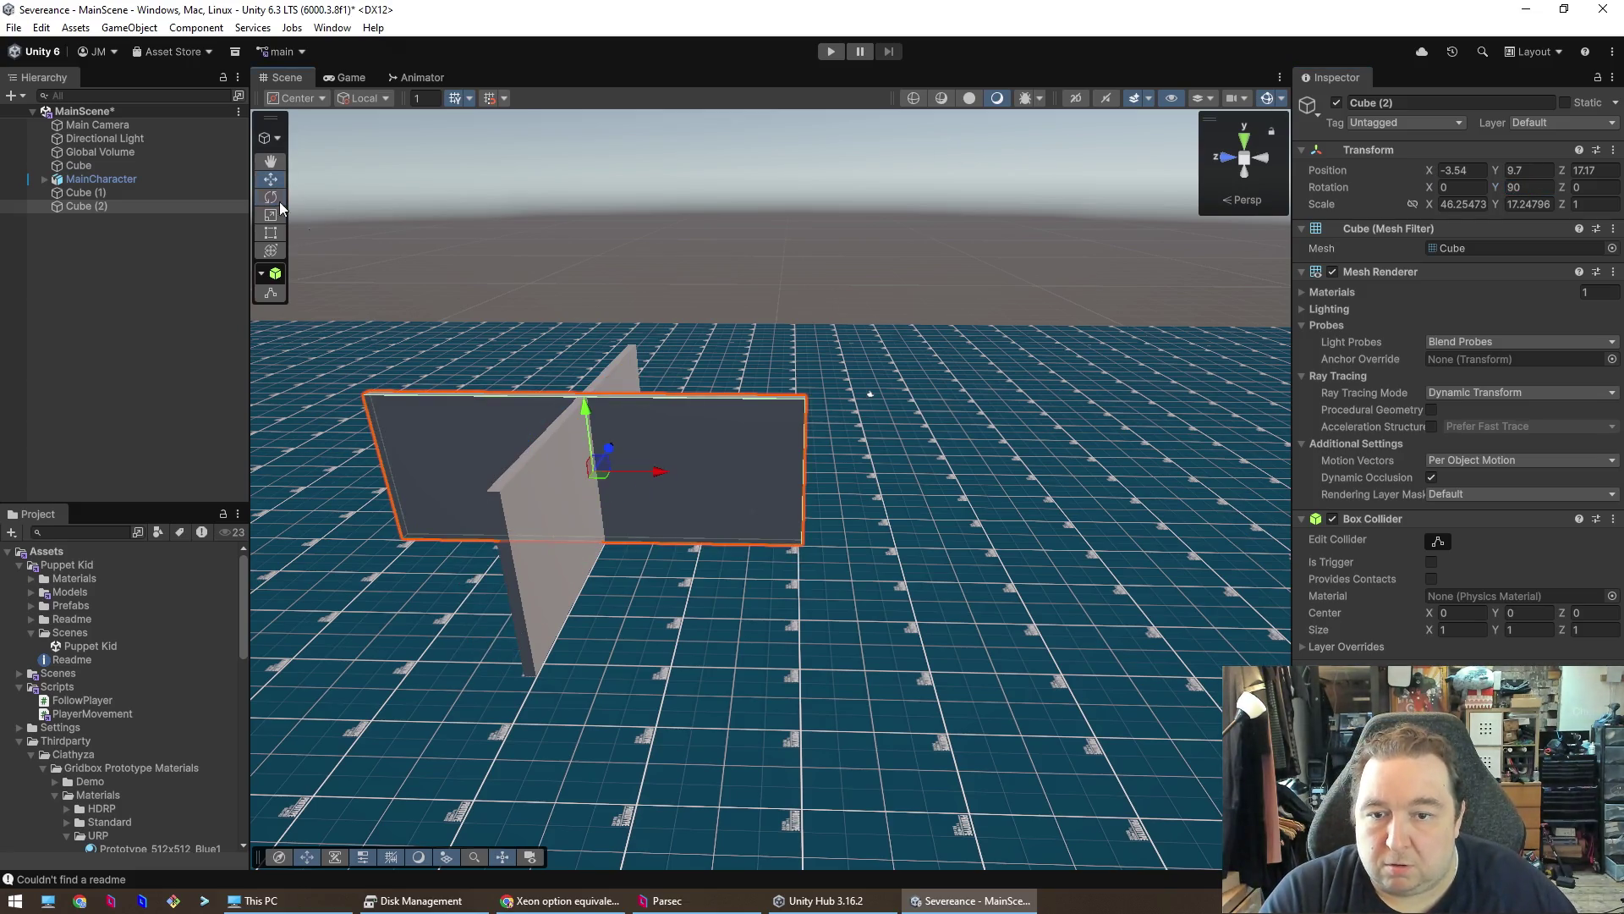
# - Move Cube (2) to the first wall's end, at X 18.97
pyautogui.moveTo(661, 475); pyautogui.dragTo(876, 505)
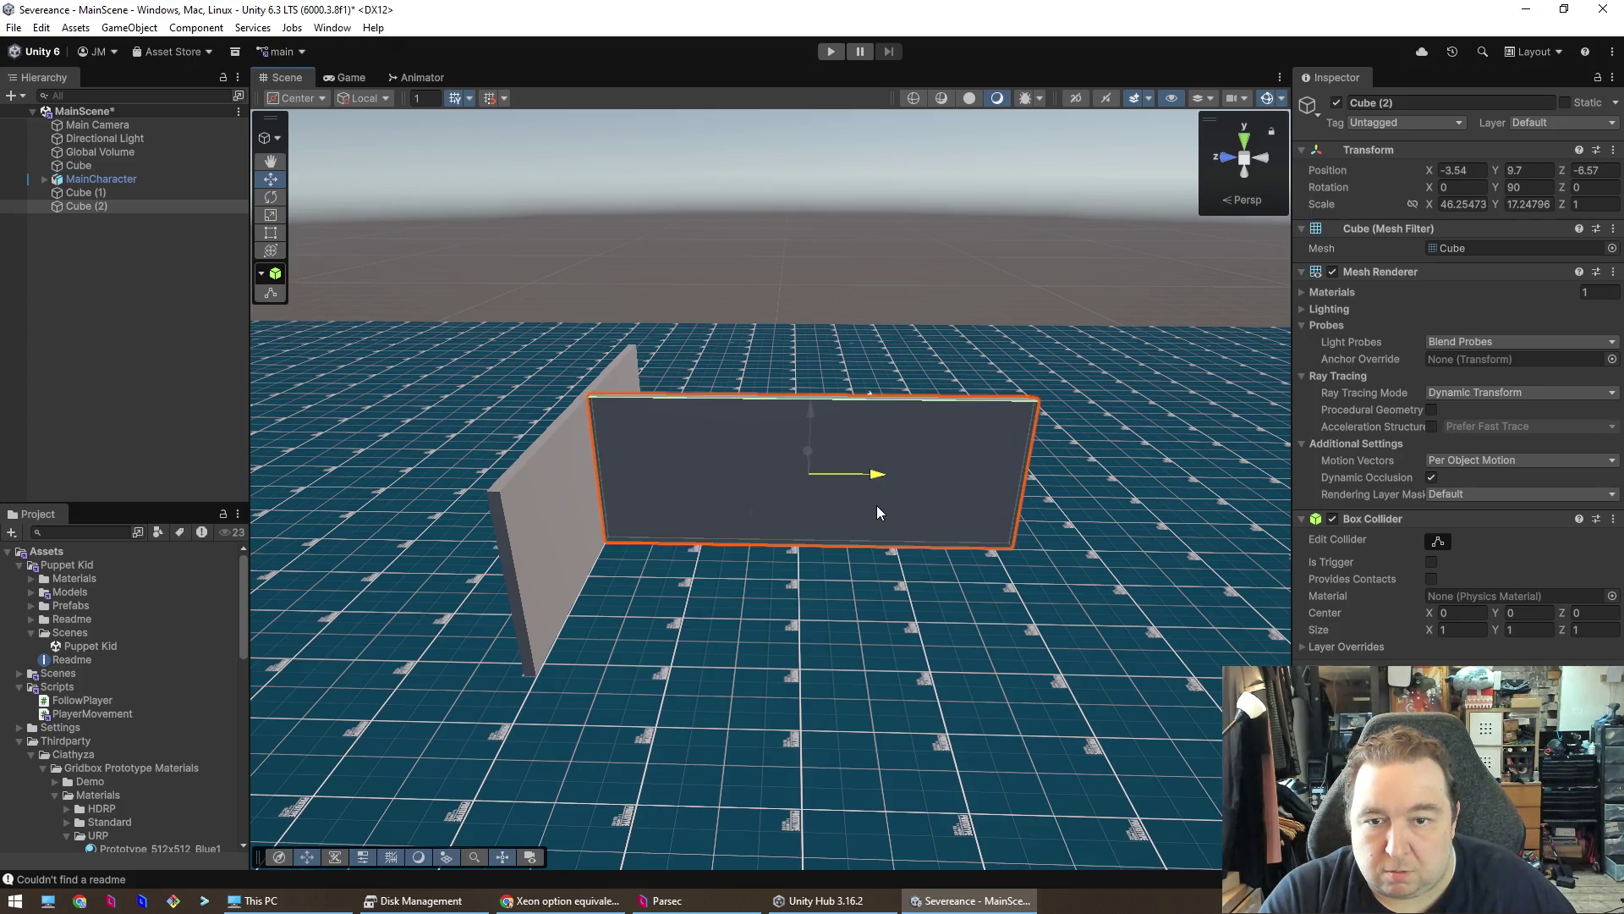
pyautogui.moveTo(812, 416)
pyautogui.mouseDown()
pyautogui.moveTo(816, 387)
pyautogui.moveTo(808, 448)
pyautogui.moveTo(819, 399)
pyautogui.mouseUp()
pyautogui.moveTo(508, 352)
pyautogui.mouseDown()
pyautogui.moveTo(407, 302)
pyautogui.moveTo(464, 181)
pyautogui.moveTo(1394, 347)
pyautogui.moveTo(1359, 321)
pyautogui.moveTo(1392, 240)
pyautogui.moveTo(1127, 189)
pyautogui.moveTo(926, 229)
pyautogui.moveTo(914, 333)
pyautogui.moveTo(983, 333)
pyautogui.moveTo(983, 366)
pyautogui.moveTo(901, 623)
pyautogui.moveTo(896, 565)
pyautogui.moveTo(948, 539)
pyautogui.moveTo(925, 598)
pyautogui.moveTo(950, 537)
pyautogui.mouseUp()
pyautogui.moveTo(753, 238); pyautogui.dragTo(723, 233)
pyautogui.moveTo(785, 190); pyautogui.dragTo(780, 195)
pyautogui.rightClick(778, 201)
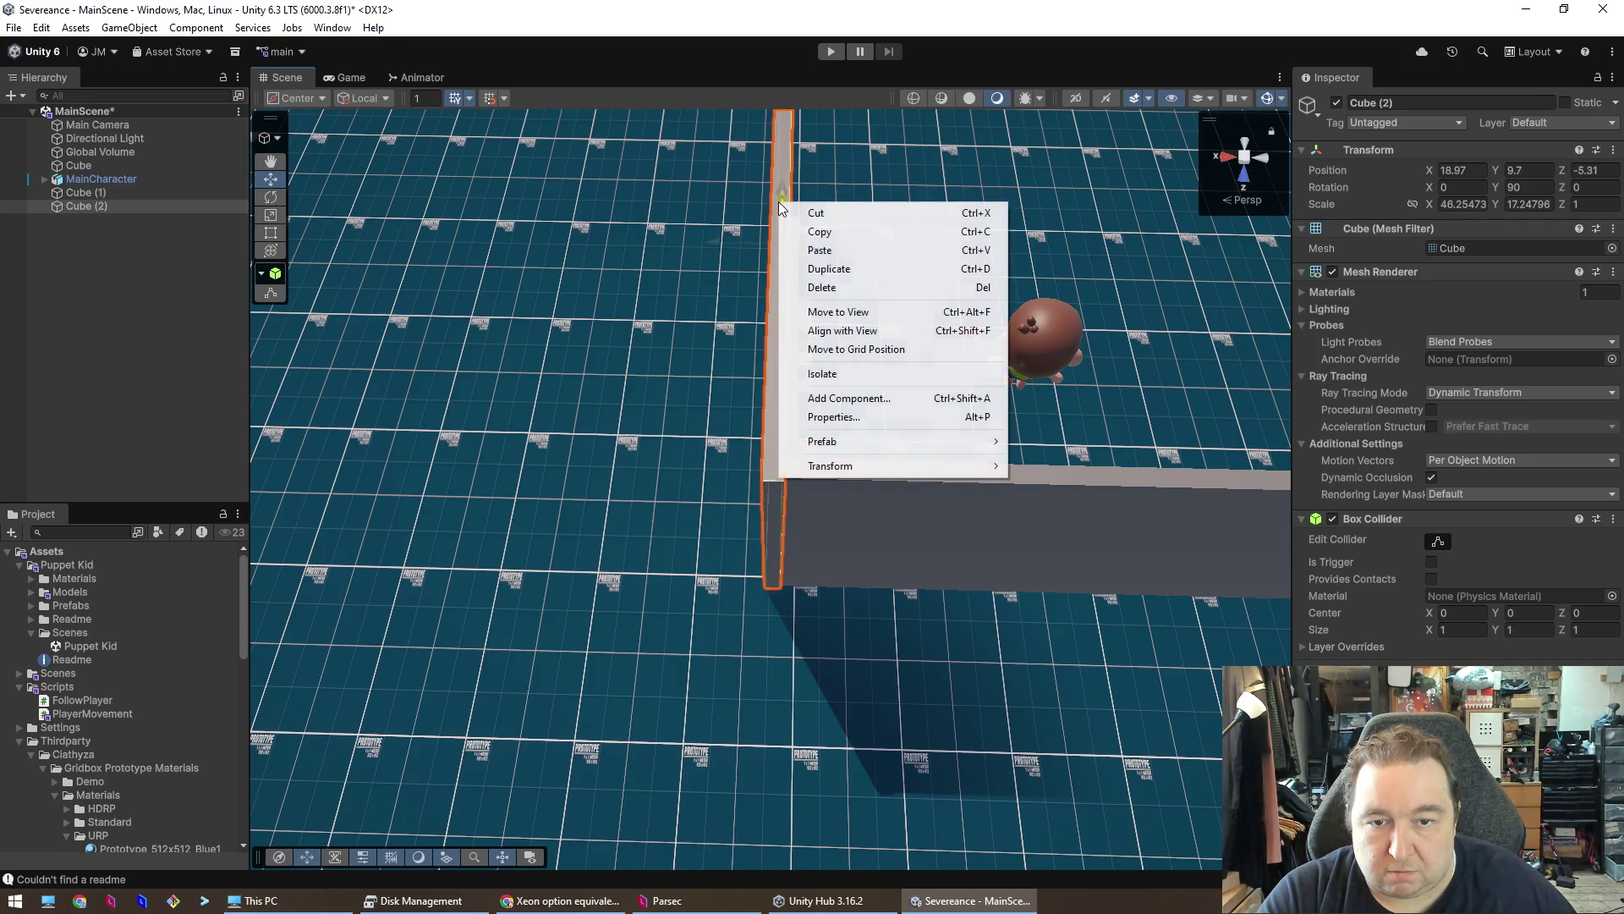
pyautogui.press('Escape')
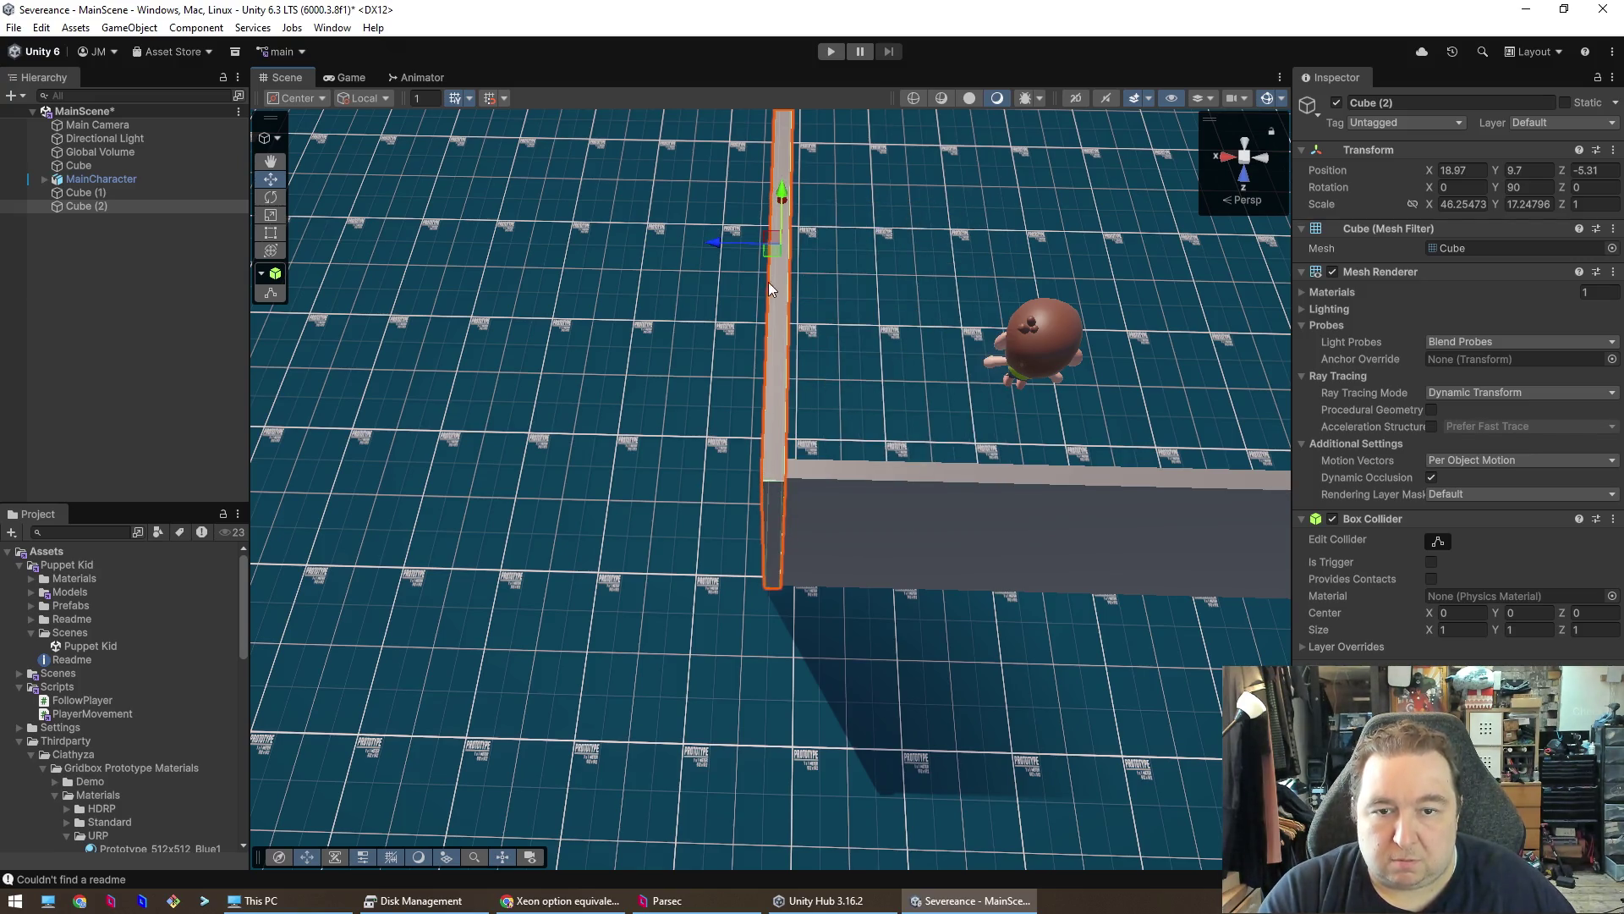
pyautogui.moveTo(784, 205); pyautogui.dragTo(785, 204)
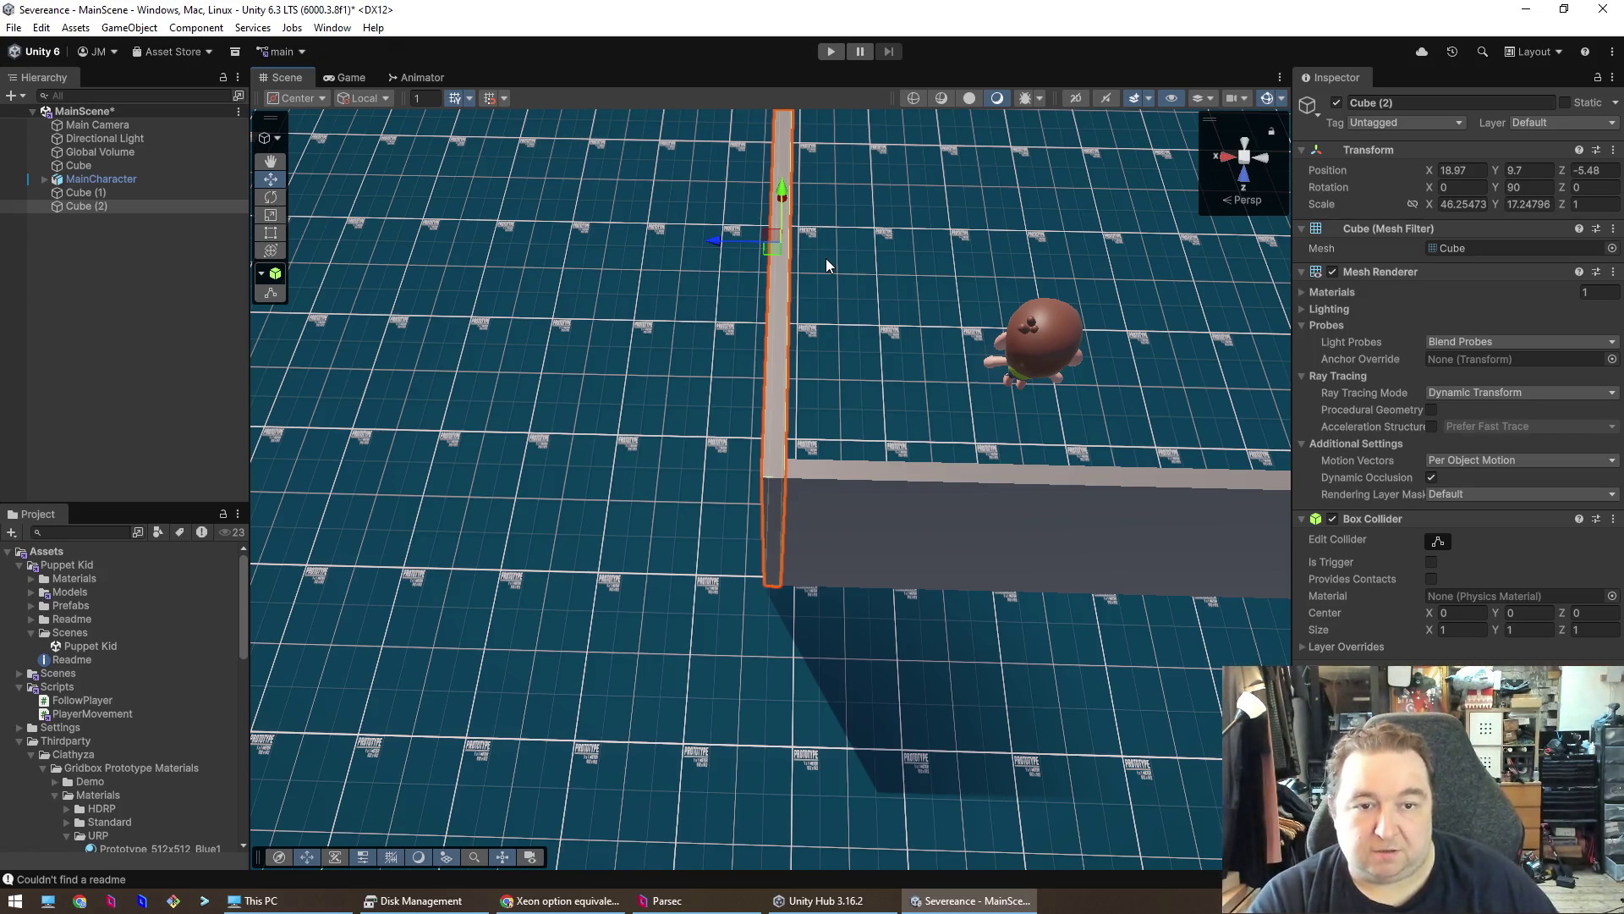
pyautogui.press('alt')
pyautogui.moveTo(1027, 454)
pyautogui.mouseDown()
pyautogui.moveTo(1007, 427)
pyautogui.moveTo(1047, 346)
pyautogui.moveTo(597, 383)
pyautogui.moveTo(572, 409)
pyautogui.moveTo(670, 286)
pyautogui.mouseUp()
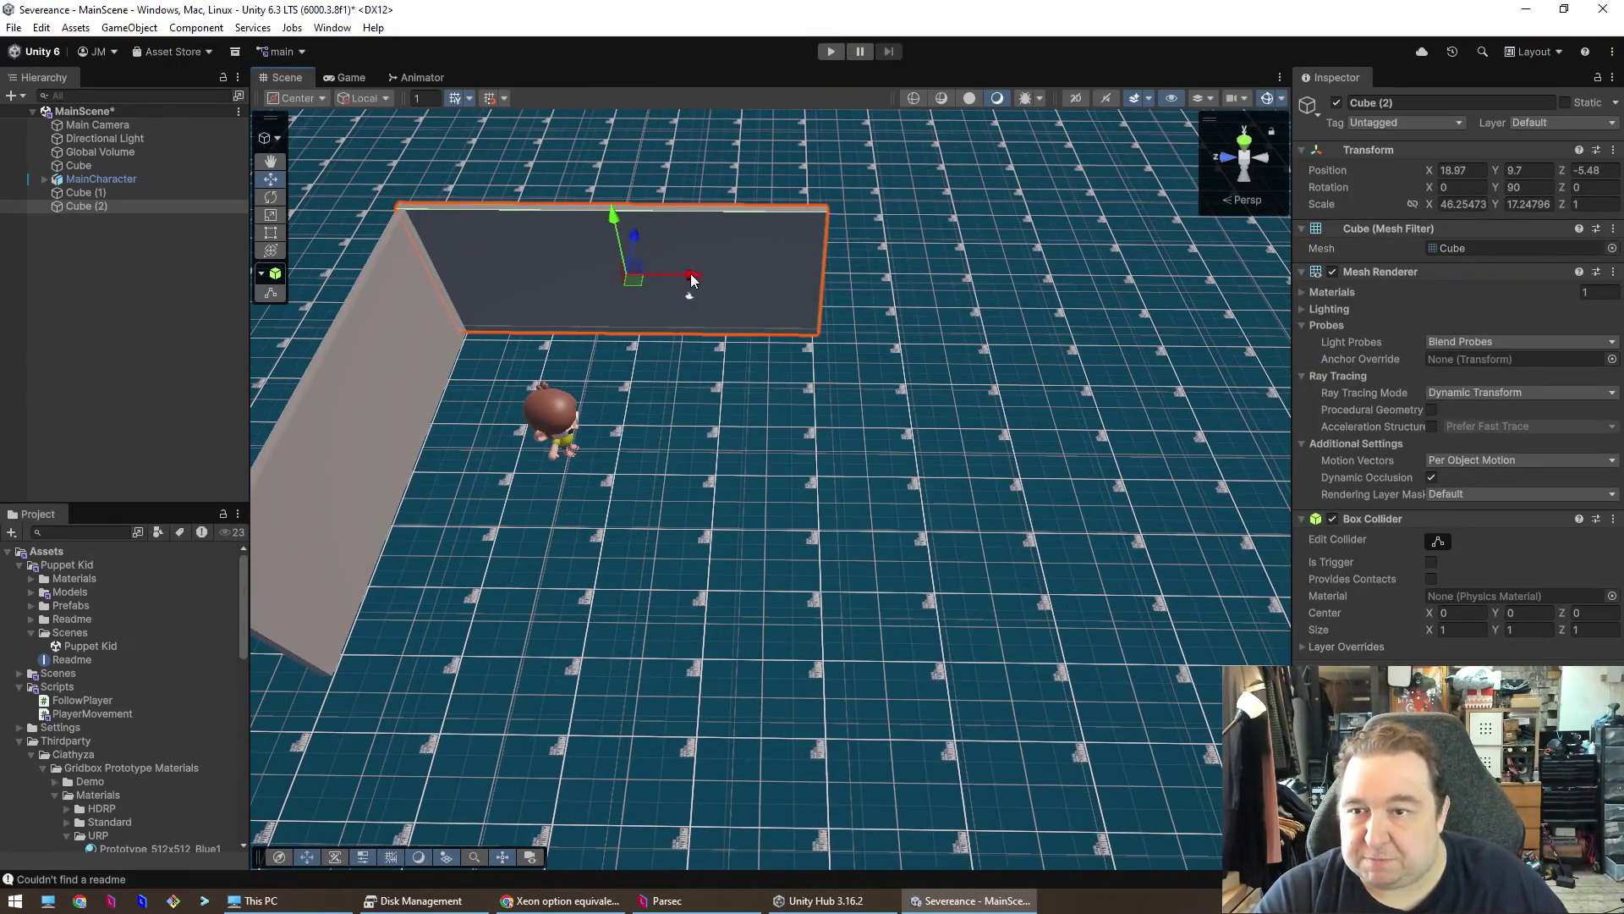
pyautogui.moveTo(701, 277)
pyautogui.mouseDown()
pyautogui.moveTo(783, 288)
pyautogui.moveTo(683, 281)
pyautogui.moveTo(936, 331)
pyautogui.moveTo(784, 282)
pyautogui.mouseUp()
pyautogui.hotkey('ctrl', 'z')
pyautogui.click(271, 215)
pyautogui.hotkey('ctrl', 'z')
pyautogui.hotkey('ctrl', 'z')
pyautogui.hotkey('ctrl', 'z')
pyautogui.hotkey('ctrl', 'z')
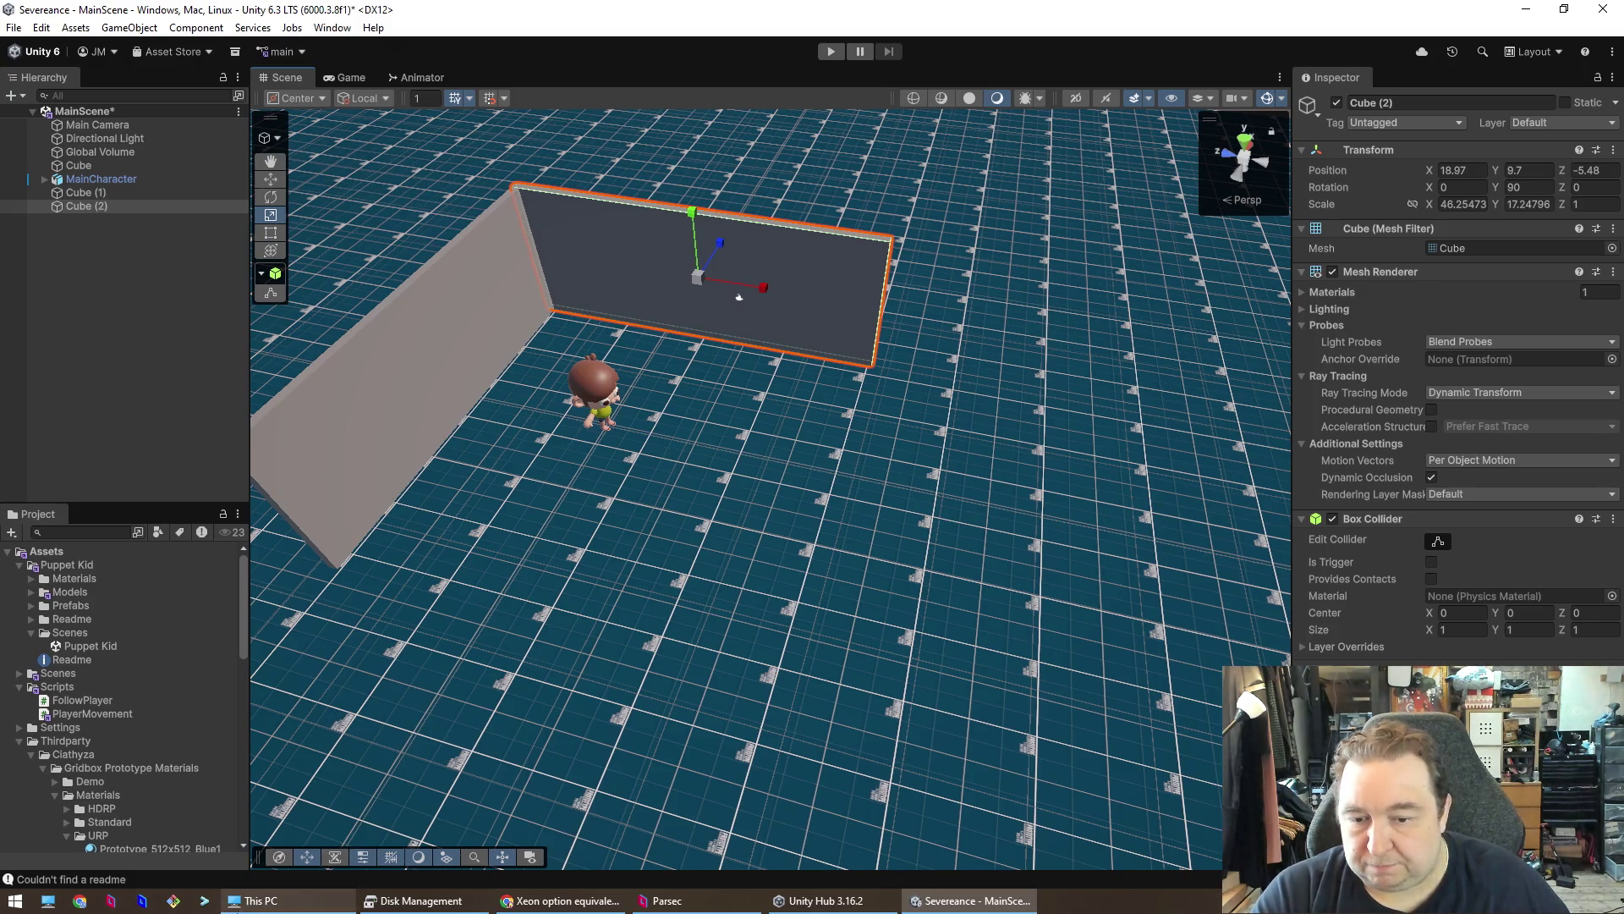
pyautogui.click(561, 901)
# - Search Google in a new tab for 'unity extend only one side'
pyautogui.hotkey('ctrl', 't')
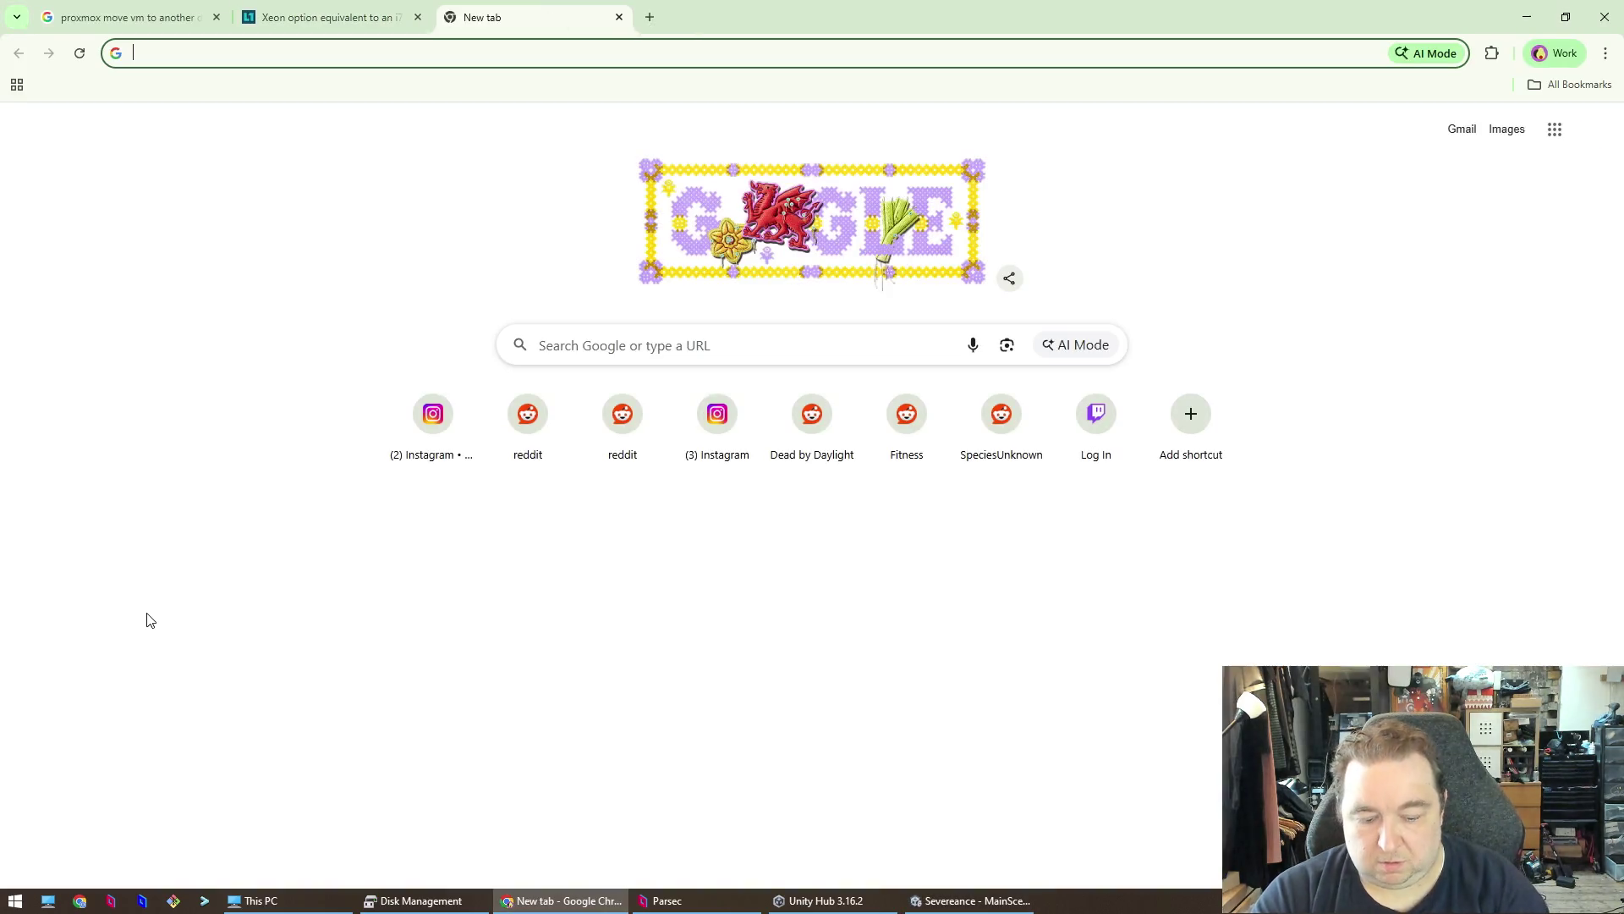
pyautogui.write('unity ')
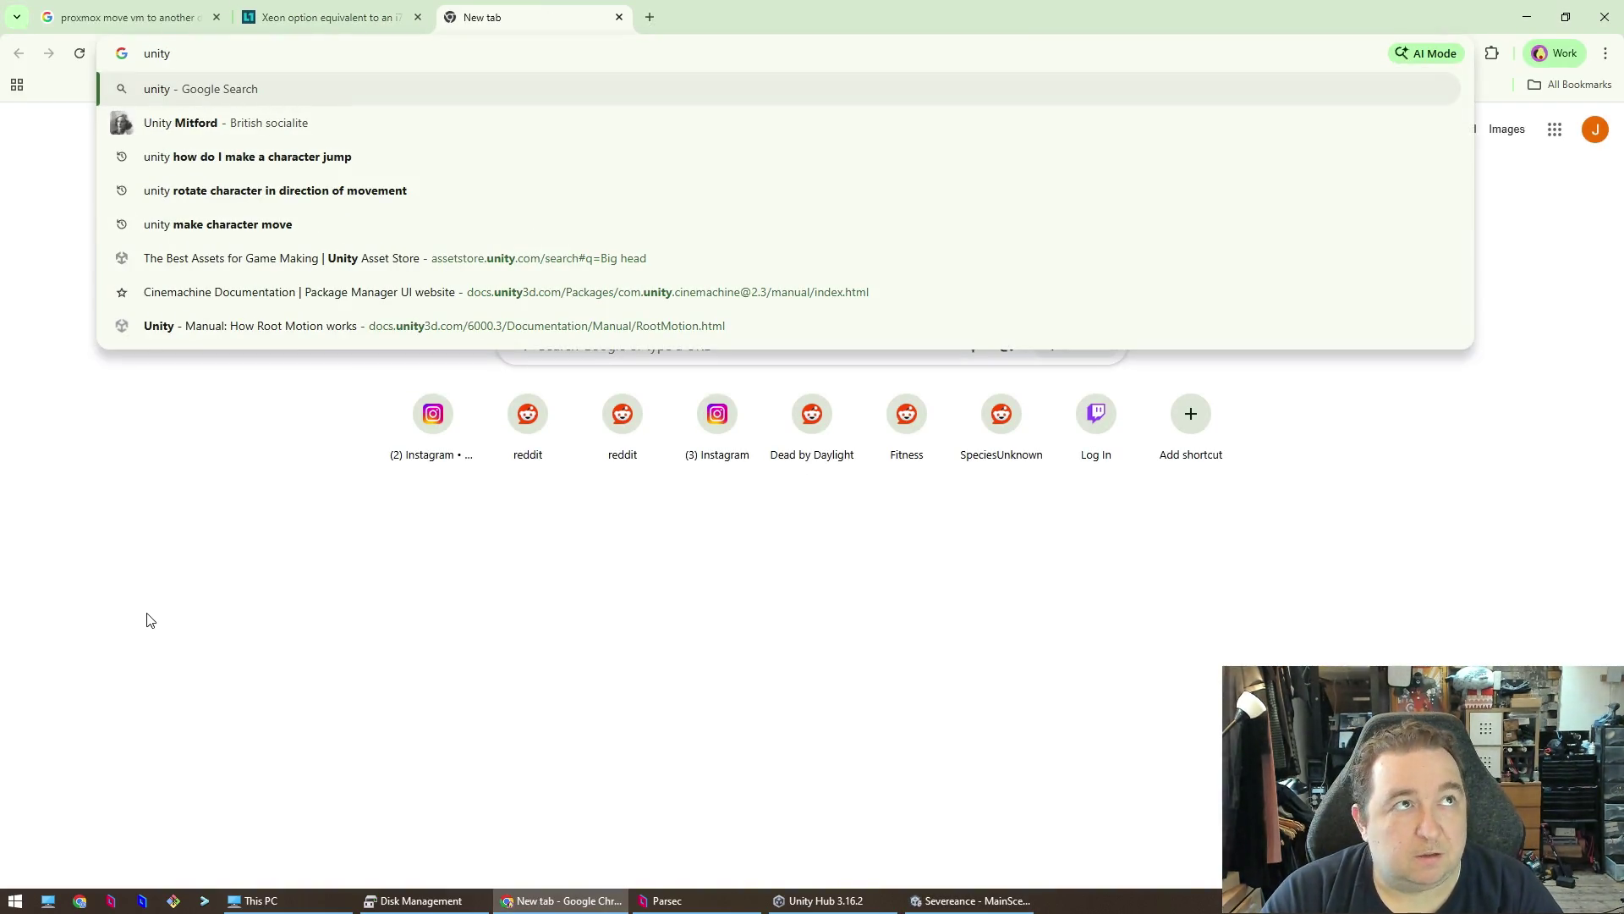
pyautogui.write('extends')
pyautogui.press('BackSpace')
pyautogui.press('BackSpace')
pyautogui.press('BackSpace')
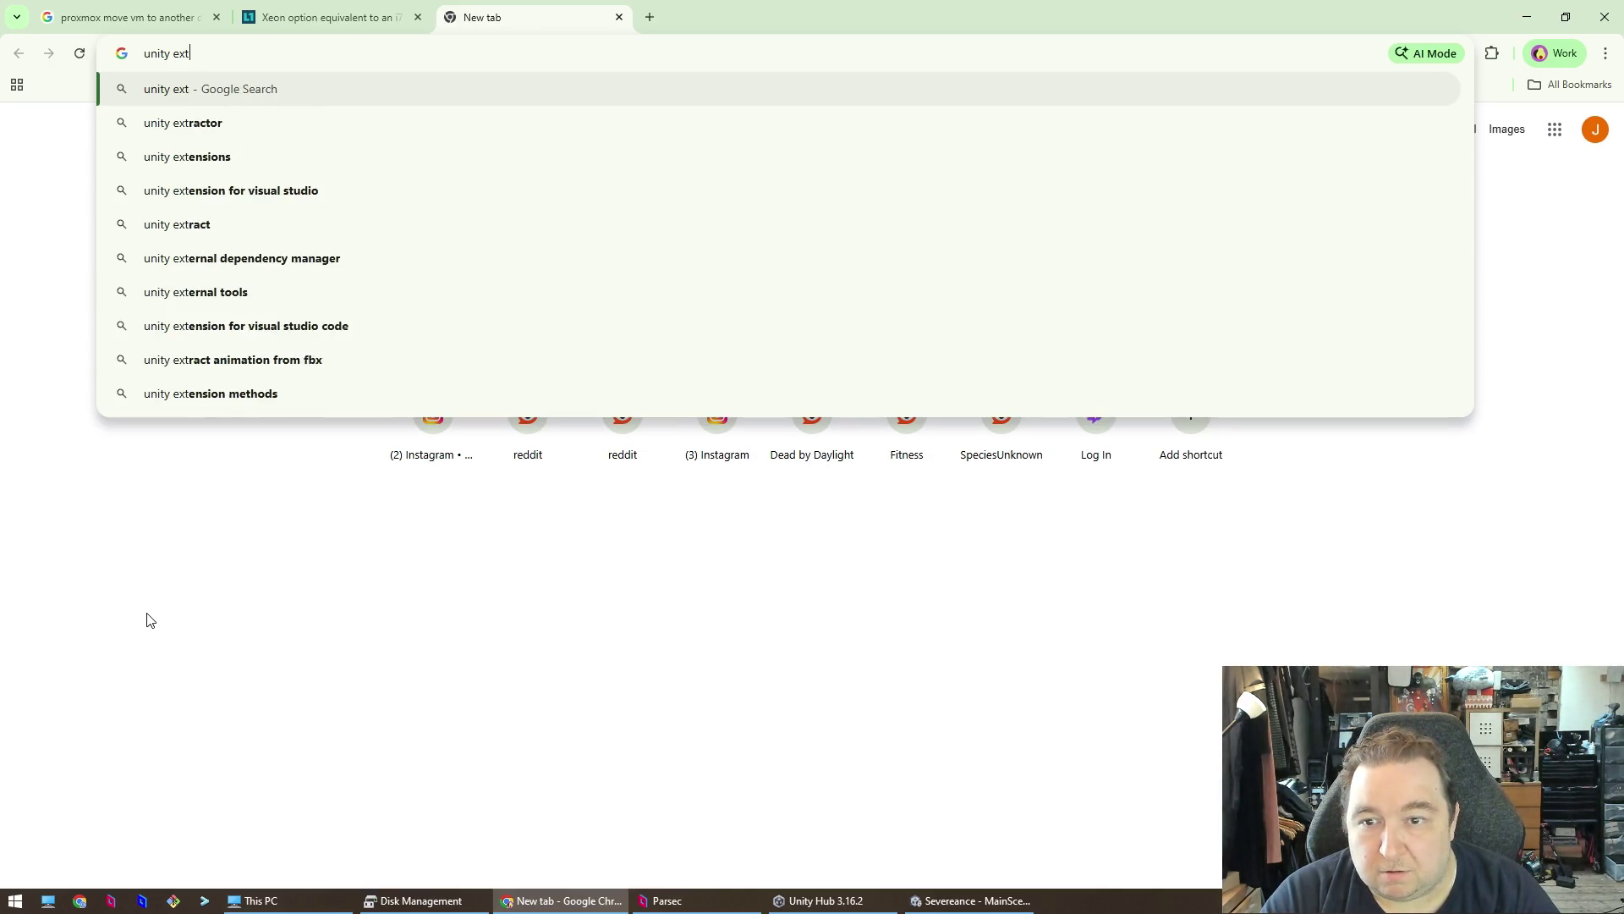
pyautogui.press('BackSpace')
pyautogui.press('BackSpace')
pyautogui.press('BackSpace')
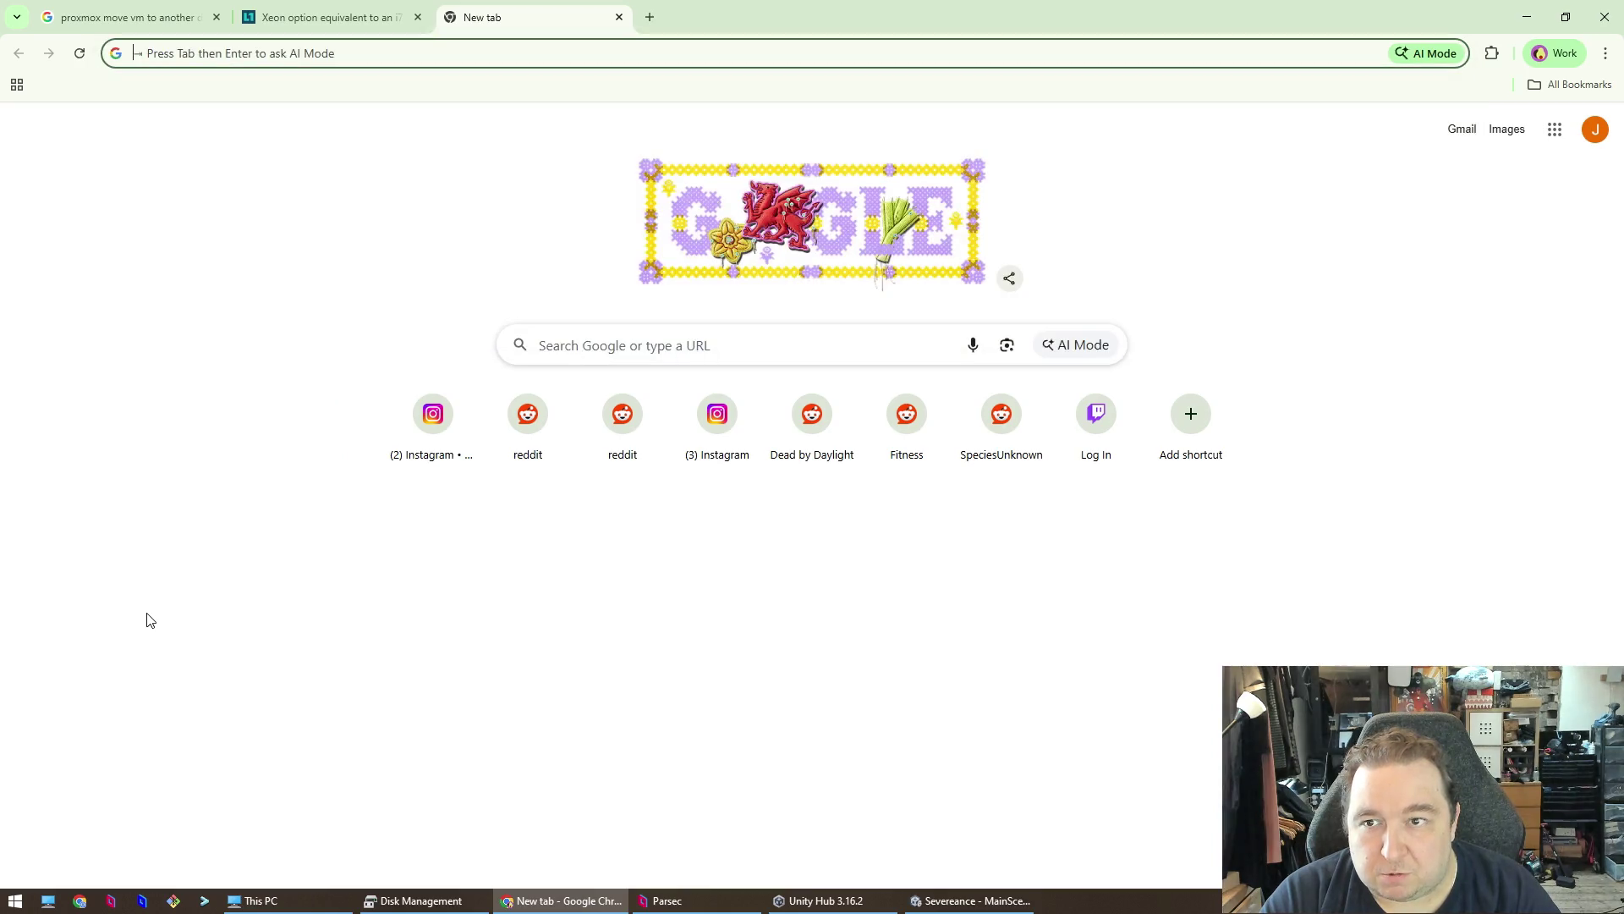
pyautogui.write('ex')
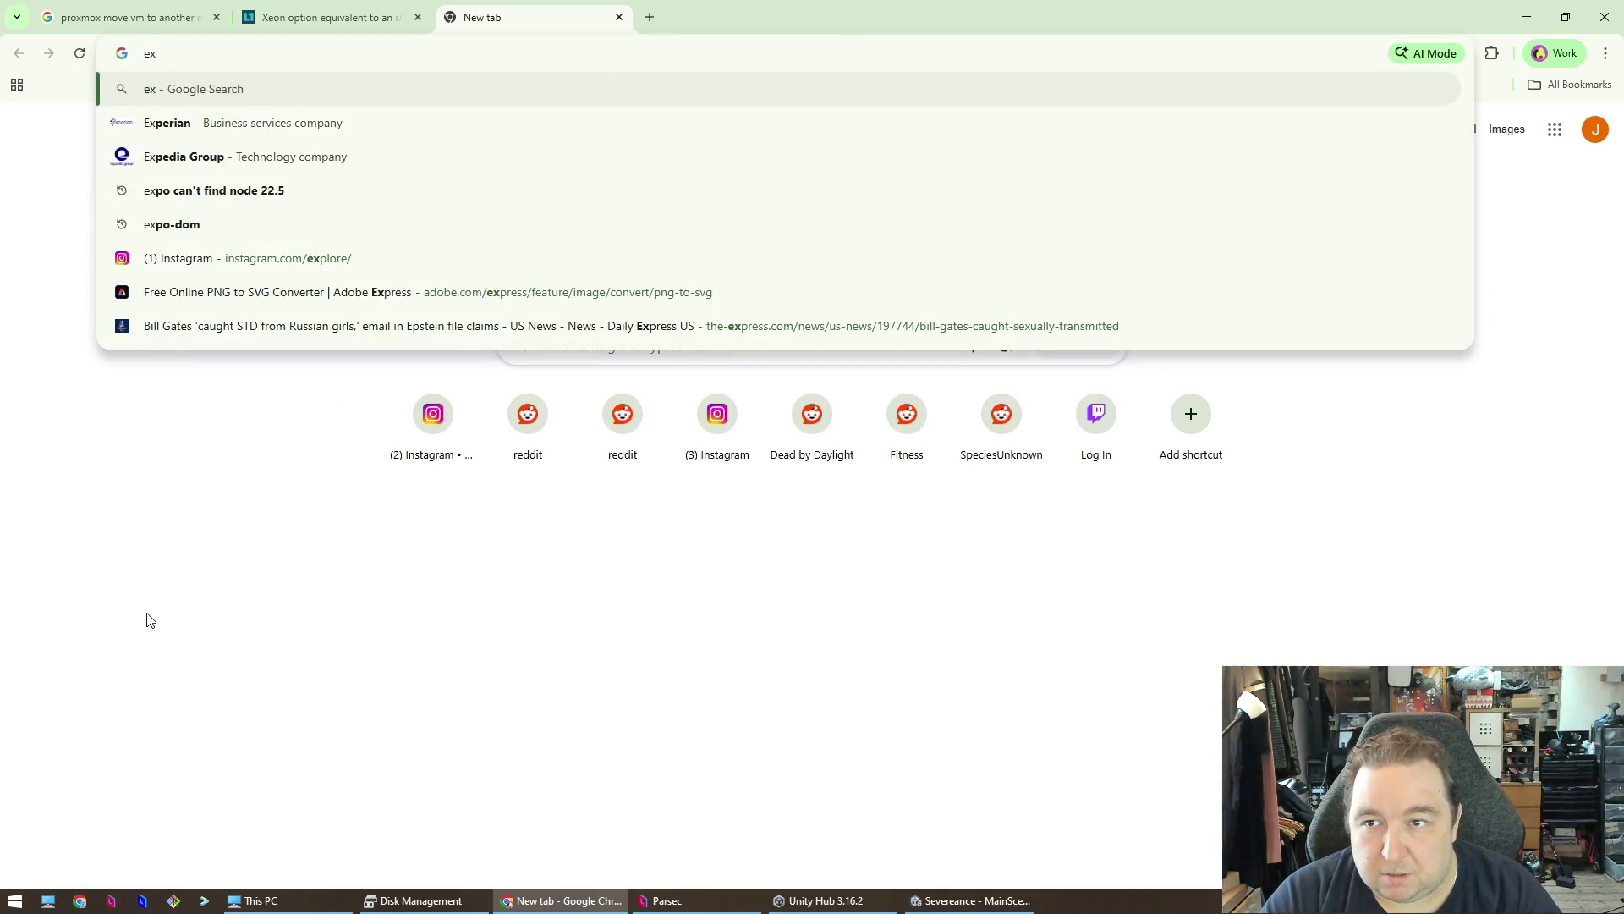
pyautogui.press('BackSpace')
pyautogui.press('BackSpace')
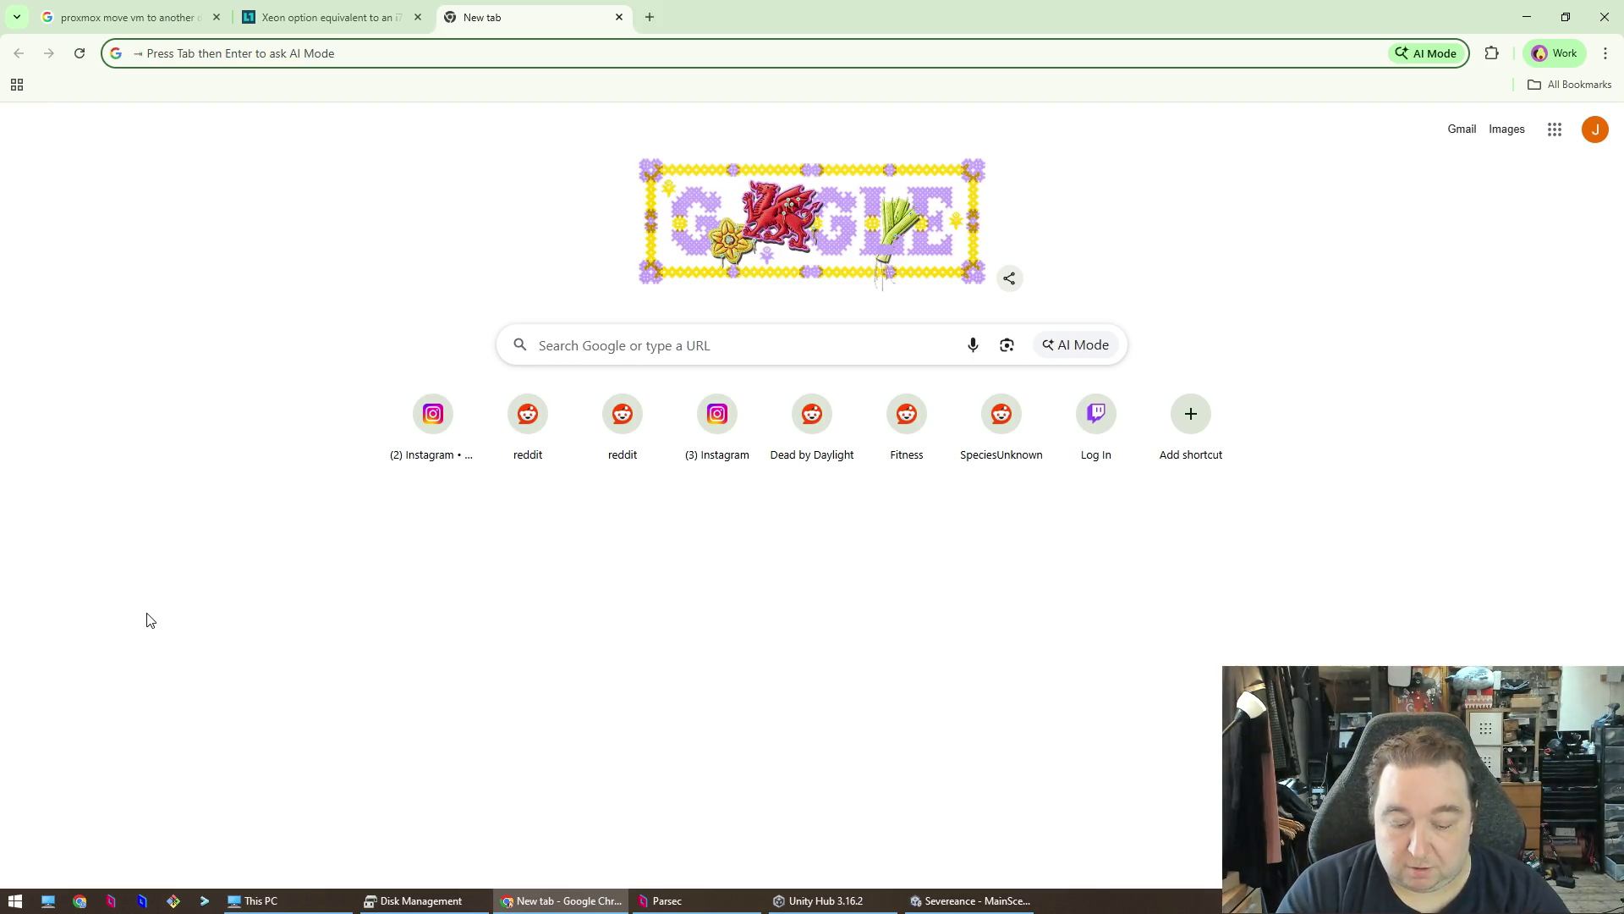
pyautogui.write('unity')
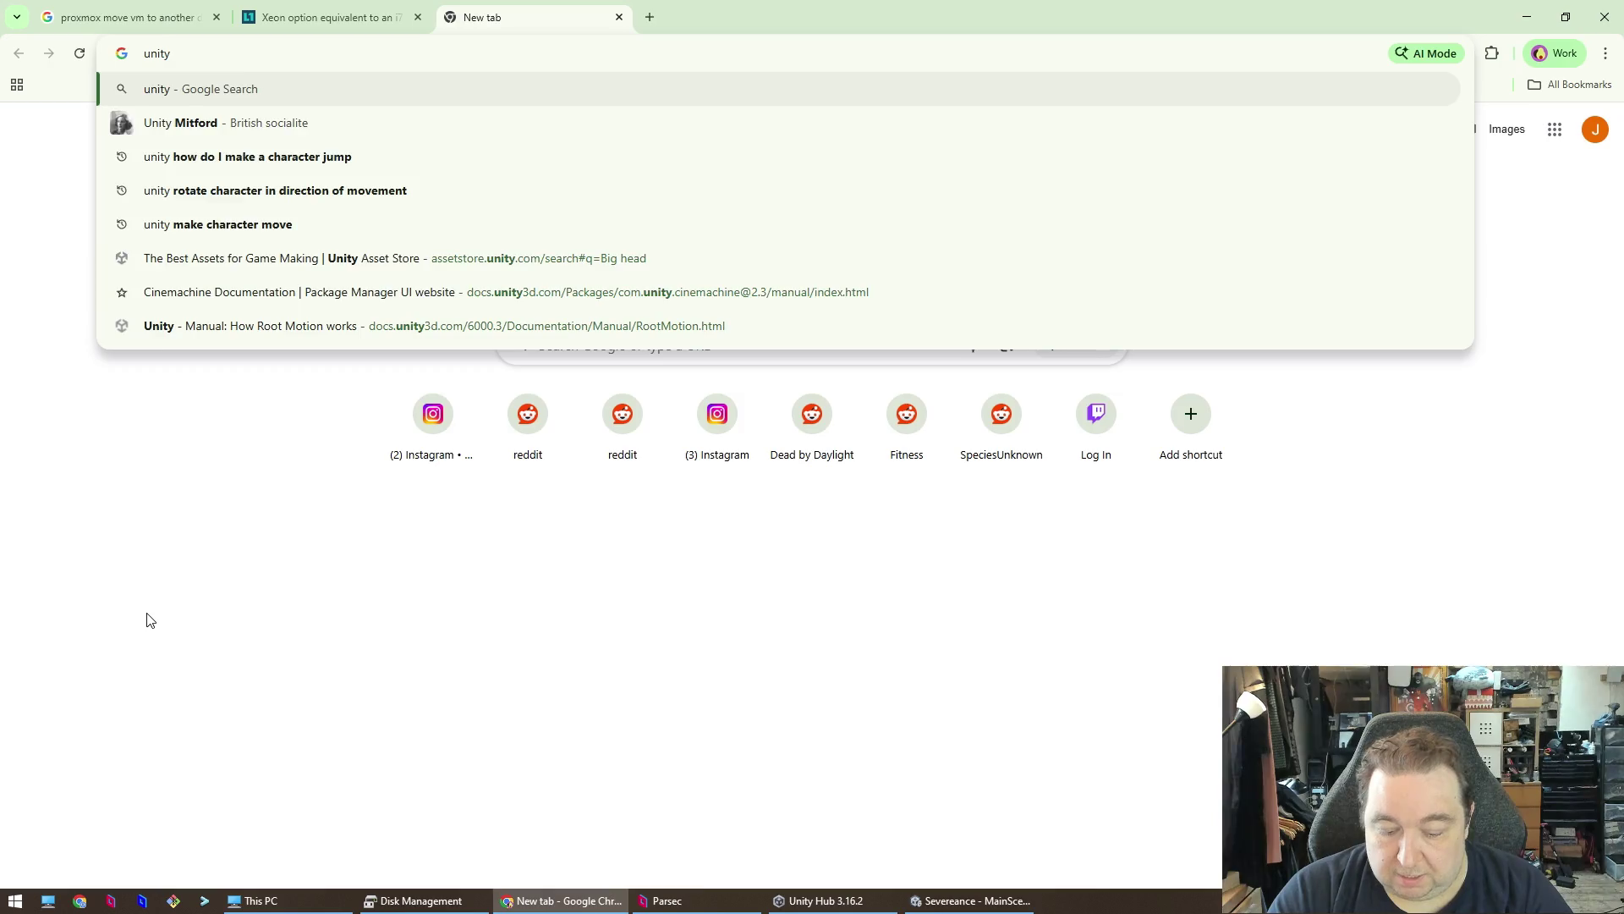
pyautogui.write(' extend only one side')
pyautogui.press('Return')
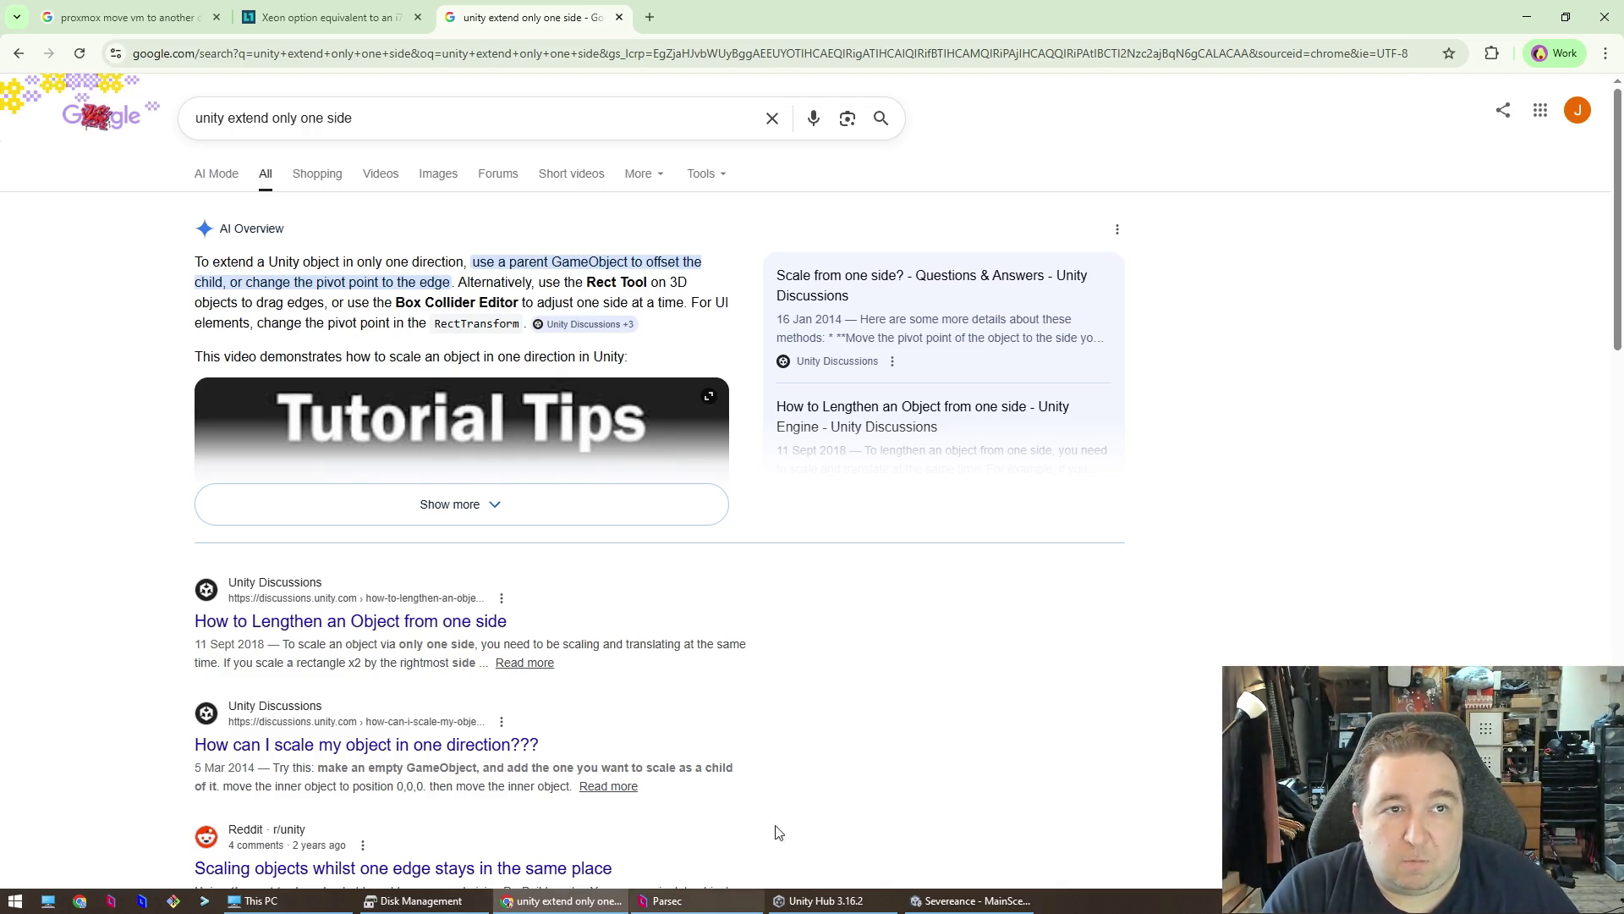
pyautogui.click(1526, 17)
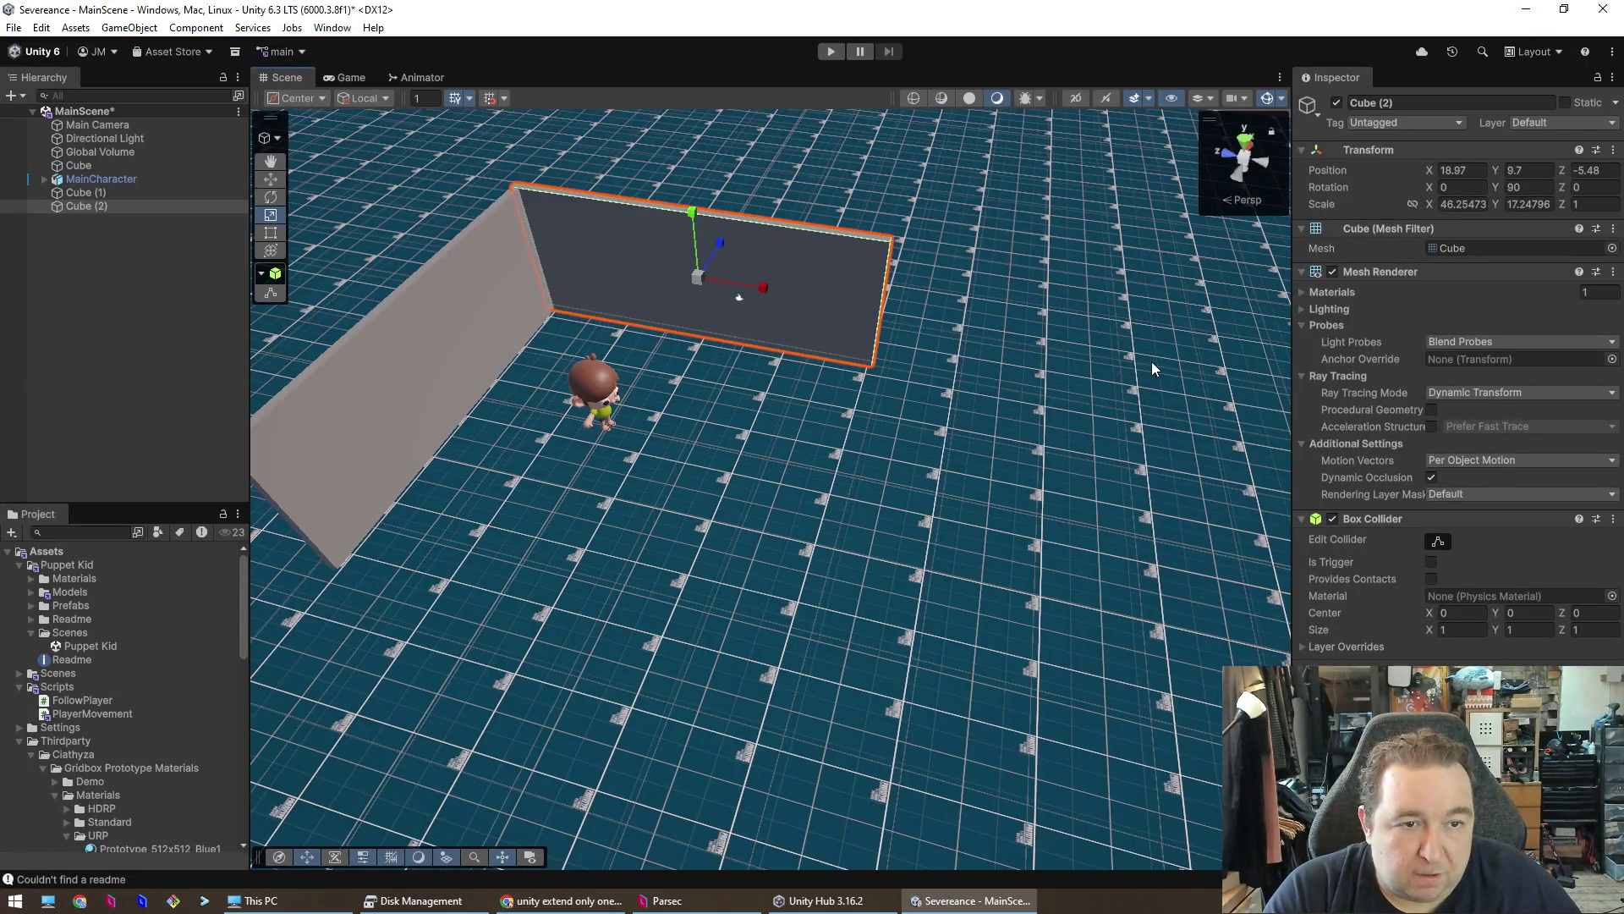
# - Try a proportional scale on the wall, undo it, and unlink the Scale proportions again
pyautogui.click(1413, 205)
pyautogui.moveTo(766, 292); pyautogui.dragTo(796, 296)
pyautogui.hotkey('ctrl', 'z')
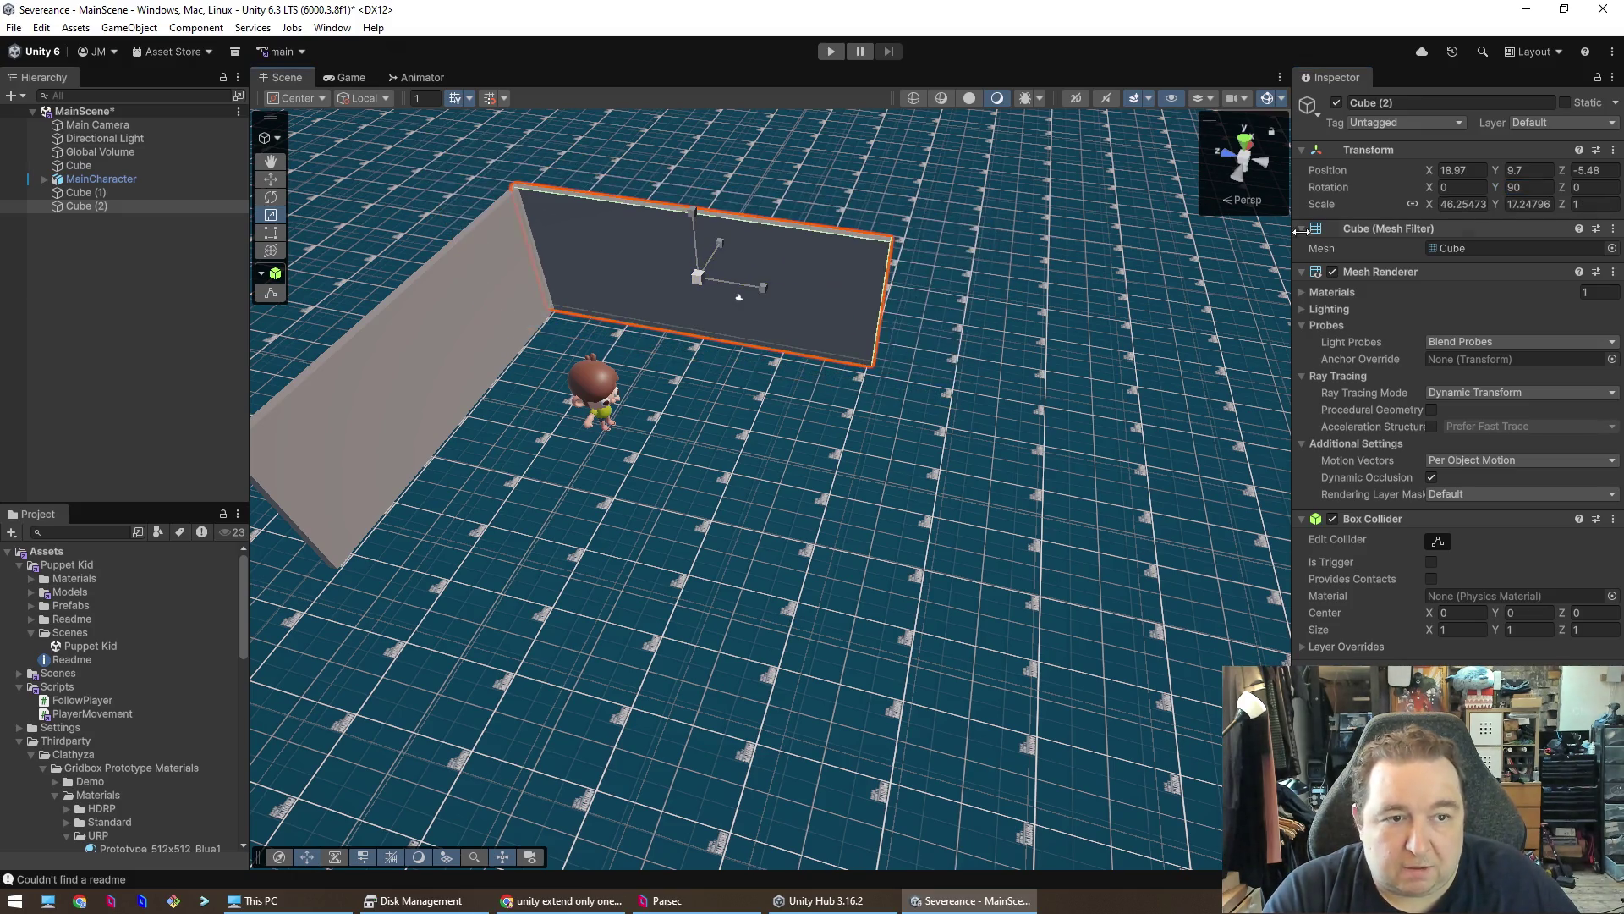
pyautogui.click(1413, 205)
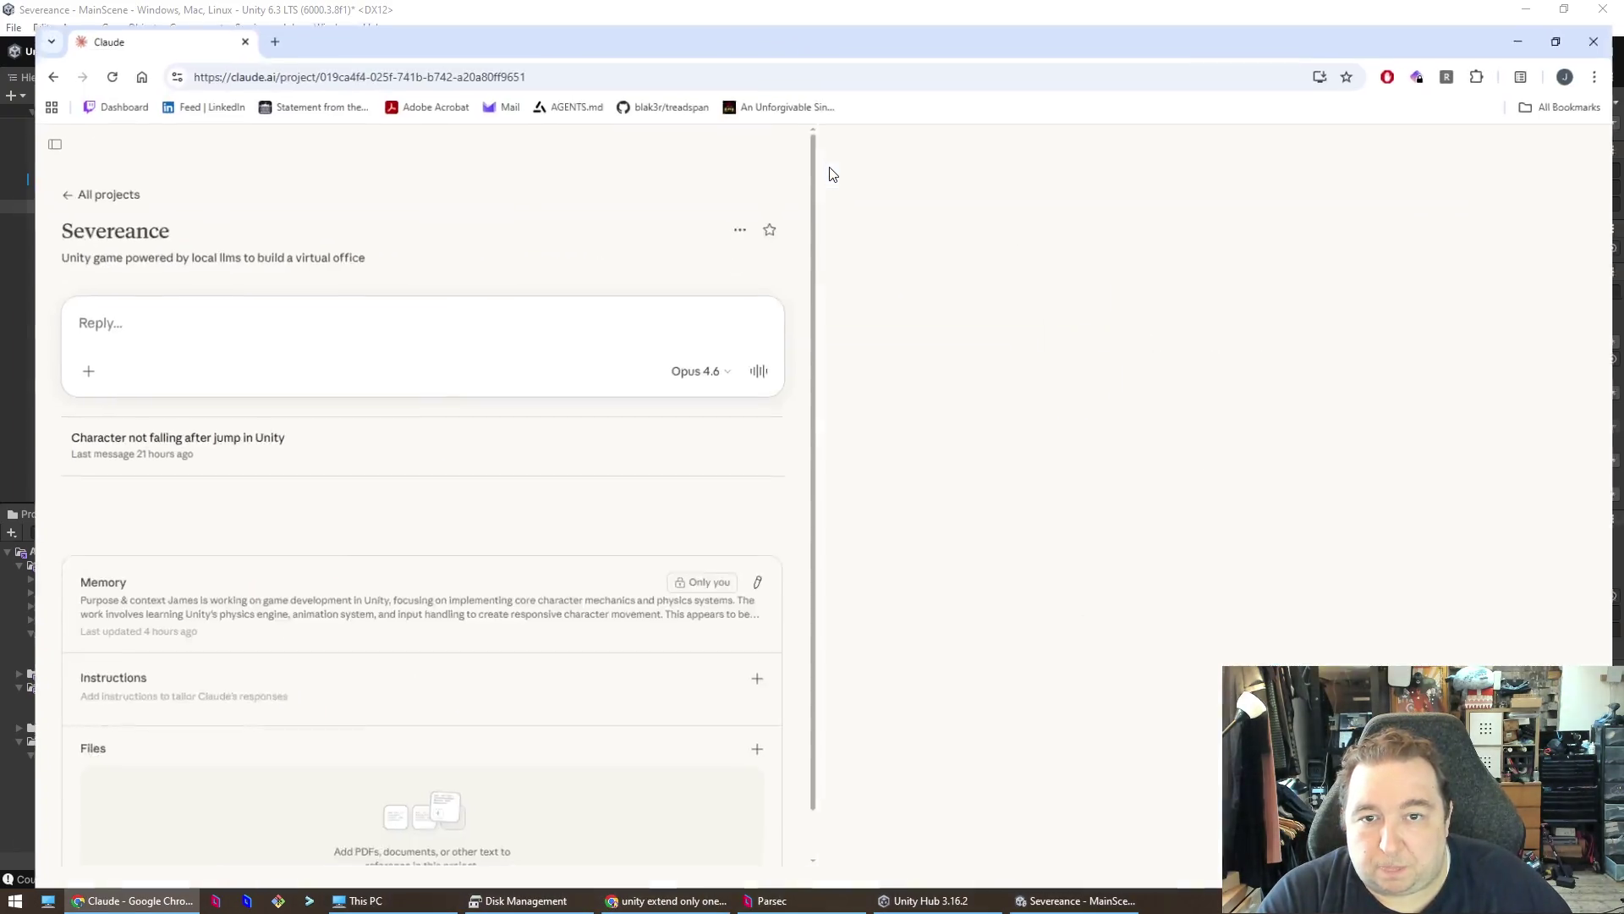
# - Ask Claude how to resize only one side of an object in Unity, since the tool scales both
pyautogui.write('How do I')
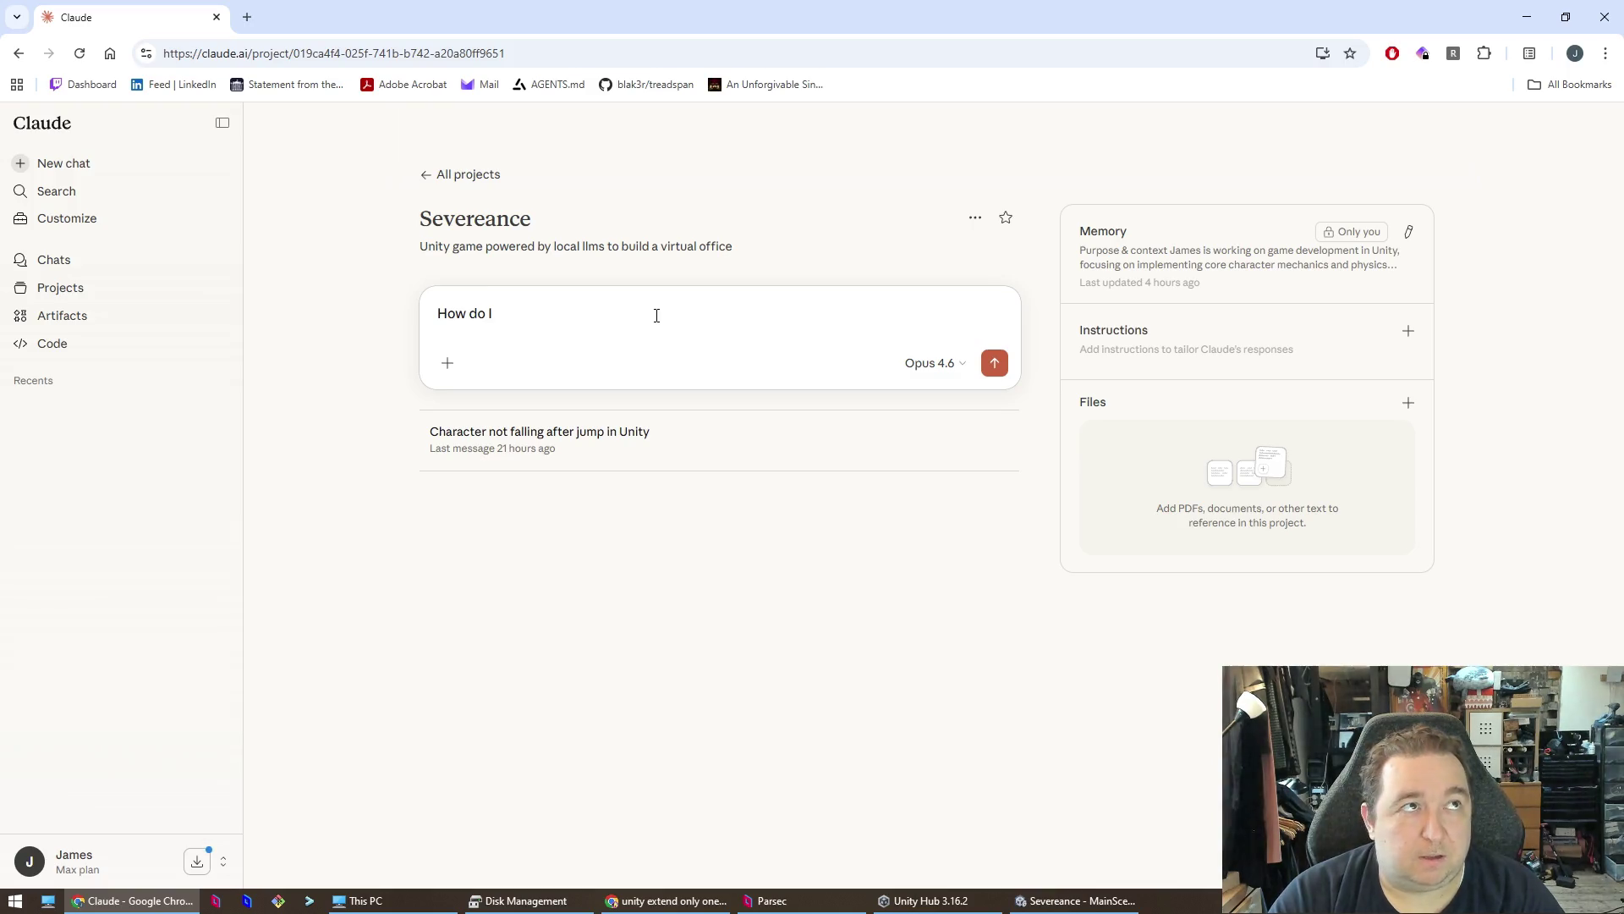
pyautogui.hotkey('ctrl', 'a')
pyautogui.write("I'm using the")
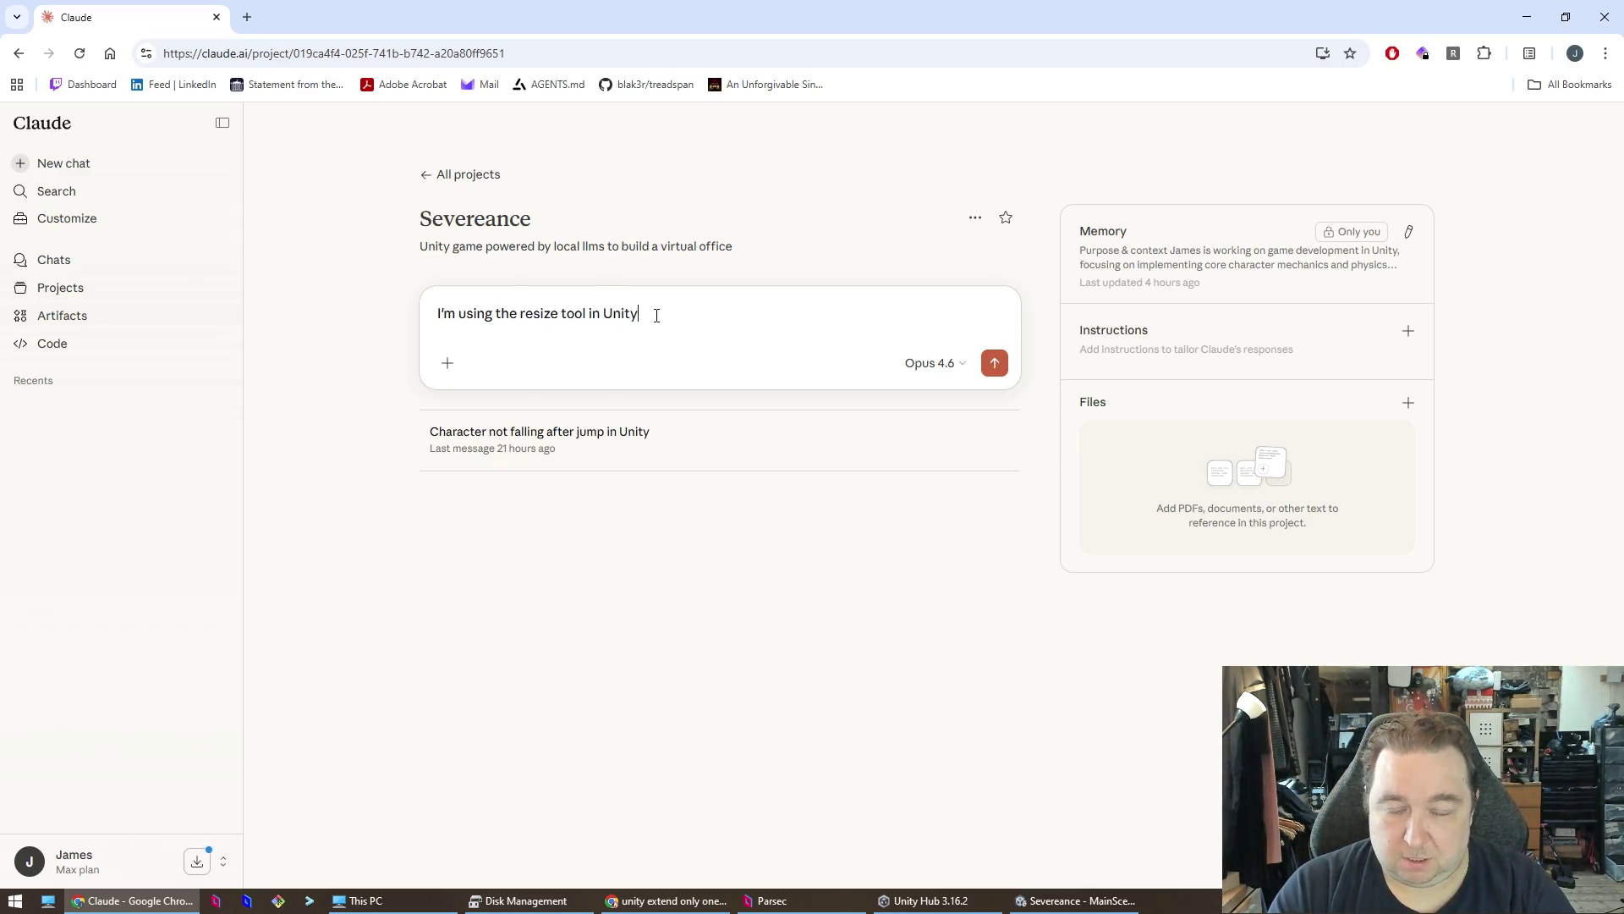
pyautogui.write('t to resize ju')
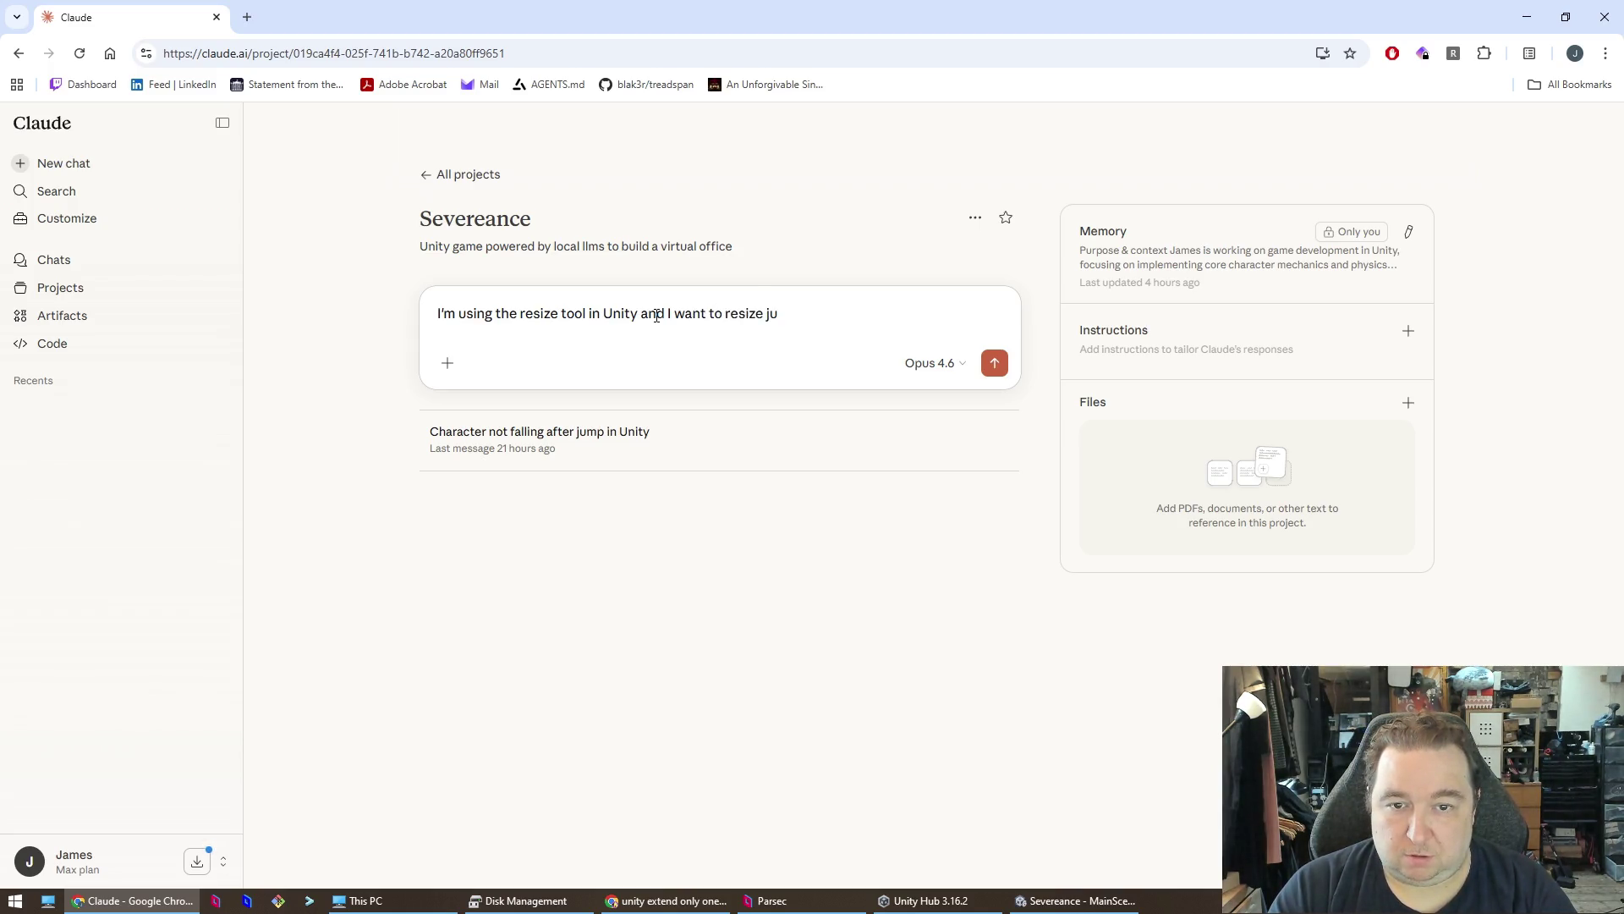
pyautogui.write('st on the left ha')
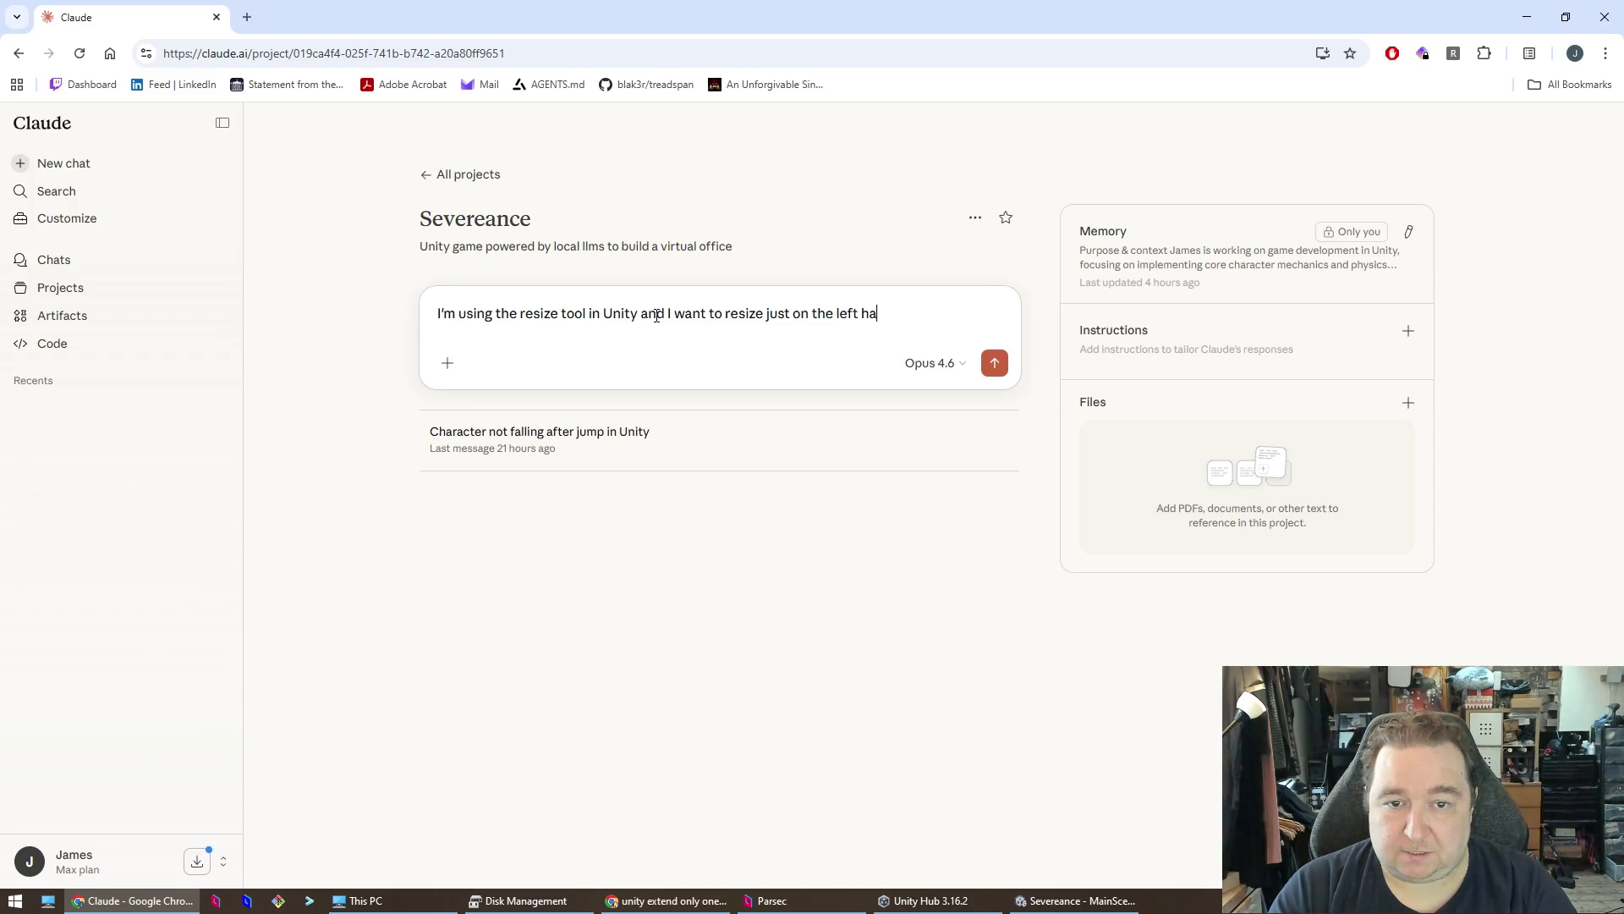
pyautogui.write('nd side but it onl')
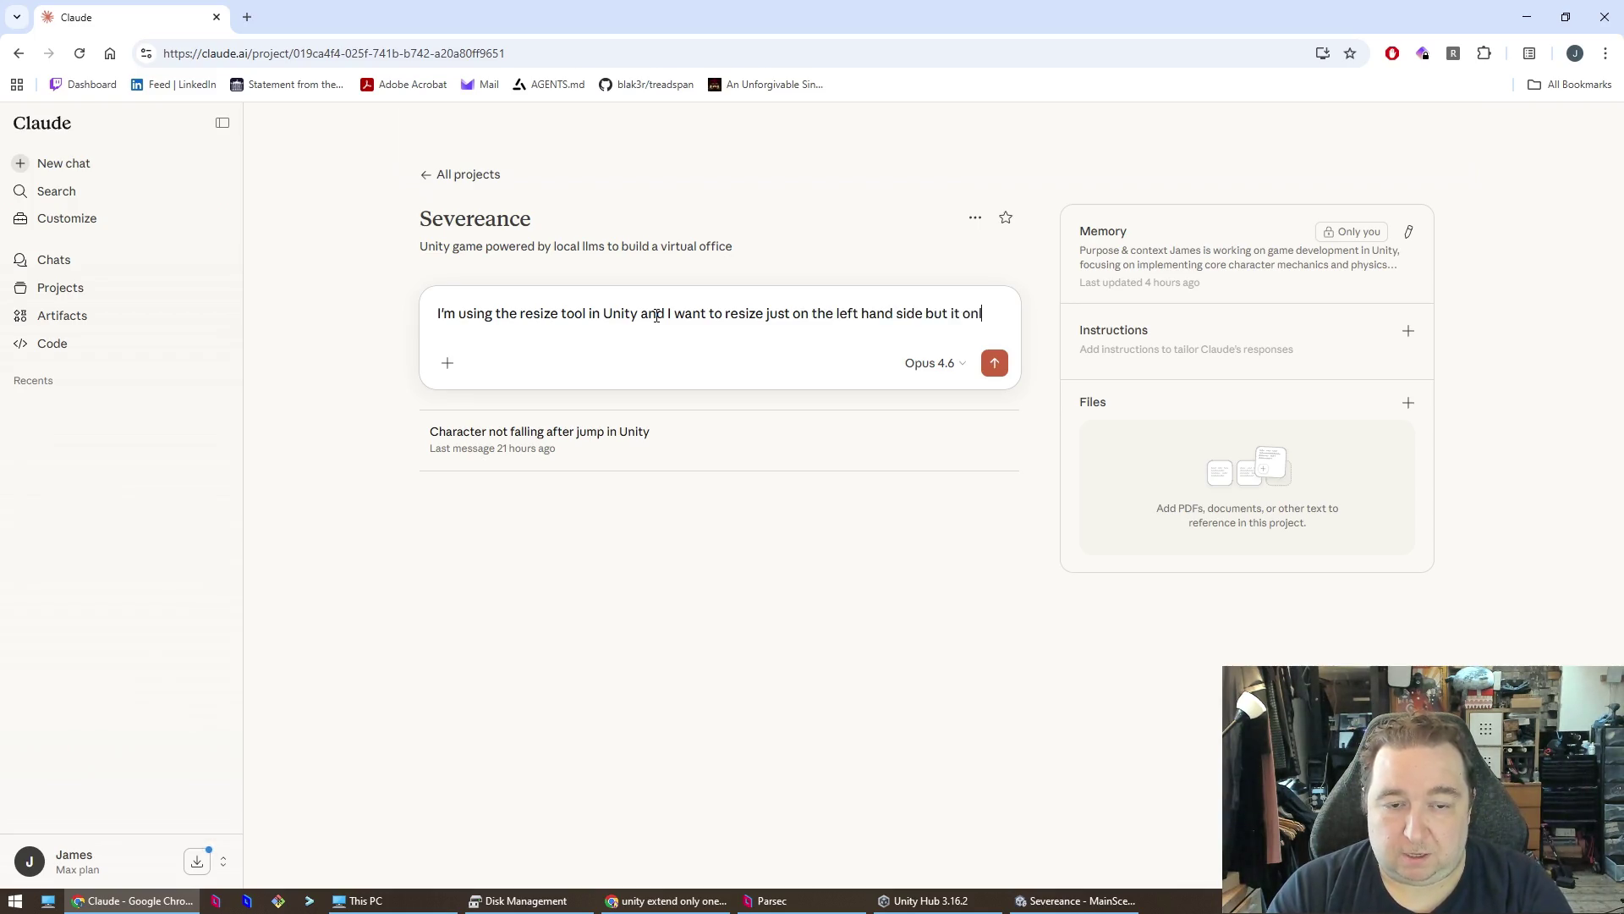
pyautogui.write('y lets me resize bot')
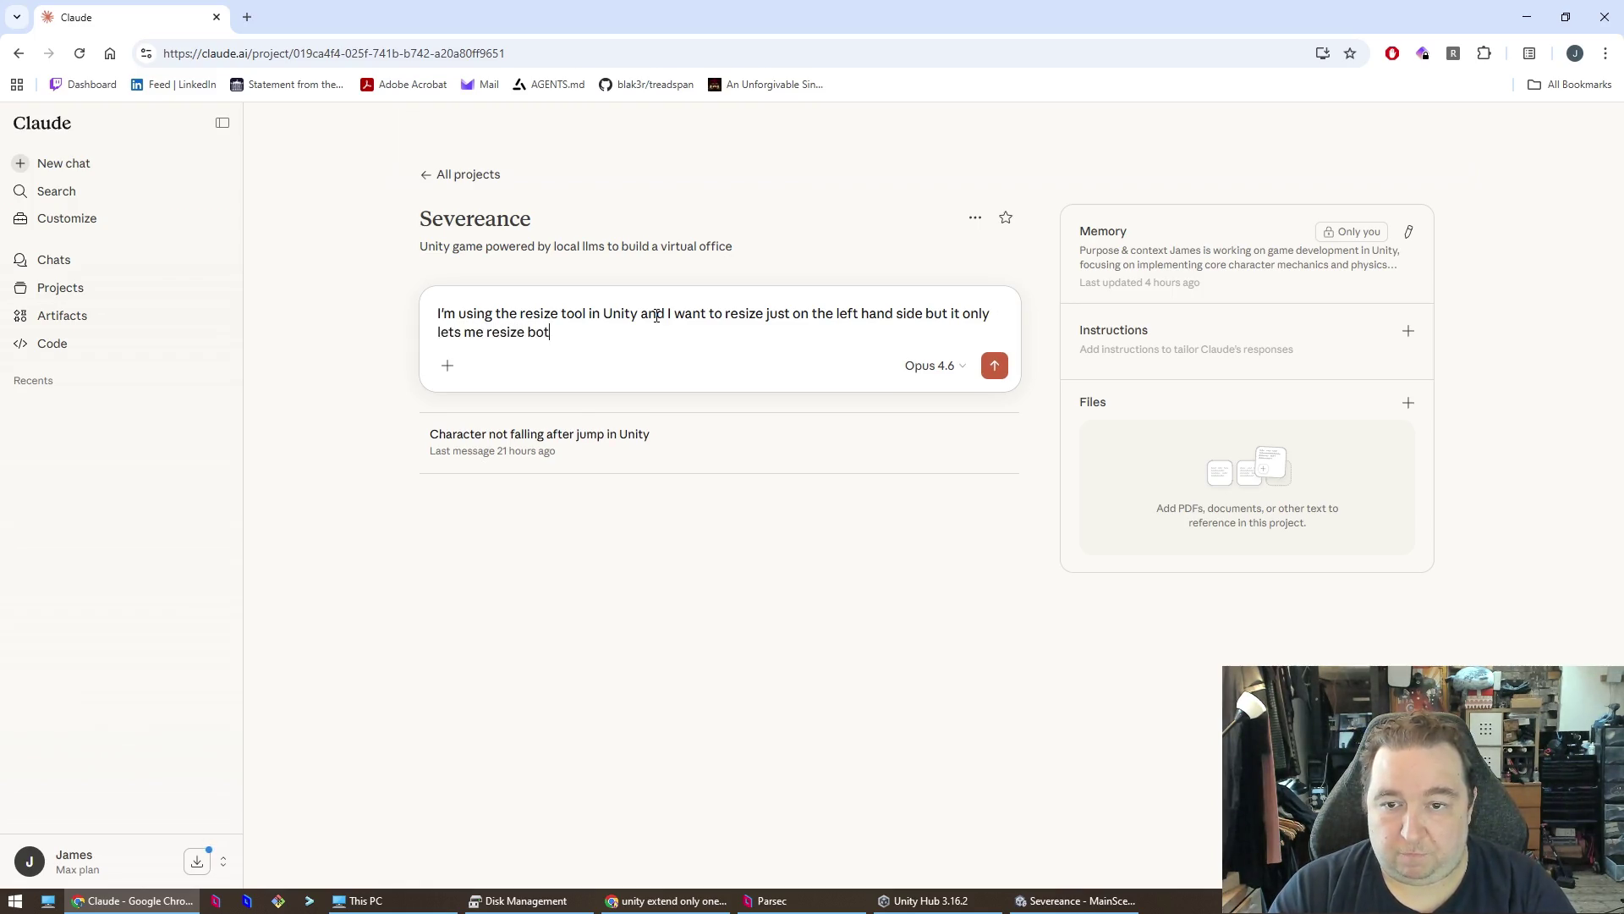
pyautogui.write('d right at the samer im')
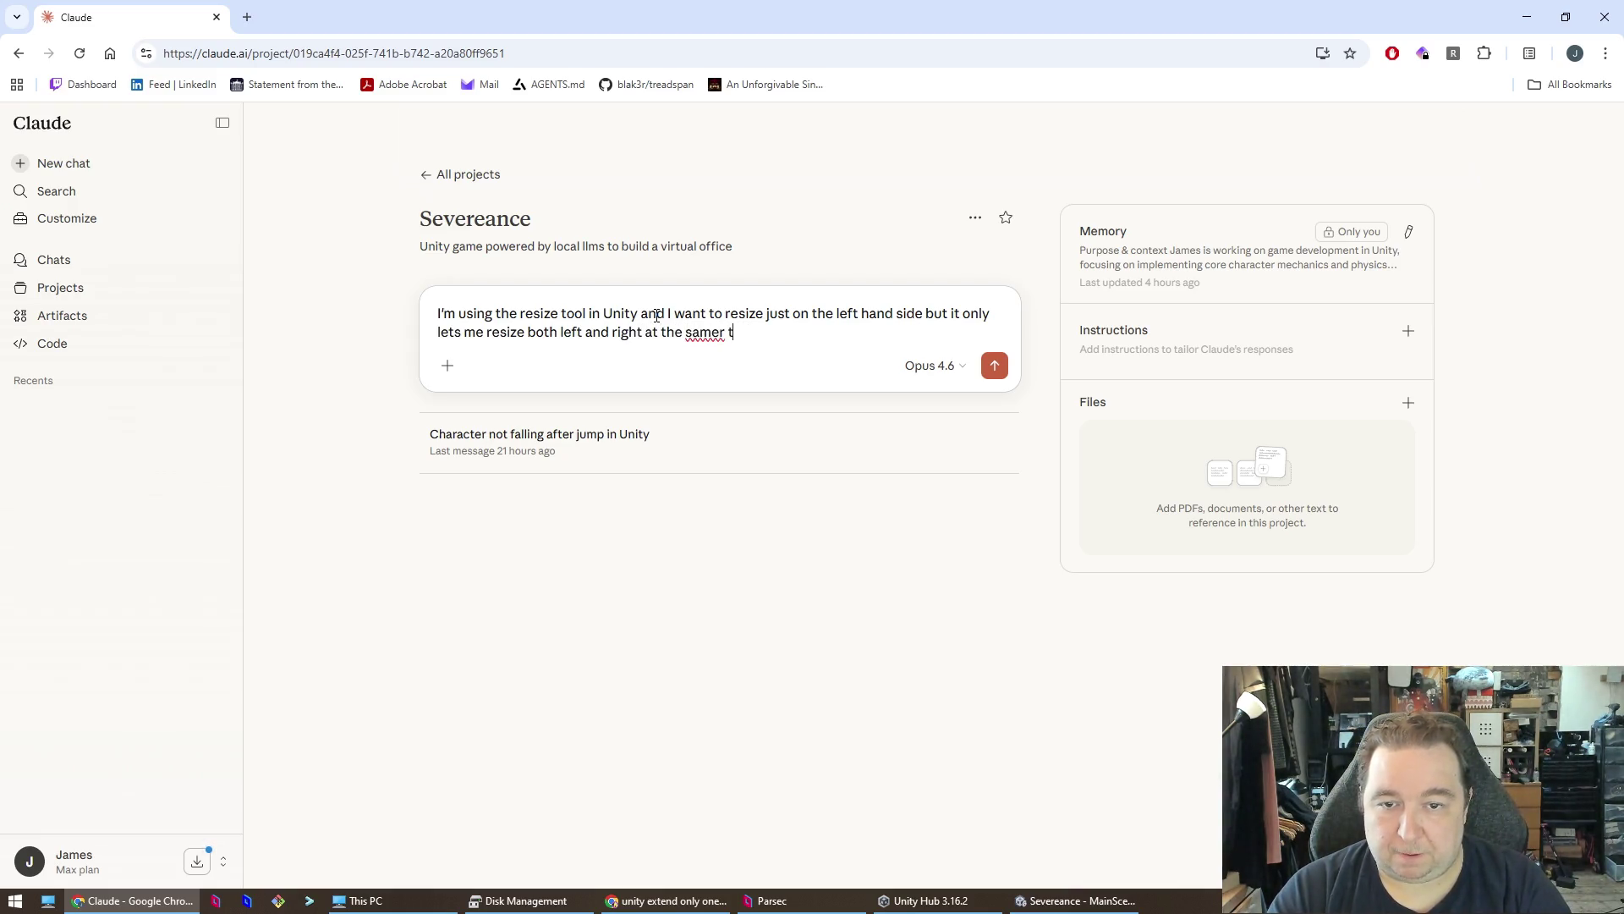
pyautogui.press('BackSpace')
pyautogui.write('time.')
pyautogui.hotkey('shift', 'Return')
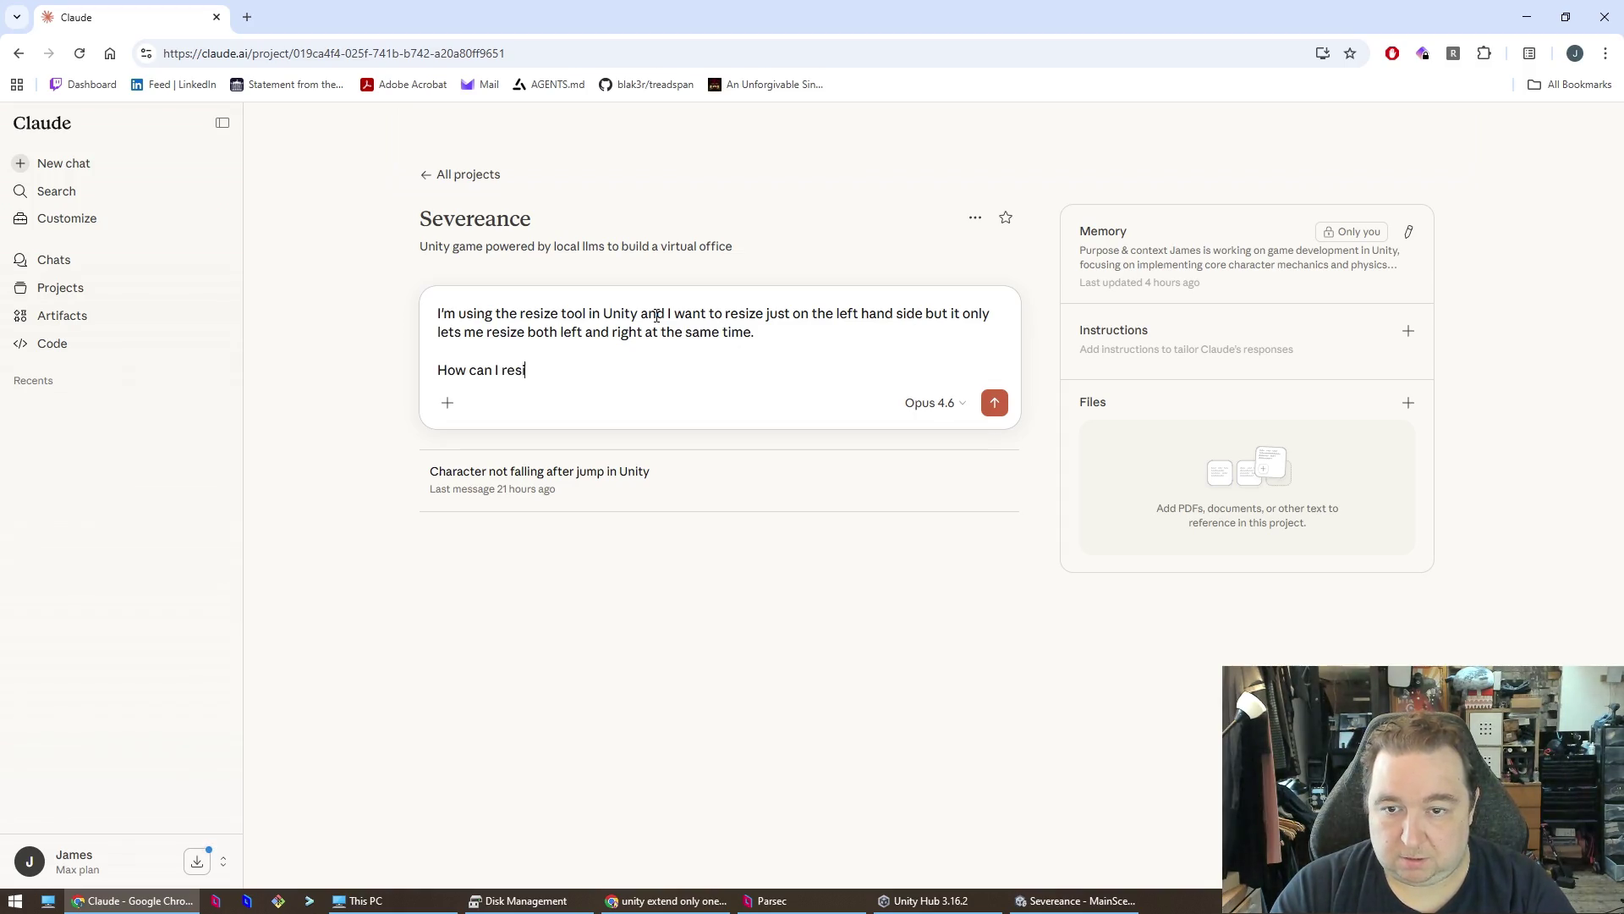
pyautogui.write('ze just one sid')
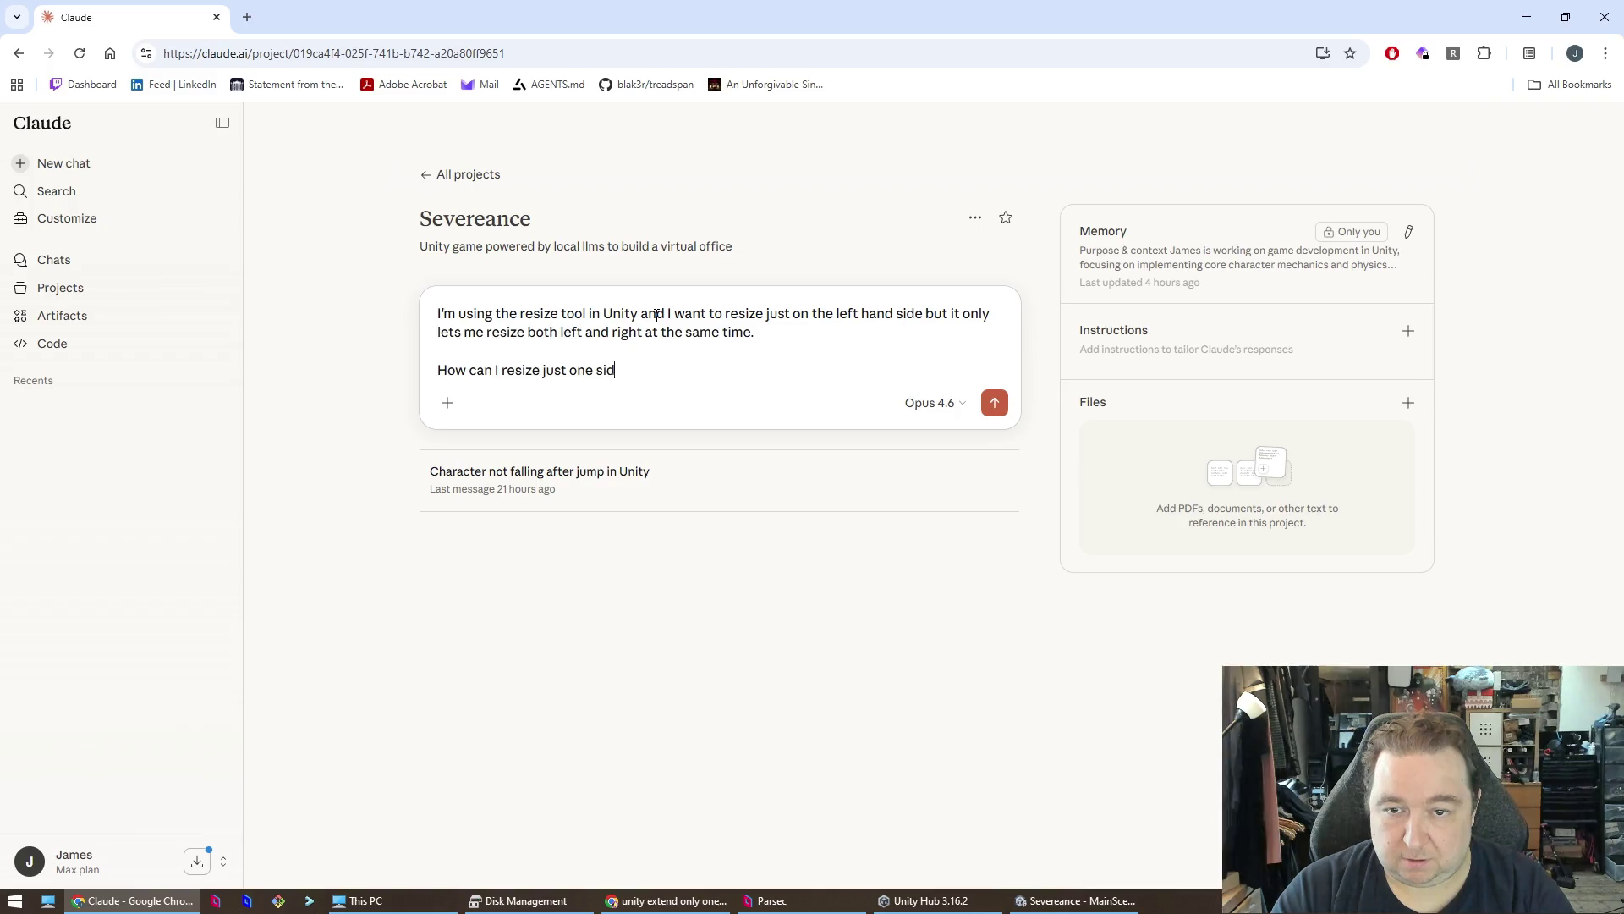
pyautogui.write('e')
pyautogui.press('Return')
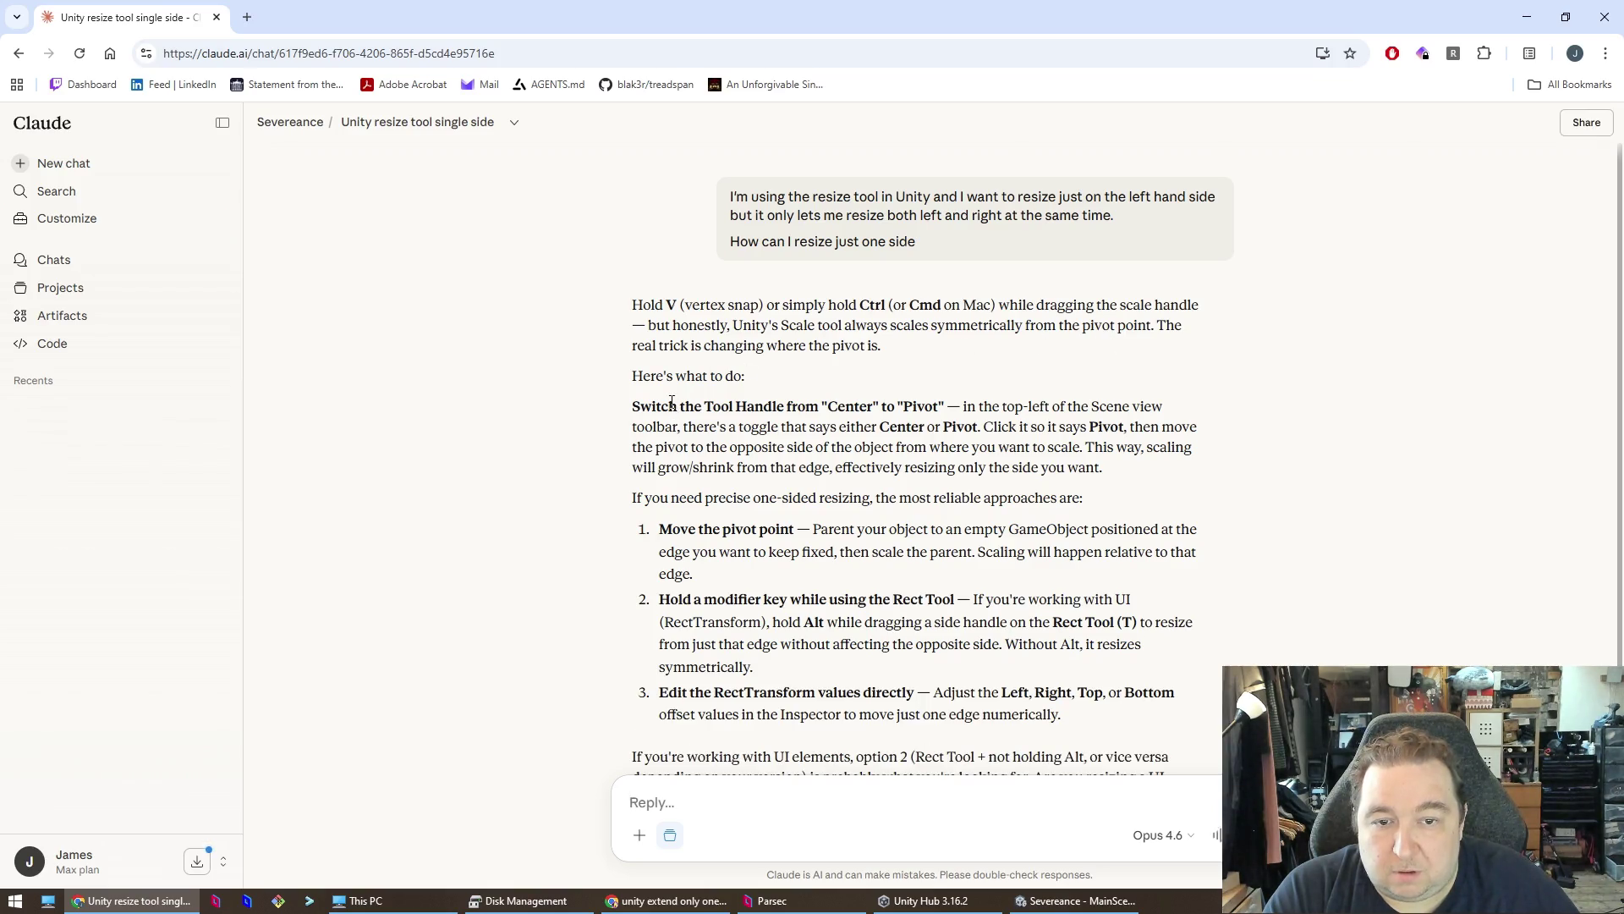
pyautogui.scroll(-2, 821, 440)
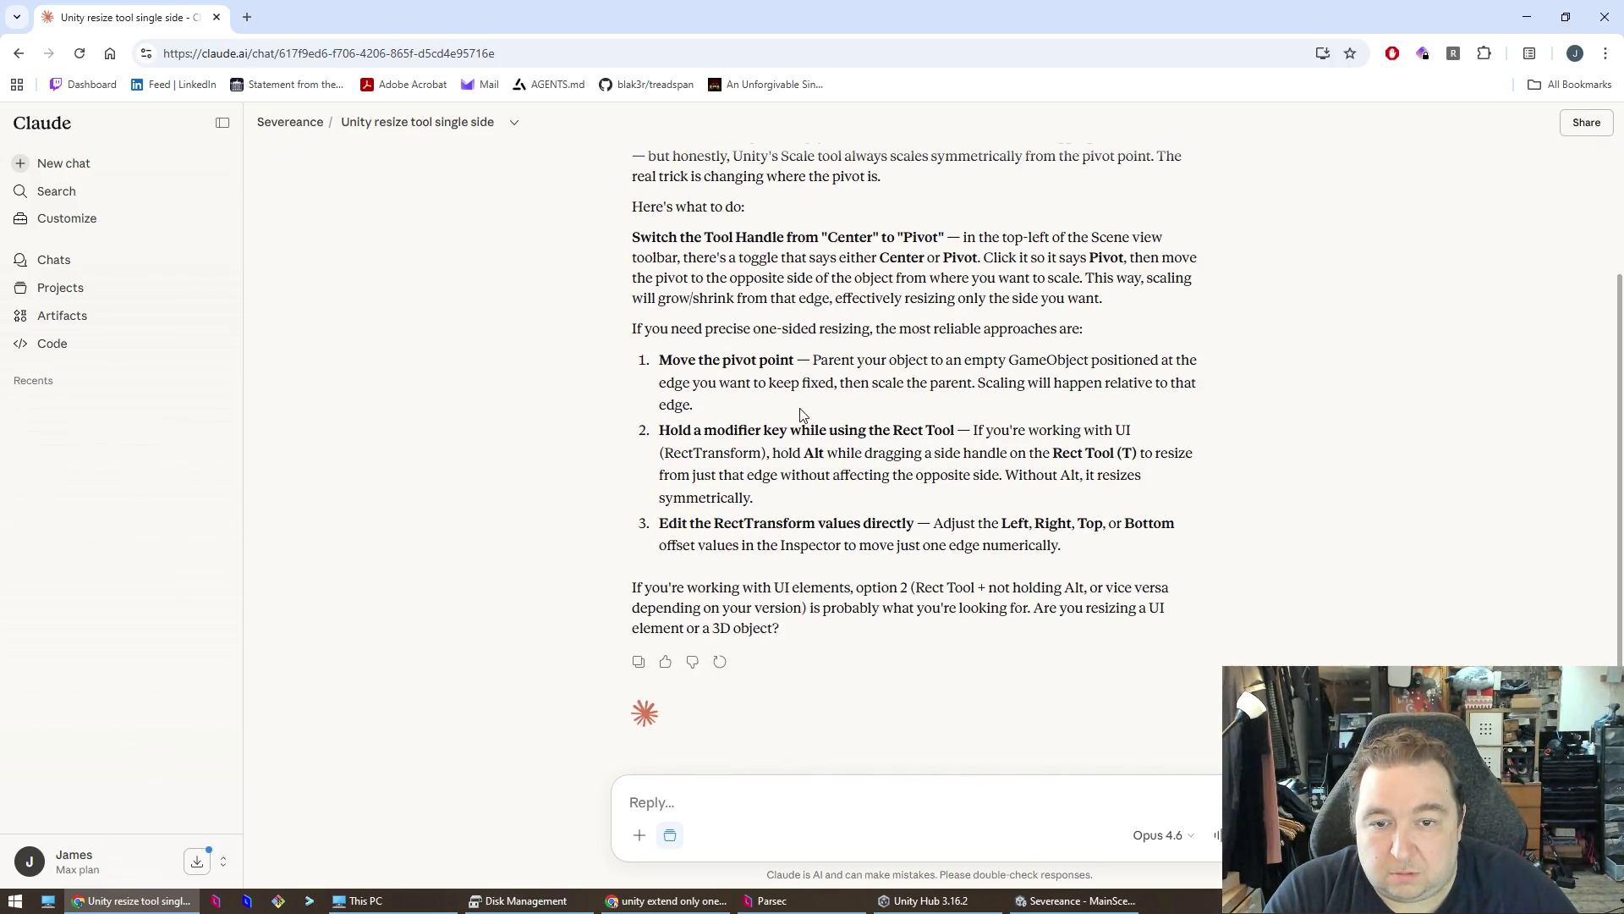
pyautogui.scroll(2, 803, 414)
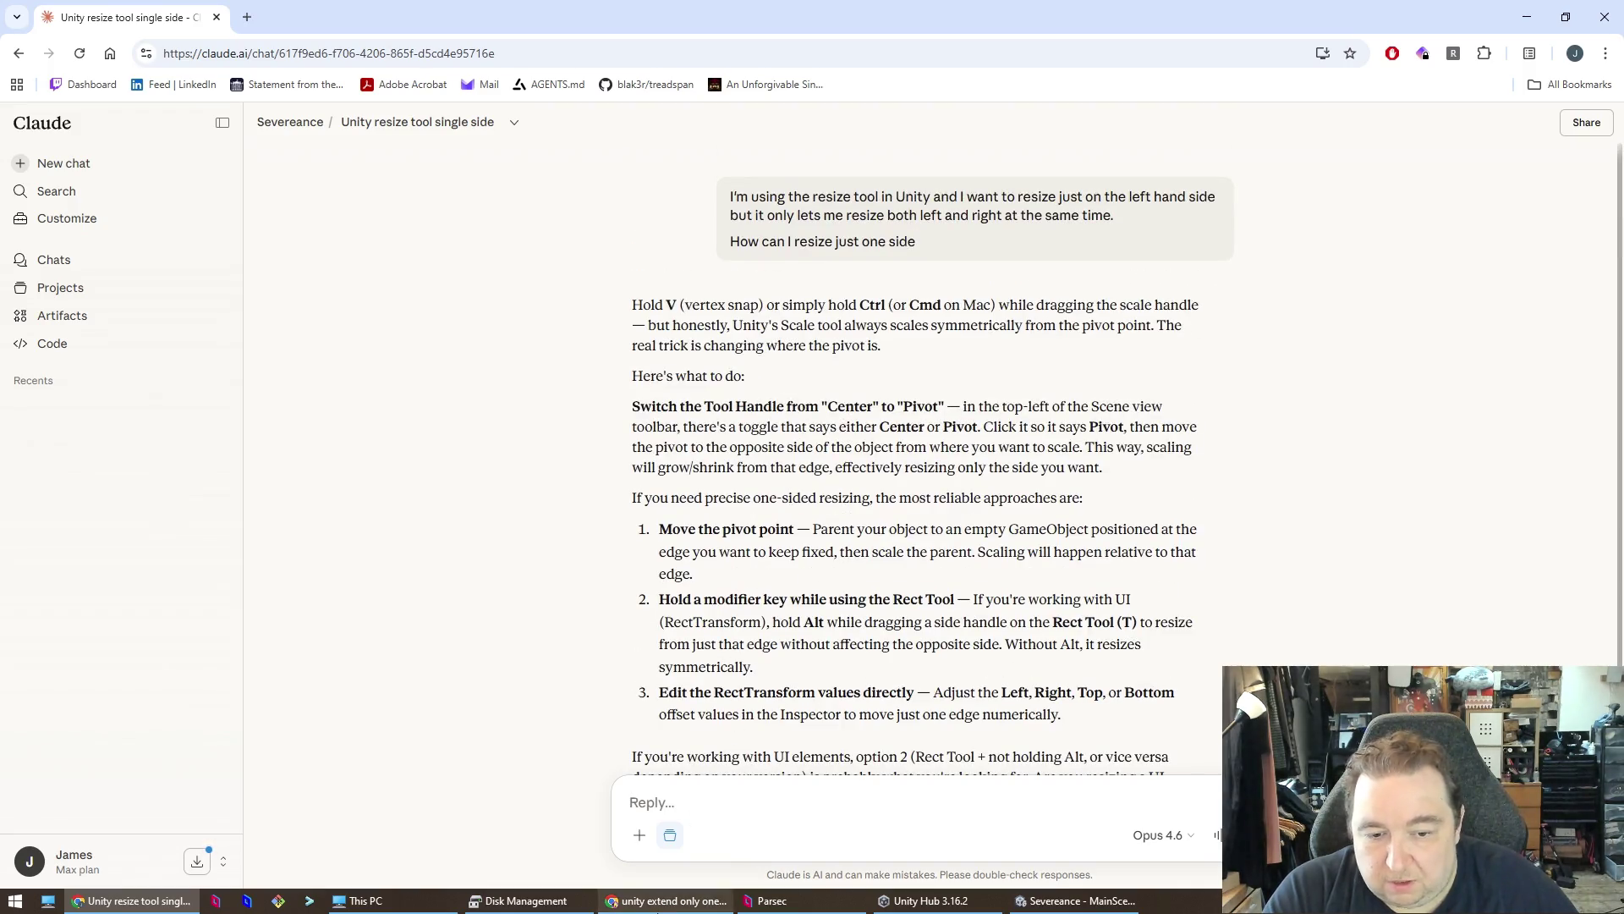
pyautogui.click(1075, 901)
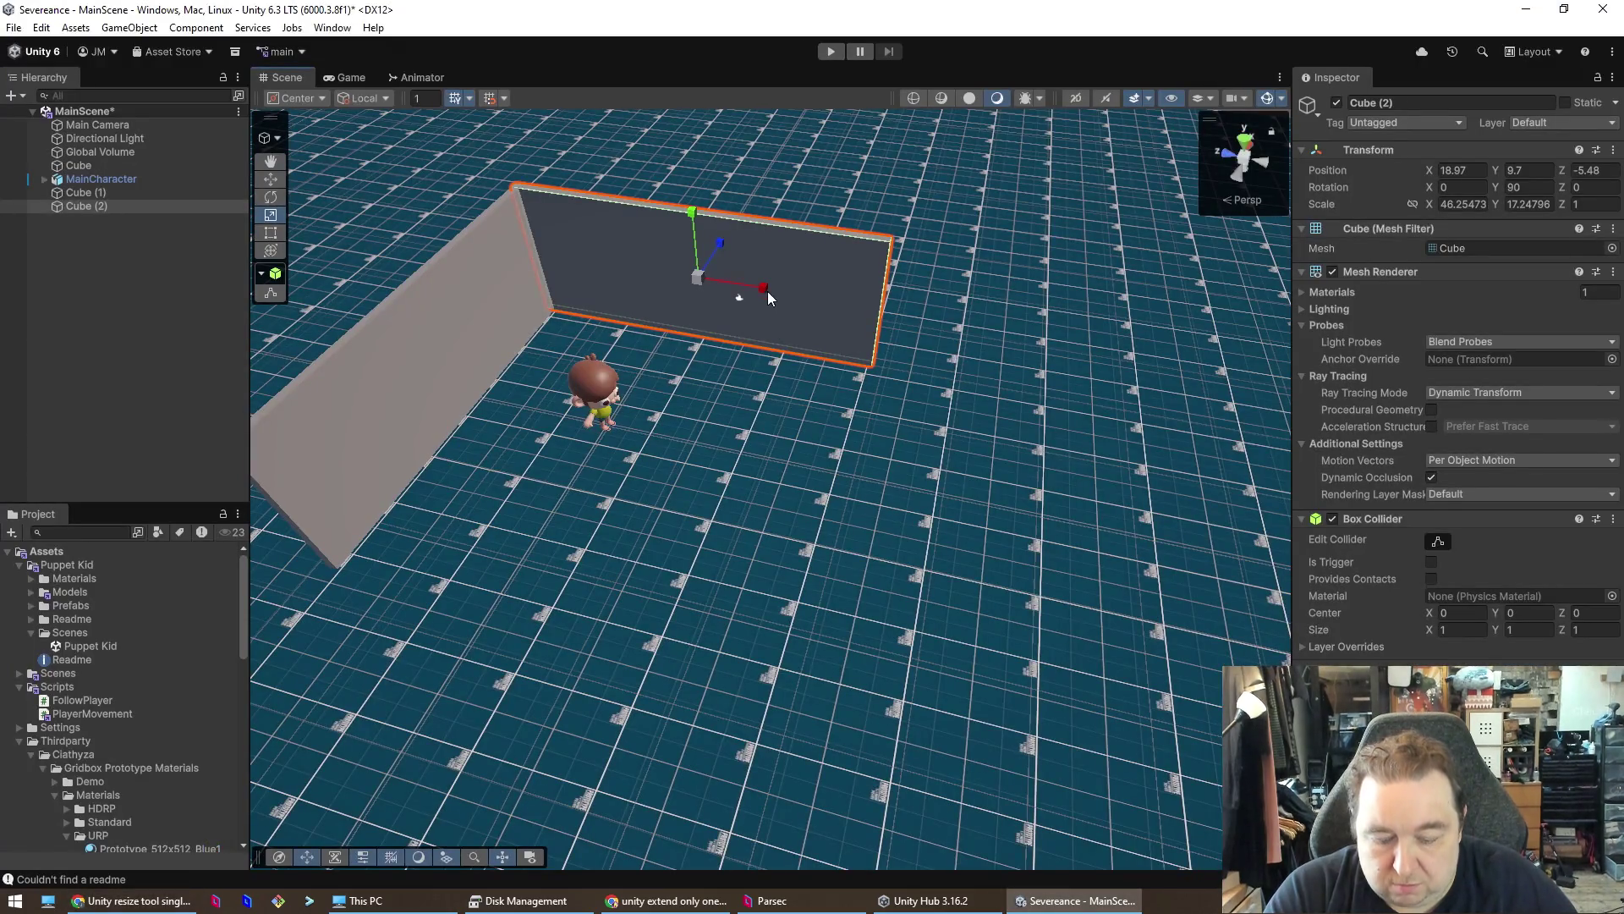
pyautogui.moveTo(764, 286)
pyautogui.mouseDown()
pyautogui.moveTo(839, 312)
pyautogui.moveTo(758, 311)
pyautogui.mouseUp()
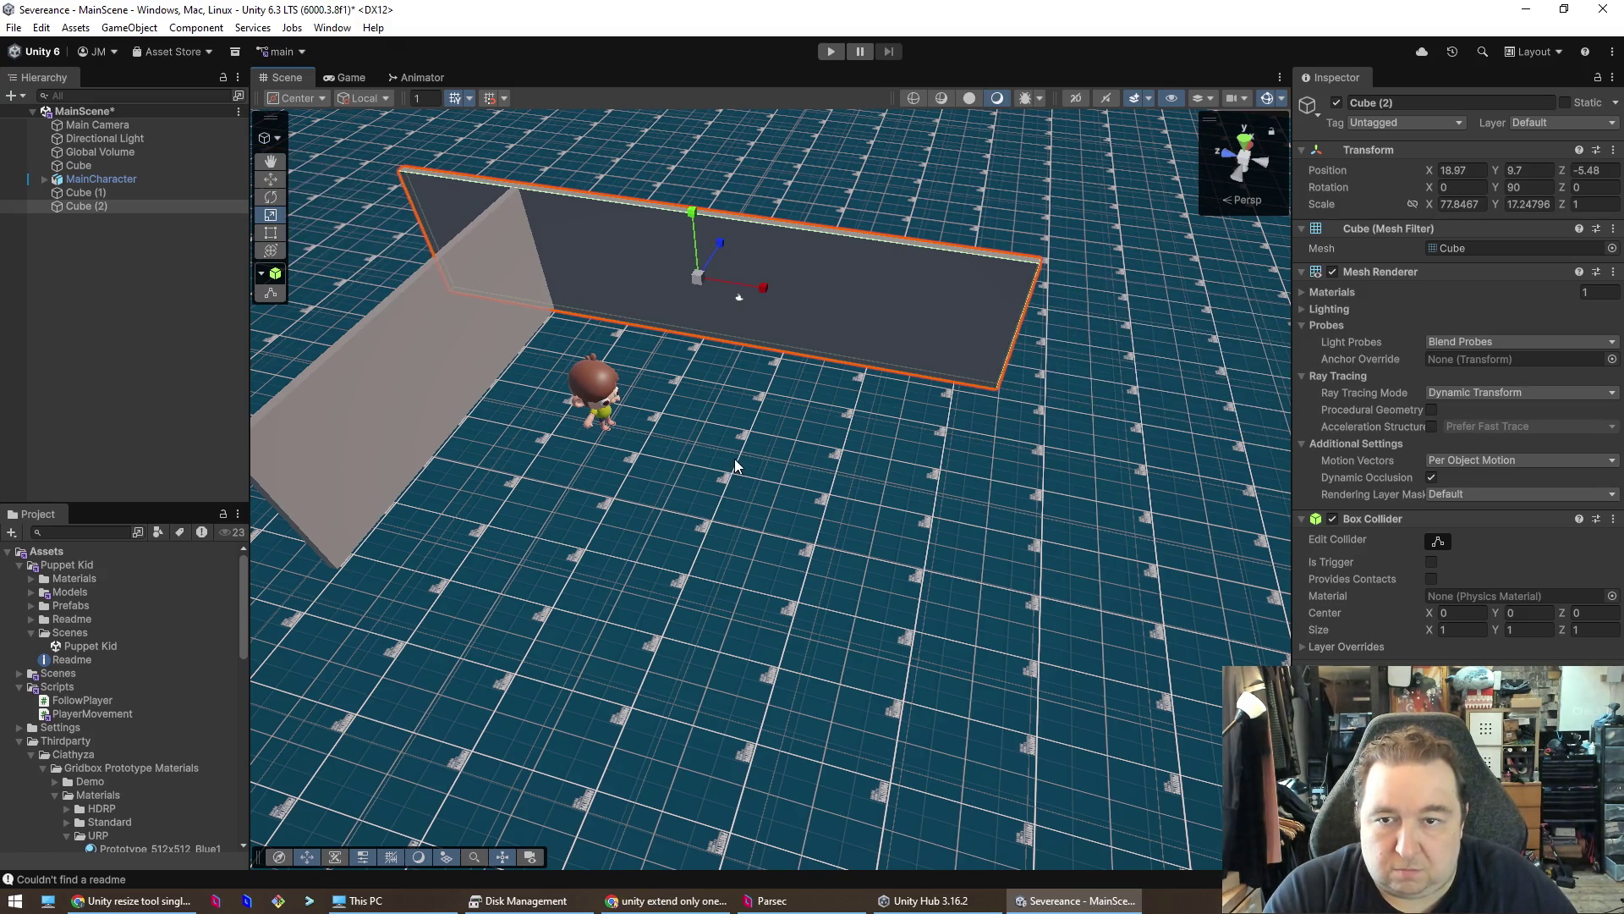
pyautogui.hotkey('ctrl', 'z')
pyautogui.hotkey('alt', 'Tab')
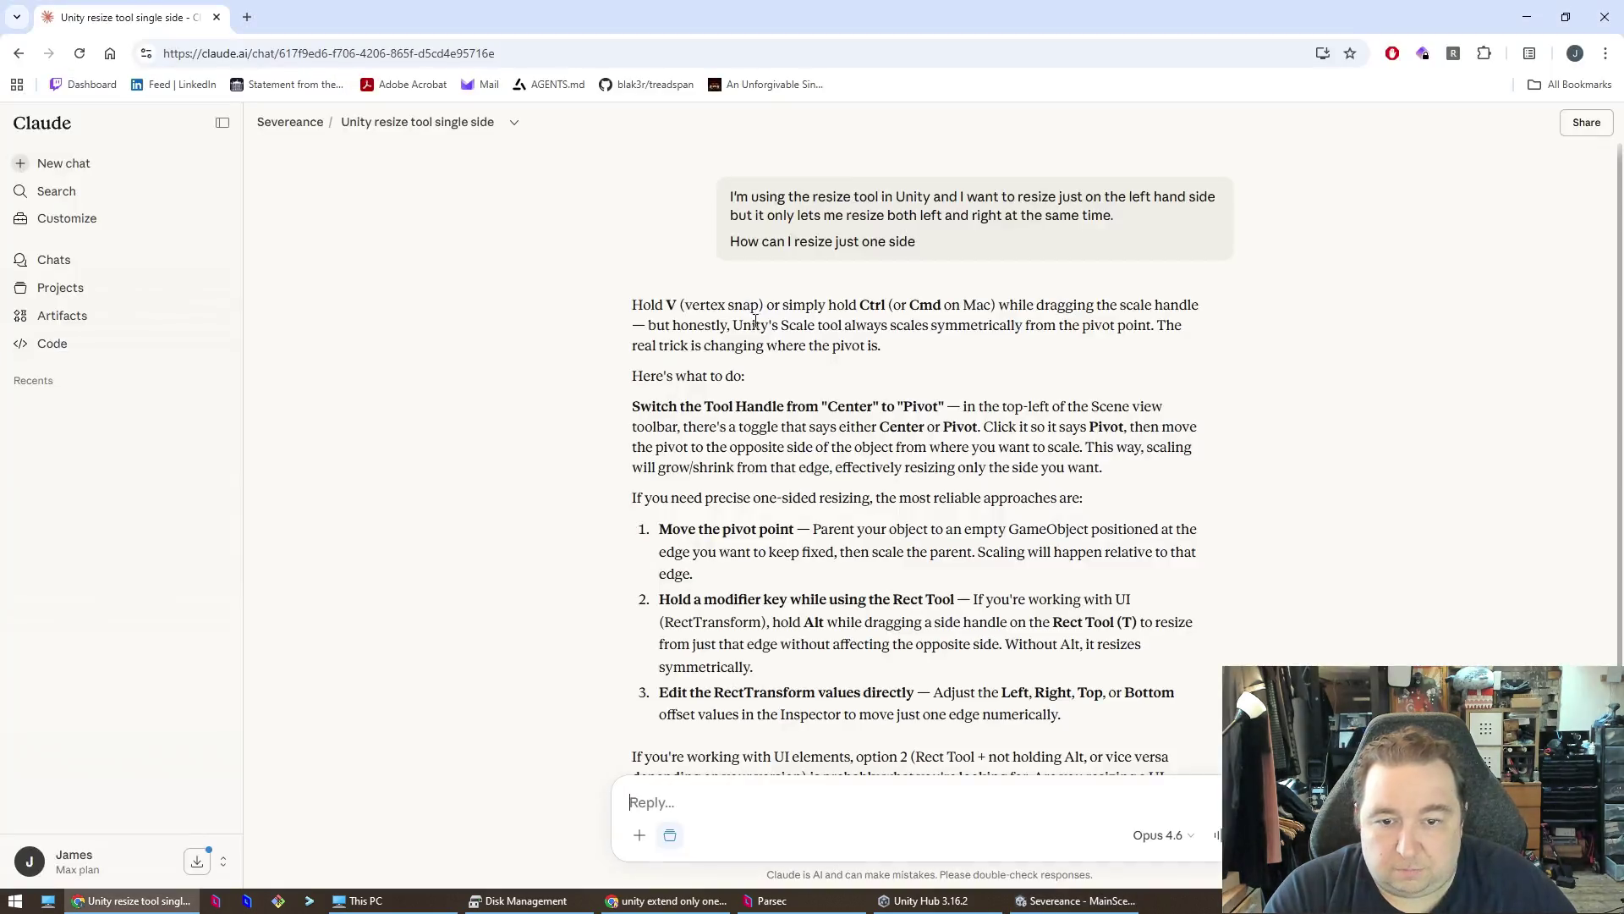
pyautogui.scroll(-2, 675, 586)
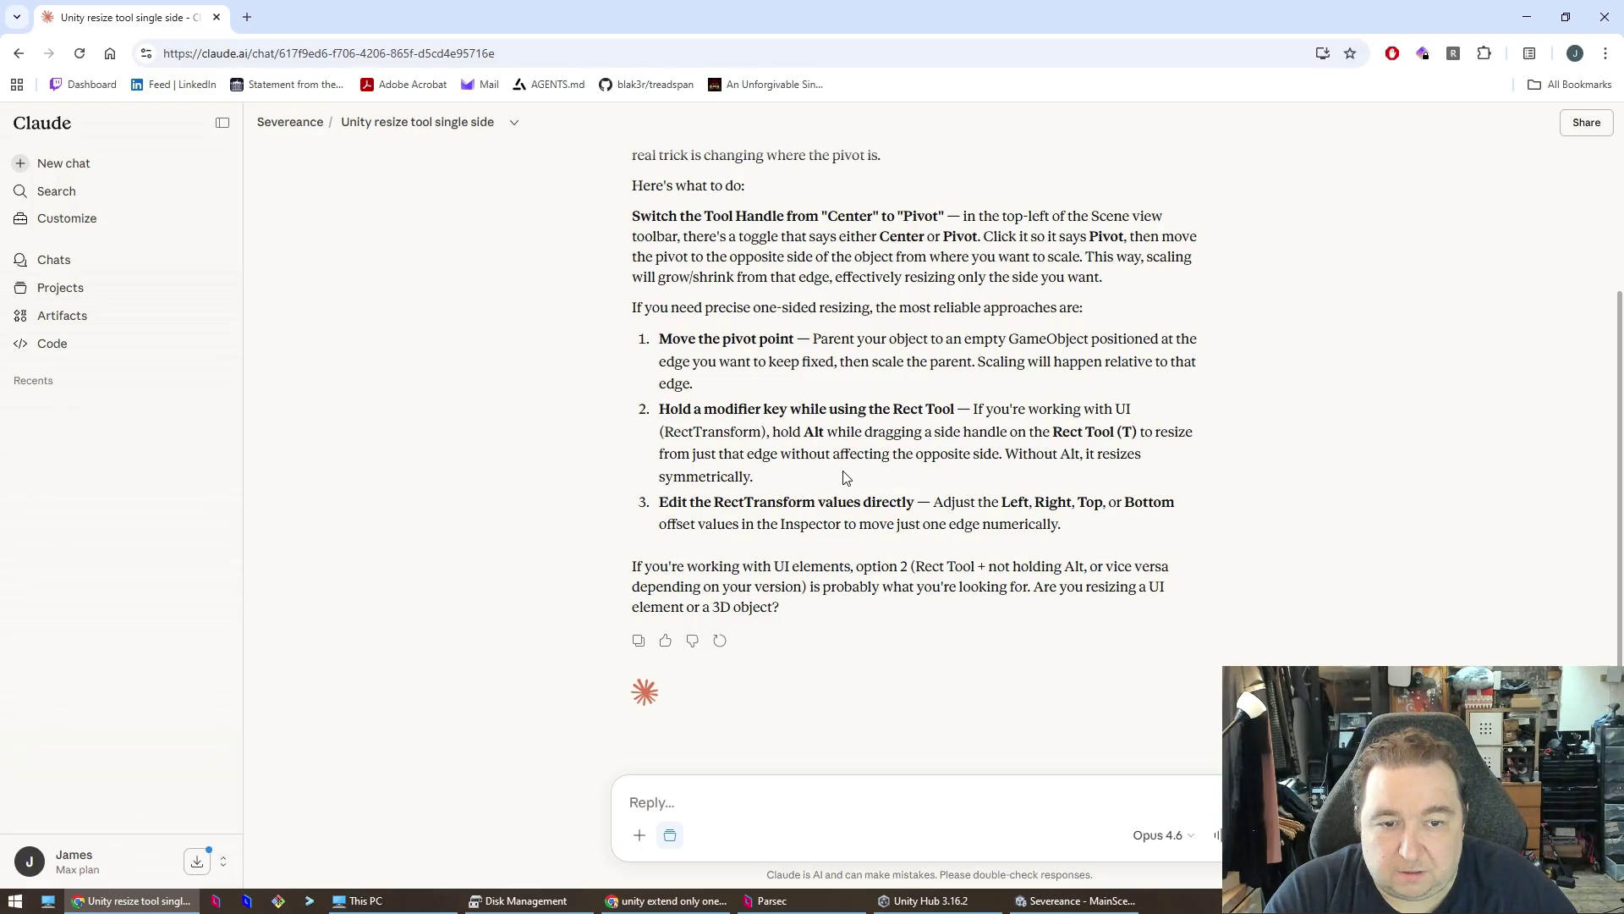
pyautogui.hotkey('alt', 'Tab')
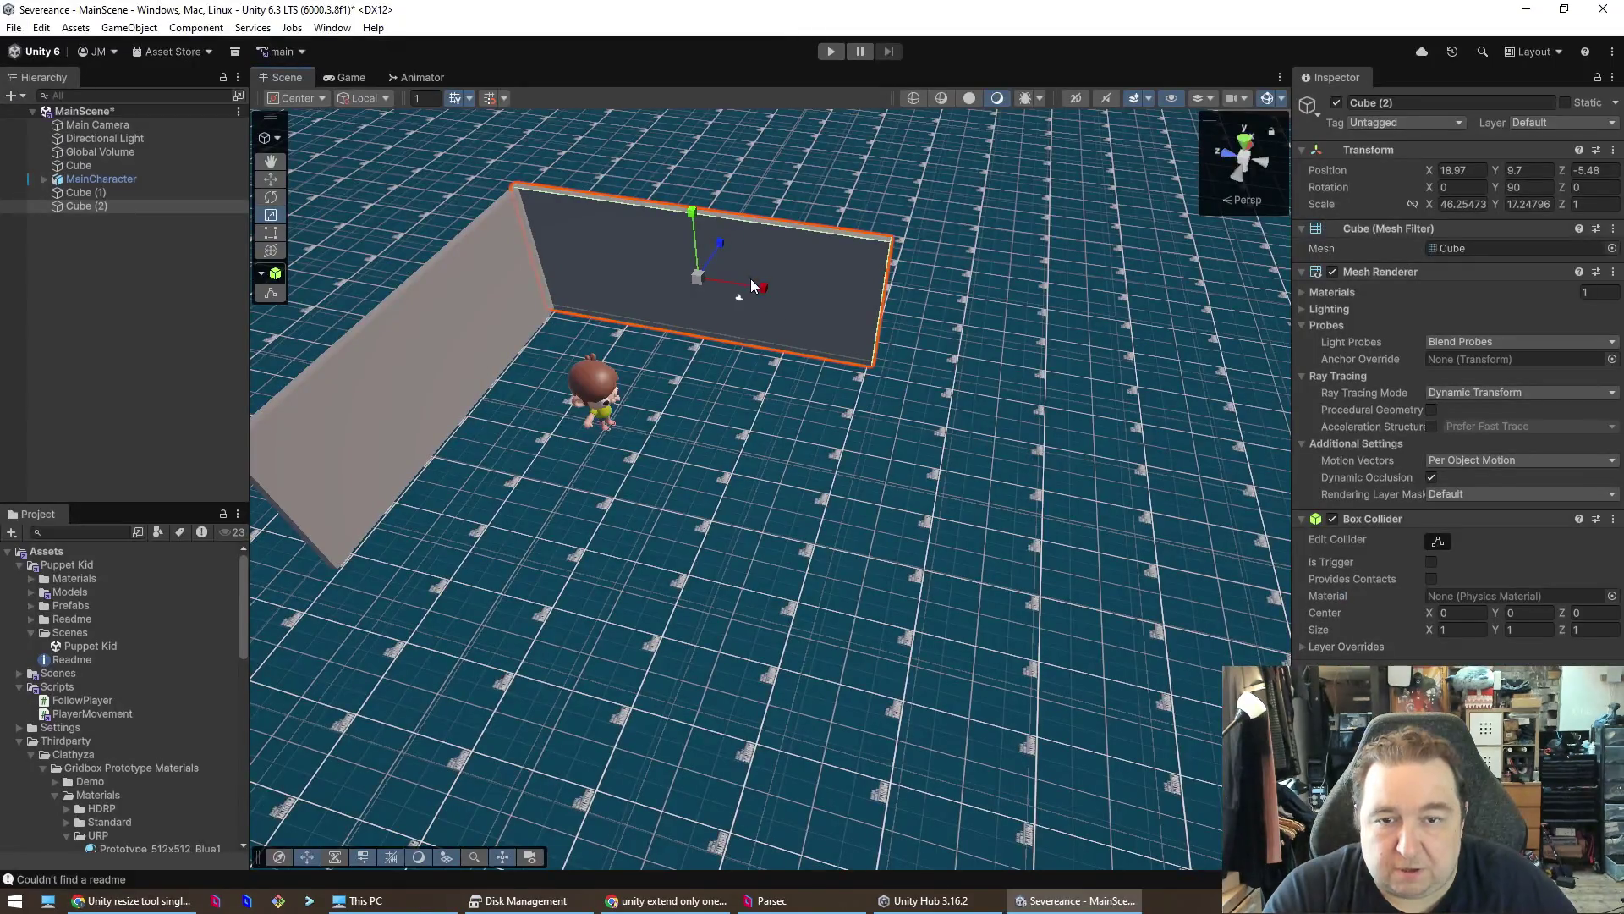
pyautogui.moveTo(754, 286)
pyautogui.mouseDown()
pyautogui.moveTo(810, 296)
pyautogui.moveTo(797, 264)
pyautogui.moveTo(710, 301)
pyautogui.mouseUp()
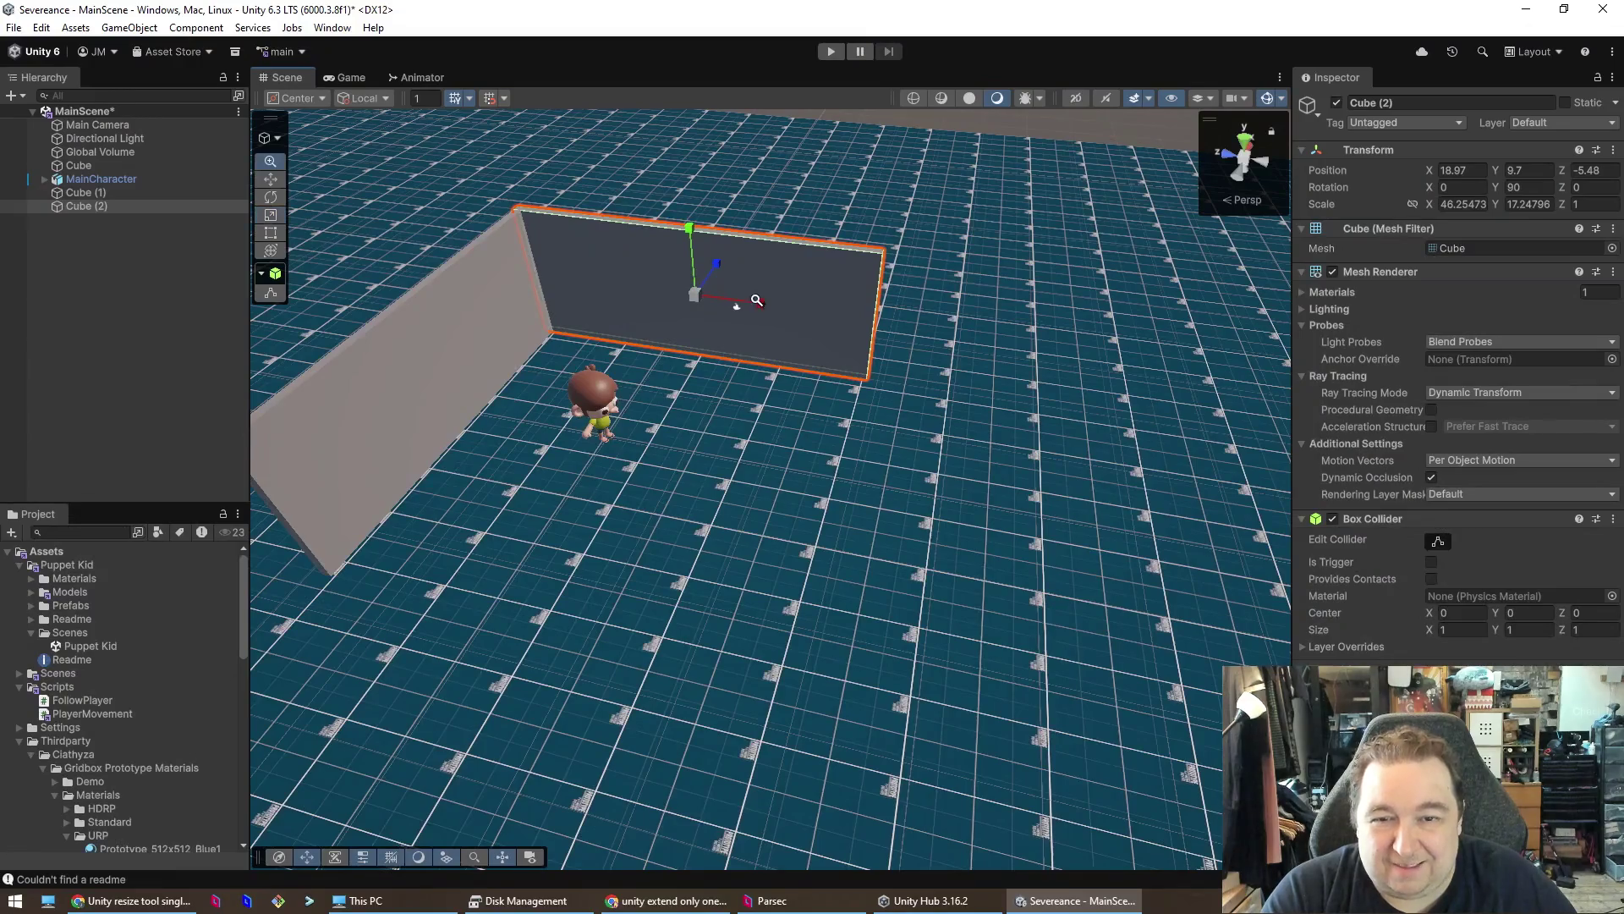
pyautogui.scroll(-3, 757, 307)
pyautogui.moveTo(767, 323); pyautogui.dragTo(836, 327)
pyautogui.hotkey('ctrl', 'z')
pyautogui.hotkey('alt', 'Tab')
# - Test an Alt-drag resize on the wall in Unity, which only orbits the view
pyautogui.write('I think')
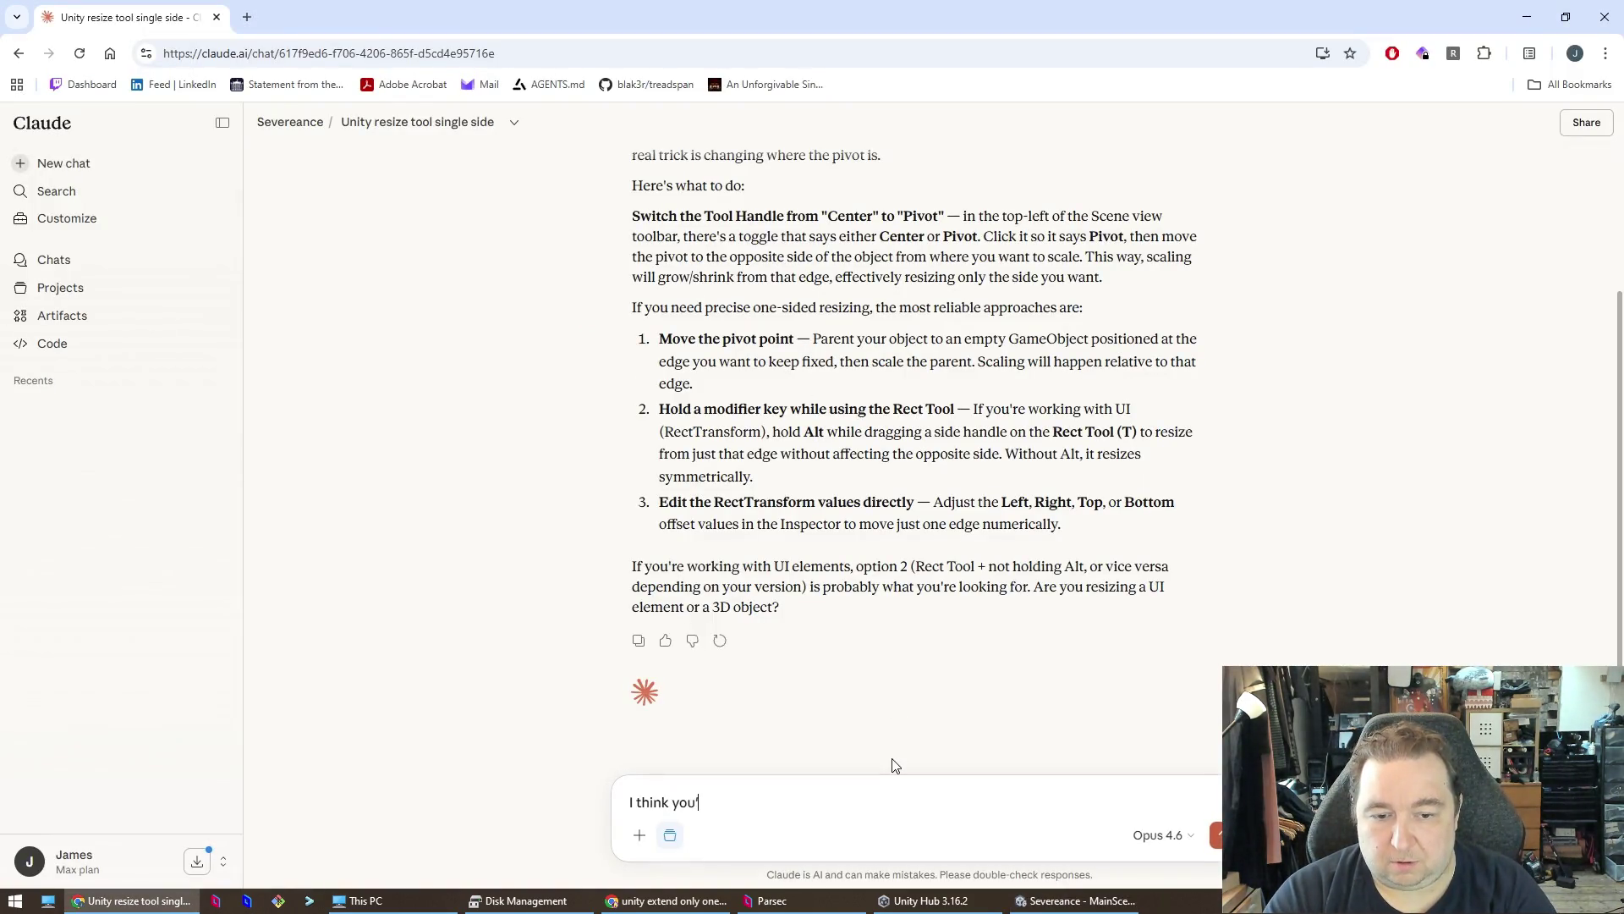
pyautogui.write('ormation is')
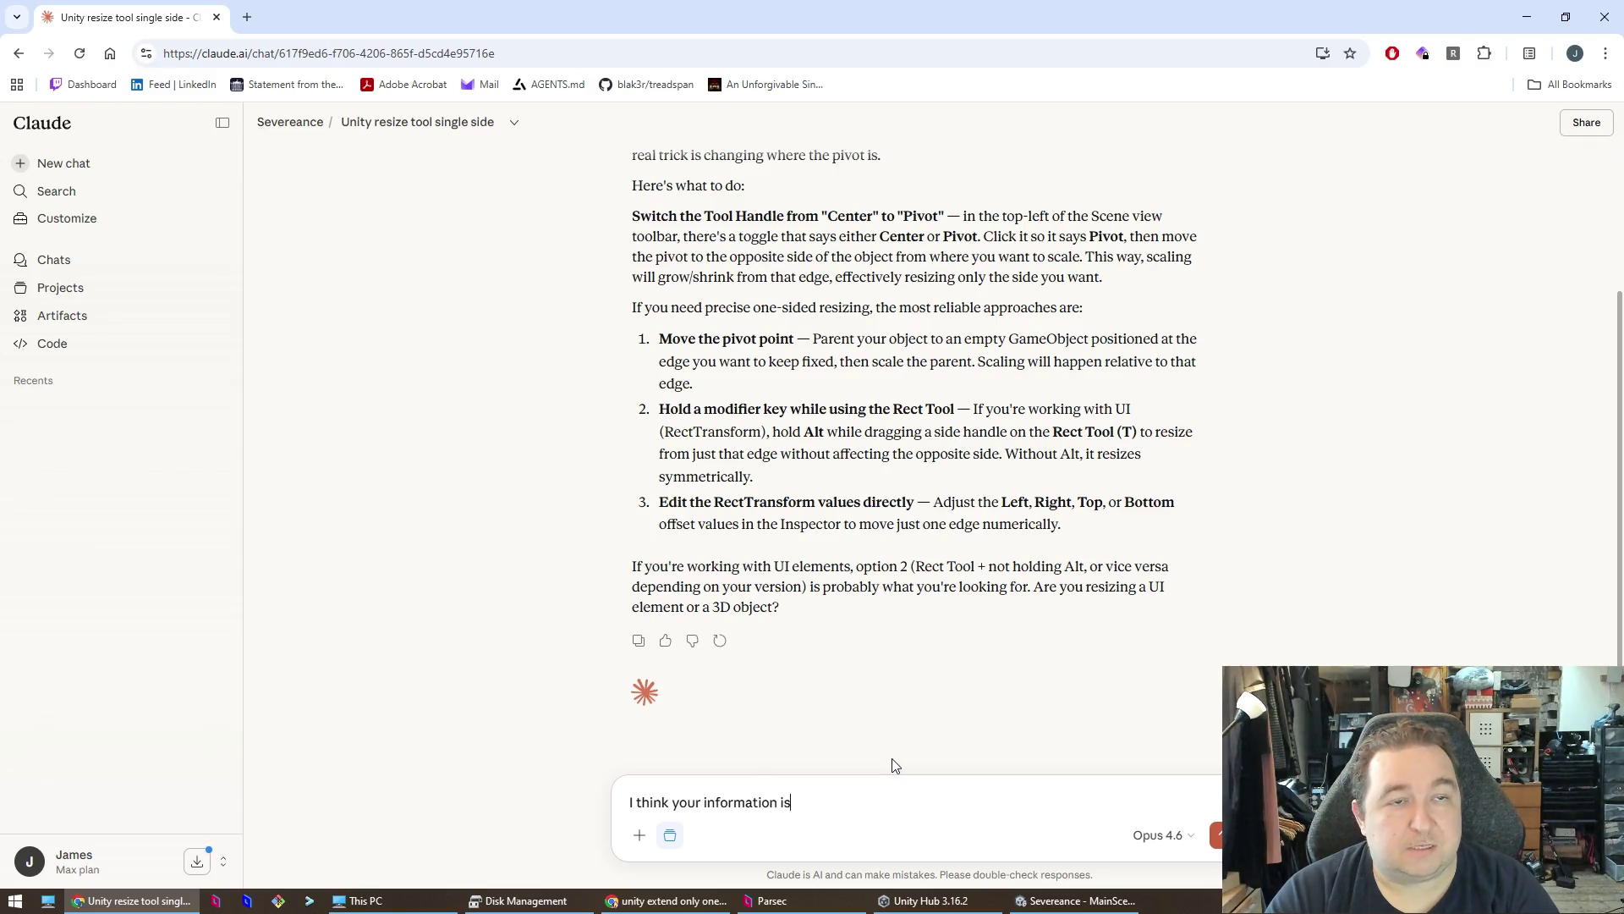
pyautogui.write('ate, if I hold ALT it')
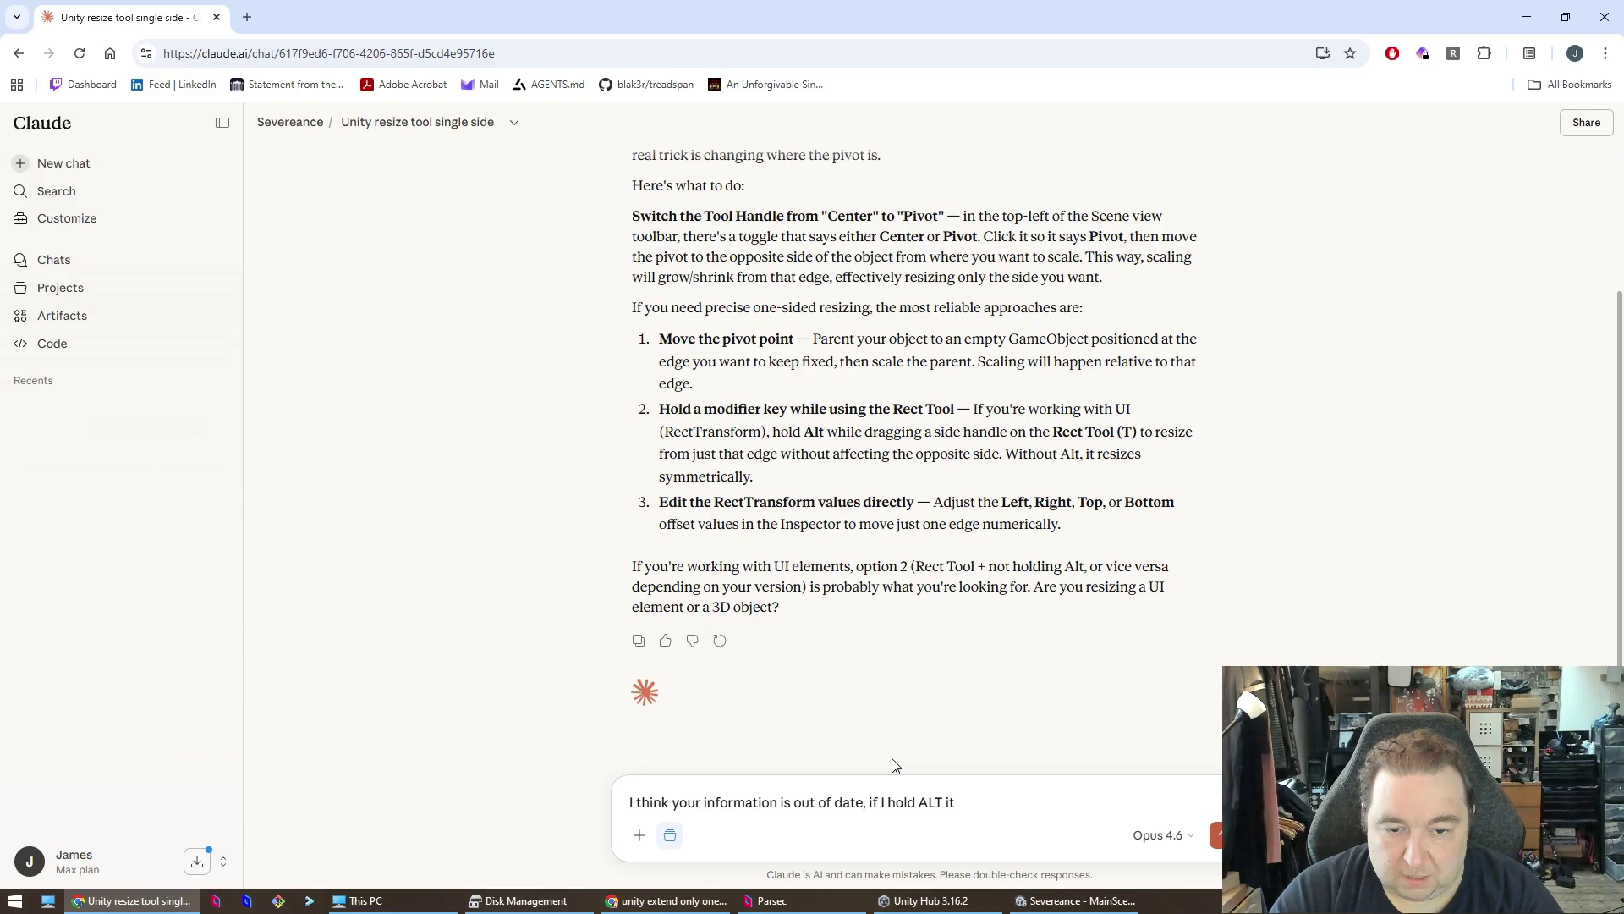
pyautogui.hotkey('alt', 'Tab')
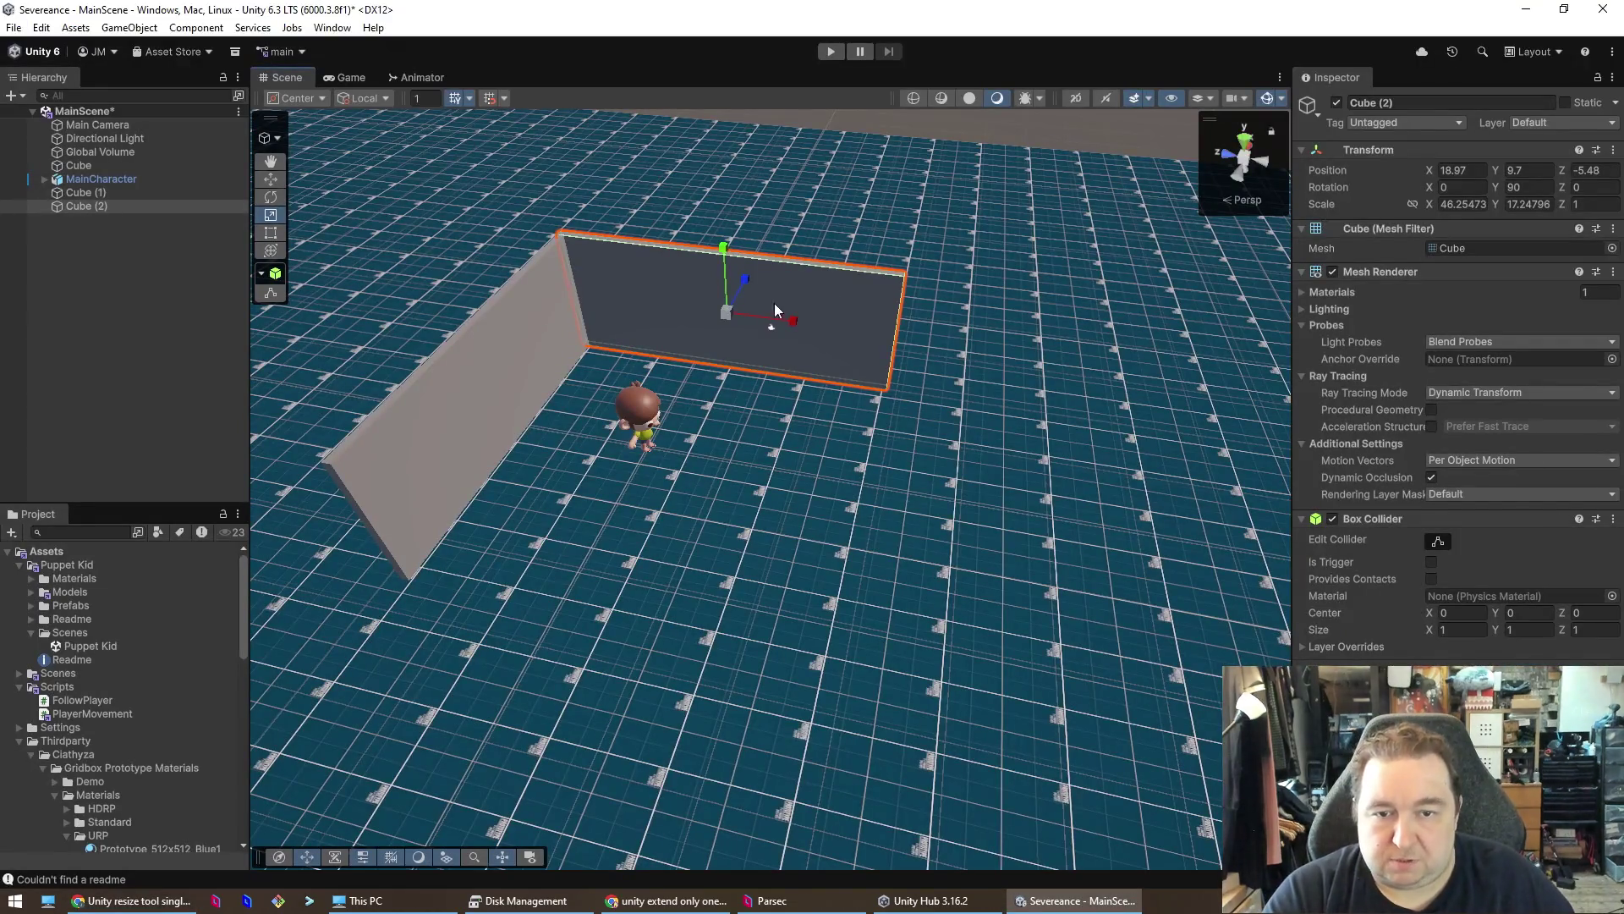
pyautogui.moveTo(795, 328)
pyautogui.mouseDown()
pyautogui.moveTo(782, 322)
pyautogui.moveTo(803, 311)
pyautogui.mouseUp()
pyautogui.hotkey('alt', 'Tab')
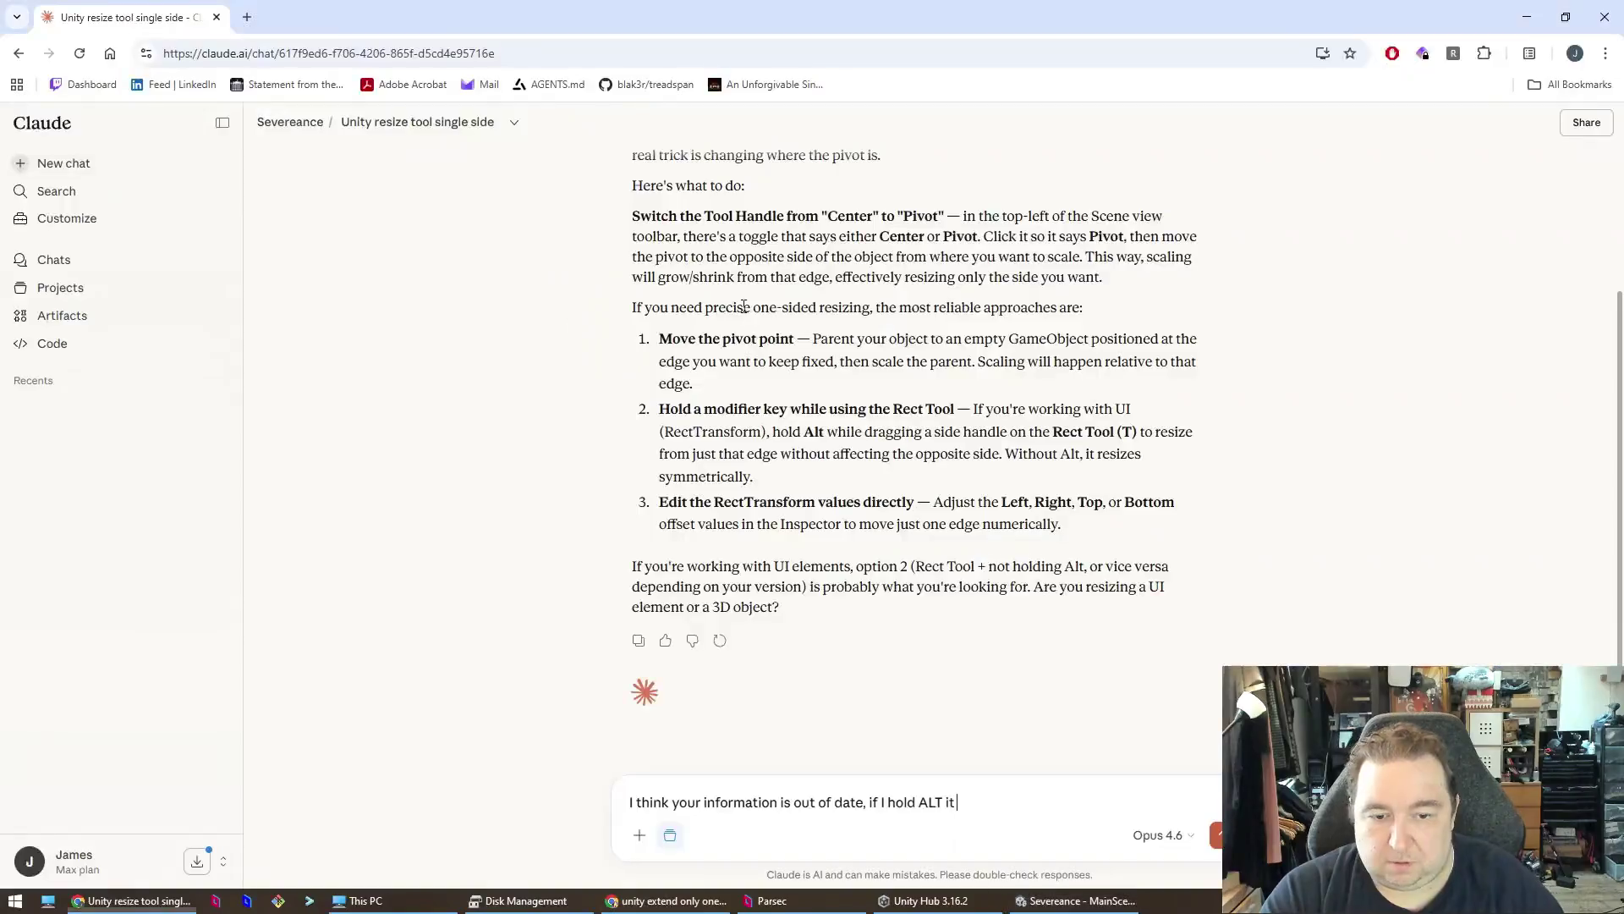
# - Tell Claude that Alt-drag only looks around, then switch Unity to the Rect Tool
pyautogui.write('looks around when  i try to drag')
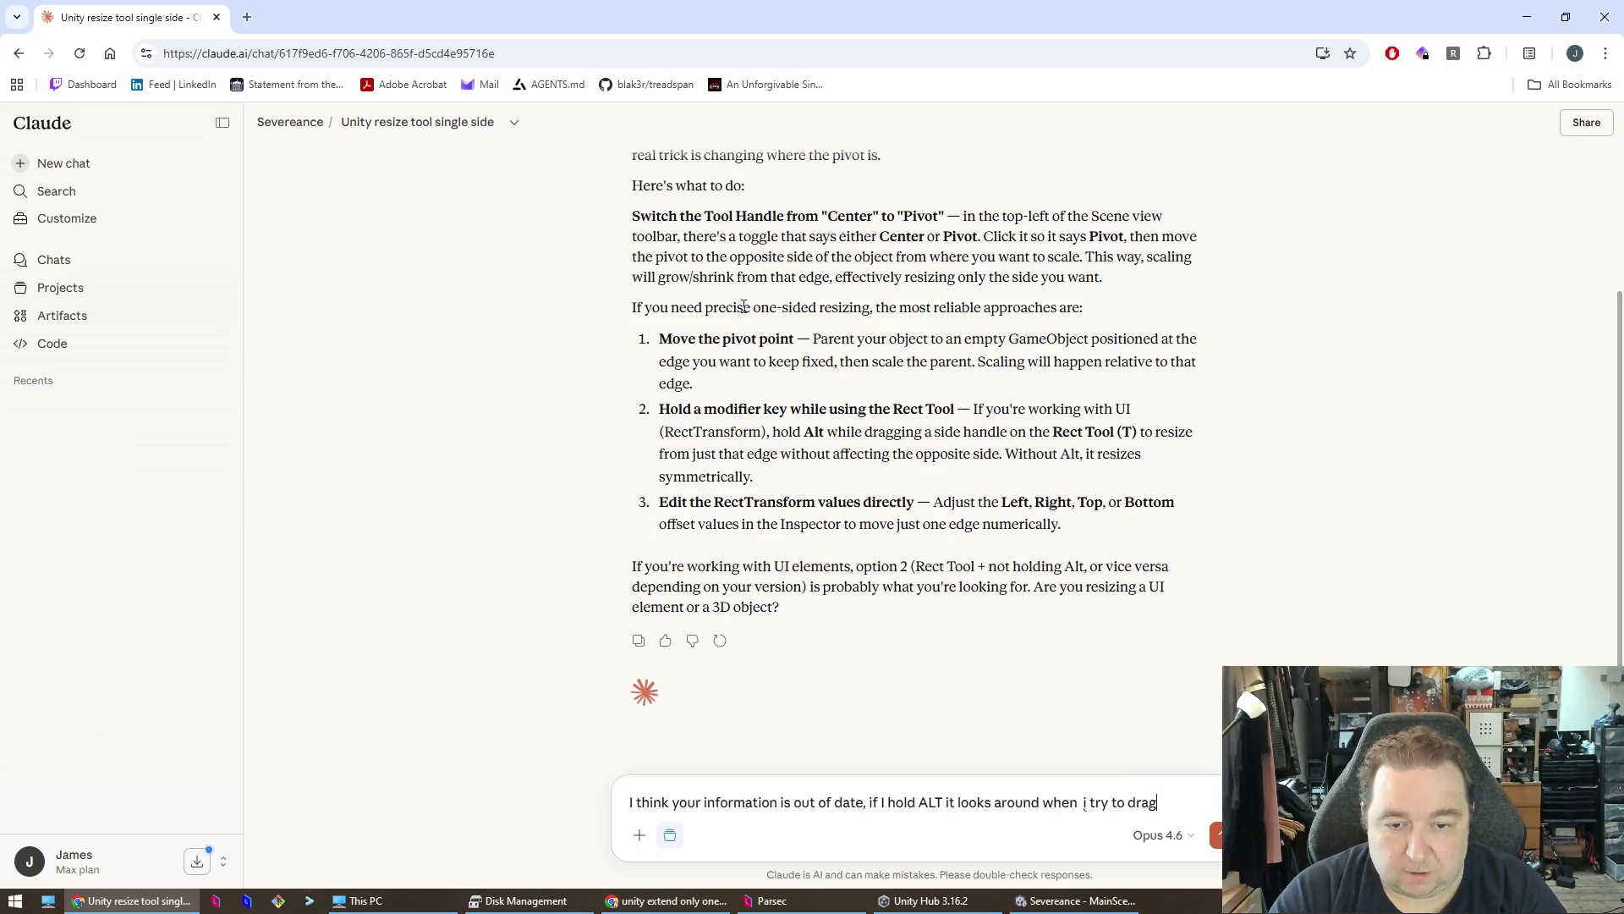
pyautogui.press('Return')
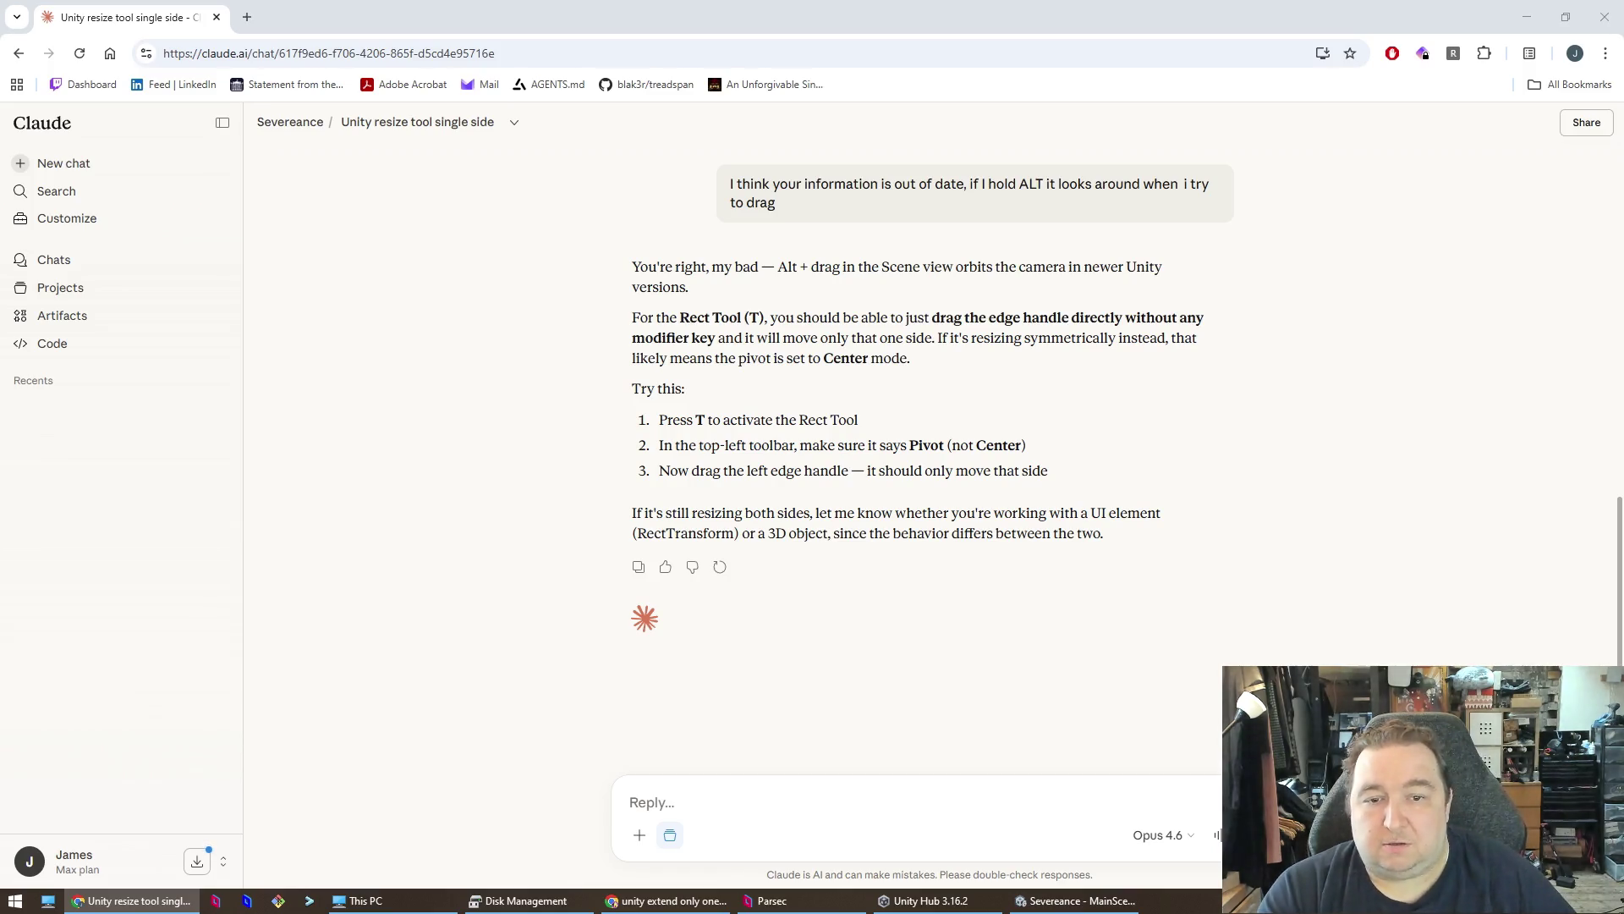
pyautogui.hotkey('alt', 'Tab')
pyautogui.press('t')
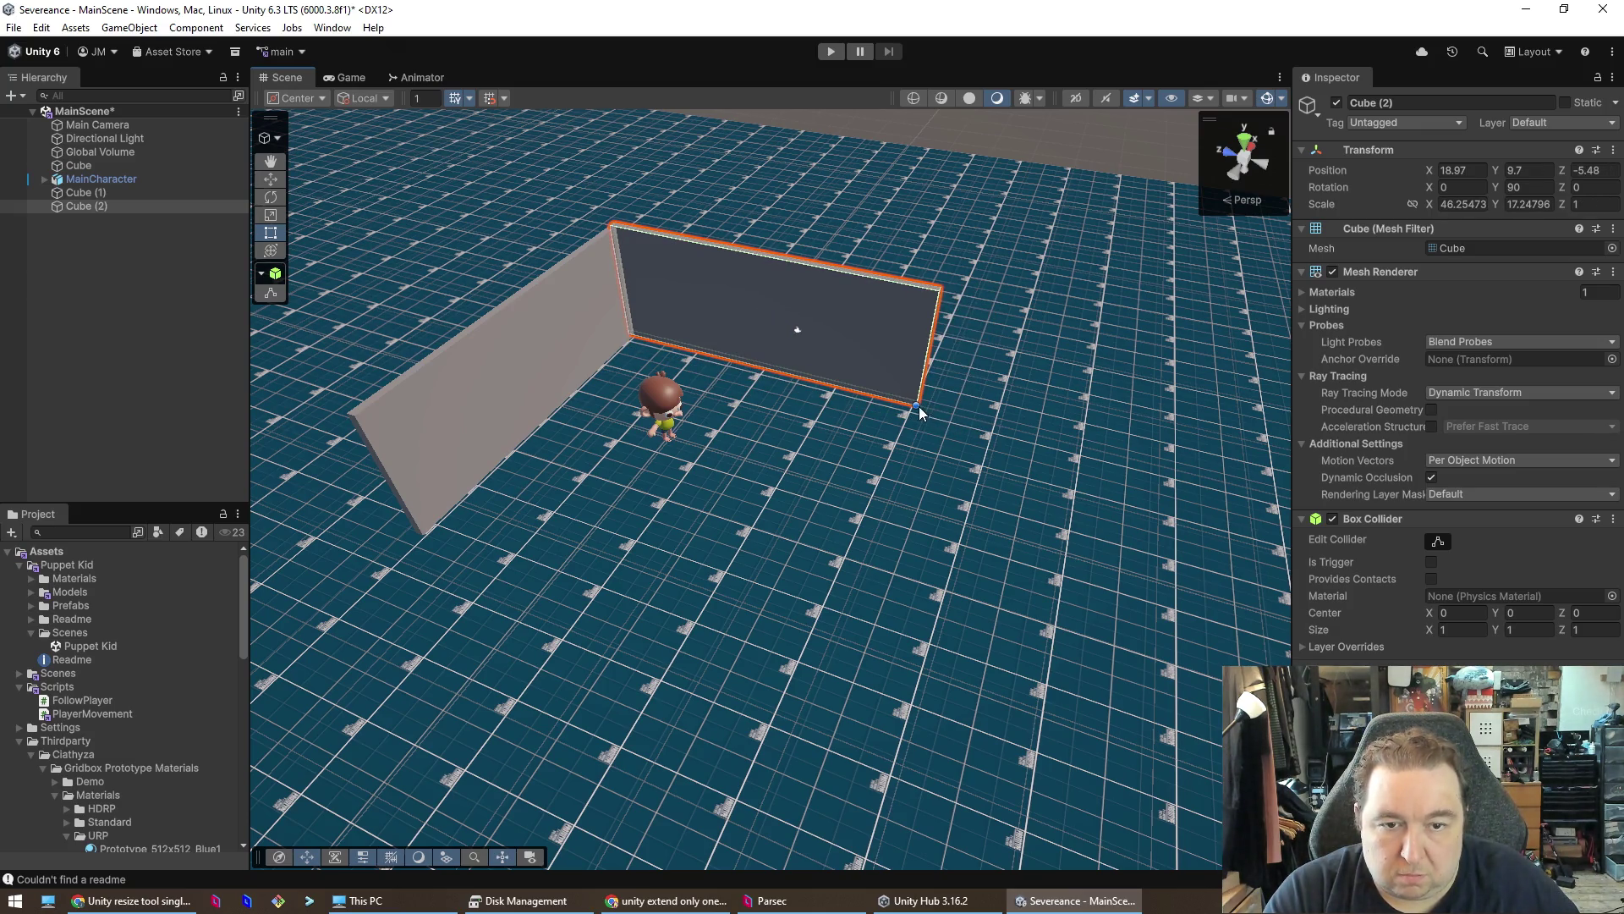
# - Lengthen side wall Cube (2) from its right end to 131.3951 after undoing trial resizes
pyautogui.moveTo(921, 412); pyautogui.dragTo(942, 410)
pyautogui.hotkey('ctrl', 'z')
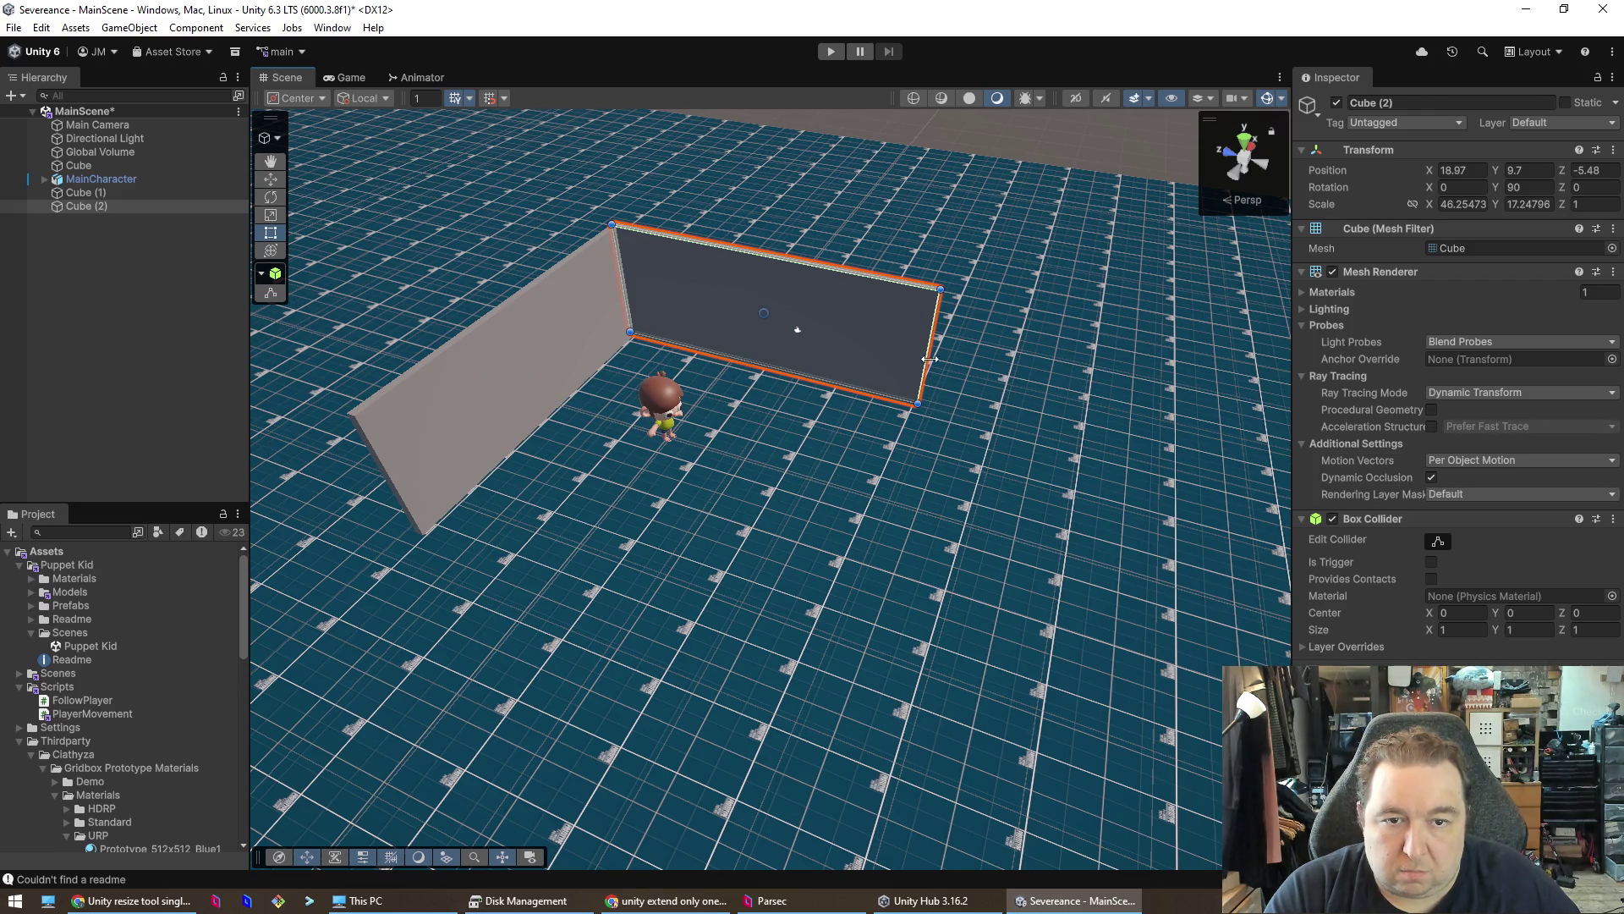
pyautogui.moveTo(941, 287); pyautogui.dragTo(1088, 273)
pyautogui.hotkey('ctrl', 'z')
pyautogui.click(1412, 204)
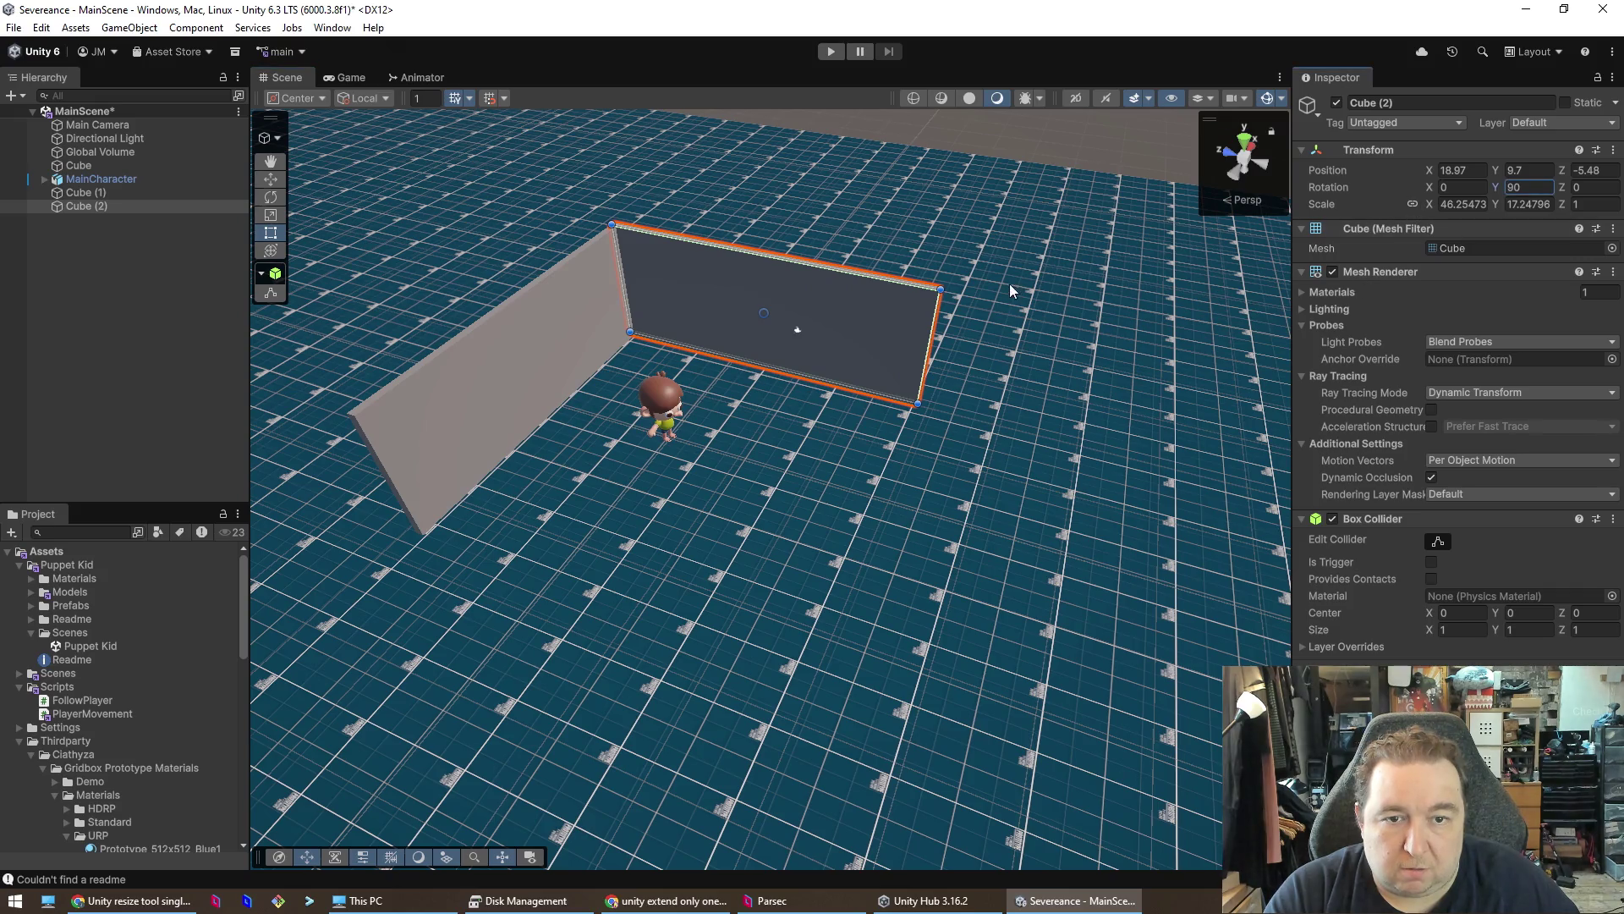
pyautogui.moveTo(942, 287)
pyautogui.mouseDown()
pyautogui.moveTo(1221, 377)
pyautogui.moveTo(1126, 364)
pyautogui.moveTo(1364, 376)
pyautogui.moveTo(979, 338)
pyautogui.moveTo(1261, 359)
pyautogui.moveTo(1240, 343)
pyautogui.moveTo(1215, 363)
pyautogui.moveTo(1160, 326)
pyautogui.moveTo(1215, 398)
pyautogui.moveTo(1104, 333)
pyautogui.moveTo(910, 292)
pyautogui.moveTo(1172, 366)
pyautogui.moveTo(1248, 406)
pyautogui.moveTo(1254, 351)
pyautogui.mouseUp()
pyautogui.hotkey('ctrl', 'z')
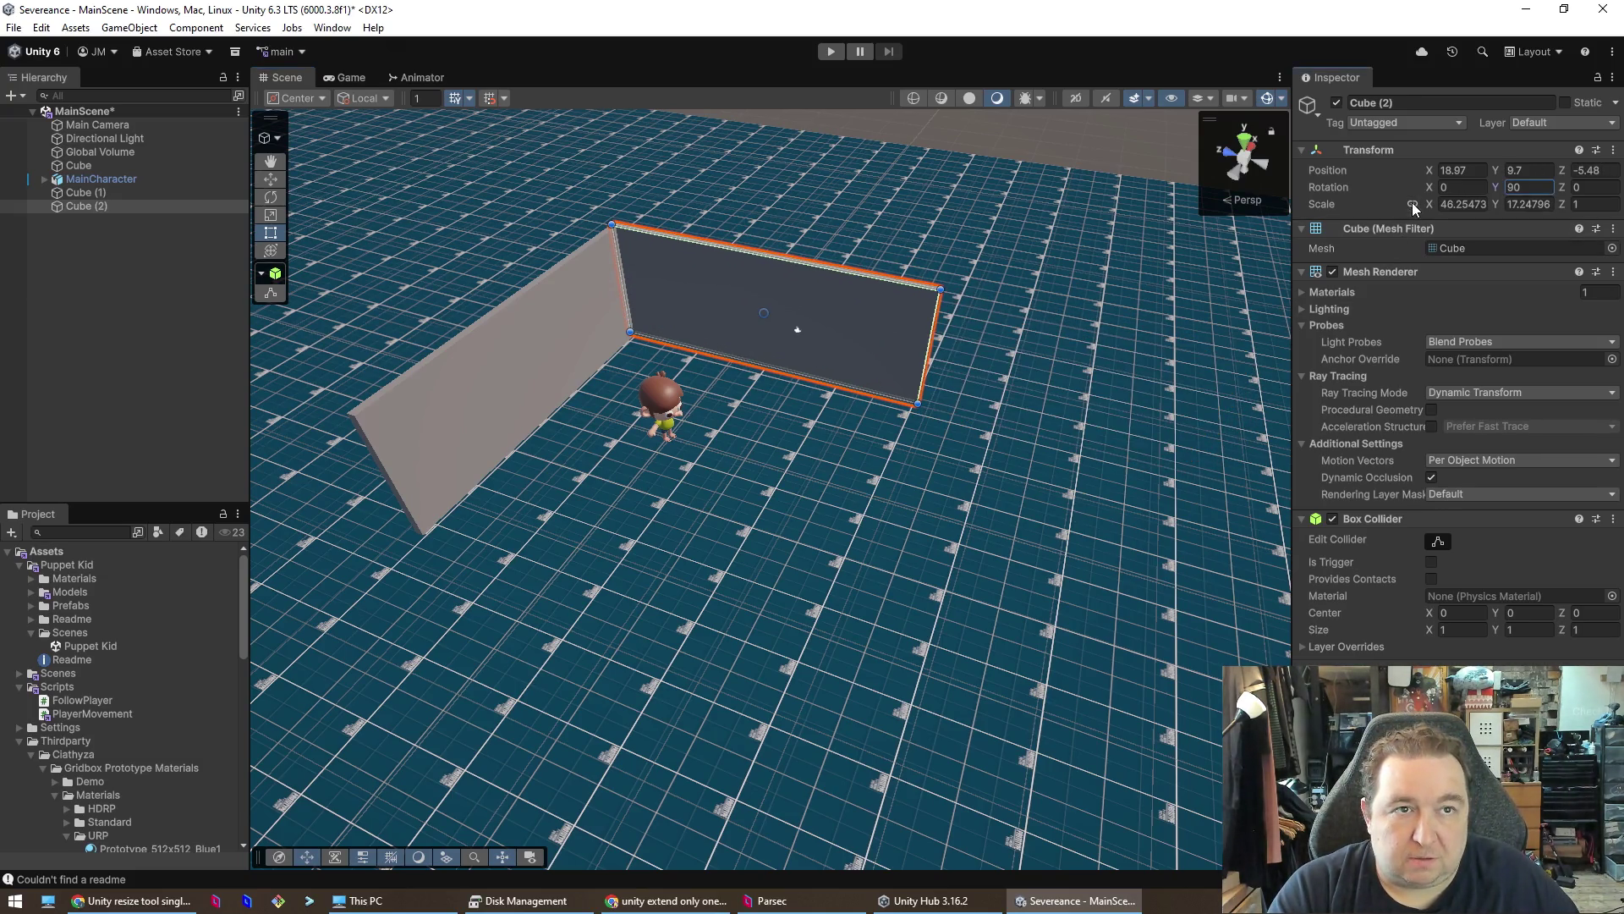
pyautogui.moveTo(930, 342)
pyautogui.mouseDown()
pyautogui.moveTo(1116, 374)
pyautogui.moveTo(1087, 419)
pyautogui.moveTo(1134, 457)
pyautogui.moveTo(1269, 463)
pyautogui.moveTo(1255, 459)
pyautogui.mouseUp()
pyautogui.moveTo(1068, 618)
pyautogui.mouseDown()
pyautogui.moveTo(1108, 615)
pyautogui.moveTo(1095, 664)
pyautogui.moveTo(1090, 526)
pyautogui.moveTo(1208, 542)
pyautogui.moveTo(718, 613)
pyautogui.moveTo(931, 330)
pyautogui.mouseUp()
# - Lengthen back wall Cube (1) from its left end to 92.56496
pyautogui.click(849, 292)
pyautogui.moveTo(688, 284); pyautogui.dragTo(616, 284)
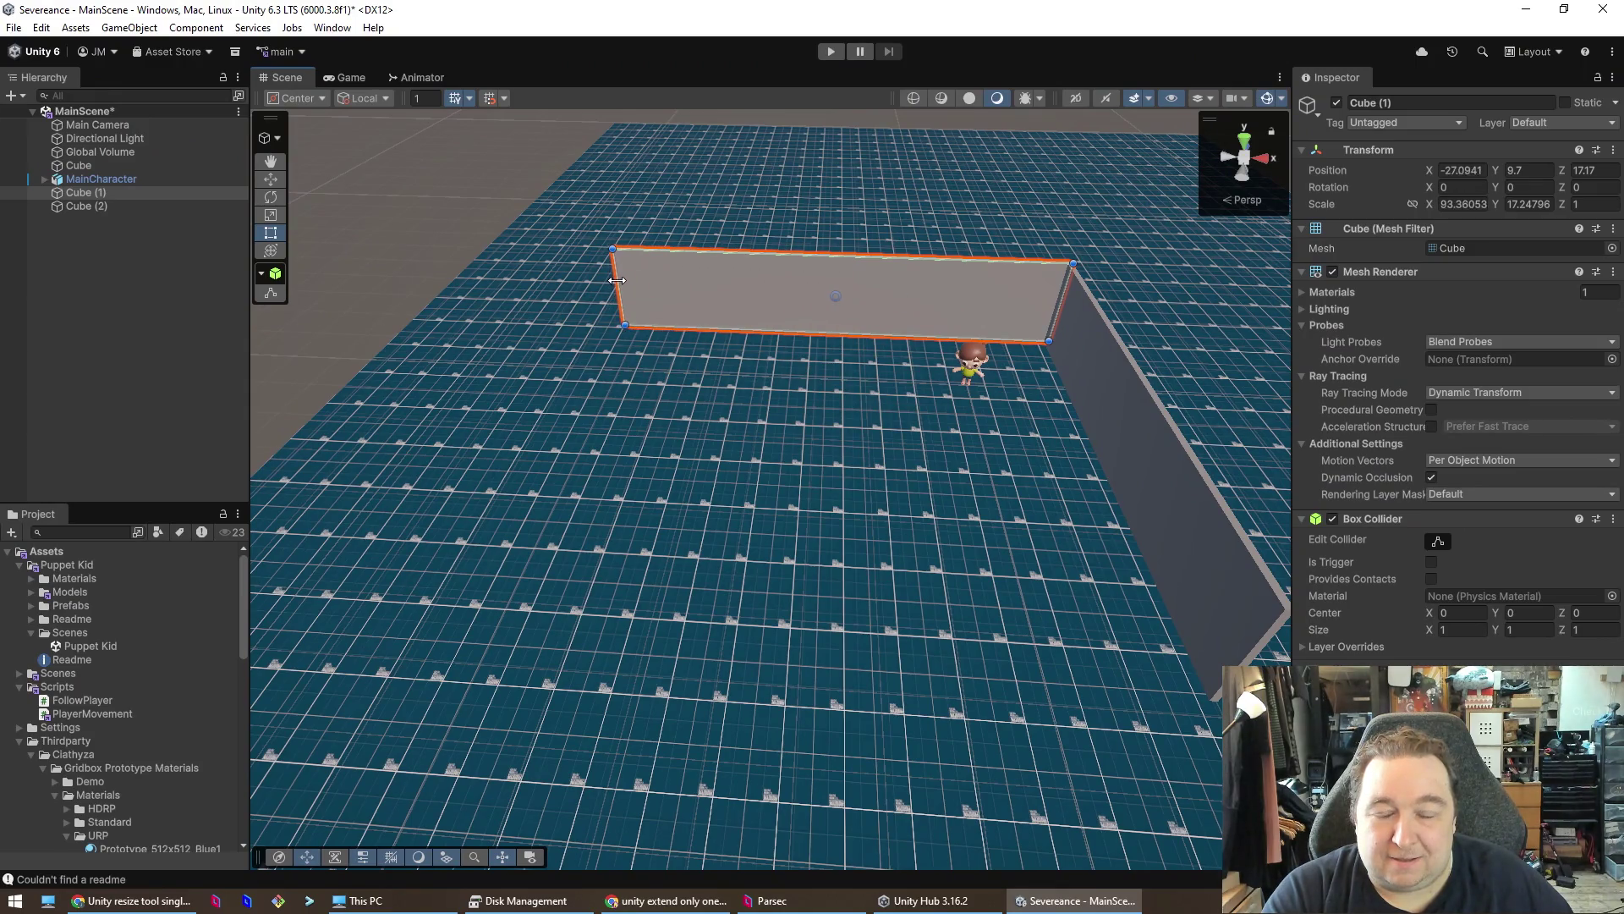
pyautogui.rightClick(611, 253)
pyautogui.click(882, 255)
pyautogui.click(881, 255)
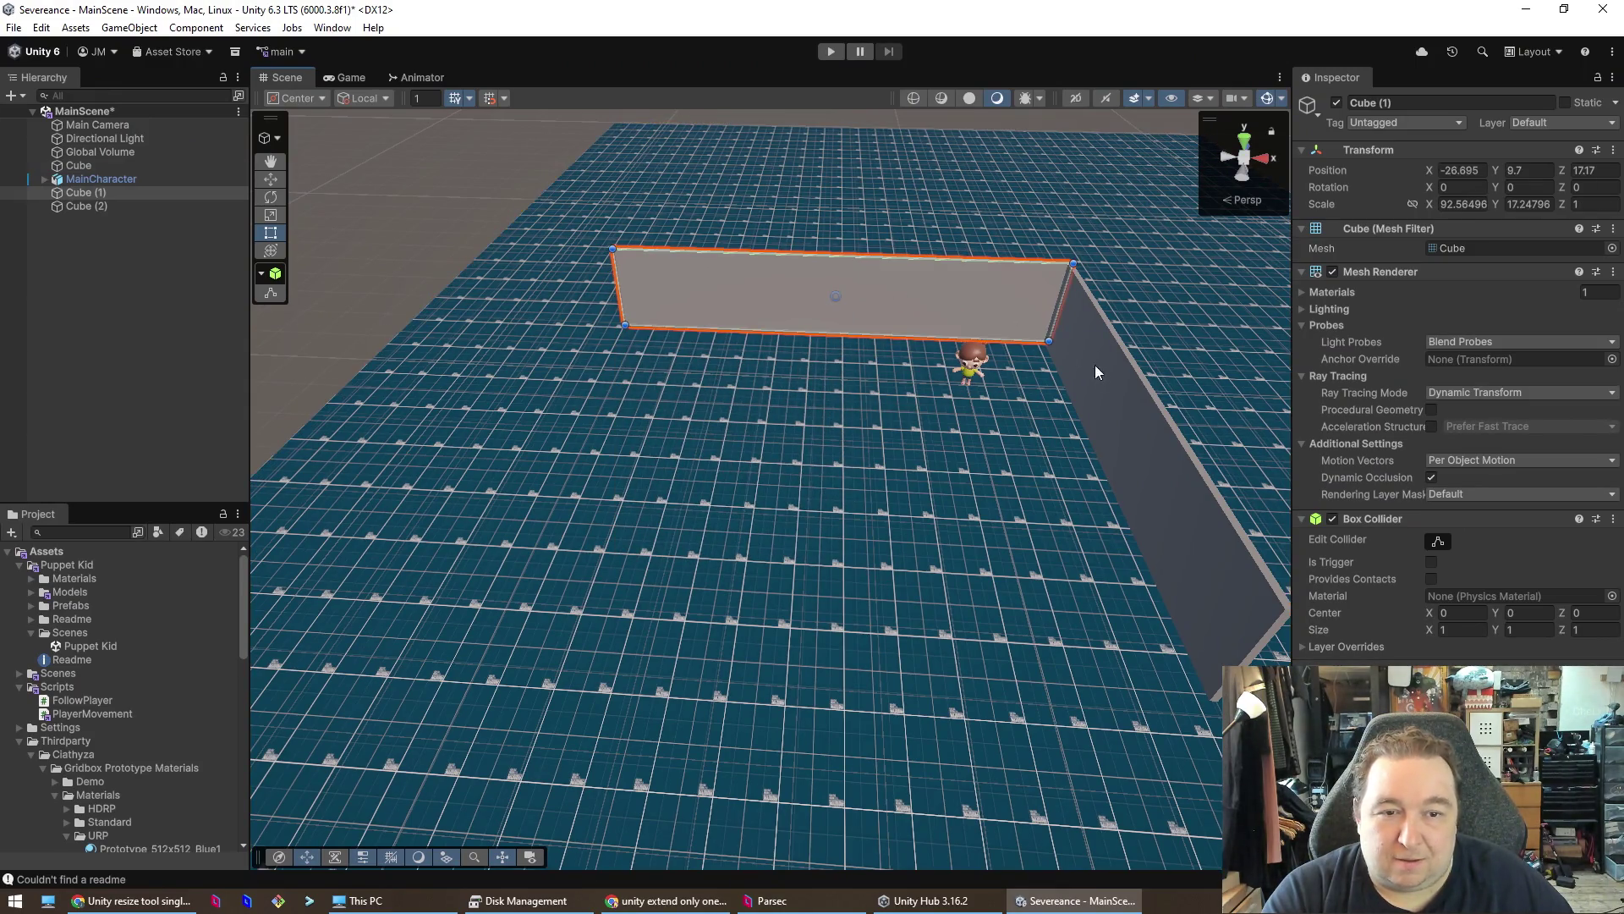
# - Select both walls and slide them outward along Z with the Move tool
pyautogui.keyDown('shift'); pyautogui.click(1108, 374); pyautogui.keyUp('shift')
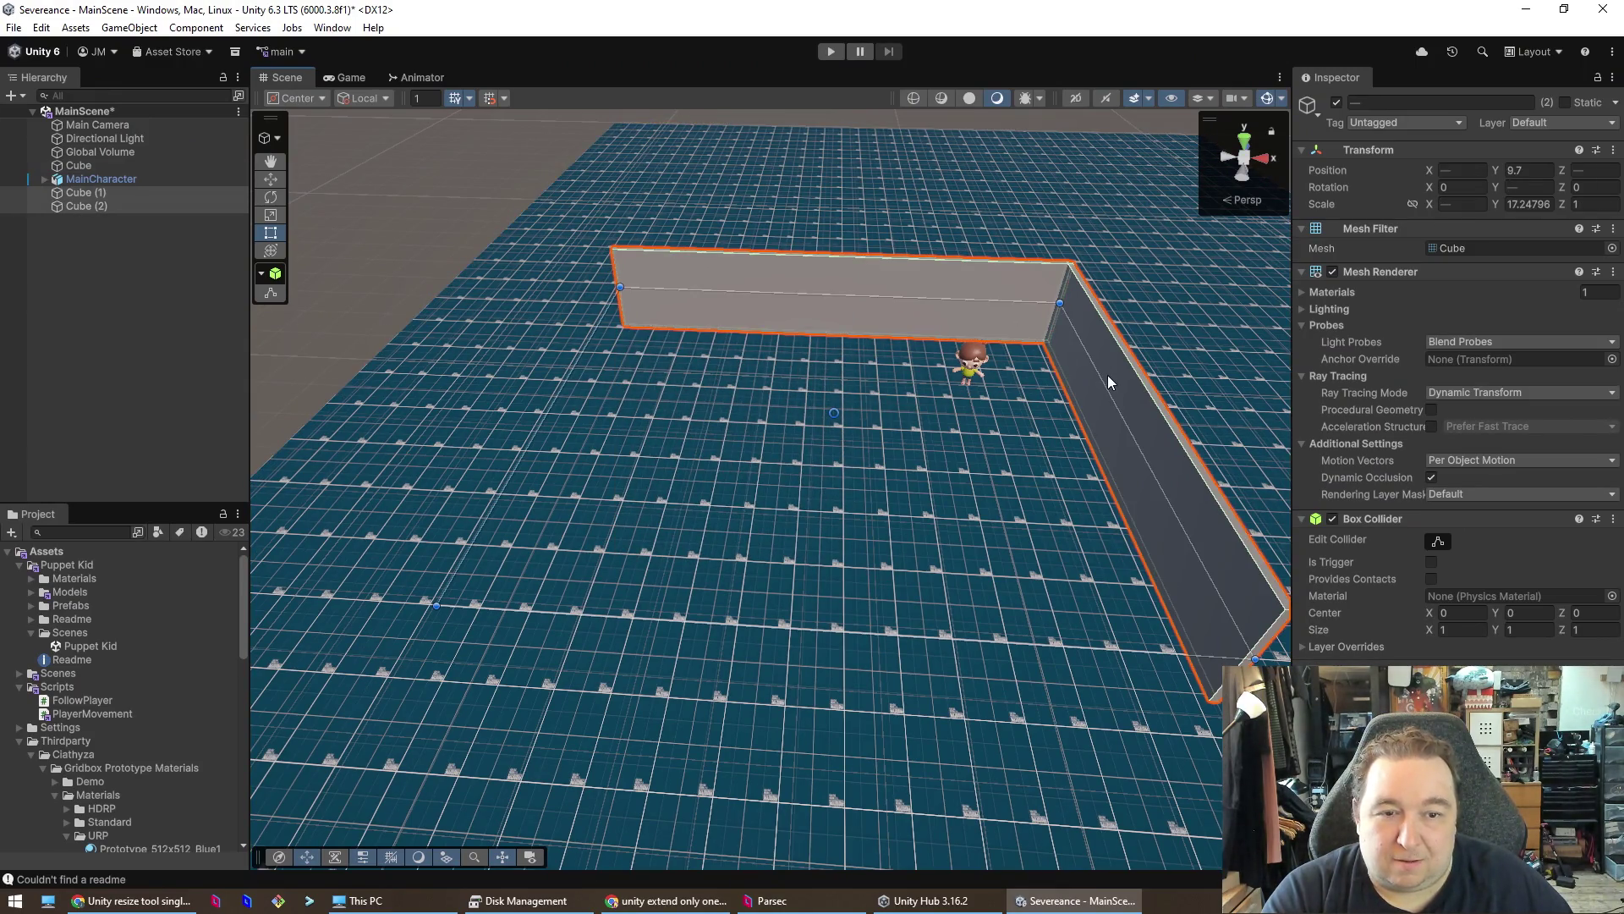
pyautogui.click(272, 179)
pyautogui.moveTo(896, 414); pyautogui.dragTo(1089, 422)
pyautogui.moveTo(1154, 587)
pyautogui.mouseDown()
pyautogui.moveTo(1203, 574)
pyautogui.moveTo(1064, 548)
pyautogui.mouseUp()
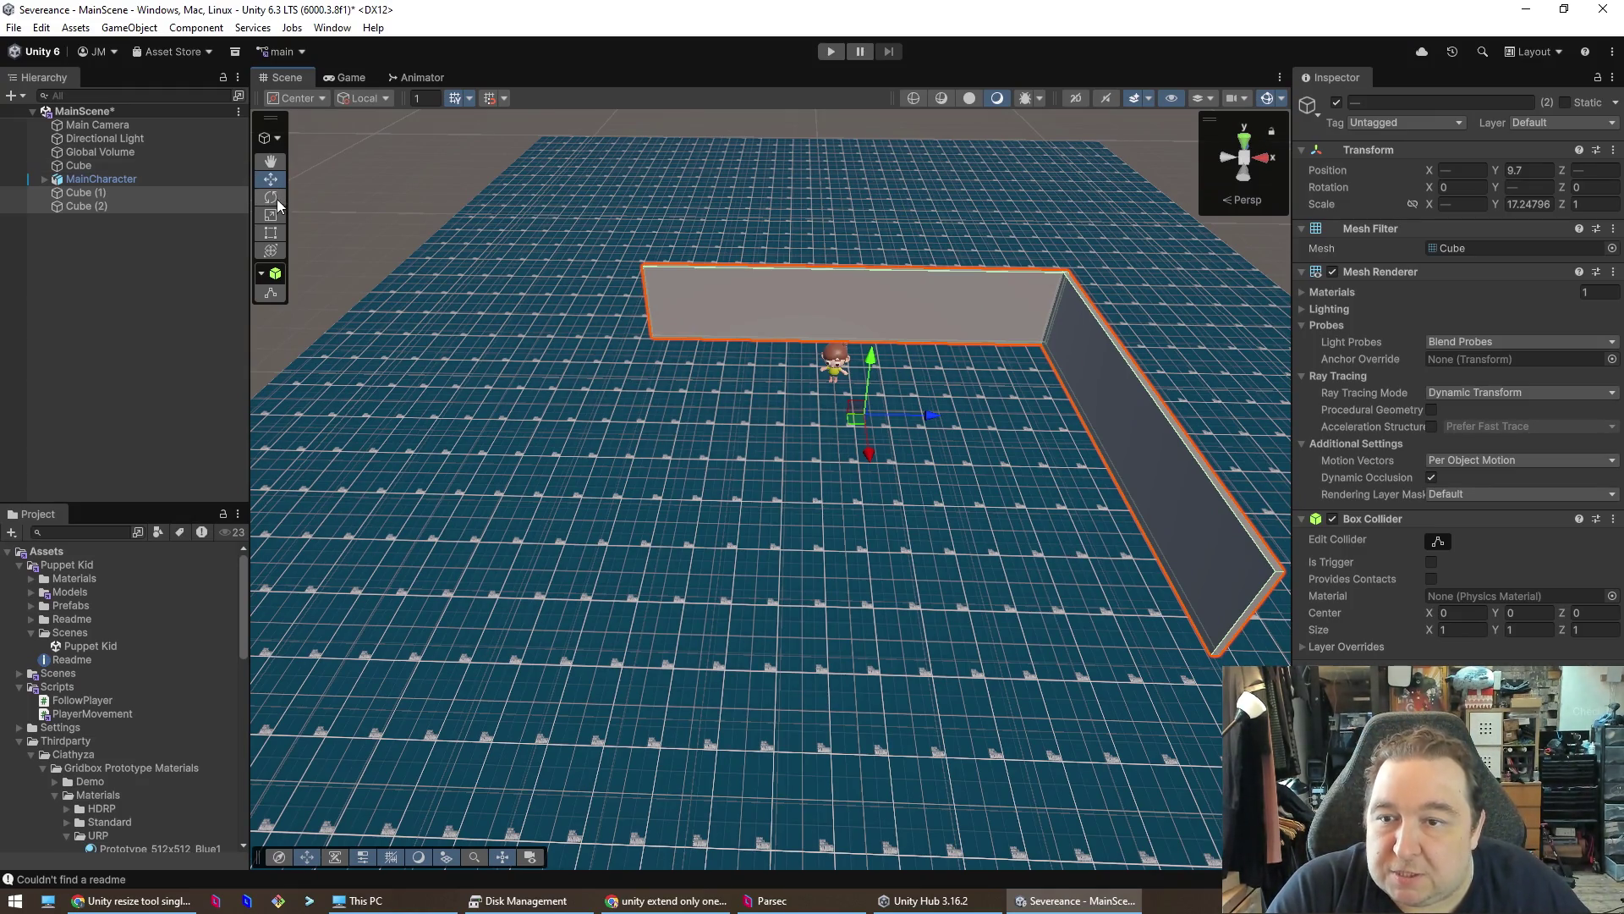
# - Push walls Cube (1) and Cube (2) together farther back along Z
pyautogui.click(687, 429)
pyautogui.click(1000, 308)
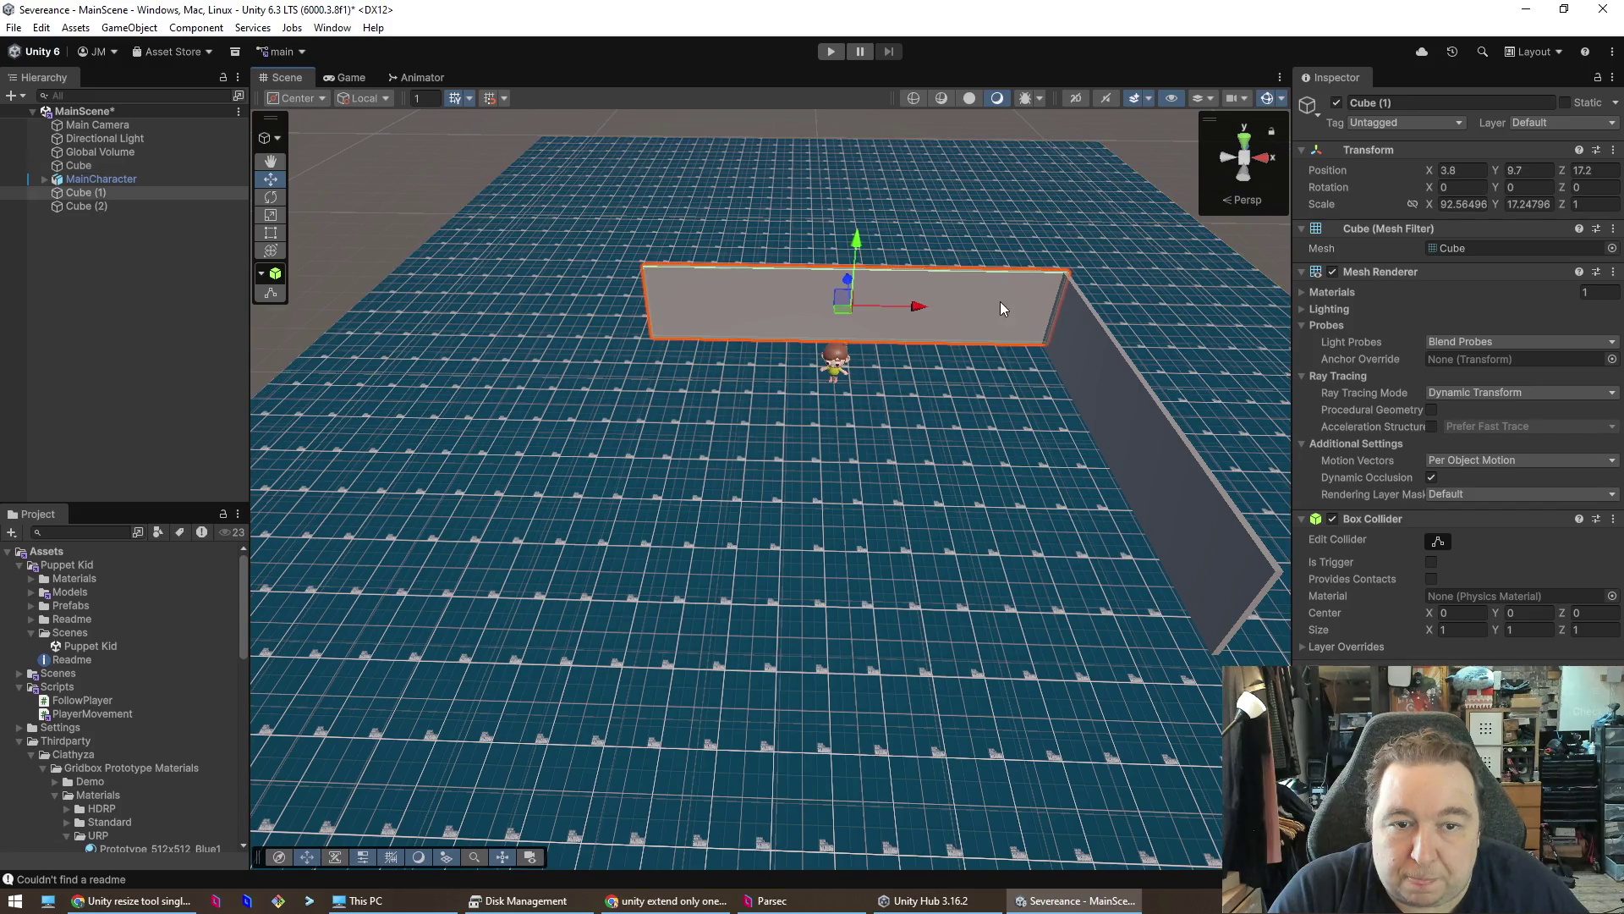
pyautogui.click(961, 307)
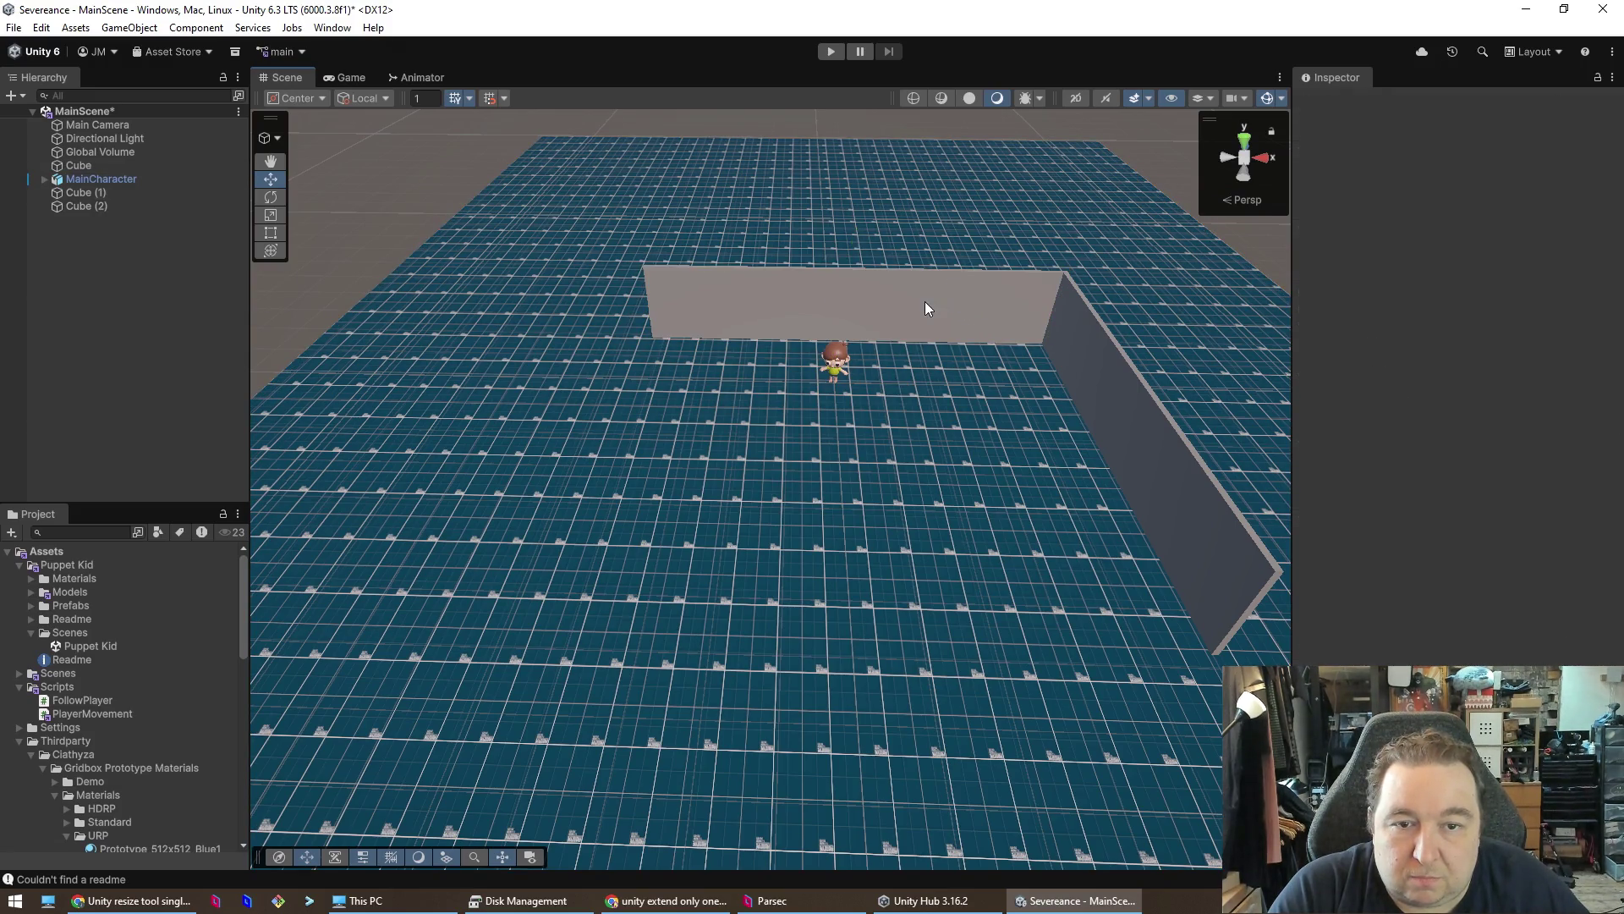
pyautogui.click(925, 301)
pyautogui.moveTo(846, 276); pyautogui.dragTo(845, 228)
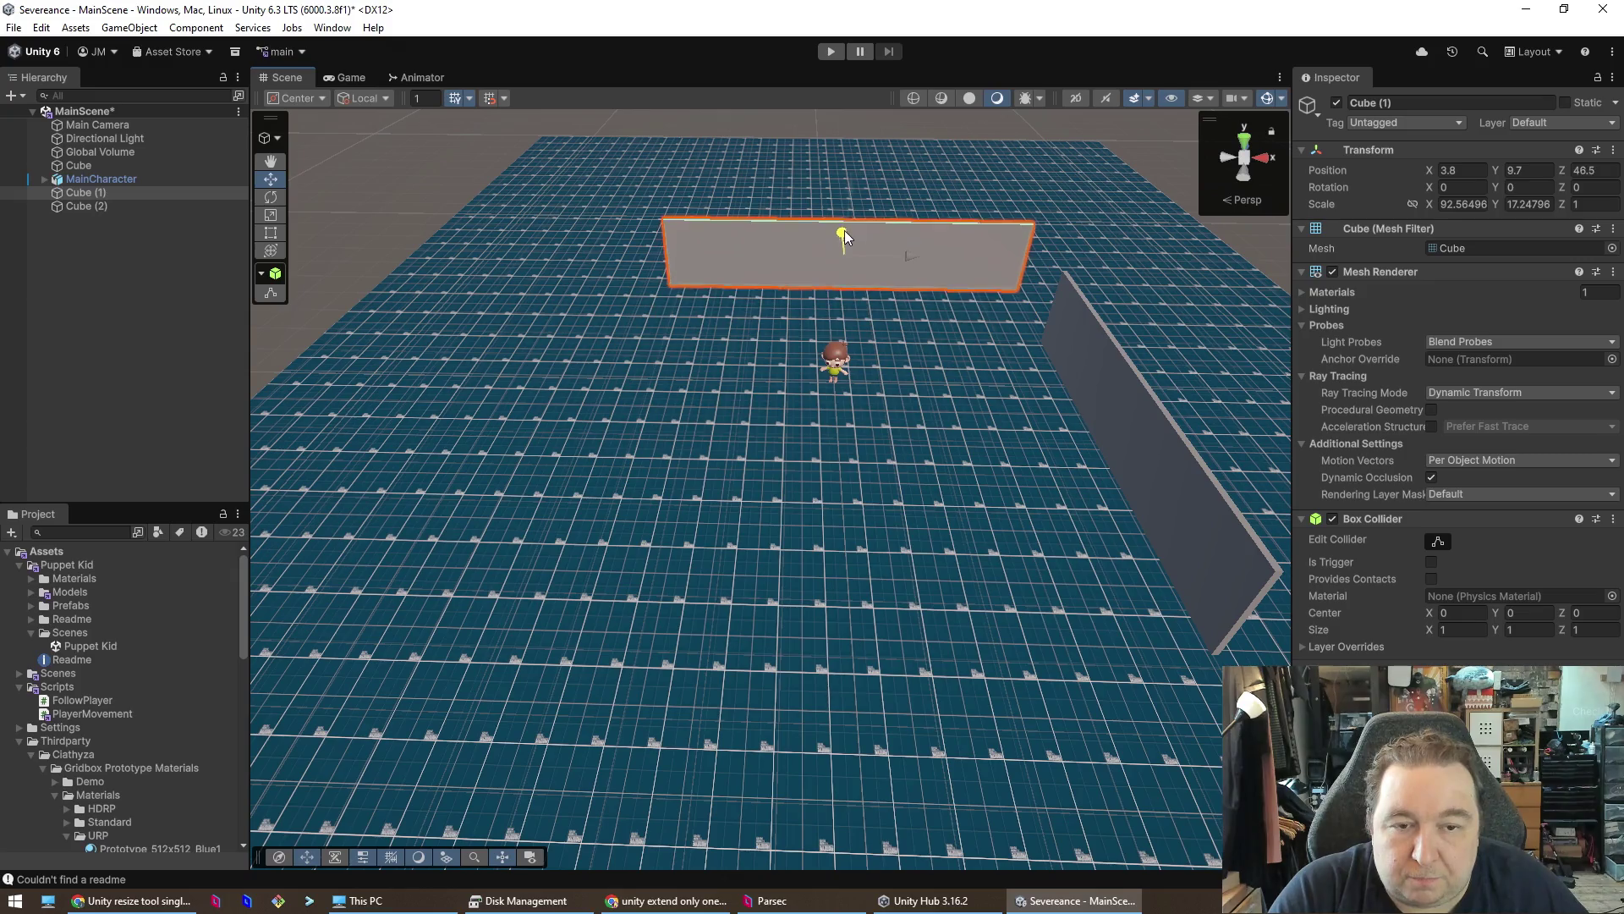
pyautogui.hotkey('ctrl', 'z')
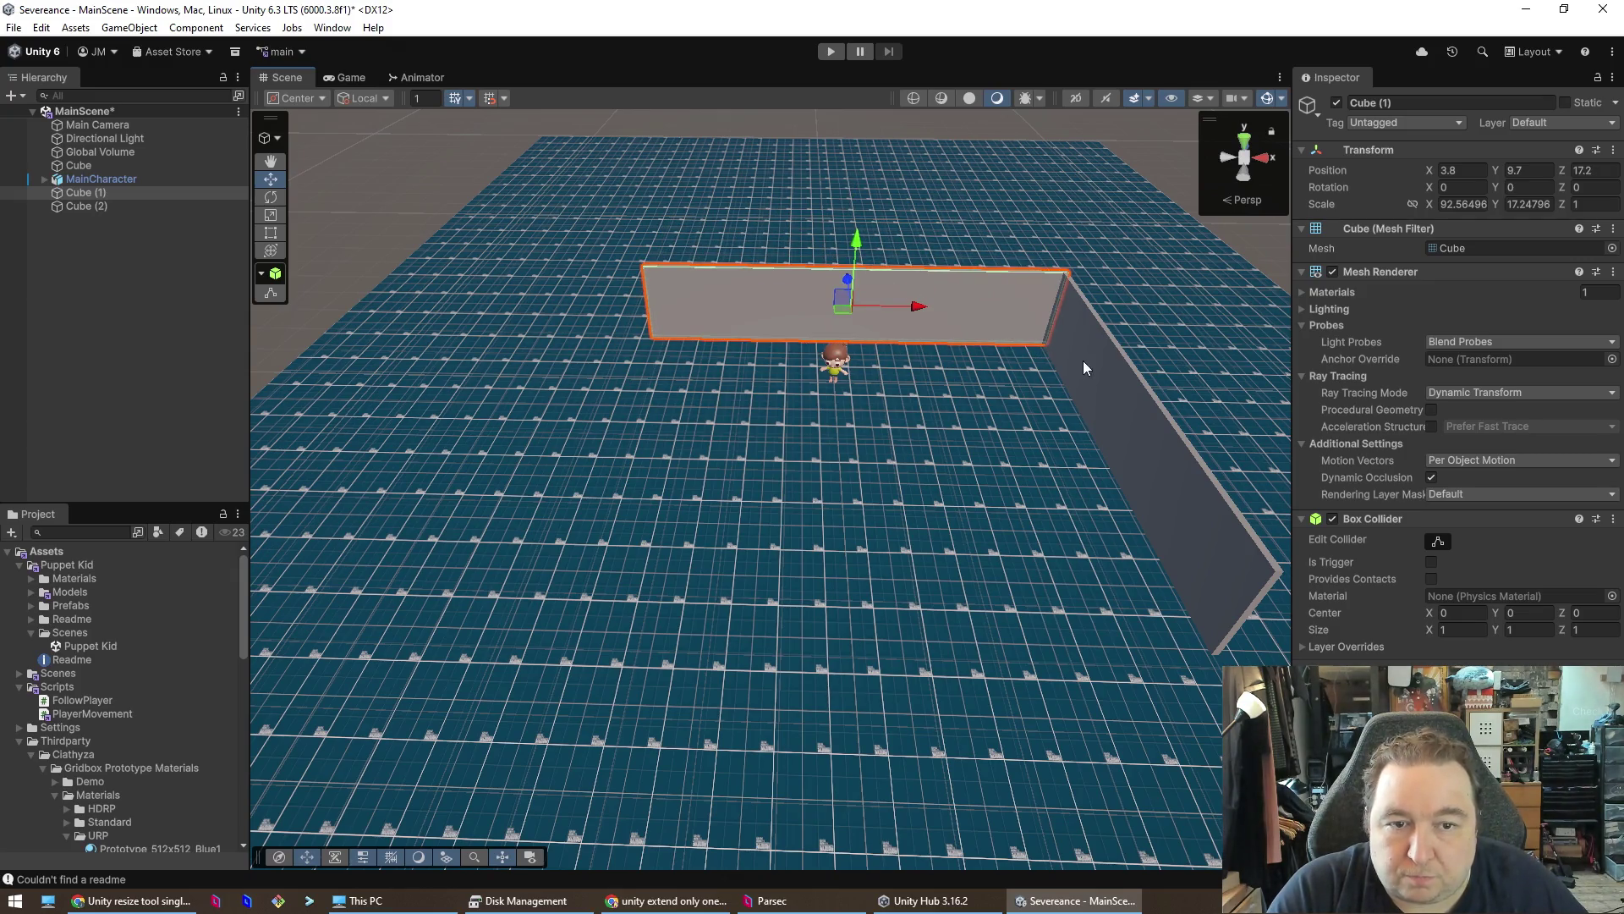
pyautogui.keyDown('shift'); pyautogui.click(1092, 375); pyautogui.keyUp('shift')
pyautogui.moveTo(869, 460); pyautogui.dragTo(861, 347)
pyautogui.click(983, 413)
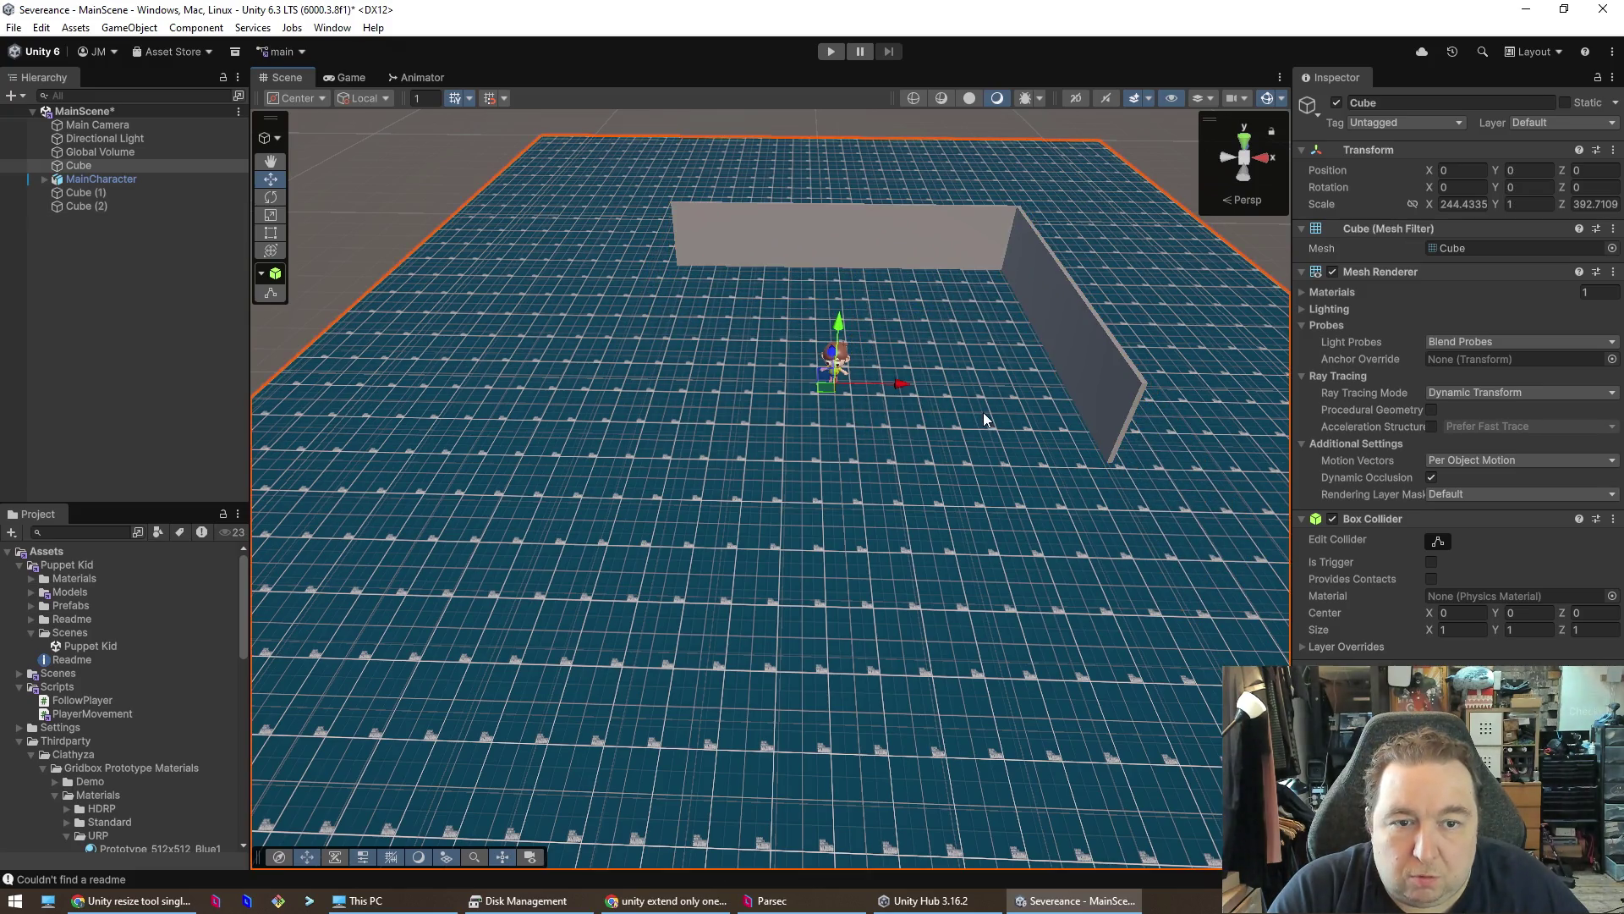
pyautogui.click(1082, 348)
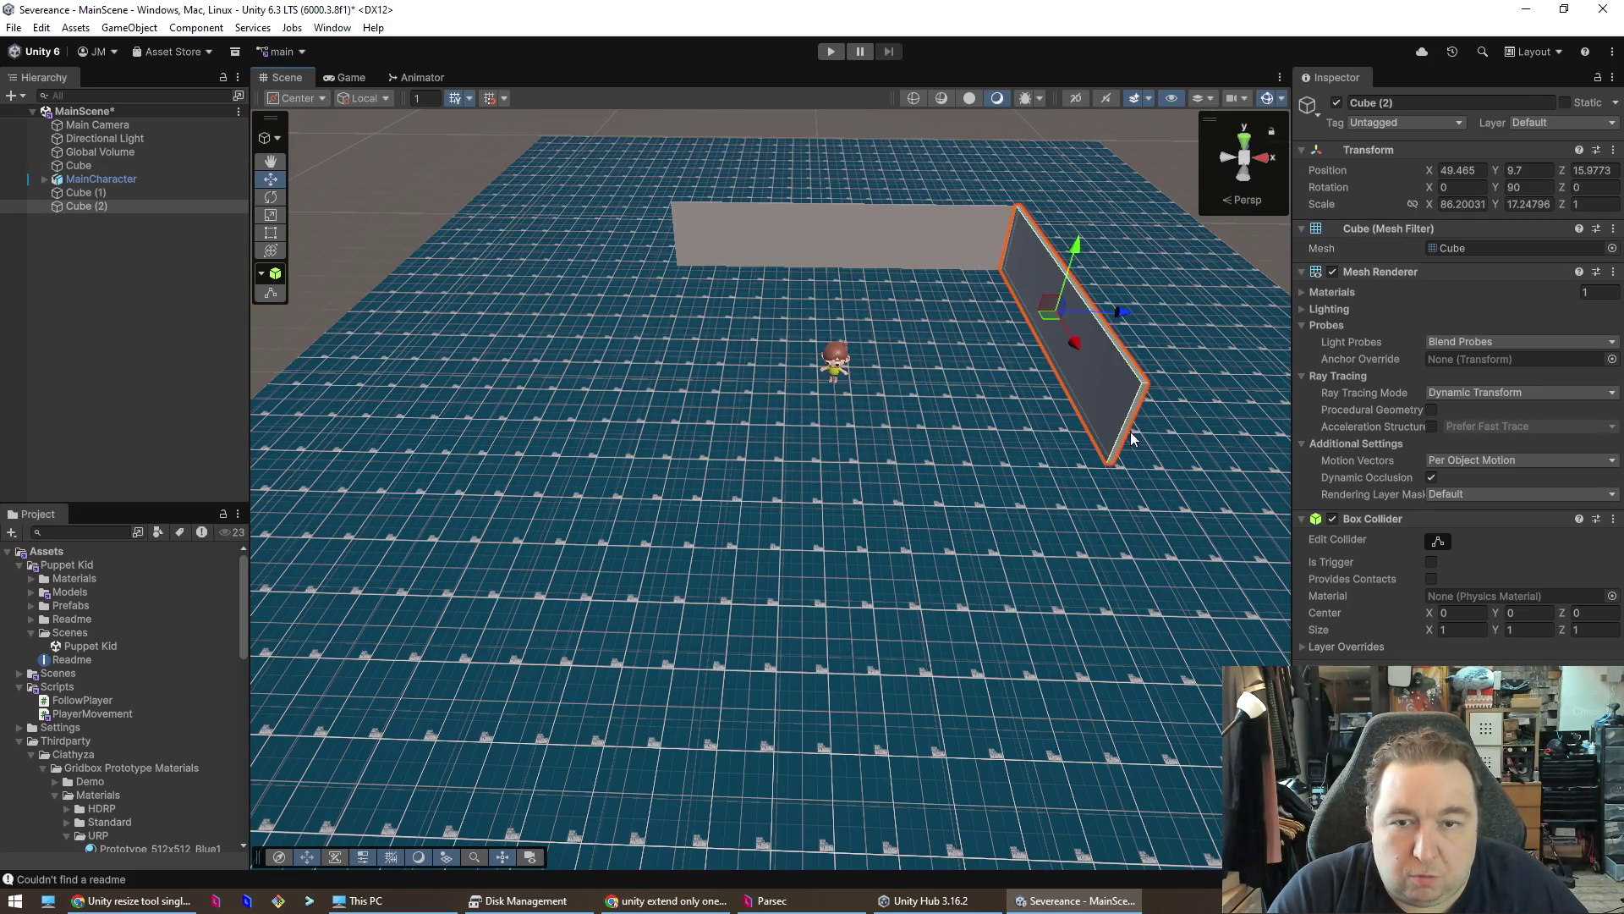
# - Duplicate back wall Cube (1), creating the copy Cube (3)
pyautogui.click(267, 235)
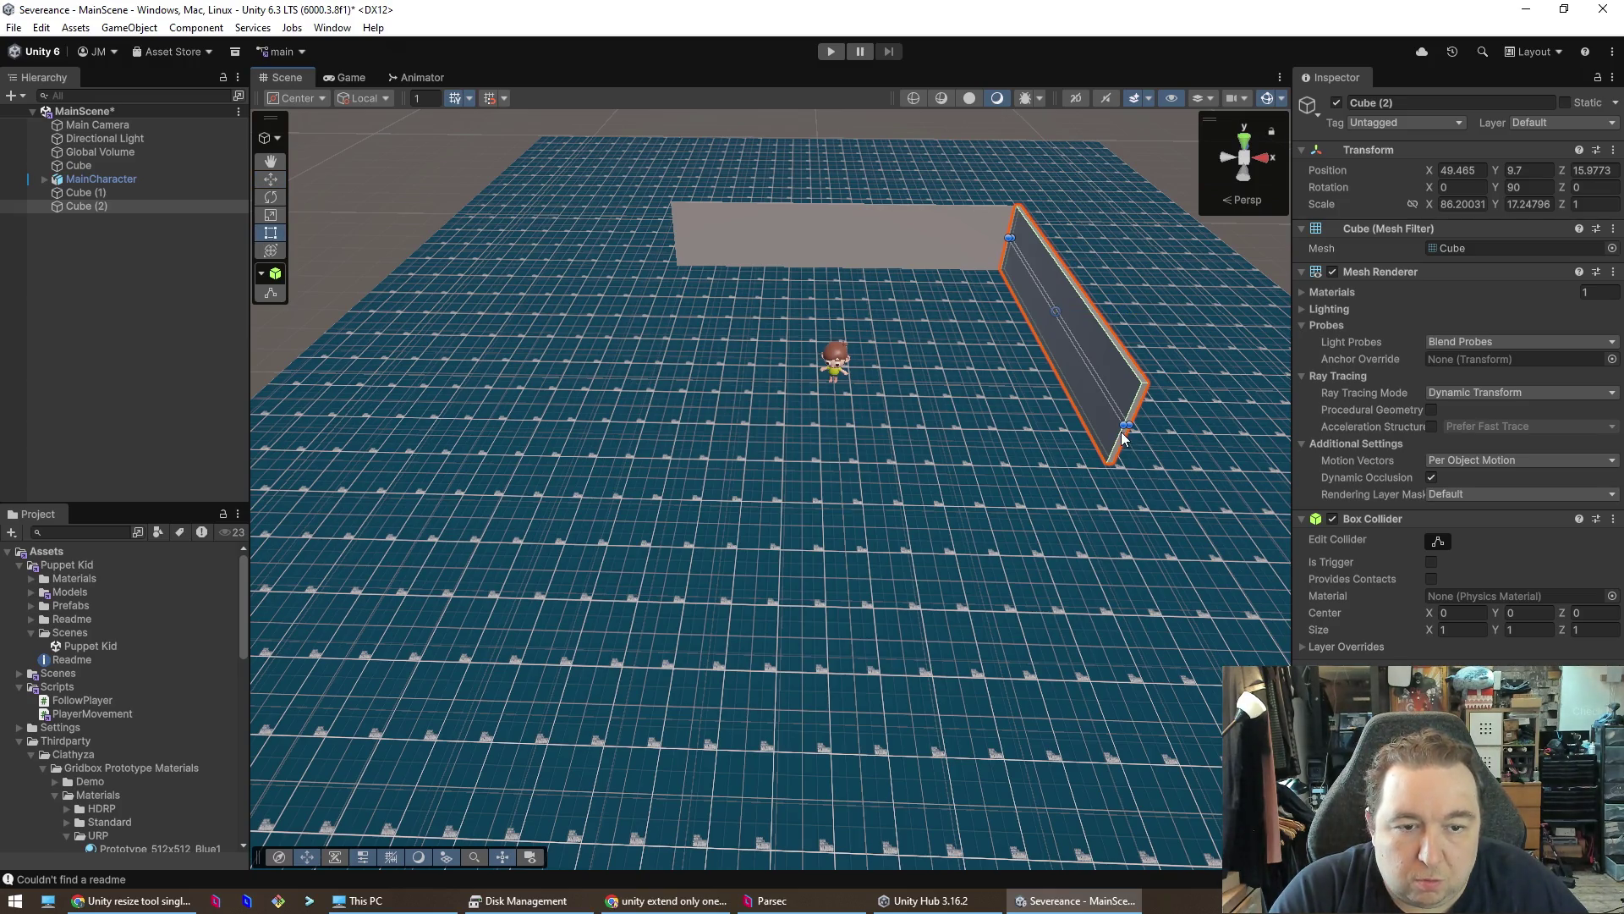
pyautogui.moveTo(1123, 445)
pyautogui.mouseDown()
pyautogui.moveTo(819, 487)
pyautogui.moveTo(804, 443)
pyautogui.moveTo(816, 352)
pyautogui.moveTo(1368, 348)
pyautogui.moveTo(1007, 471)
pyautogui.moveTo(1197, 490)
pyautogui.mouseUp()
pyautogui.moveTo(1084, 632)
pyautogui.mouseDown()
pyautogui.moveTo(866, 687)
pyautogui.moveTo(859, 666)
pyautogui.mouseUp()
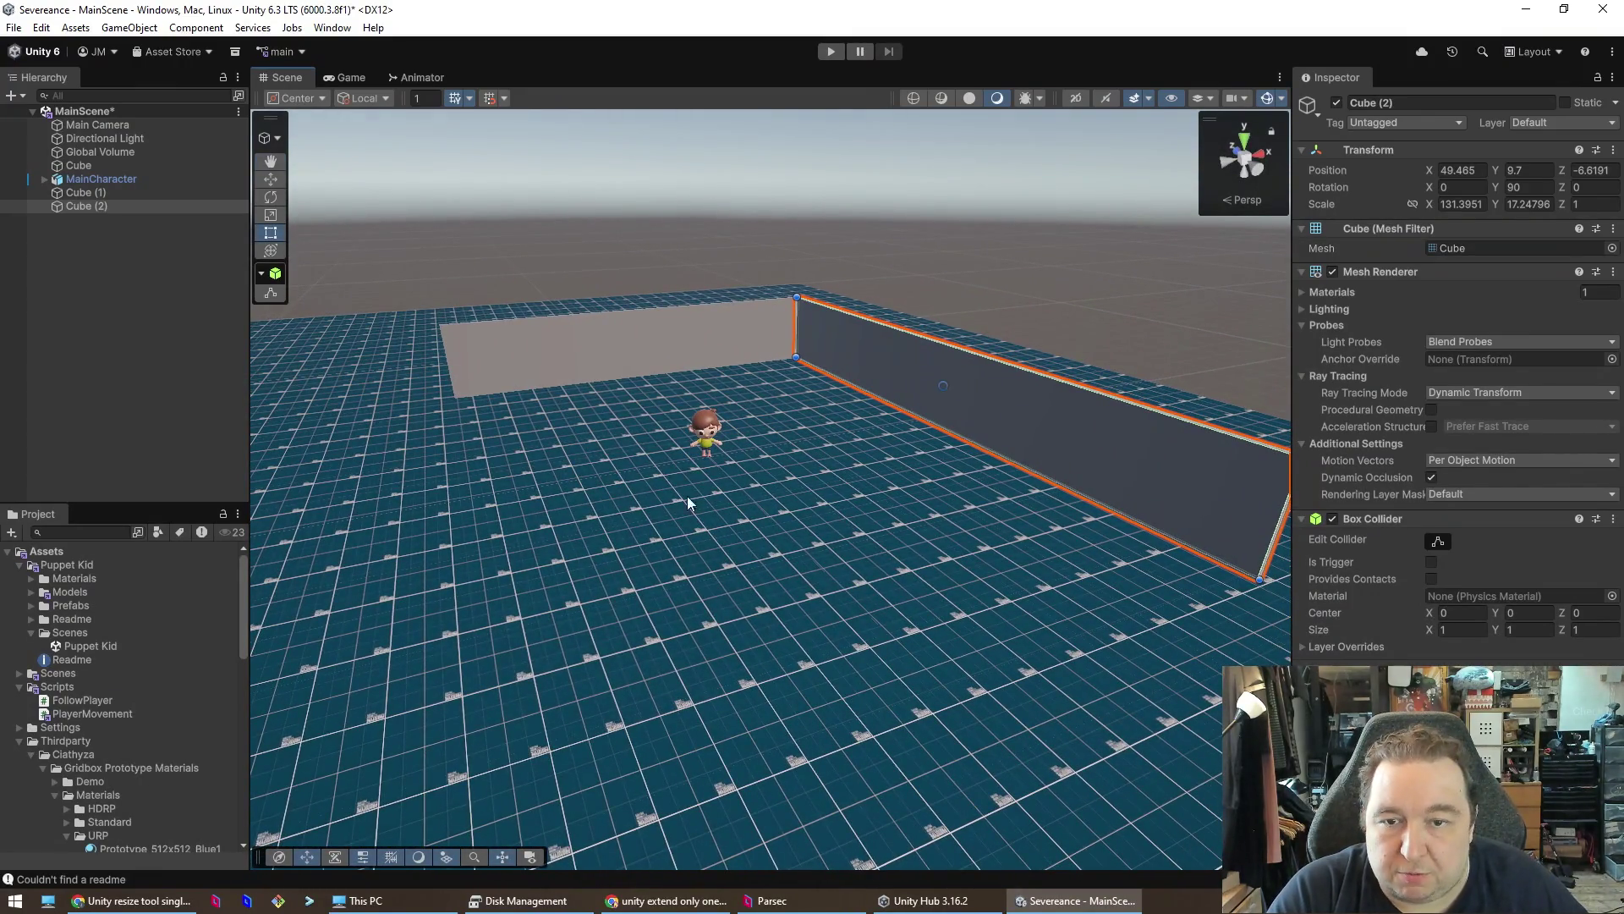
pyautogui.click(635, 343)
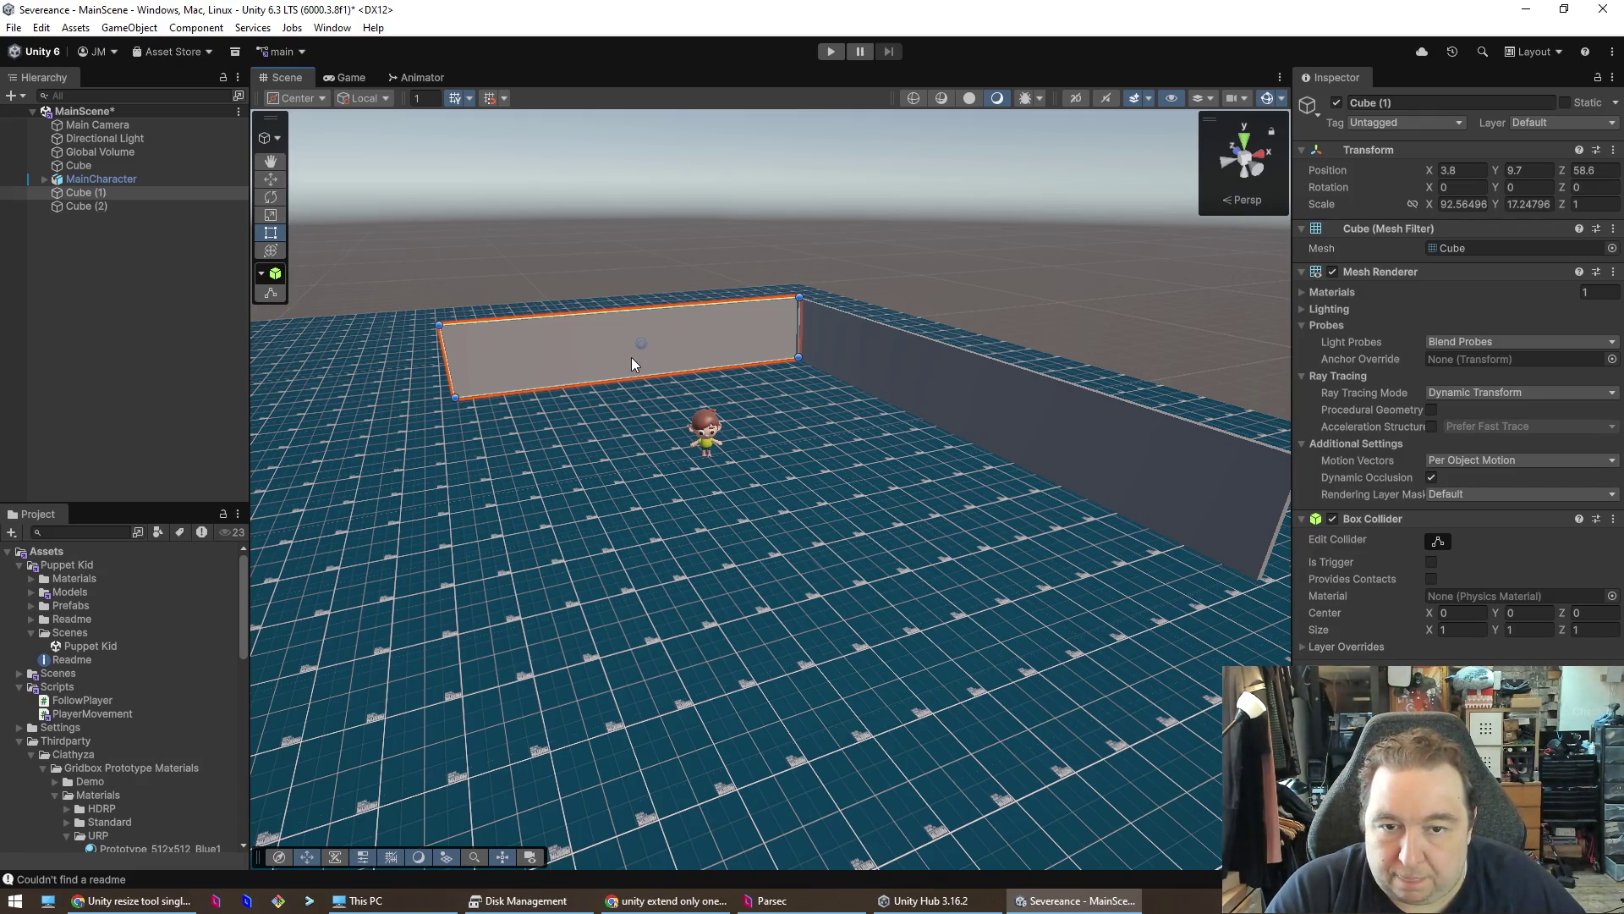
pyautogui.hotkey('ctrl', 'd')
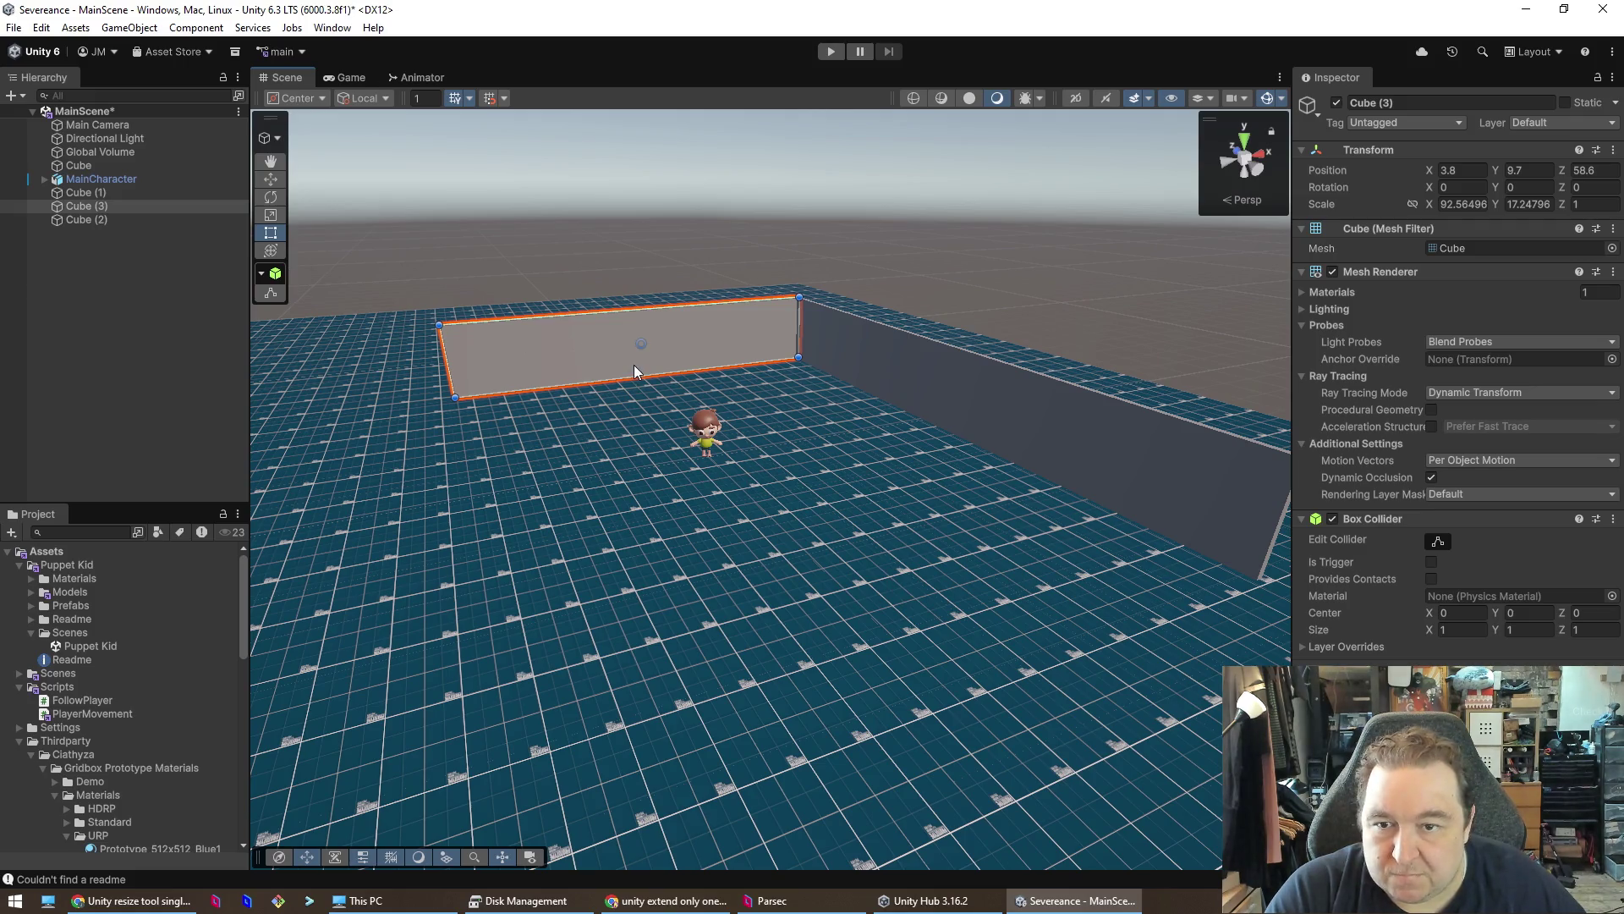
# - Move the copy Cube (3) along Z to the far side of the room
pyautogui.click(270, 179)
pyautogui.moveTo(637, 322); pyautogui.dragTo(668, 423)
pyautogui.hotkey('ctrl', 'z')
pyautogui.moveTo(459, 479)
pyautogui.mouseDown()
pyautogui.moveTo(279, 460)
pyautogui.moveTo(104, 352)
pyautogui.moveTo(845, 373)
pyautogui.moveTo(732, 434)
pyautogui.mouseUp()
pyautogui.moveTo(450, 536)
pyautogui.mouseDown()
pyautogui.moveTo(789, 546)
pyautogui.moveTo(1238, 514)
pyautogui.moveTo(1153, 511)
pyautogui.moveTo(1046, 584)
pyautogui.mouseUp()
pyautogui.moveTo(642, 522)
pyautogui.mouseDown()
pyautogui.moveTo(652, 576)
pyautogui.moveTo(592, 576)
pyautogui.moveTo(654, 587)
pyautogui.mouseUp()
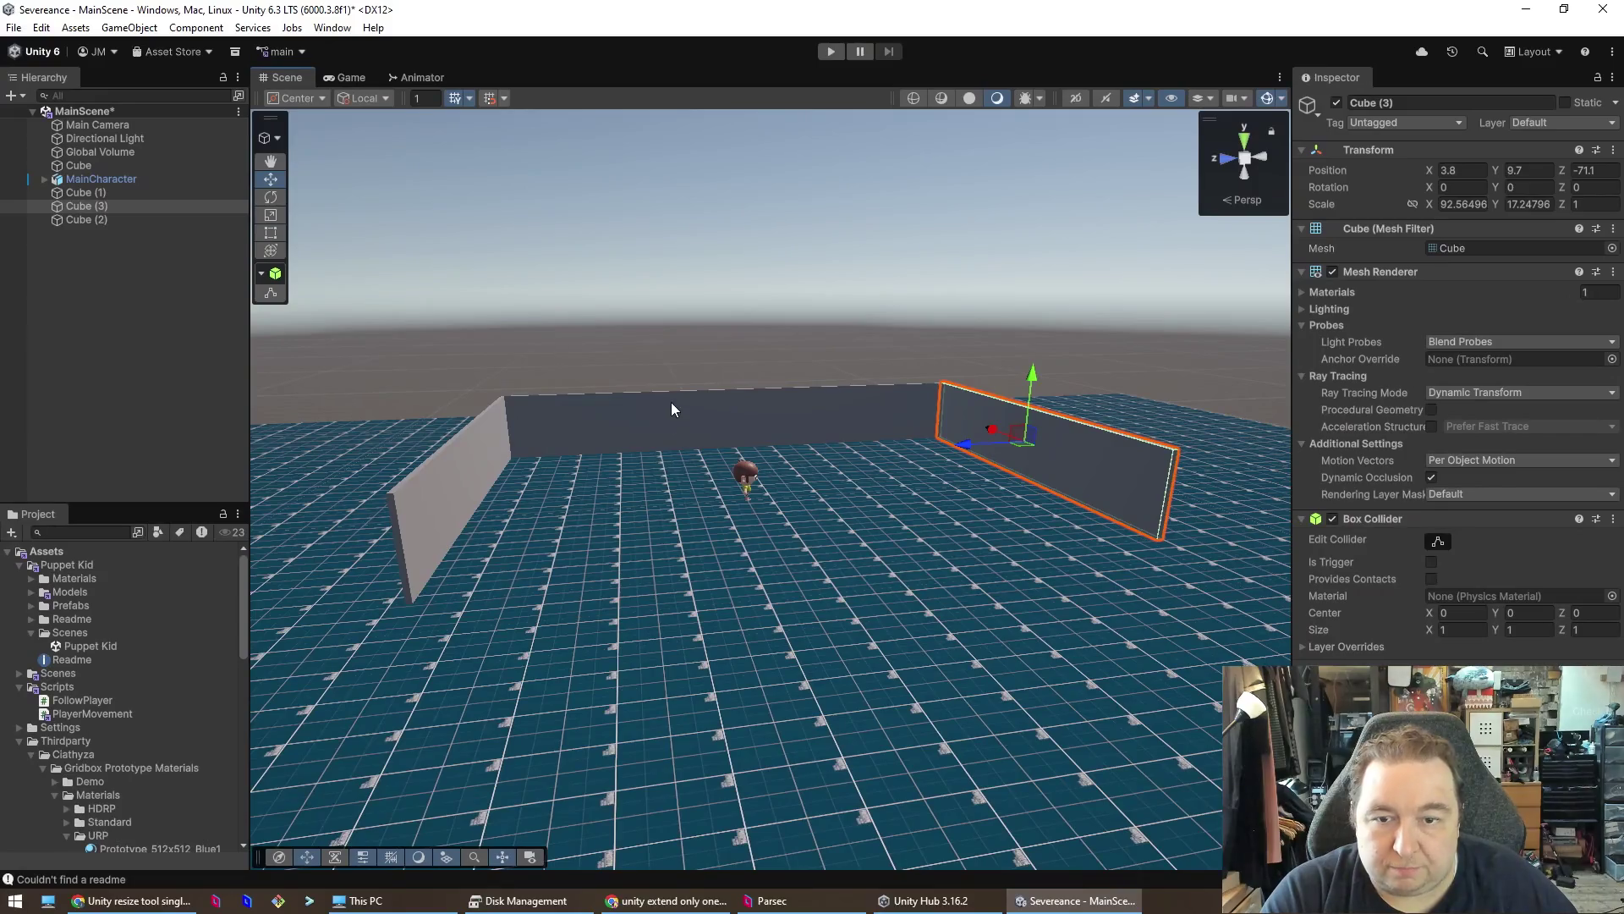
# - Duplicate side wall Cube (2) and move the copy Cube (4) to the opposite side
pyautogui.click(718, 416)
pyautogui.hotkey('ctrl', 'd')
pyautogui.moveTo(714, 409)
pyautogui.mouseDown()
pyautogui.moveTo(750, 467)
pyautogui.moveTo(619, 519)
pyautogui.moveTo(363, 461)
pyautogui.moveTo(976, 597)
pyautogui.moveTo(1220, 606)
pyautogui.moveTo(1237, 648)
pyautogui.mouseUp()
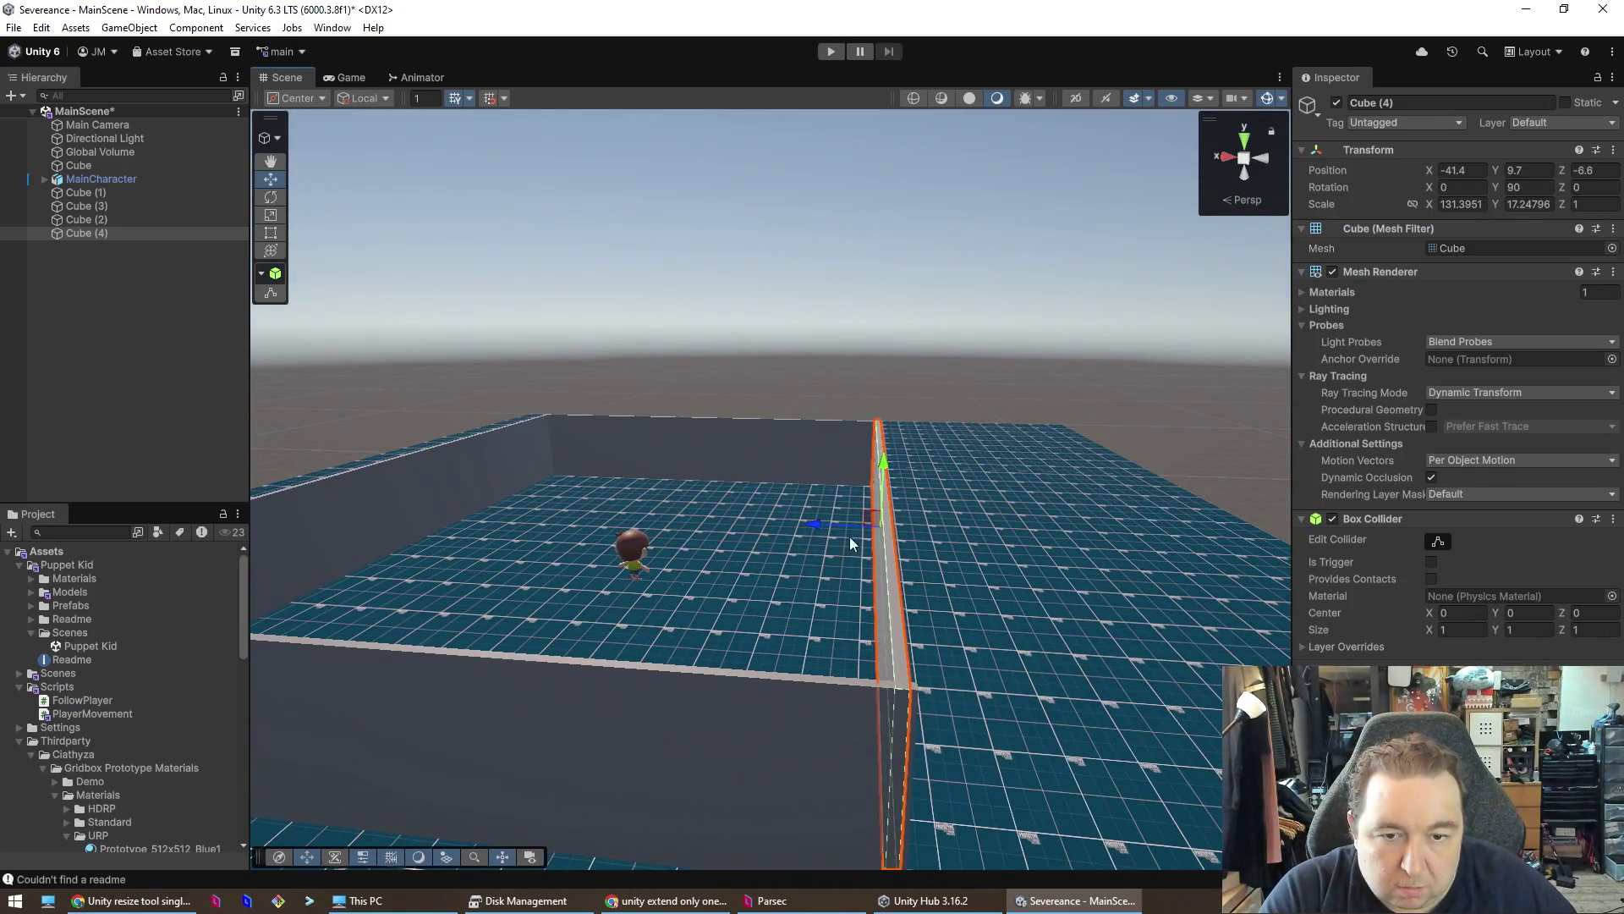
# - Align the new side wall, then nudge front wall Cube (3) to Z -71.79
pyautogui.moveTo(820, 531)
pyautogui.mouseDown()
pyautogui.moveTo(1046, 499)
pyautogui.moveTo(1001, 468)
pyautogui.moveTo(888, 454)
pyautogui.moveTo(635, 456)
pyautogui.moveTo(324, 560)
pyautogui.moveTo(537, 526)
pyautogui.mouseUp()
pyautogui.click(596, 524)
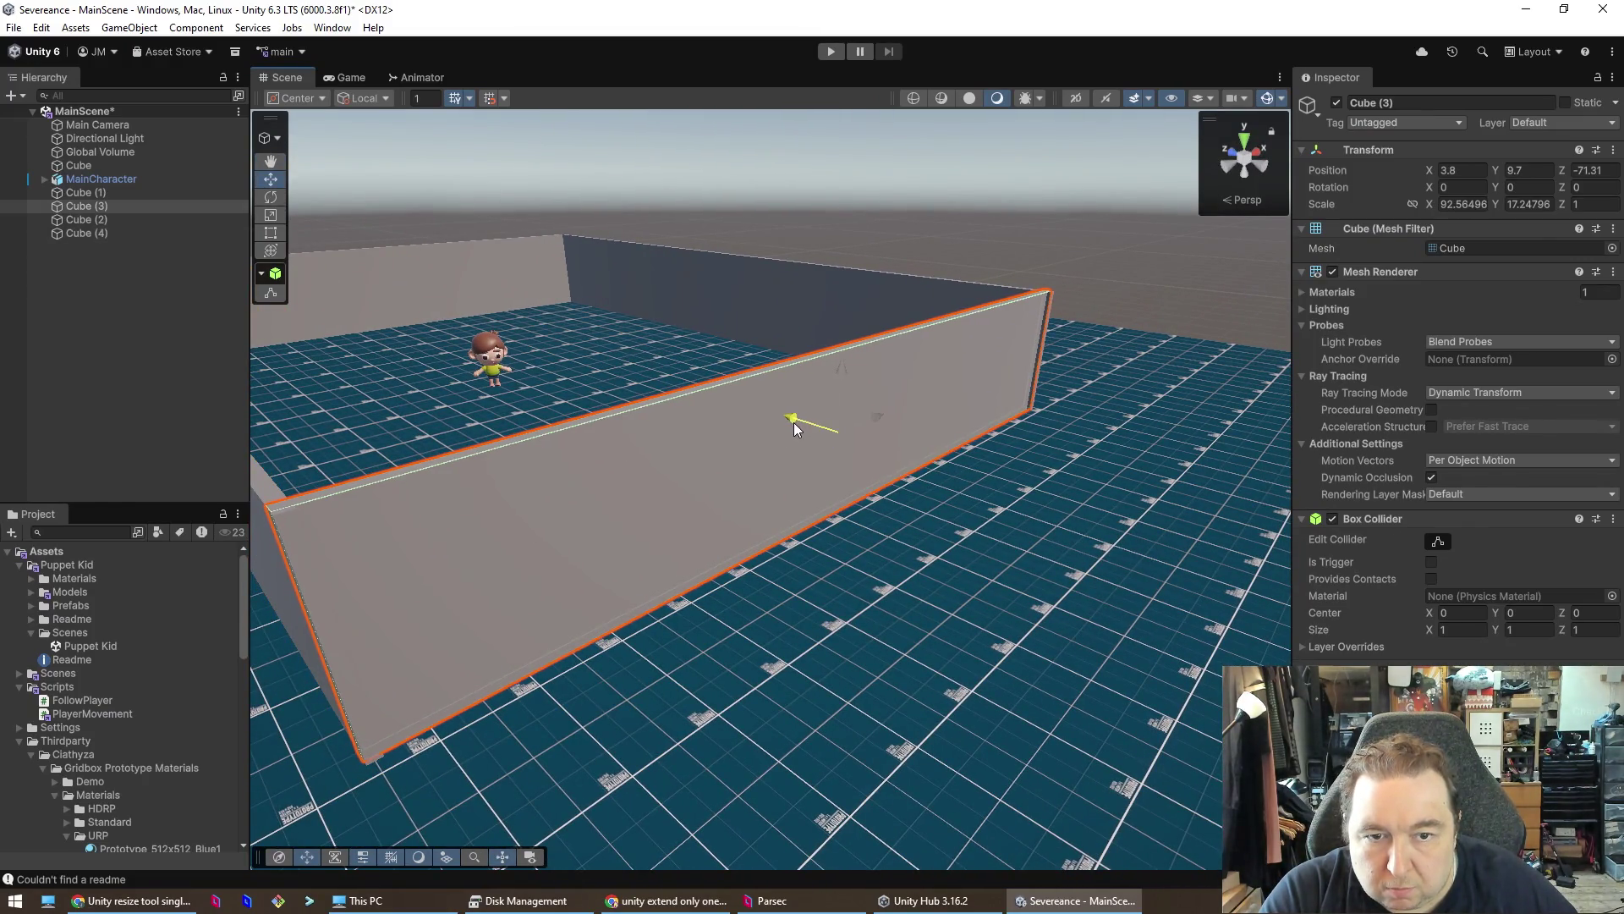
pyautogui.rightClick(791, 421)
pyautogui.click(646, 438)
pyautogui.click(646, 438)
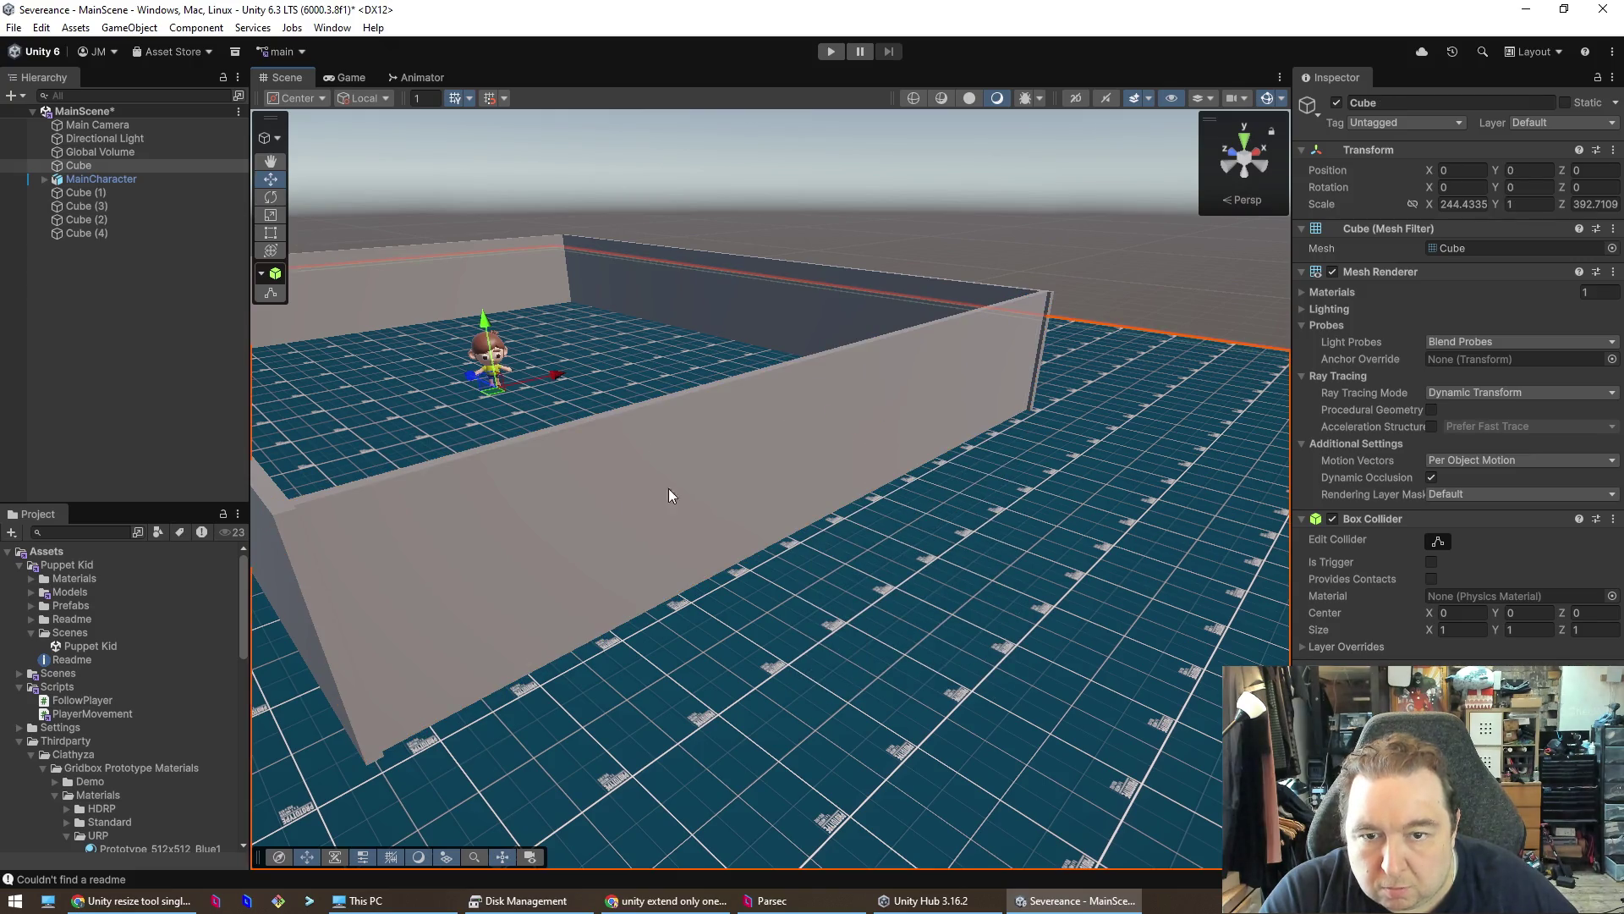
pyautogui.click(760, 470)
pyautogui.moveTo(798, 418); pyautogui.dragTo(801, 427)
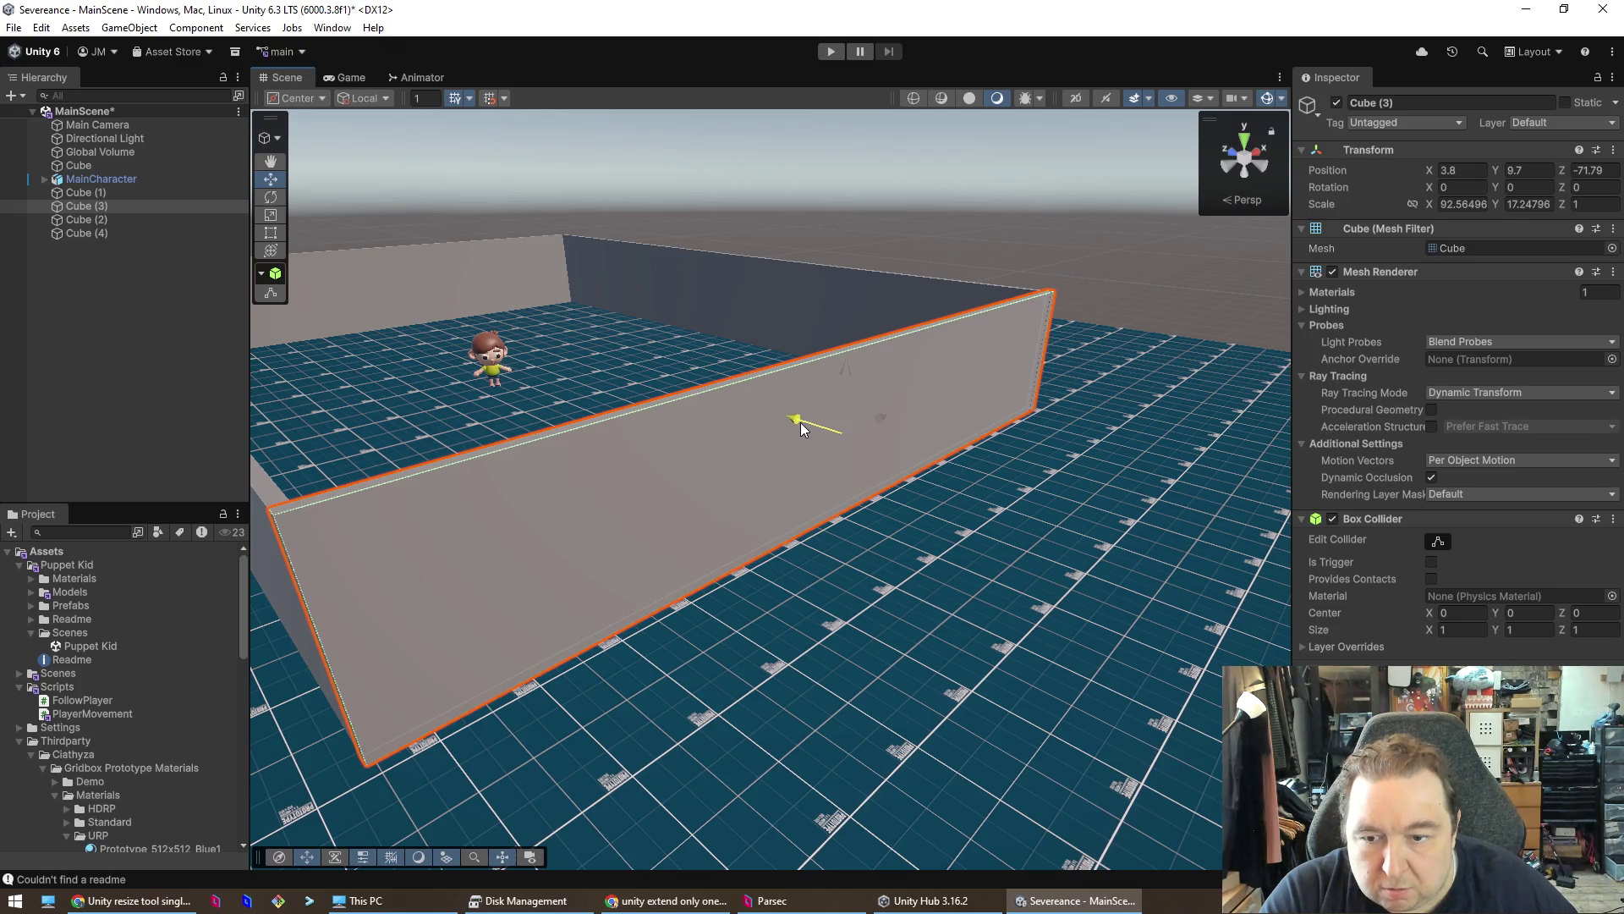
# - Orbit and pan the view to inspect the closed four-wall room
pyautogui.click(845, 585)
pyautogui.moveTo(845, 585)
pyautogui.mouseDown()
pyautogui.moveTo(685, 645)
pyautogui.moveTo(634, 633)
pyautogui.moveTo(634, 297)
pyautogui.moveTo(623, 479)
pyautogui.moveTo(703, 529)
pyautogui.moveTo(877, 370)
pyautogui.moveTo(875, 584)
pyautogui.moveTo(1052, 798)
pyautogui.moveTo(1015, 744)
pyautogui.moveTo(888, 694)
pyautogui.mouseUp()
pyautogui.moveTo(13, 838); pyautogui.dragTo(1185, 440)
pyautogui.click(1252, 198)
pyautogui.click(1252, 198)
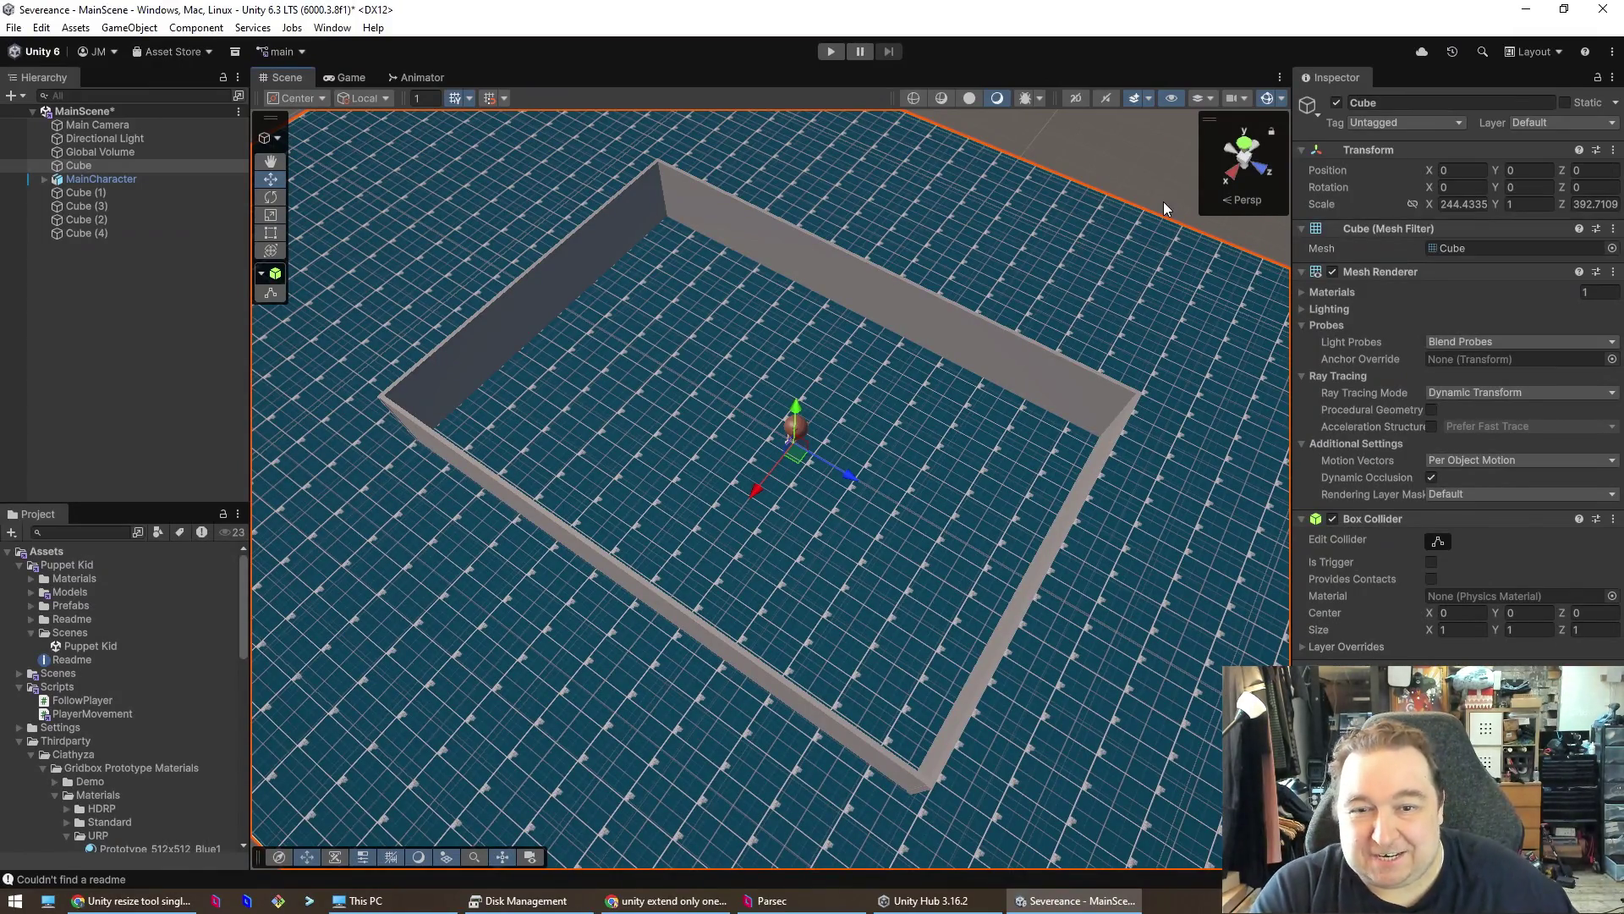
# - Save the scene and select the four wall cubes in the Hierarchy
pyautogui.hotkey('ctrl', 's')
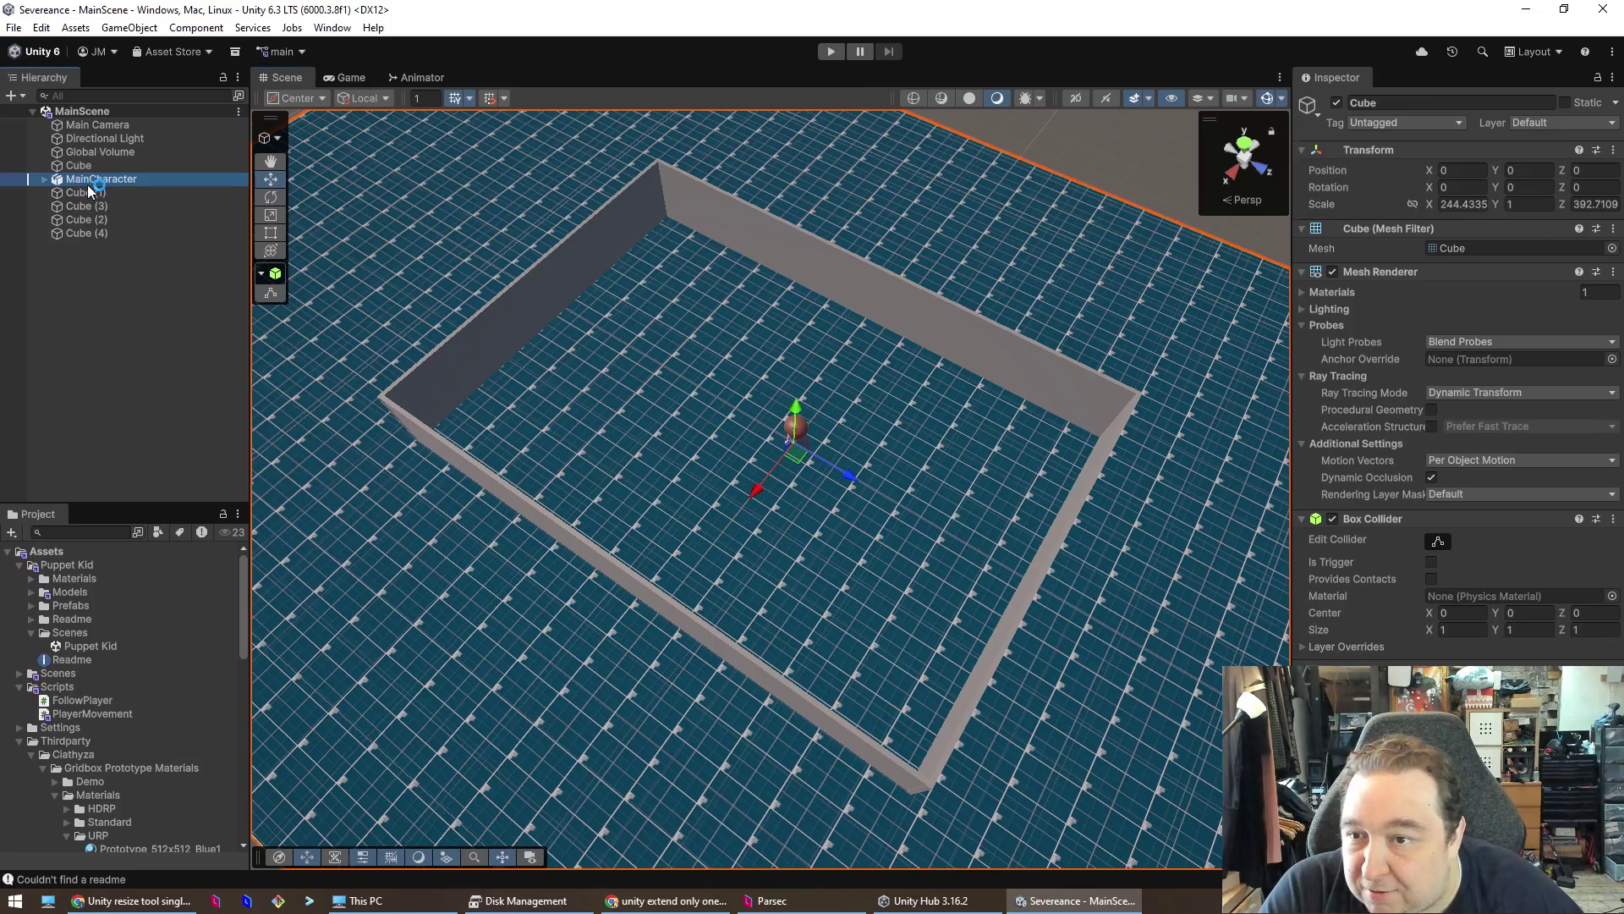
pyautogui.rightClick(131, 327)
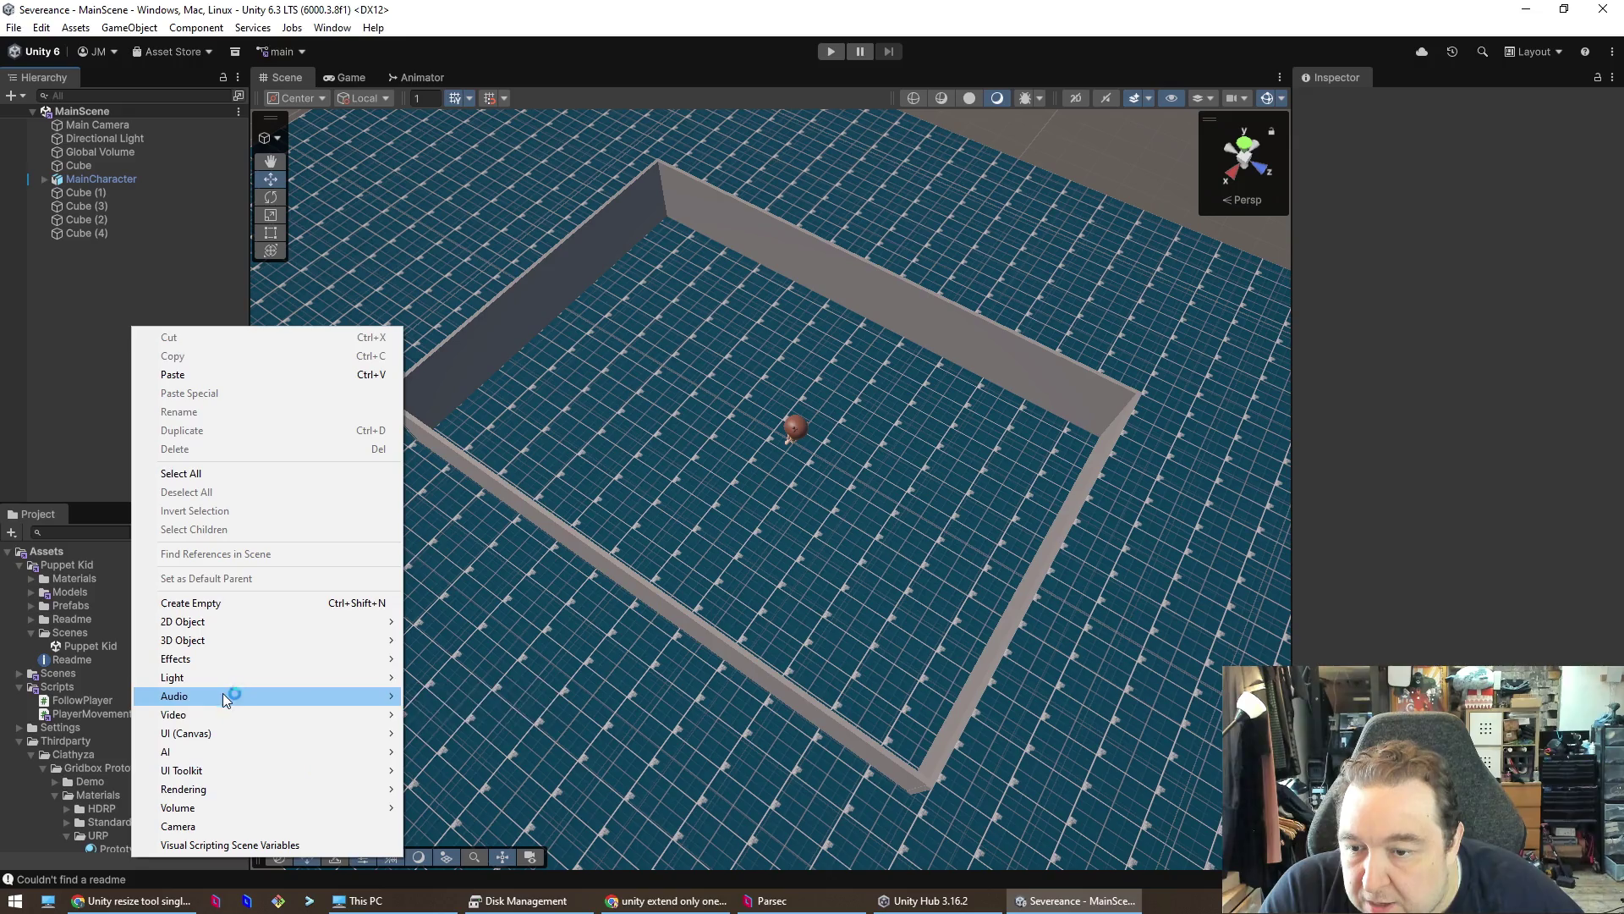
pyautogui.click(51, 316)
pyautogui.click(72, 180)
pyautogui.click(85, 193)
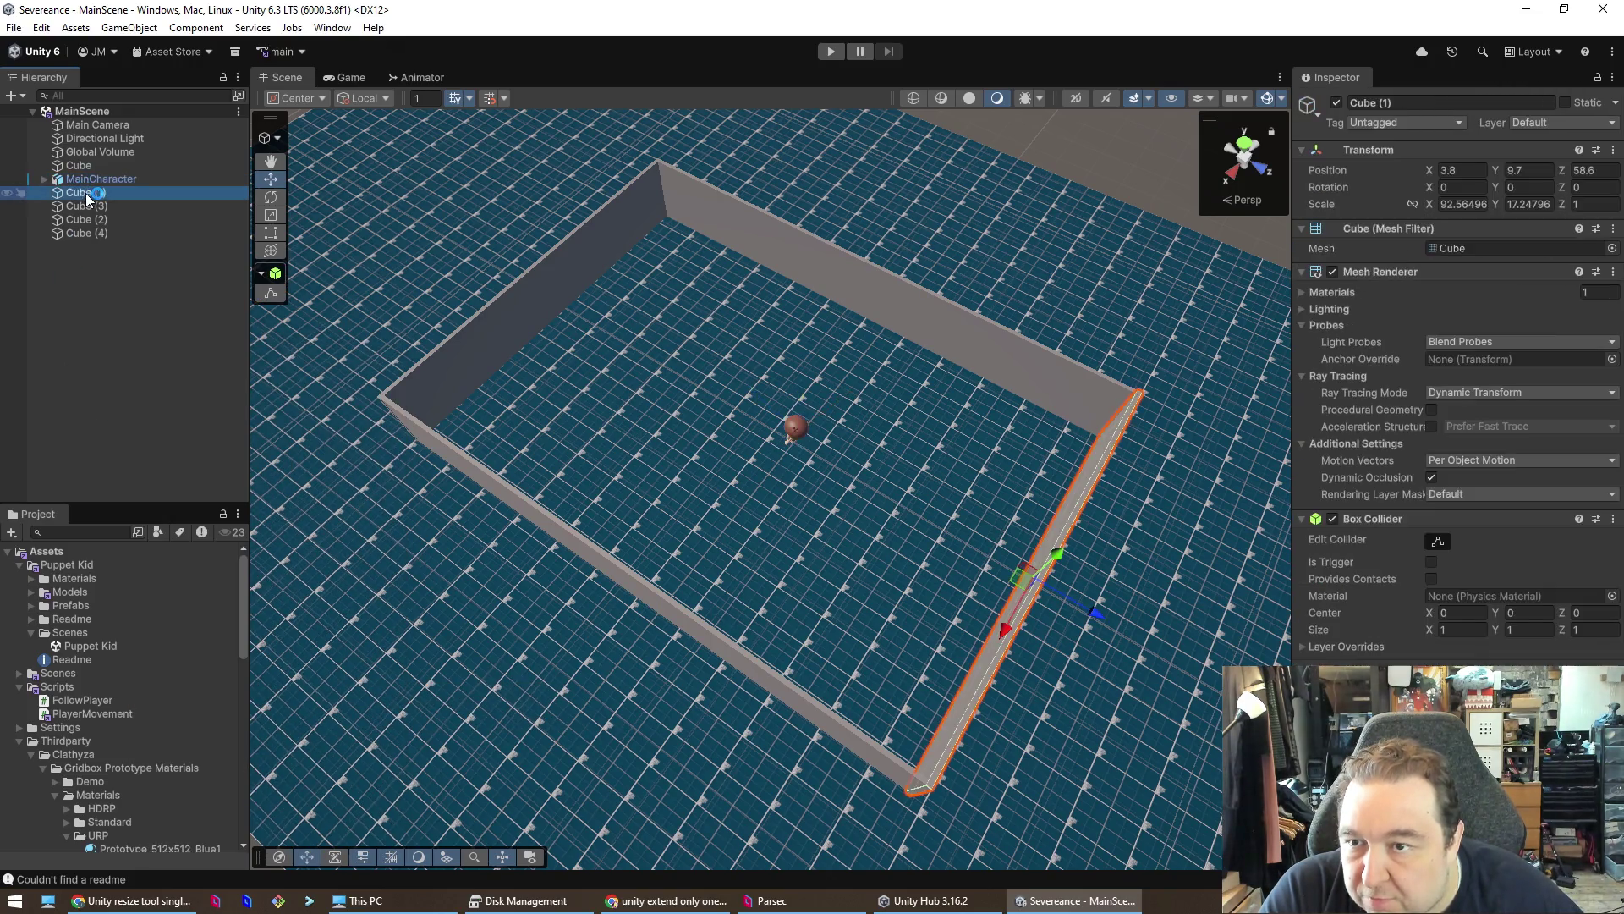
pyautogui.keyDown('shift'); pyautogui.click(93, 233); pyautogui.keyUp('shift')
# - Create a top-level empty object named Office, undoing one misplaced inside Cube (4)
pyautogui.rightClick(93, 234)
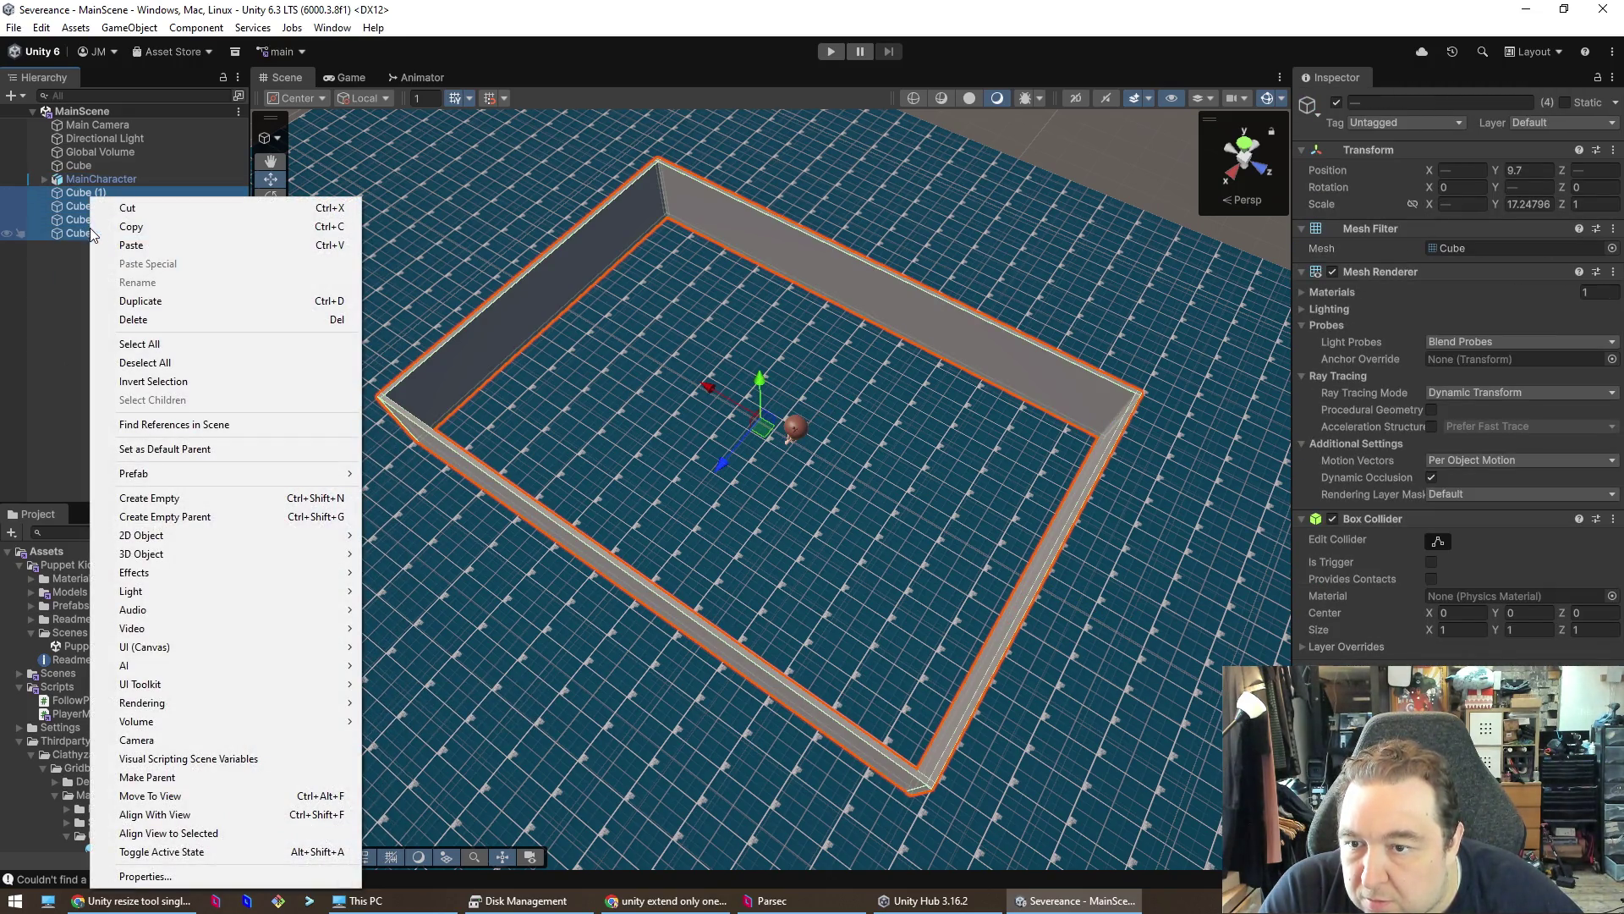
pyautogui.moveTo(171, 481)
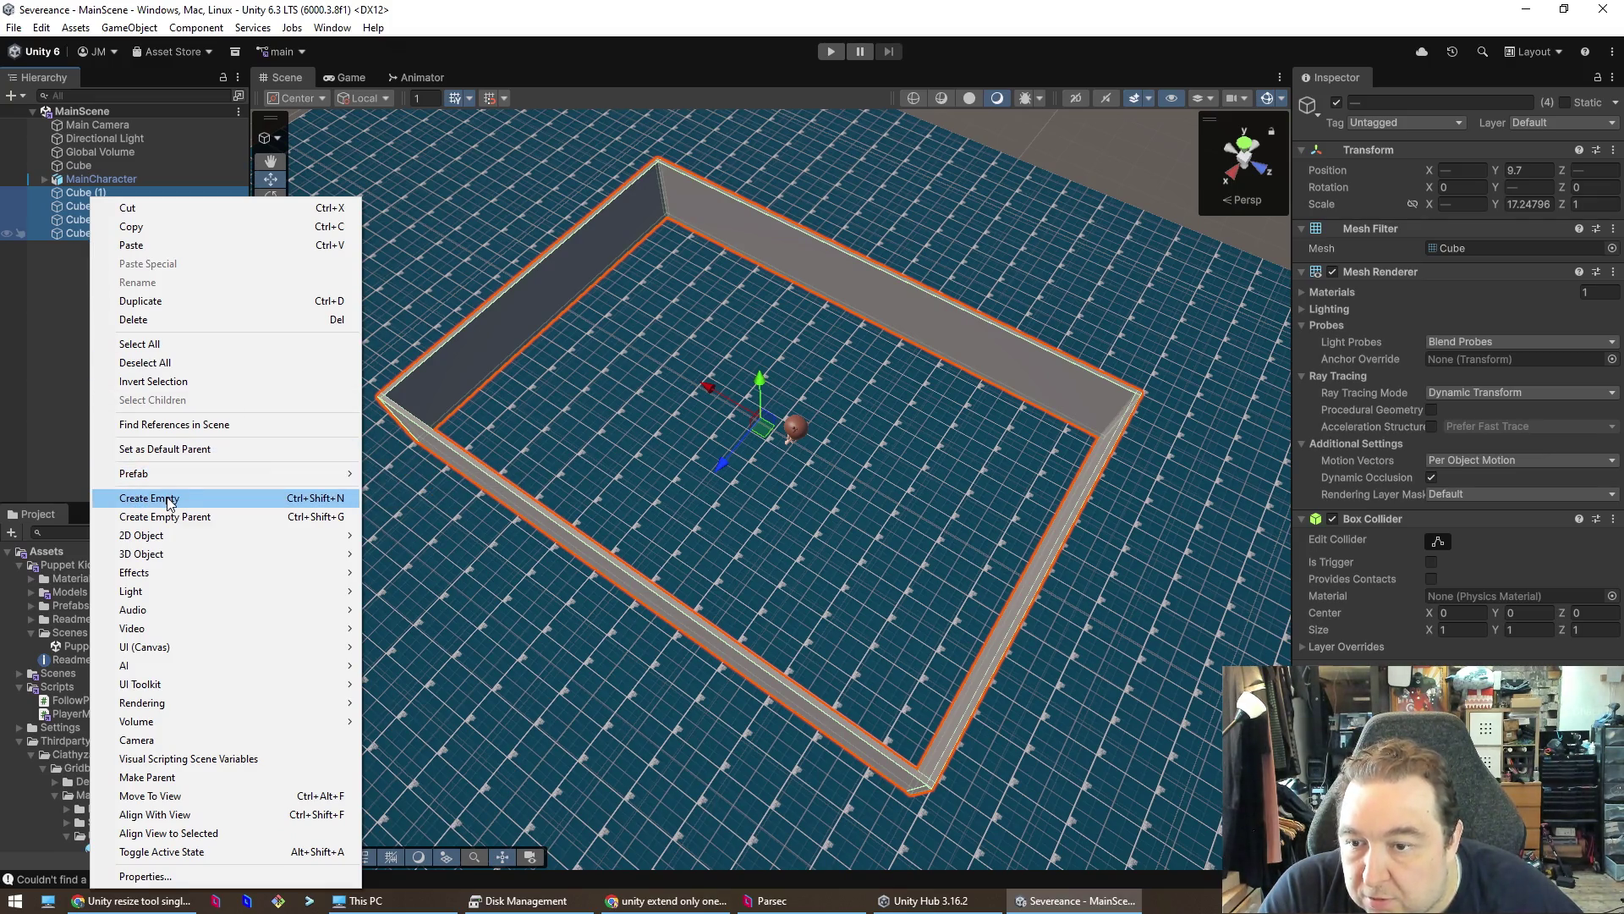
pyautogui.click(169, 499)
pyautogui.hotkey('ctrl', 'z')
pyautogui.rightClick(102, 276)
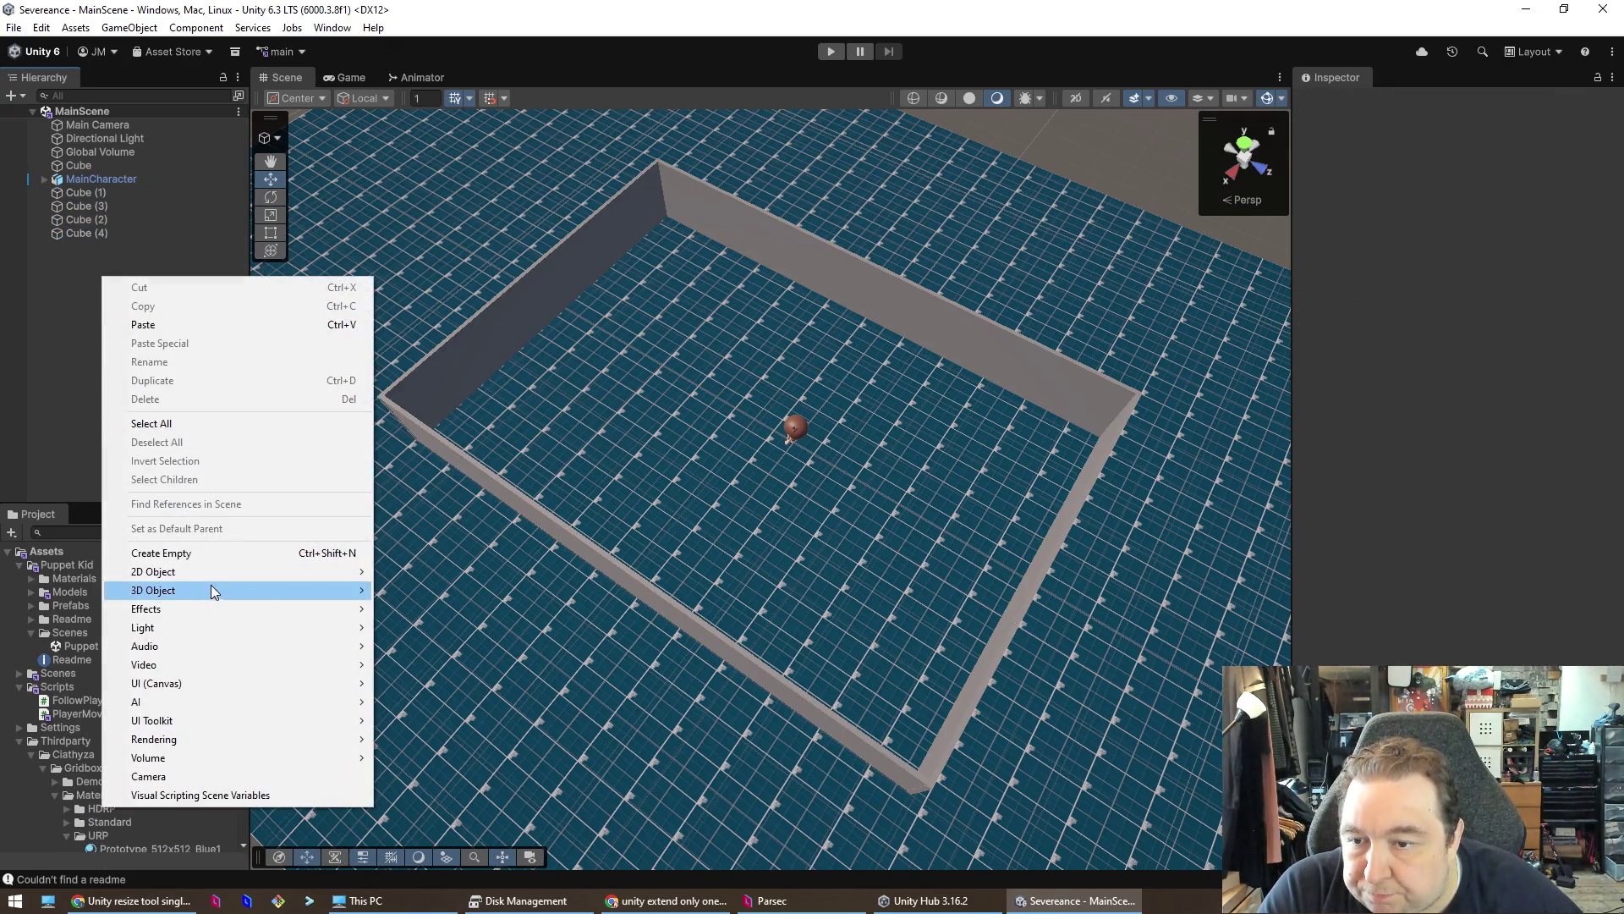
pyautogui.click(228, 554)
pyautogui.write('Office')
pyautogui.press('Return')
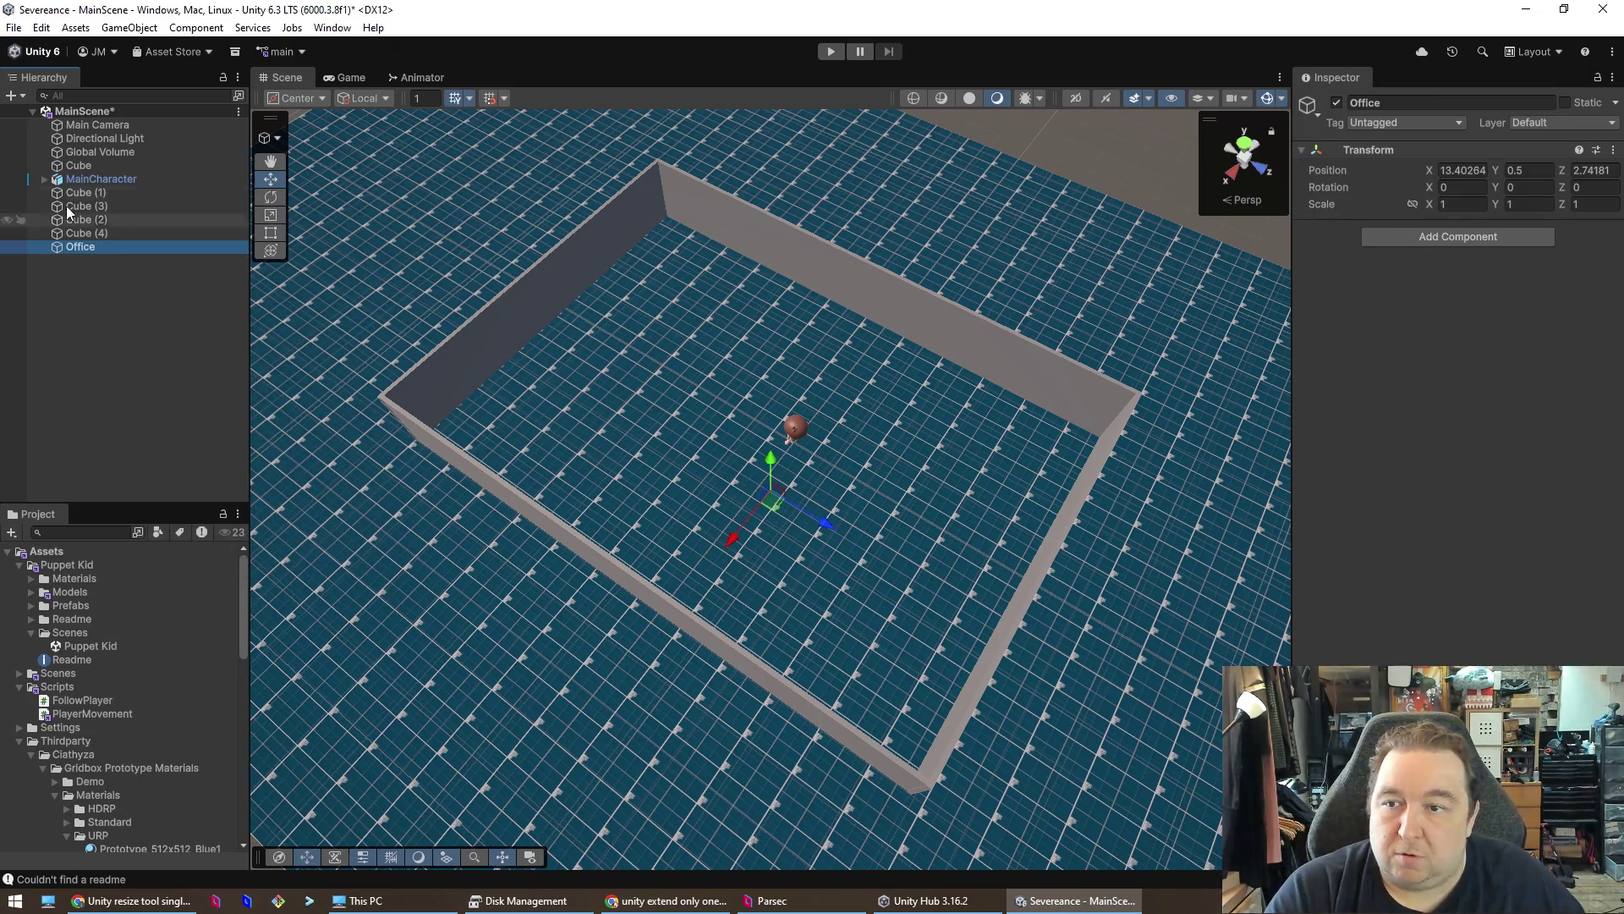
# - Parent walls Cube (1) through Cube (4) under Office
pyautogui.click(100, 235)
pyautogui.keyDown('shift'); pyautogui.click(95, 195); pyautogui.keyUp('shift')
pyautogui.moveTo(94, 198); pyautogui.dragTo(88, 252)
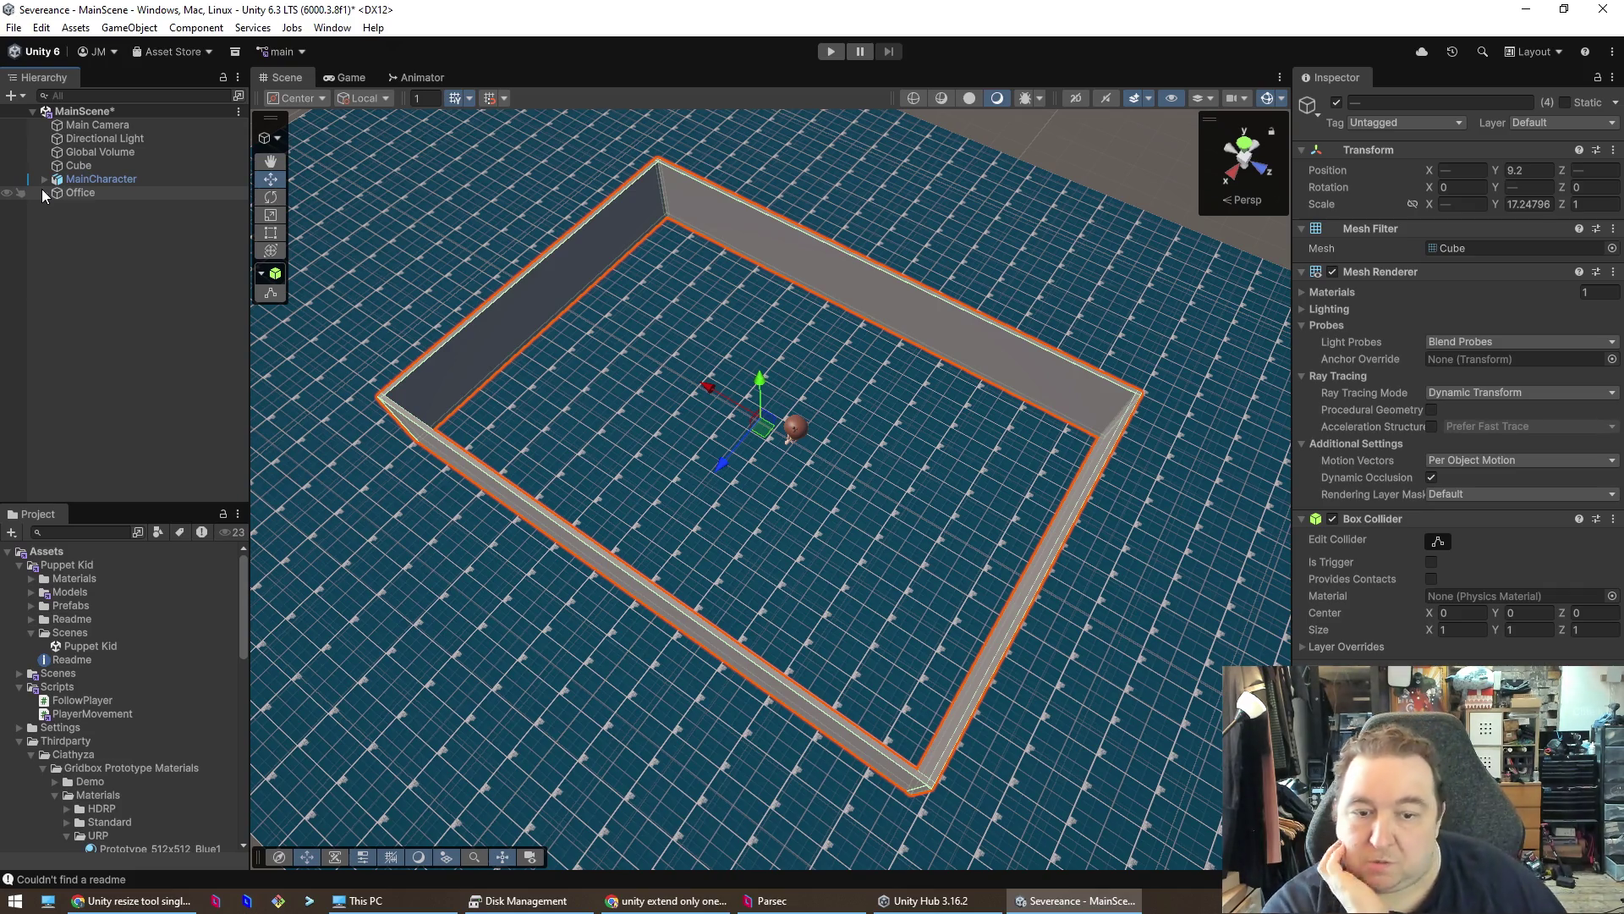
pyautogui.moveTo(960, 558)
pyautogui.mouseDown()
pyautogui.moveTo(1015, 272)
pyautogui.moveTo(917, 384)
pyautogui.moveTo(876, 479)
pyautogui.moveTo(895, 495)
pyautogui.moveTo(582, 412)
pyautogui.moveTo(1069, 319)
pyautogui.moveTo(1018, 319)
pyautogui.moveTo(1074, 304)
pyautogui.moveTo(863, 417)
pyautogui.moveTo(850, 466)
pyautogui.moveTo(830, 424)
pyautogui.moveTo(584, 421)
pyautogui.moveTo(611, 423)
pyautogui.mouseUp()
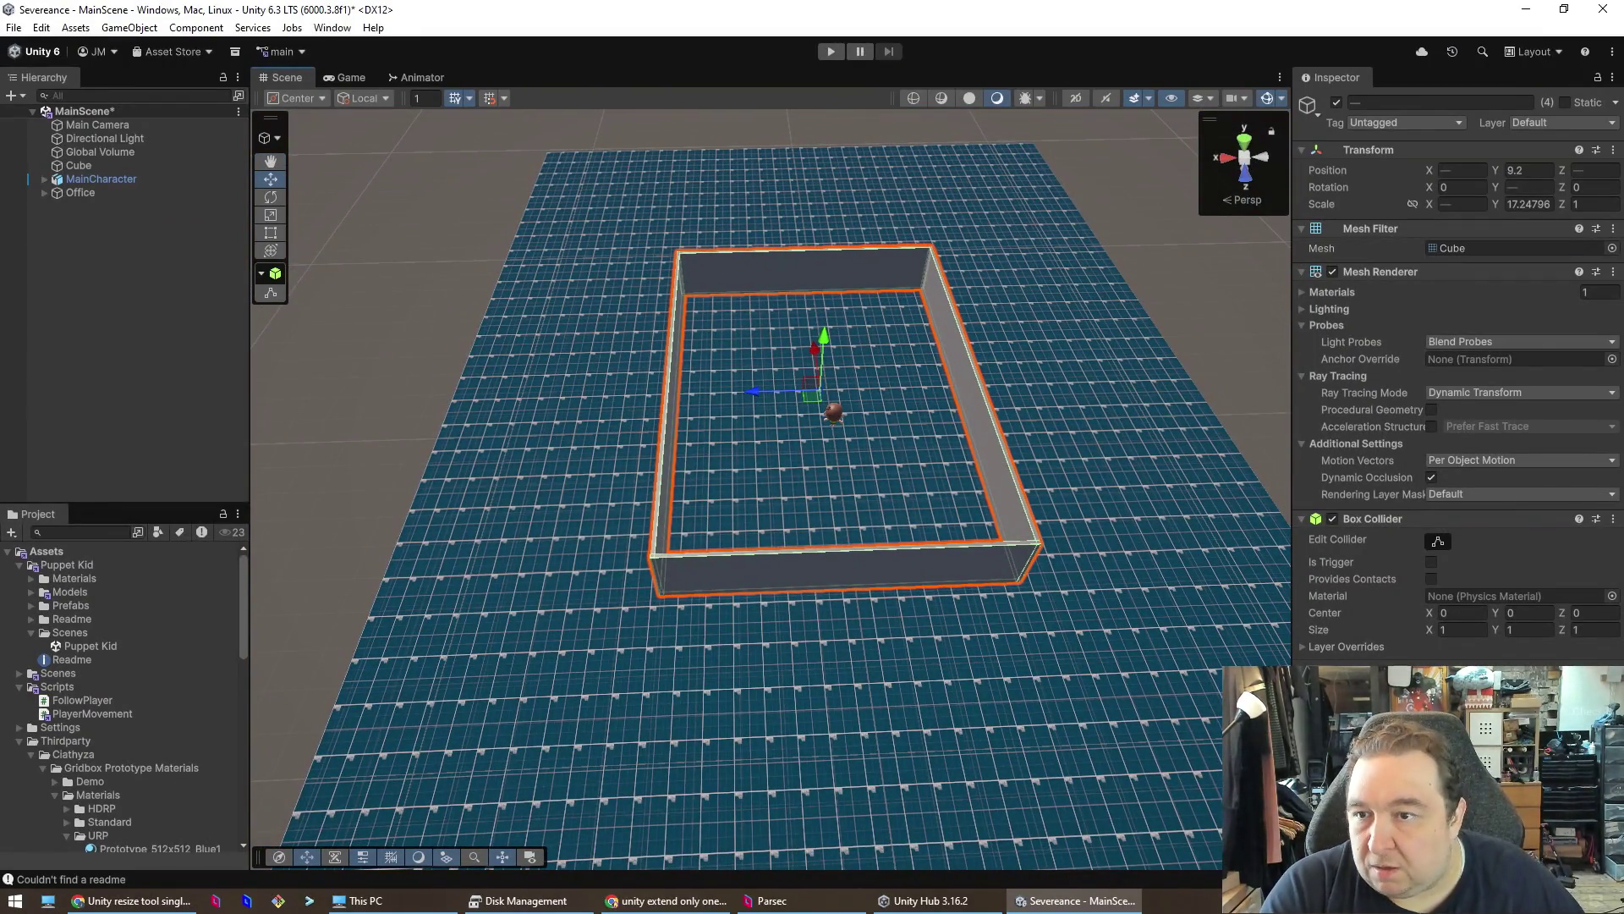
pyautogui.rightClick(76, 194)
pyautogui.click(62, 222)
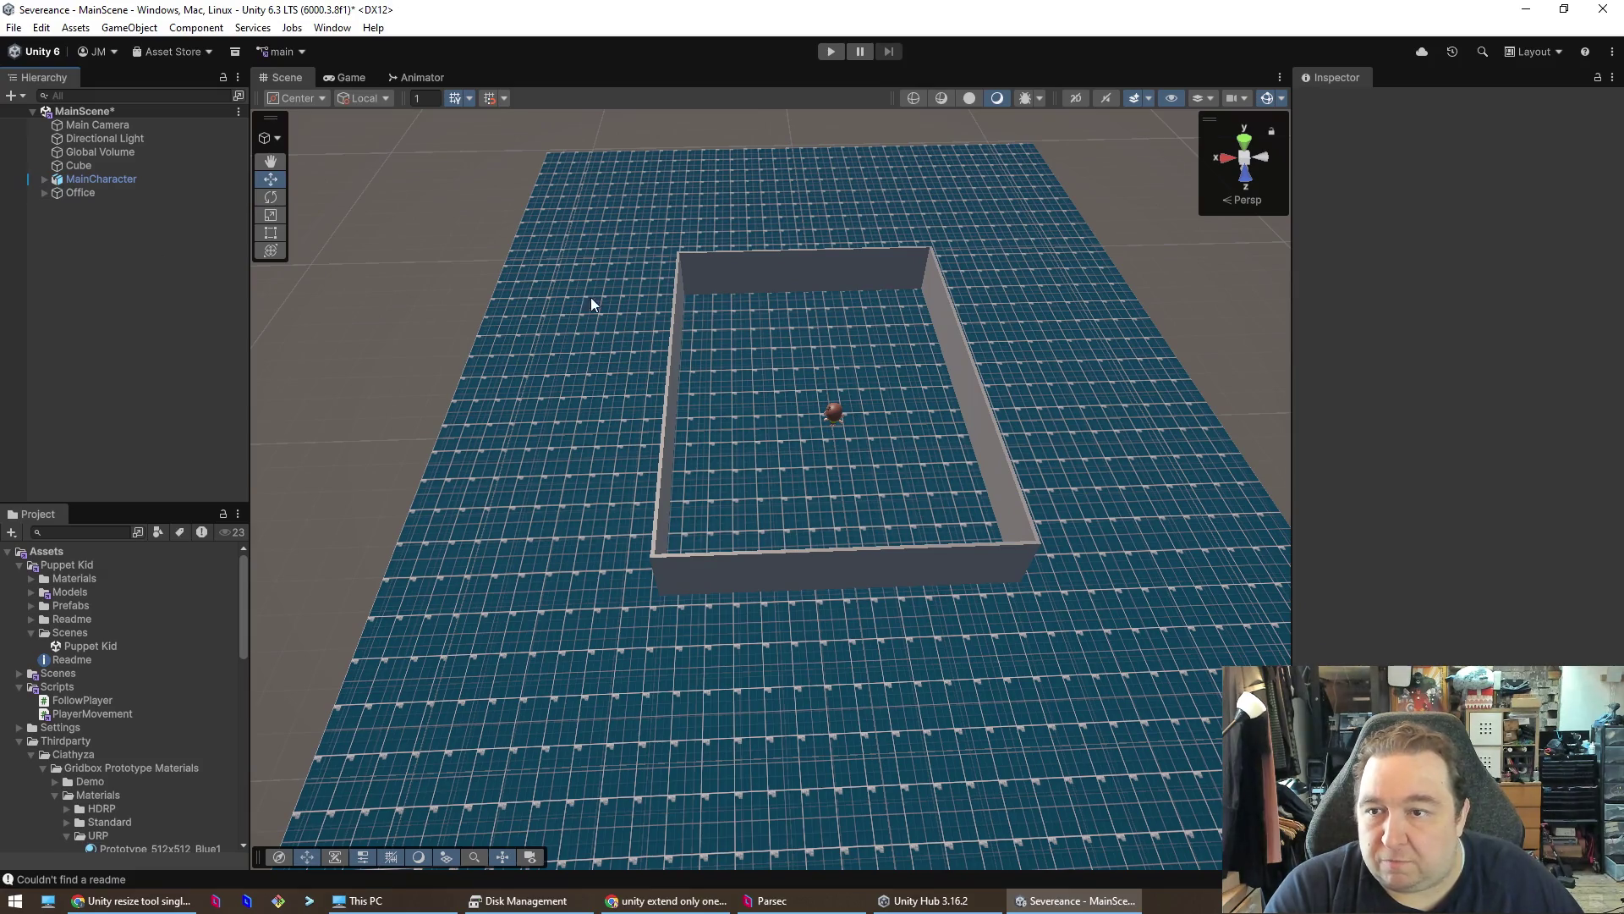
pyautogui.click(832, 513)
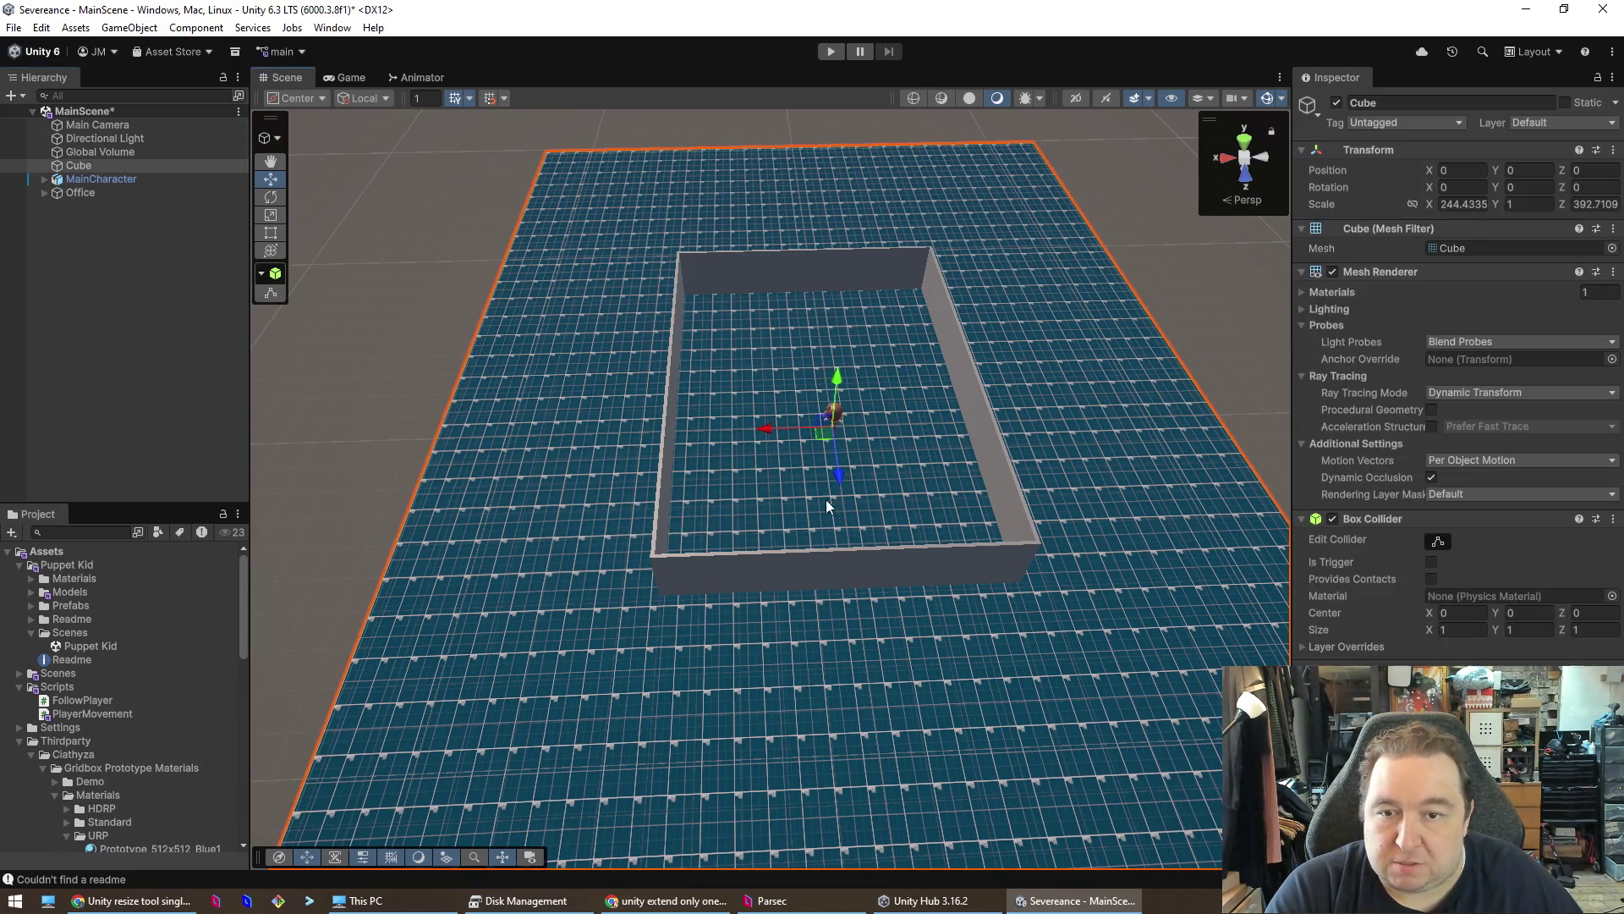
pyautogui.click(676, 382)
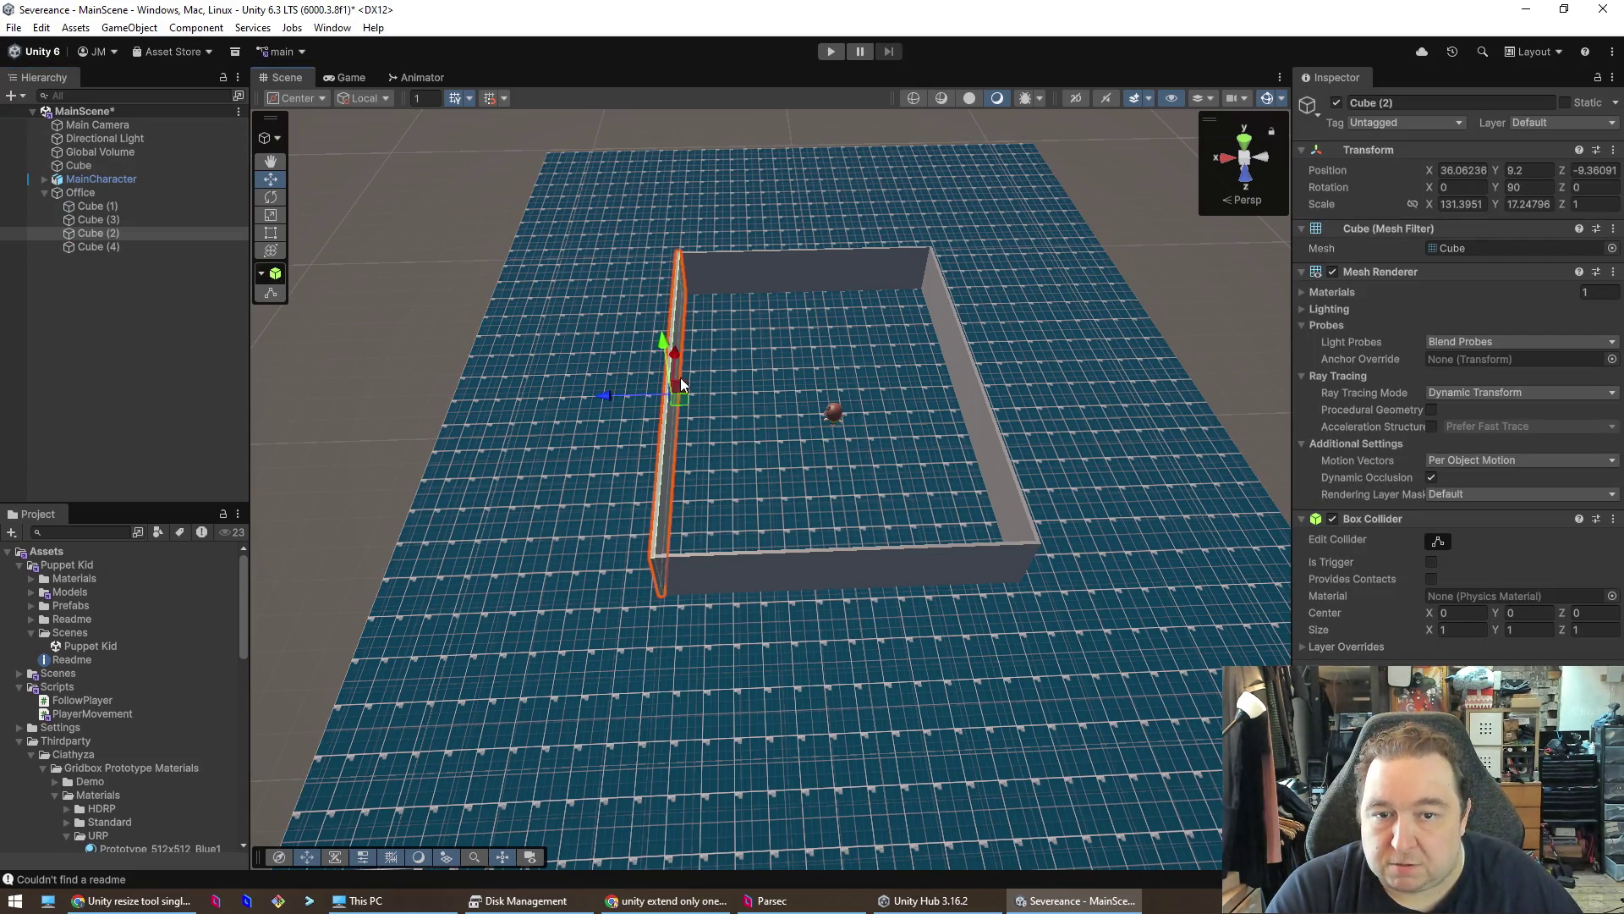
pyautogui.click(774, 455)
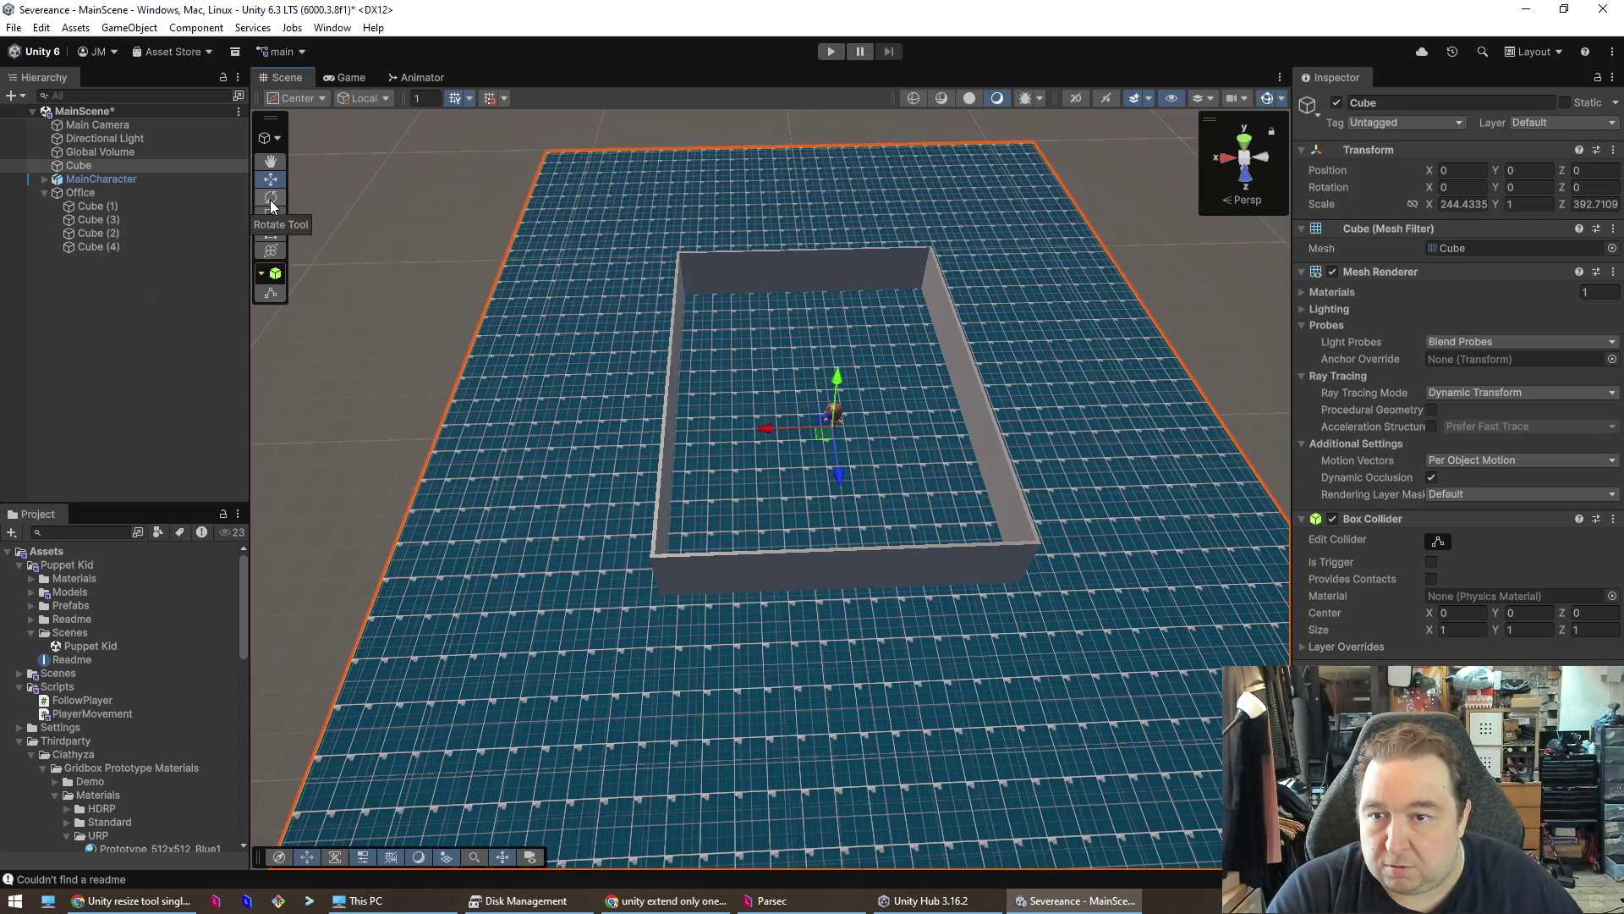
pyautogui.rightClick(94, 192)
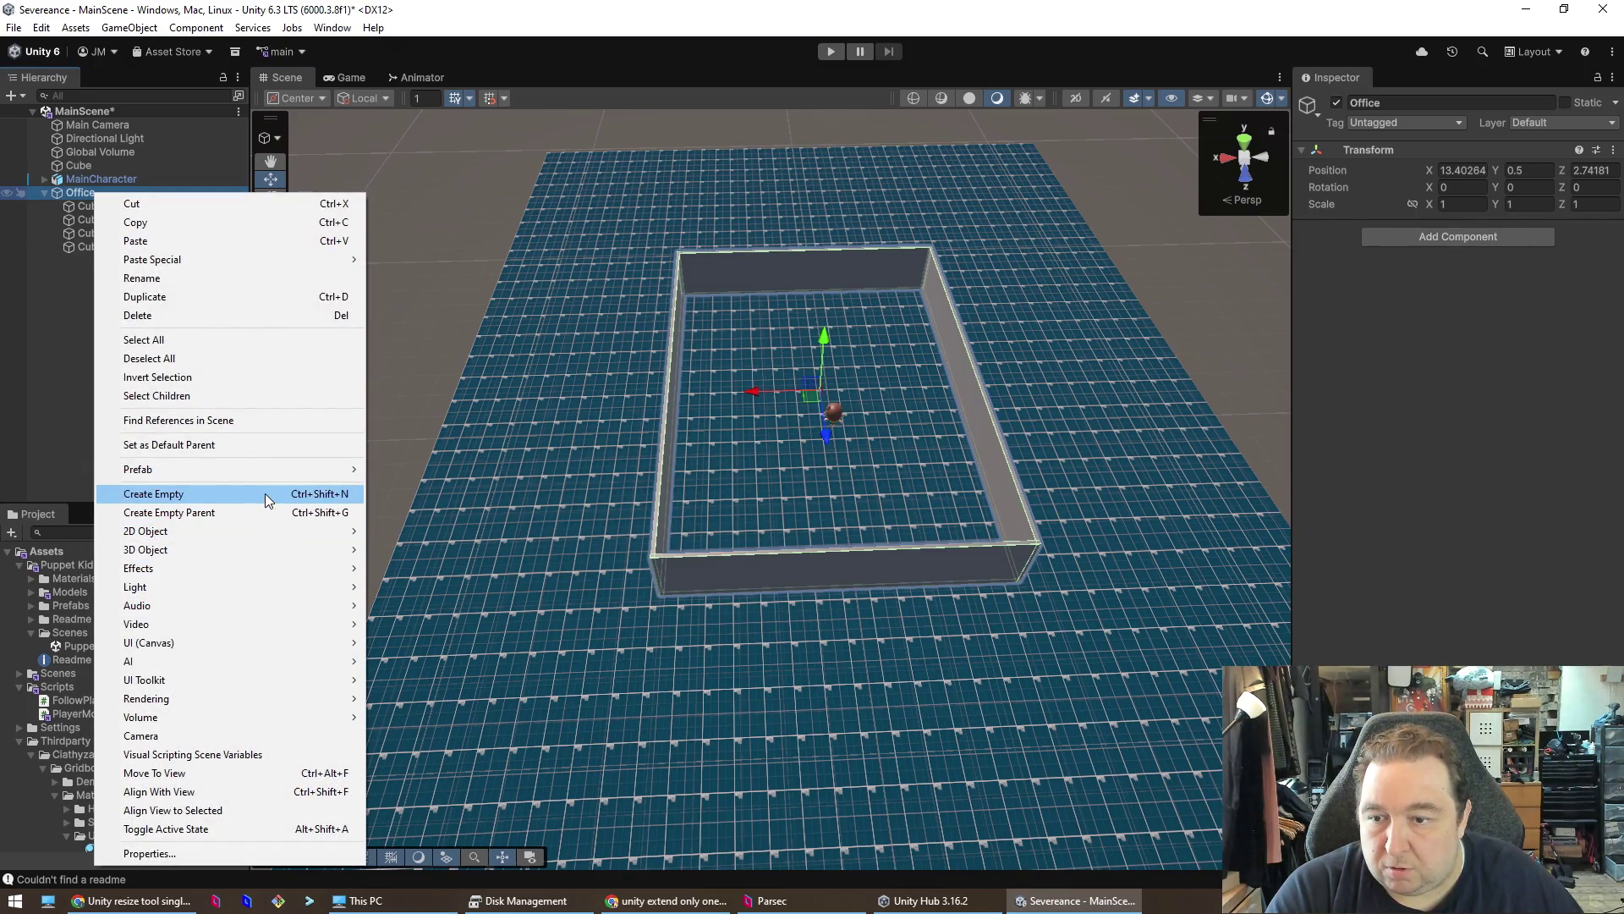
# - Add a new cube inside Office and stretch it along X to about 12.13
pyautogui.moveTo(271, 548)
pyautogui.click(412, 550)
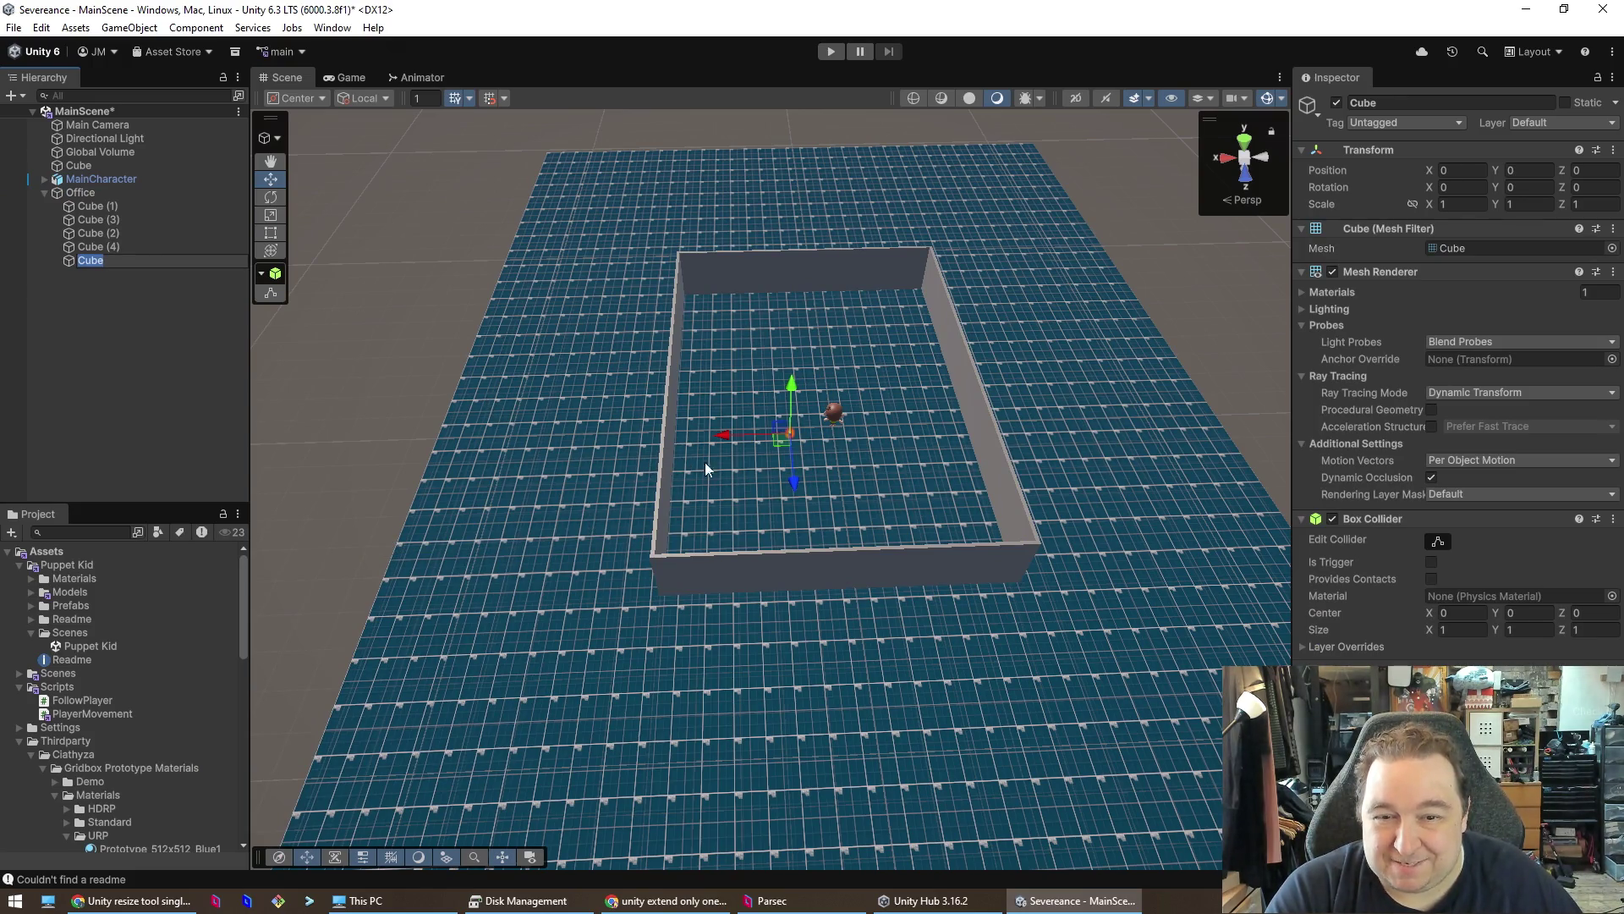
pyautogui.click(792, 388)
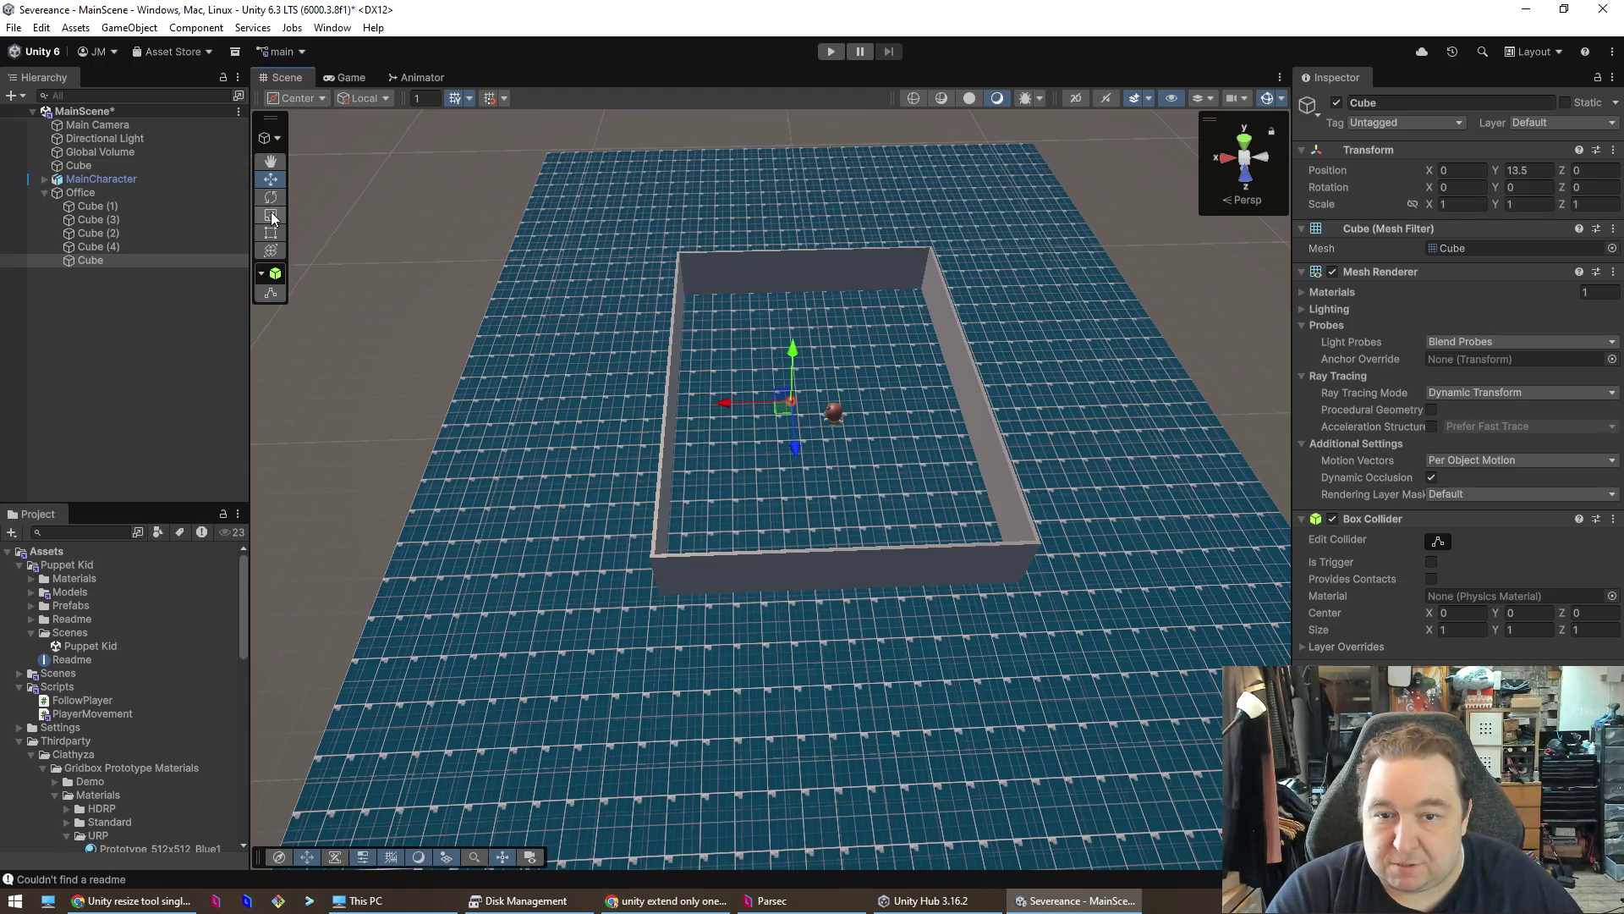
pyautogui.moveTo(723, 403); pyautogui.dragTo(703, 403)
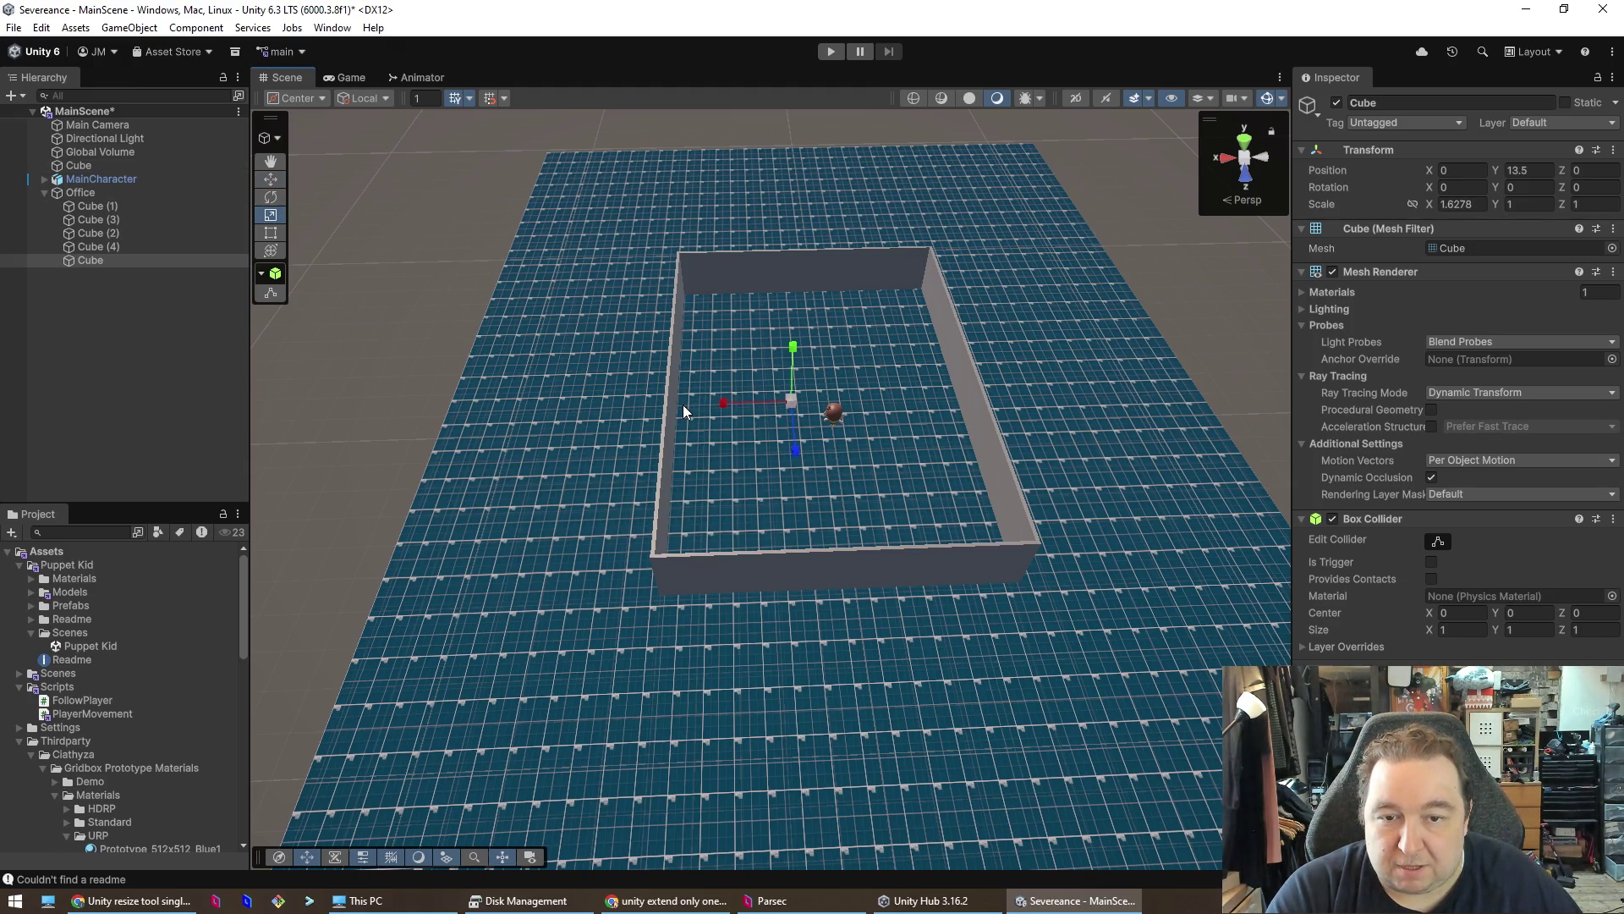
pyautogui.moveTo(455, 412); pyautogui.dragTo(271, 412)
# - Move the bar beside the character and set its Position Y to 0
pyautogui.moveTo(762, 440)
pyautogui.mouseDown()
pyautogui.moveTo(820, 462)
pyautogui.moveTo(803, 336)
pyautogui.moveTo(420, 302)
pyautogui.moveTo(690, 288)
pyautogui.mouseUp()
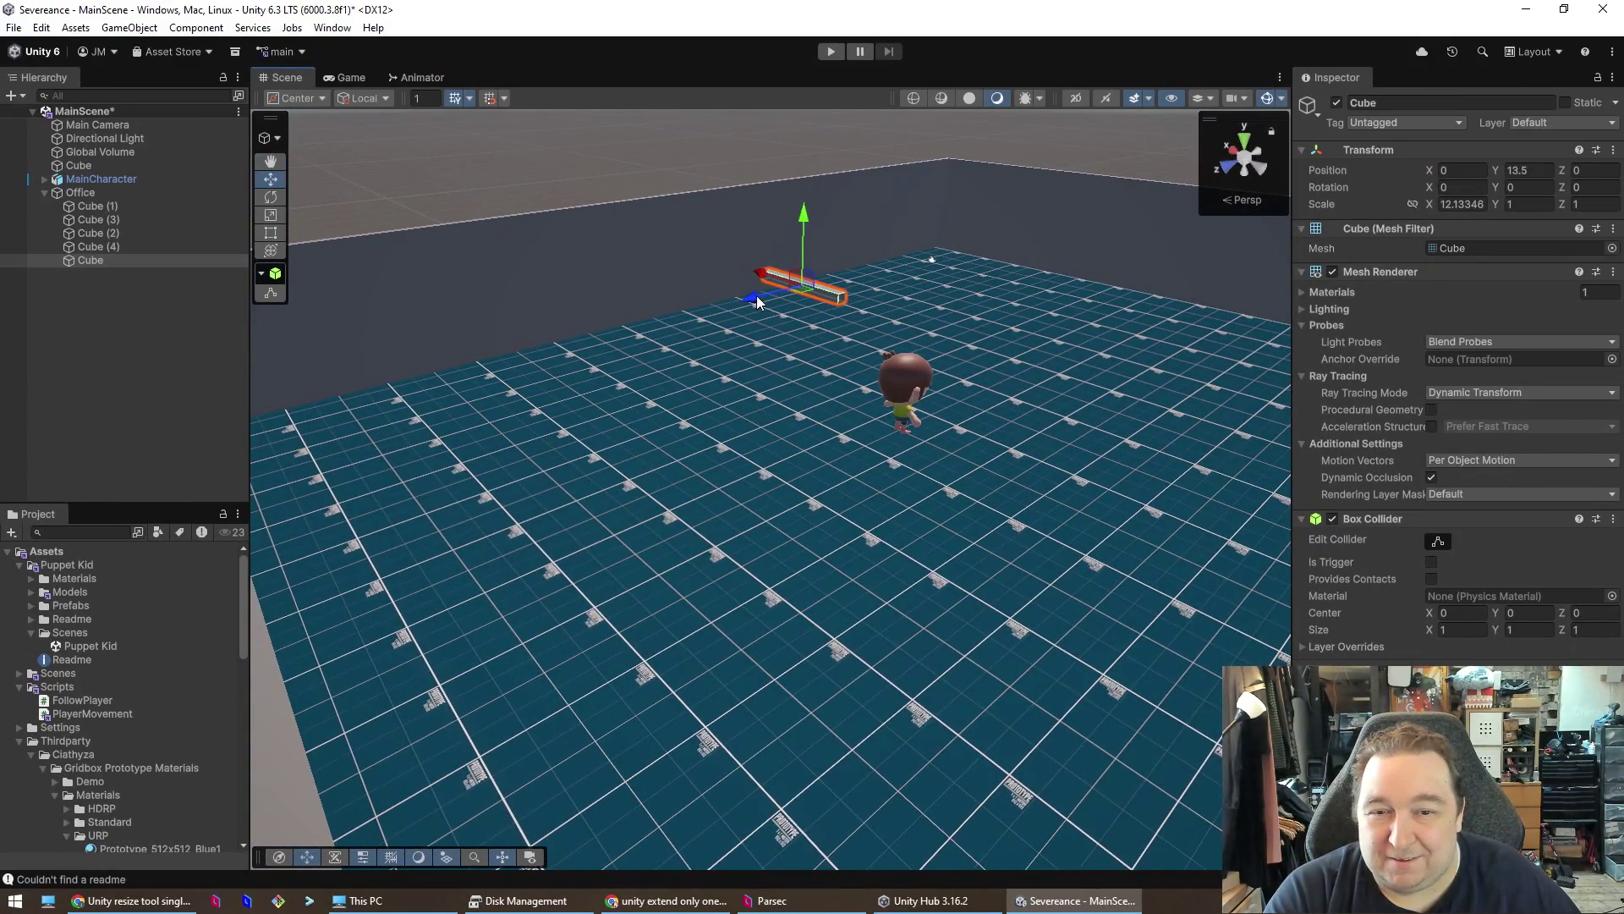
pyautogui.moveTo(626, 360)
pyautogui.mouseDown()
pyautogui.moveTo(542, 382)
pyautogui.moveTo(711, 330)
pyautogui.mouseUp()
pyautogui.moveTo(779, 221); pyautogui.dragTo(779, 307)
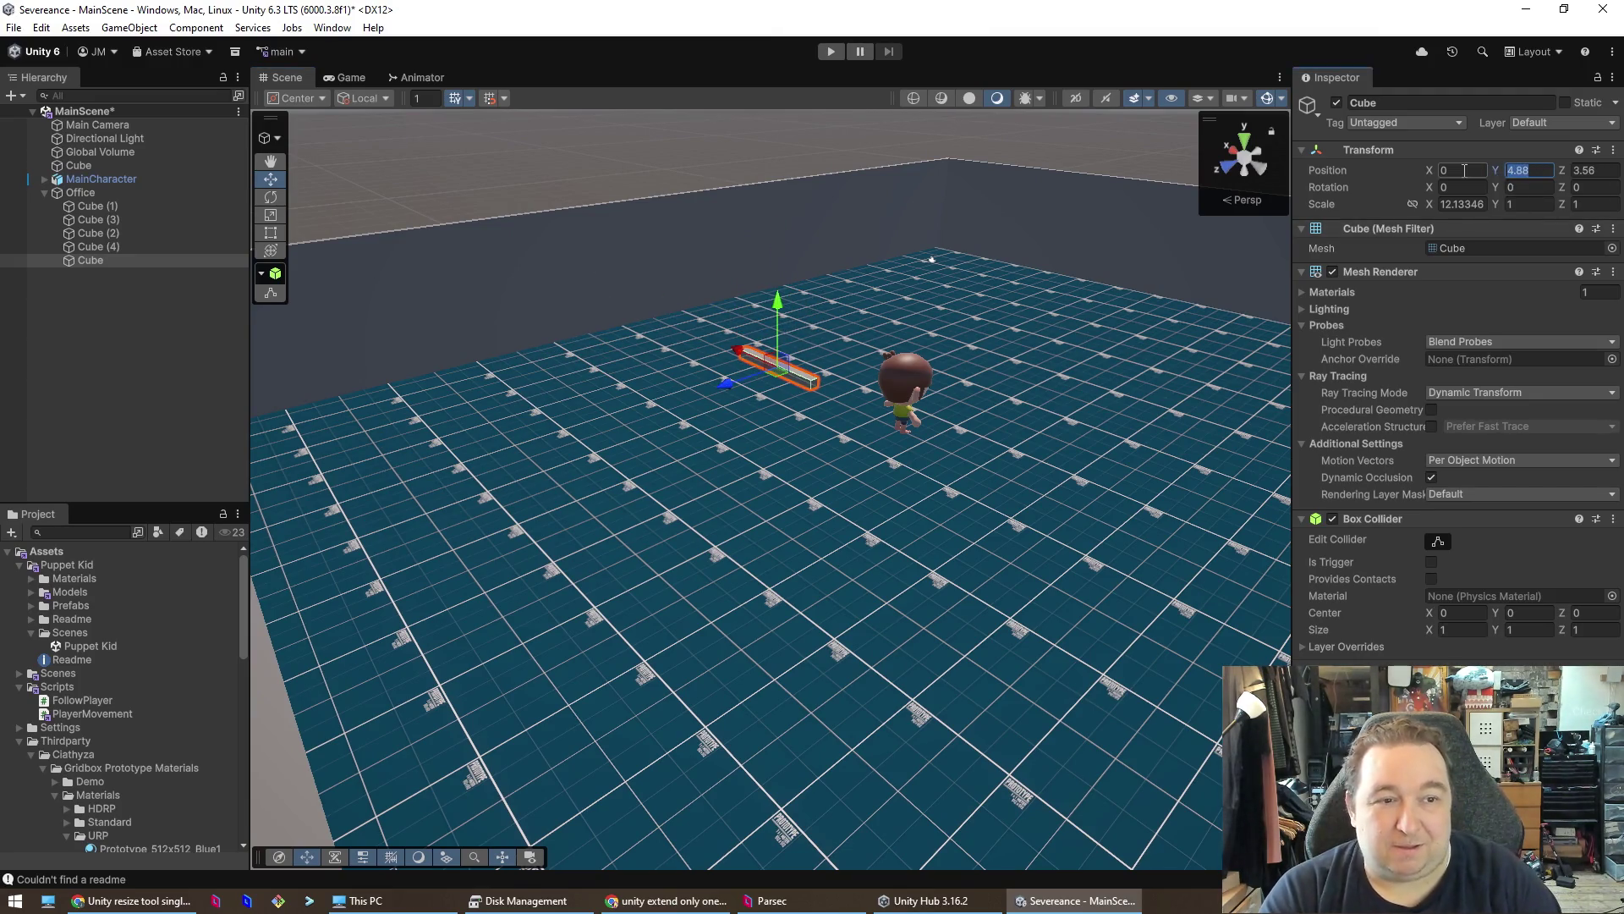
pyautogui.write('0')
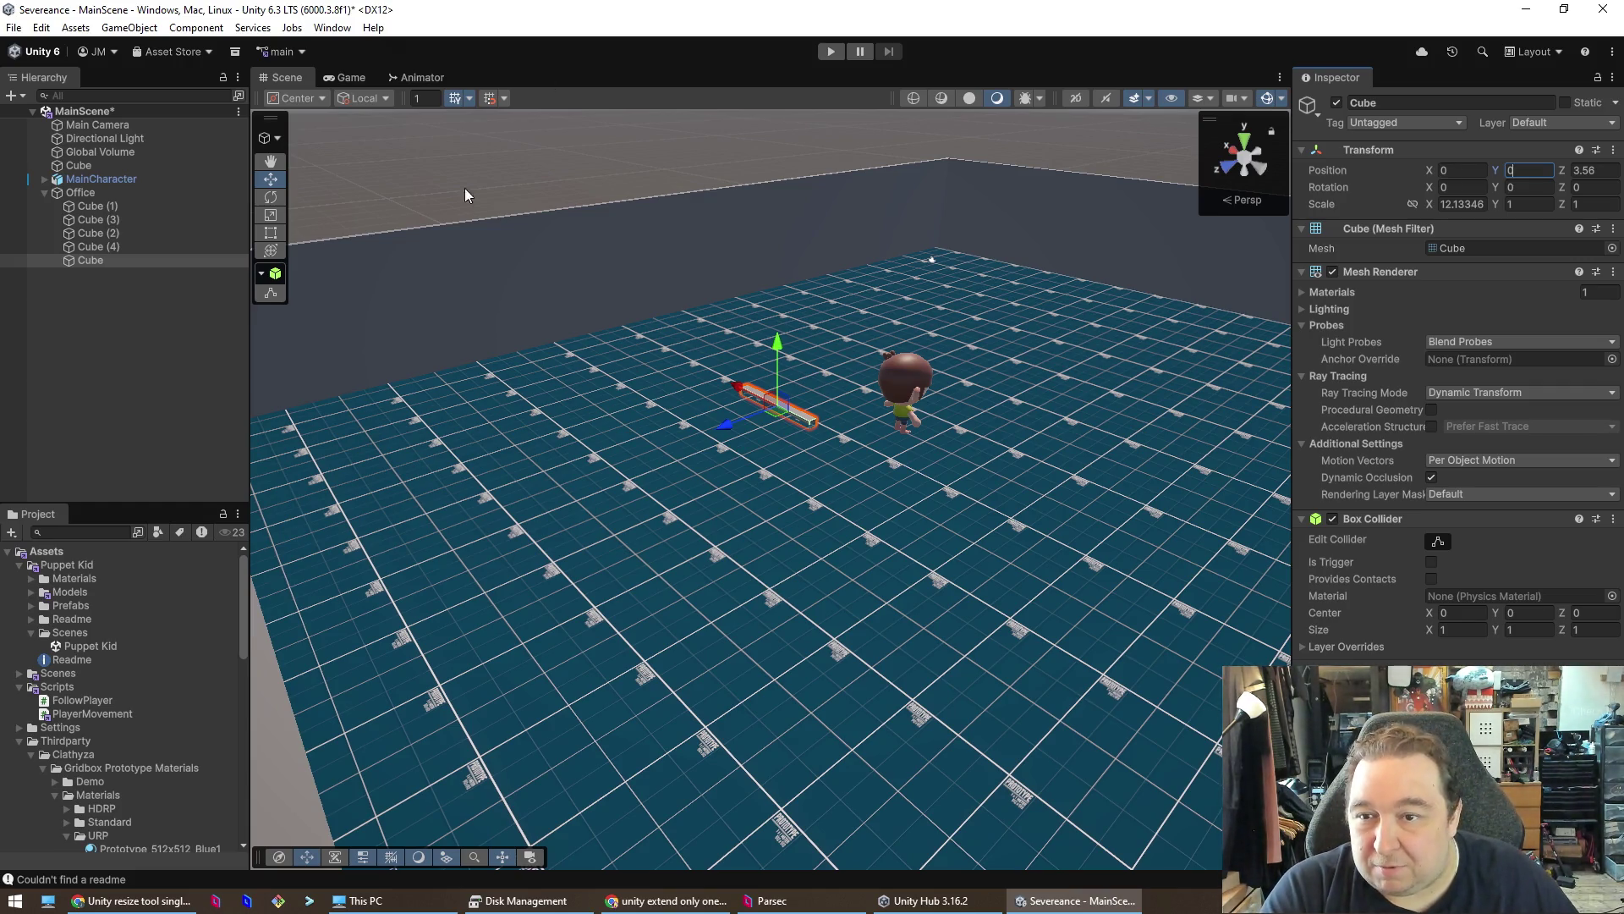
pyautogui.click(271, 197)
pyautogui.click(271, 216)
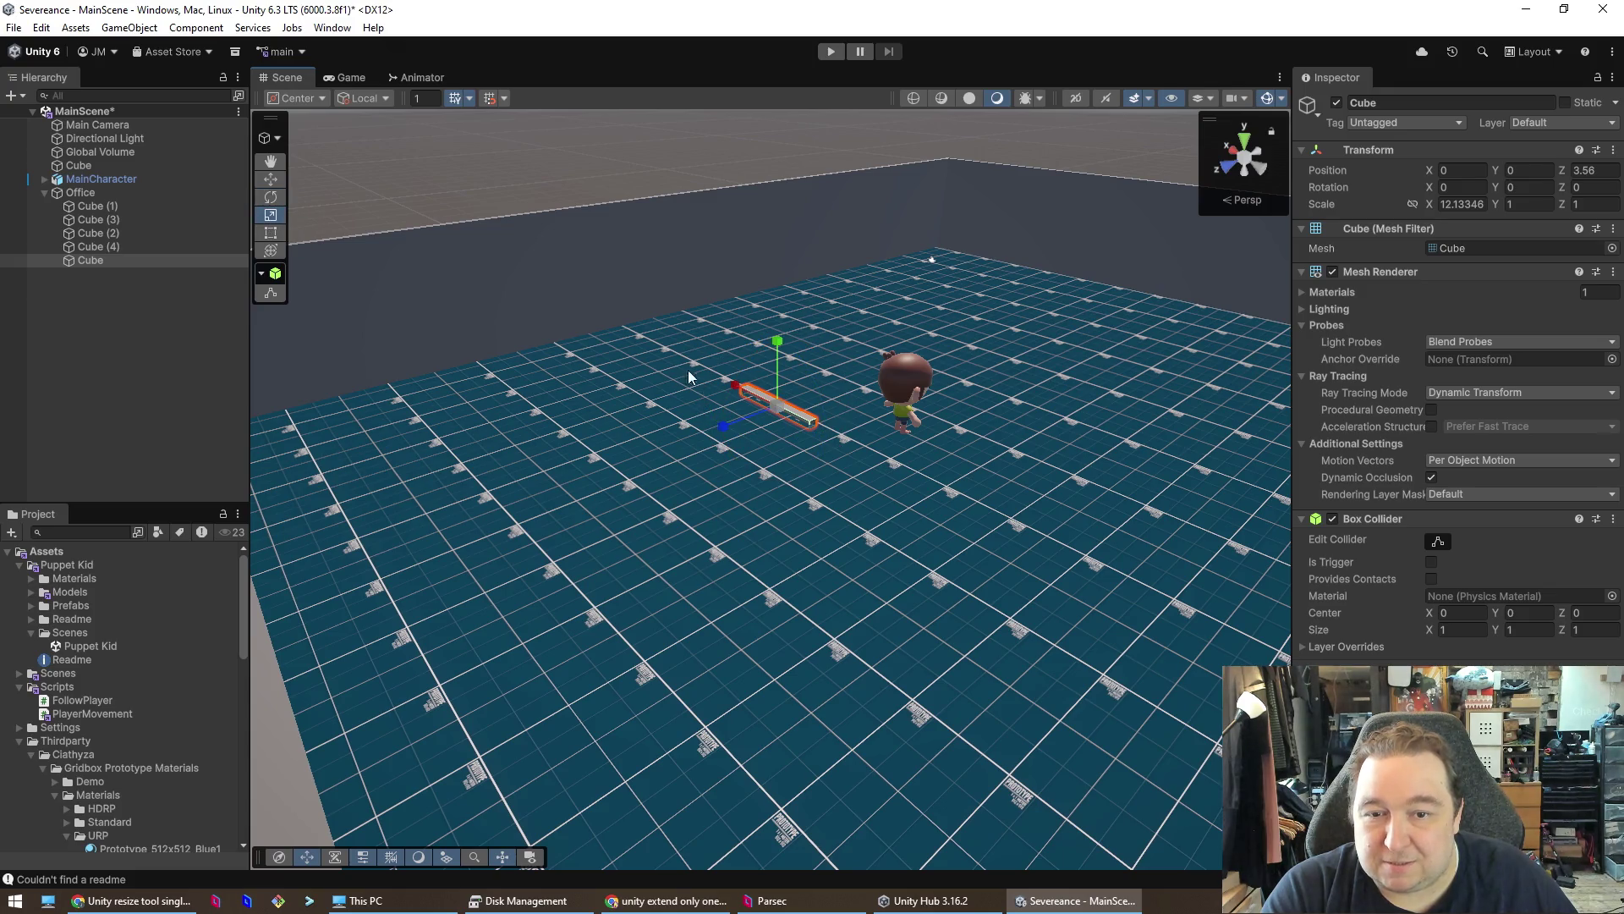
# - Scale the cube into a 71.66 × 1 × 103.62 slab and raise it to Y 0.53
pyautogui.moveTo(726, 427); pyautogui.dragTo(258, 647)
pyautogui.moveTo(729, 387); pyautogui.dragTo(531, 237)
pyautogui.moveTo(941, 643)
pyautogui.mouseDown()
pyautogui.moveTo(1078, 632)
pyautogui.moveTo(1130, 662)
pyautogui.mouseUp()
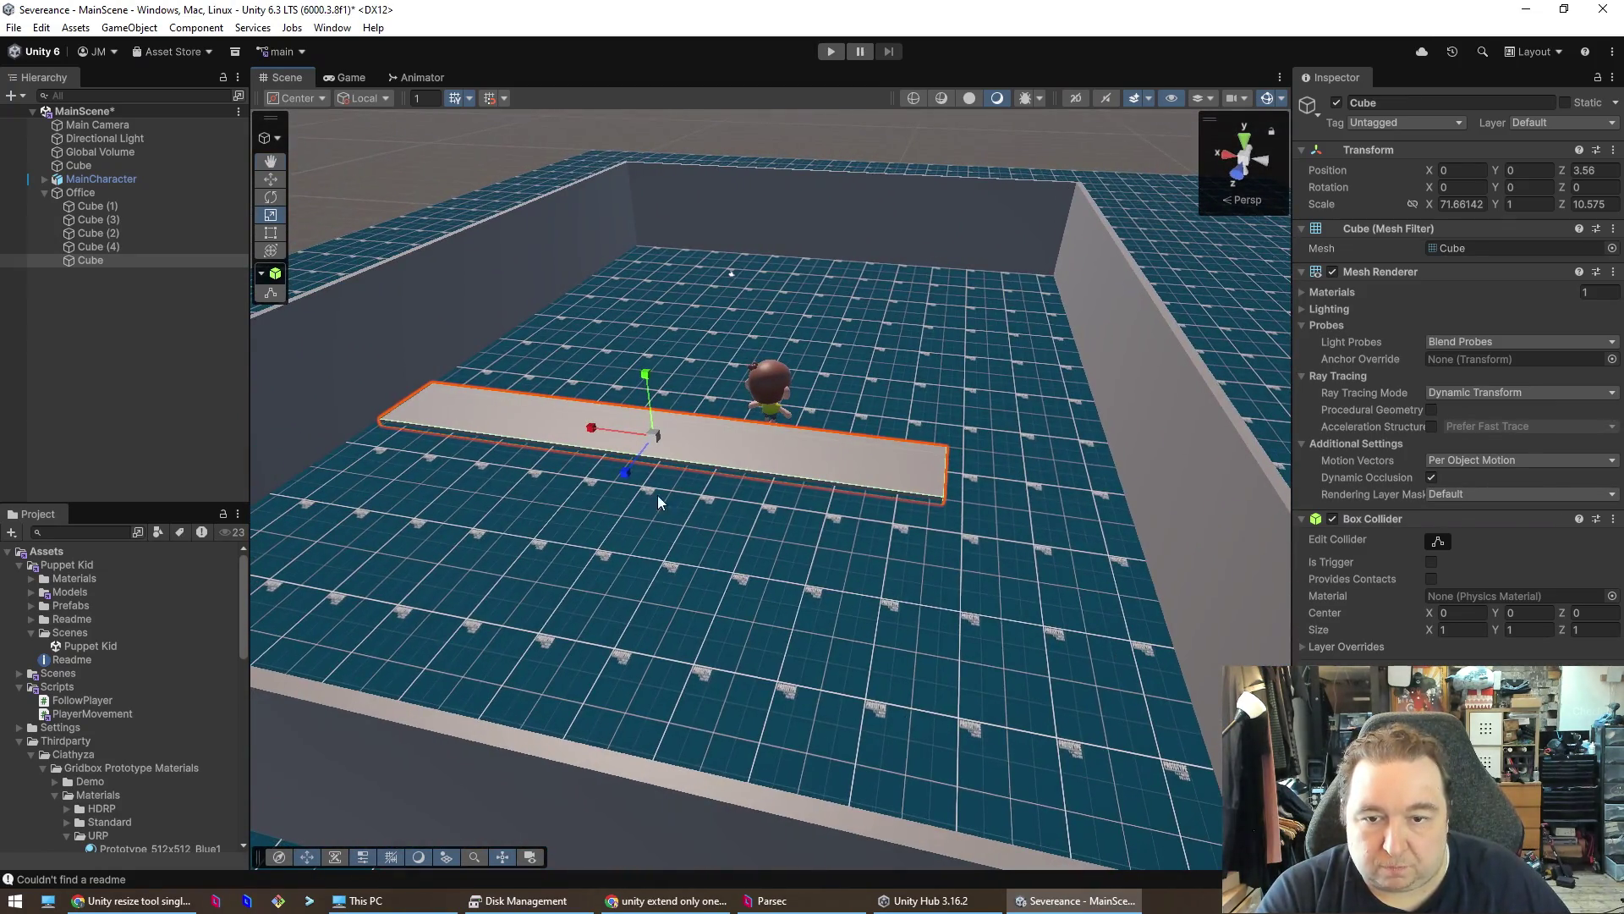
pyautogui.moveTo(624, 479); pyautogui.dragTo(558, 580)
pyautogui.moveTo(453, 645); pyautogui.dragTo(325, 725)
pyautogui.moveTo(353, 661); pyautogui.dragTo(352, 665)
pyautogui.moveTo(764, 453)
pyautogui.mouseDown()
pyautogui.moveTo(538, 325)
pyautogui.moveTo(507, 406)
pyautogui.moveTo(490, 406)
pyautogui.moveTo(535, 411)
pyautogui.mouseUp()
pyautogui.moveTo(890, 447)
pyautogui.mouseDown()
pyautogui.moveTo(964, 448)
pyautogui.moveTo(1023, 355)
pyautogui.moveTo(828, 429)
pyautogui.moveTo(870, 482)
pyautogui.moveTo(906, 491)
pyautogui.moveTo(790, 631)
pyautogui.moveTo(925, 406)
pyautogui.moveTo(956, 317)
pyautogui.moveTo(953, 358)
pyautogui.moveTo(931, 370)
pyautogui.moveTo(931, 257)
pyautogui.moveTo(932, 312)
pyautogui.moveTo(936, 279)
pyautogui.moveTo(913, 320)
pyautogui.moveTo(910, 304)
pyautogui.moveTo(468, 290)
pyautogui.moveTo(707, 460)
pyautogui.moveTo(796, 445)
pyautogui.moveTo(910, 352)
pyautogui.moveTo(1154, 340)
pyautogui.moveTo(1229, 369)
pyautogui.moveTo(1230, 387)
pyautogui.mouseUp()
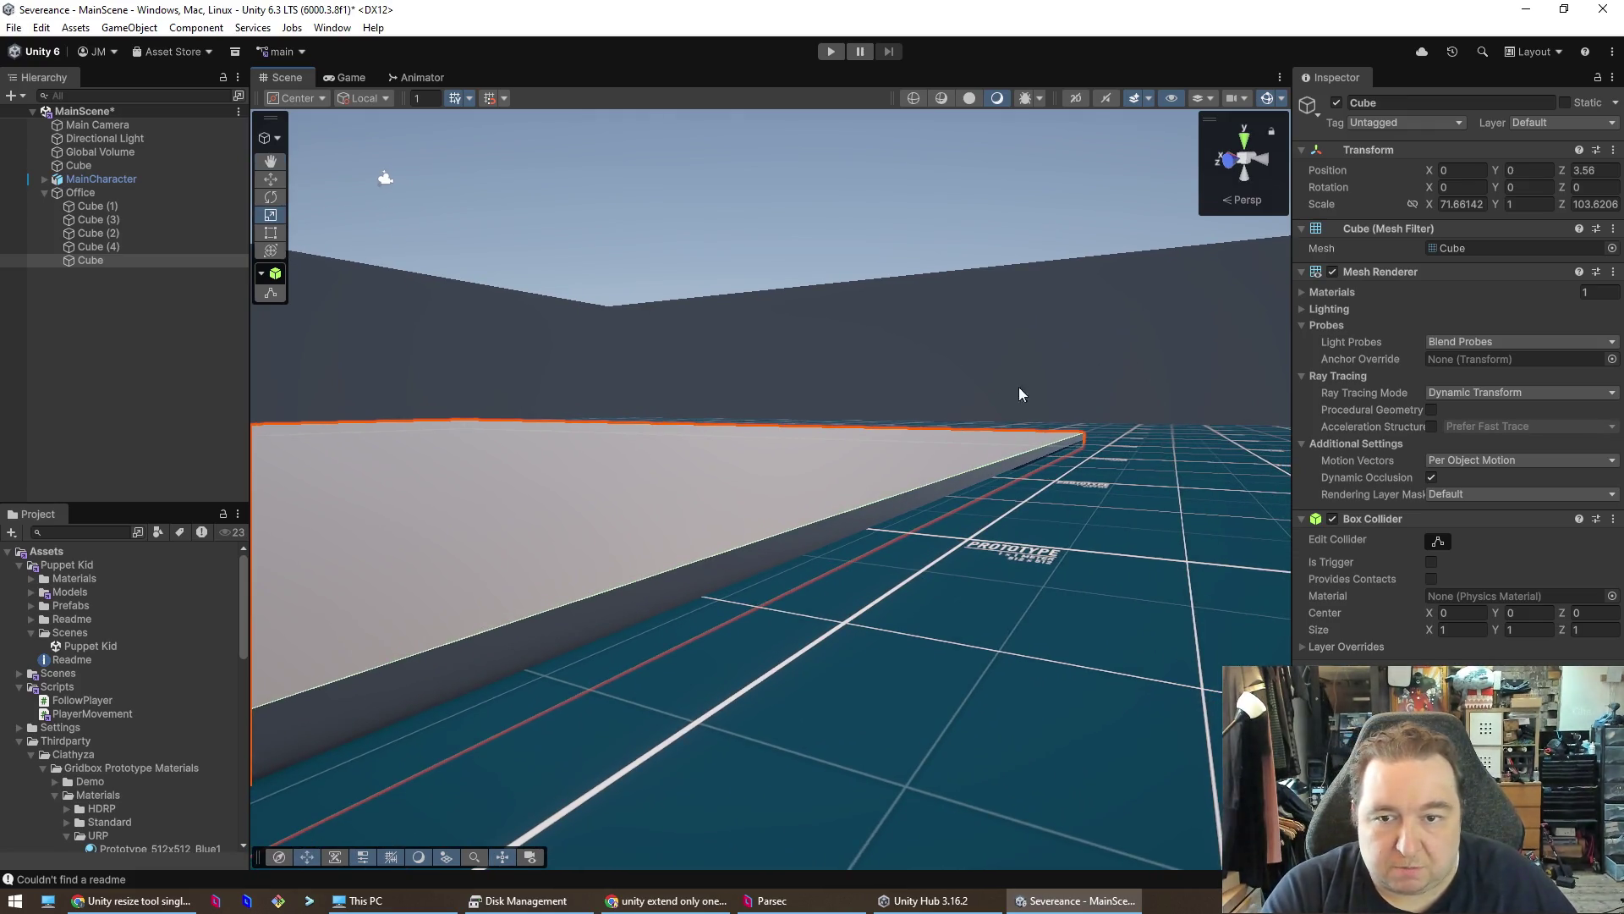
pyautogui.moveTo(649, 445); pyautogui.dragTo(561, 446)
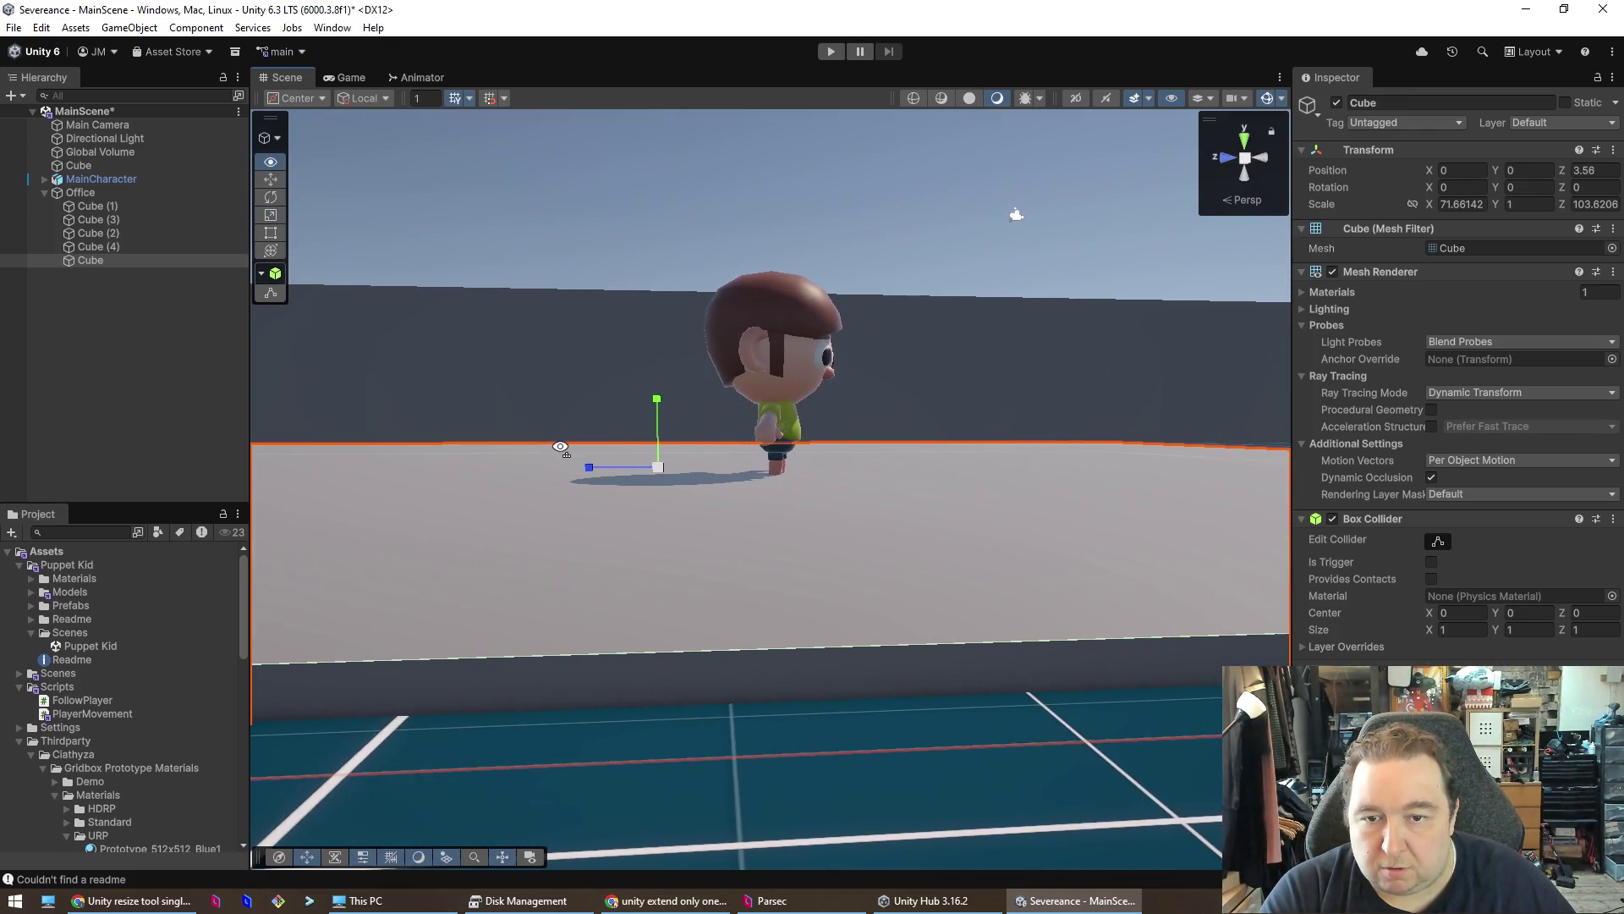
pyautogui.moveTo(660, 405); pyautogui.dragTo(662, 389)
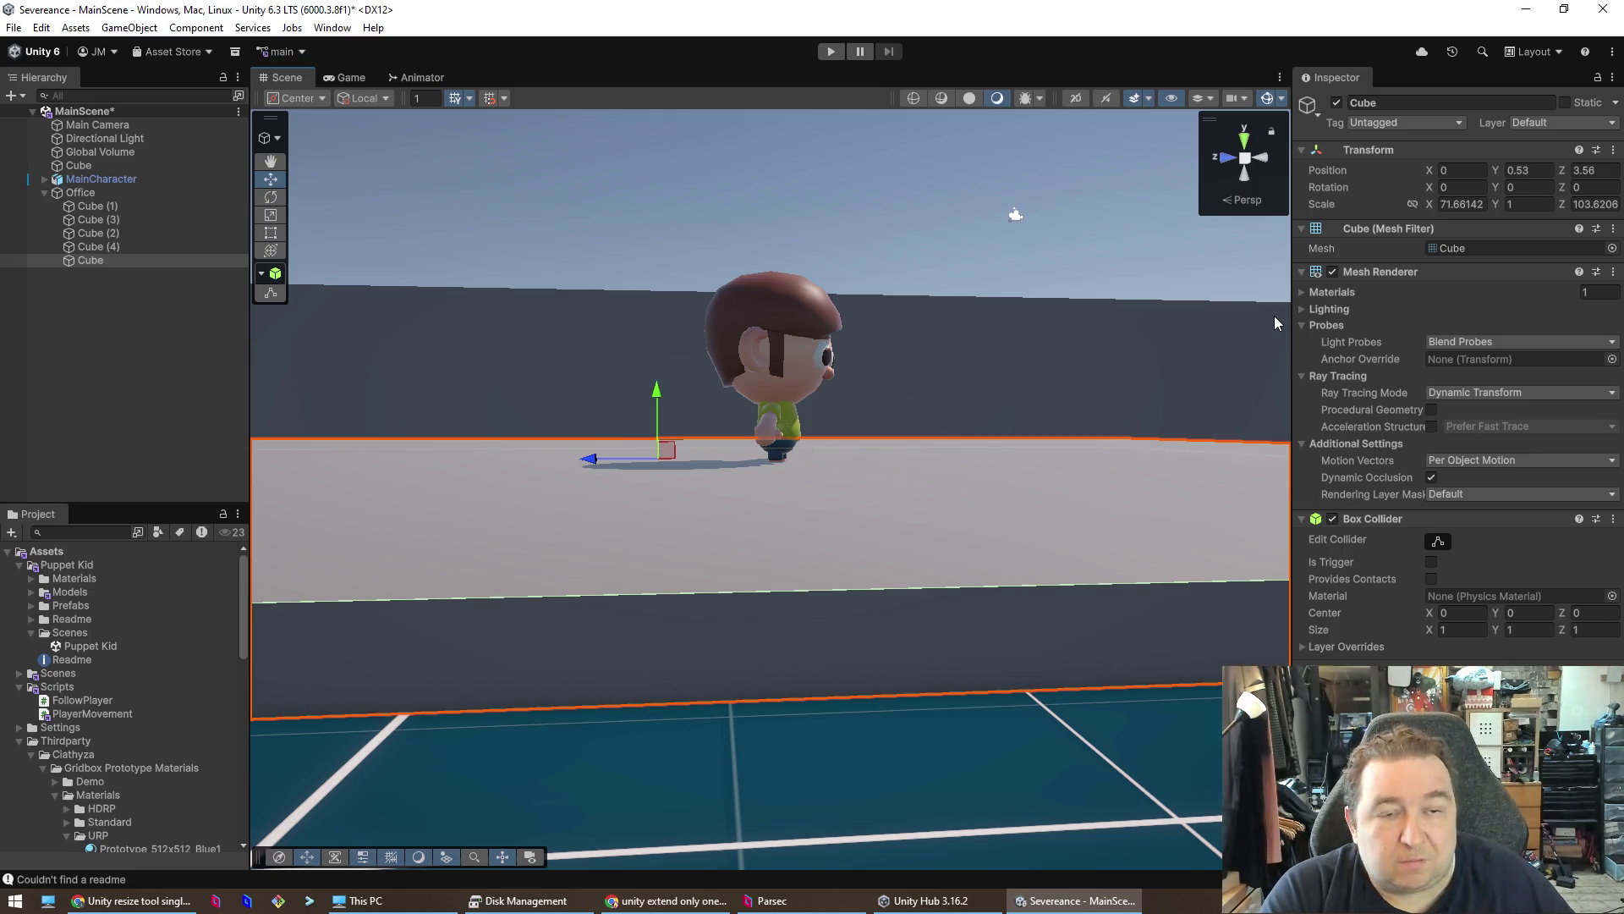
# - Lift MainCharacter along Y onto the slab, then select the grey floor cube
pyautogui.click(816, 333)
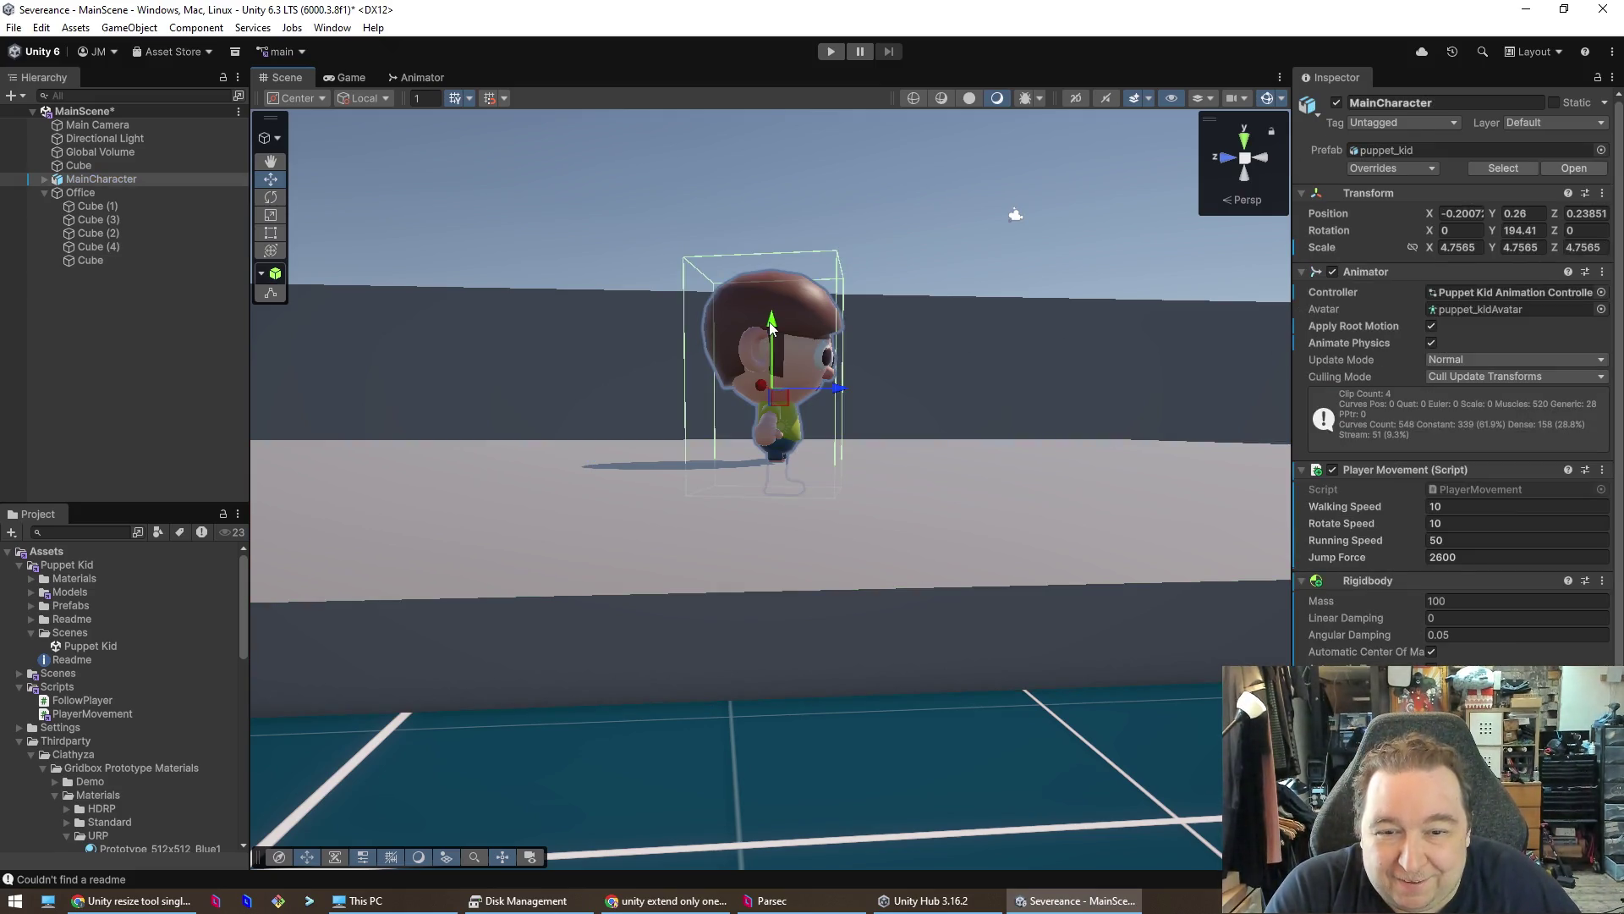
pyautogui.moveTo(771, 329); pyautogui.dragTo(775, 313)
pyautogui.moveTo(815, 553)
pyautogui.mouseDown()
pyautogui.moveTo(981, 572)
pyautogui.moveTo(939, 555)
pyautogui.moveTo(979, 373)
pyautogui.moveTo(922, 572)
pyautogui.moveTo(682, 634)
pyautogui.moveTo(660, 667)
pyautogui.moveTo(765, 678)
pyautogui.moveTo(743, 534)
pyautogui.mouseUp()
pyautogui.click(544, 450)
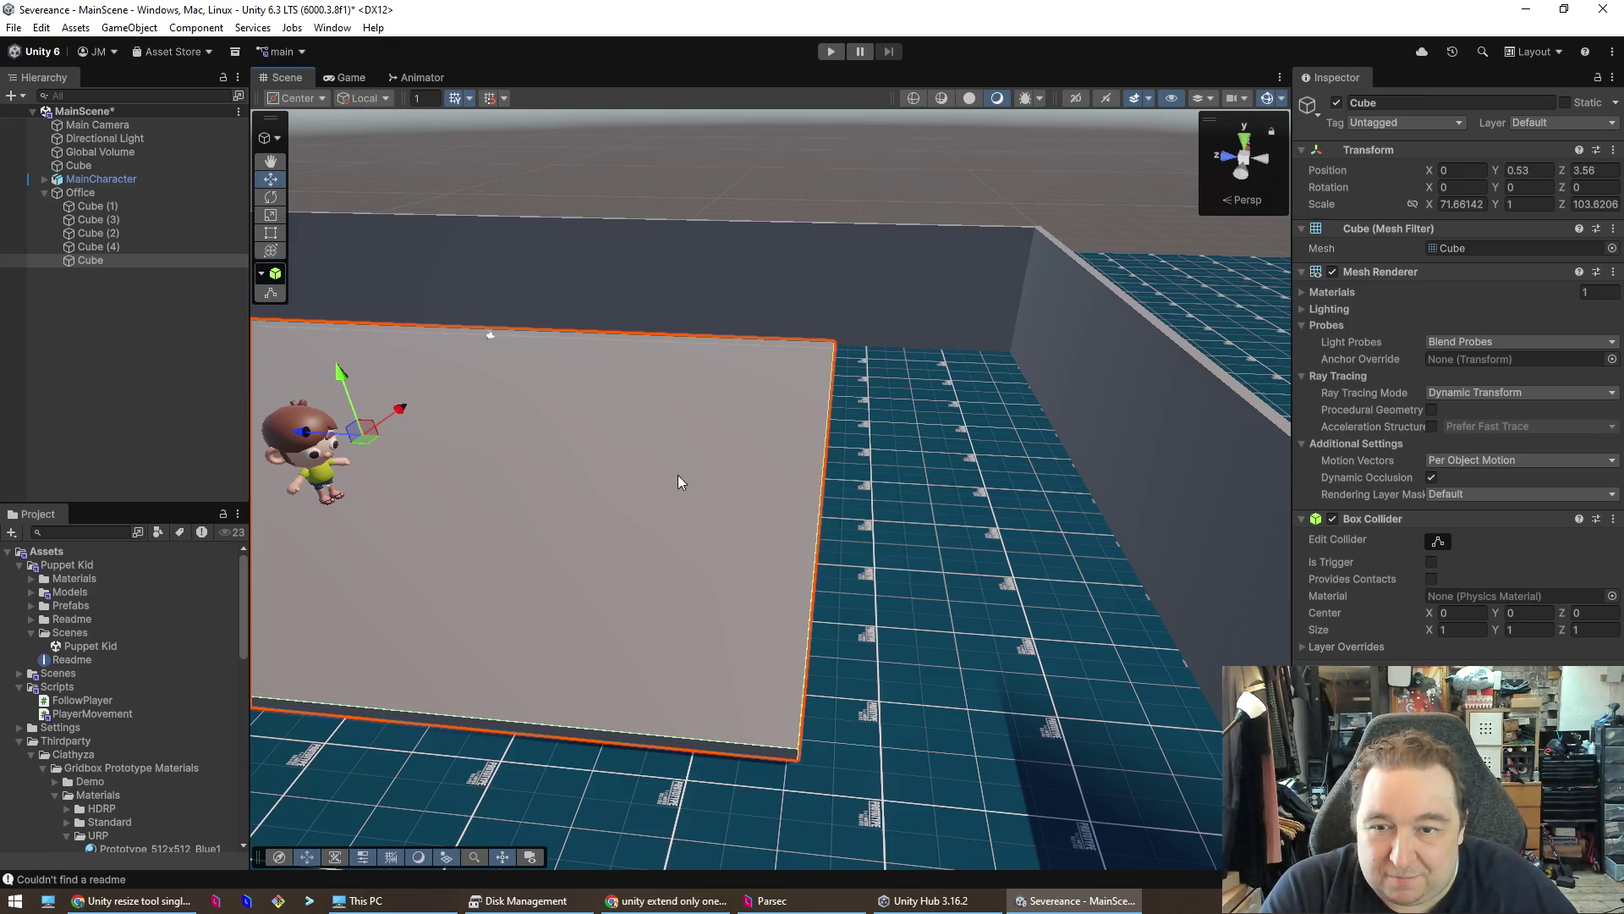
# - Stretch the Office floor cube out to the far wall so it fills the room
pyautogui.click(722, 517)
pyautogui.click(488, 436)
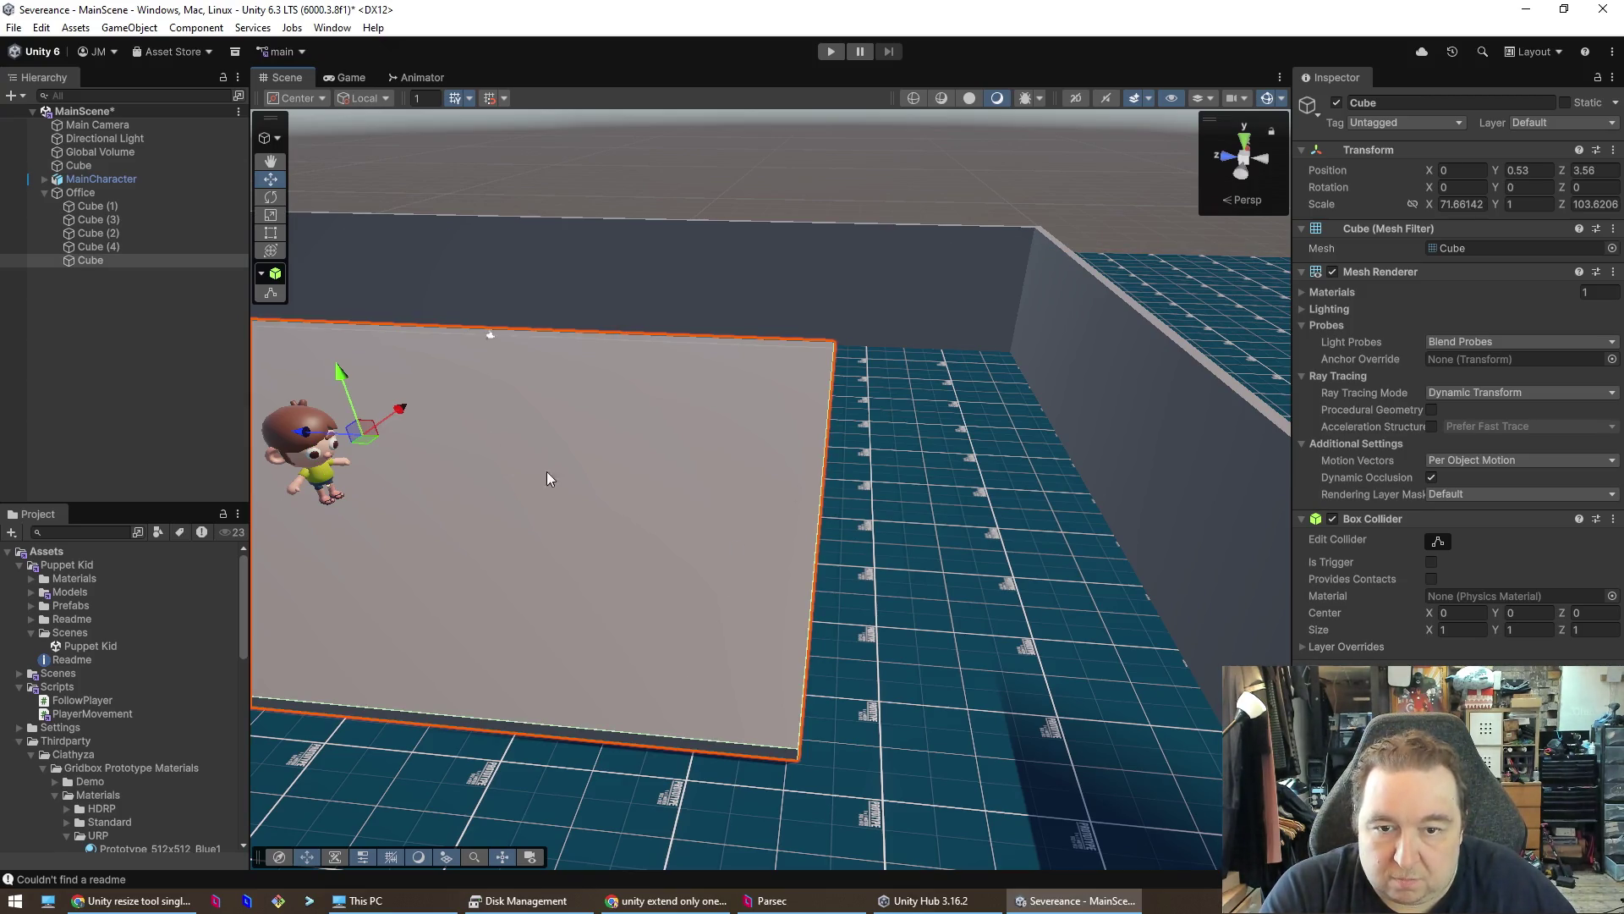
pyautogui.moveTo(822, 521); pyautogui.dragTo(1126, 548)
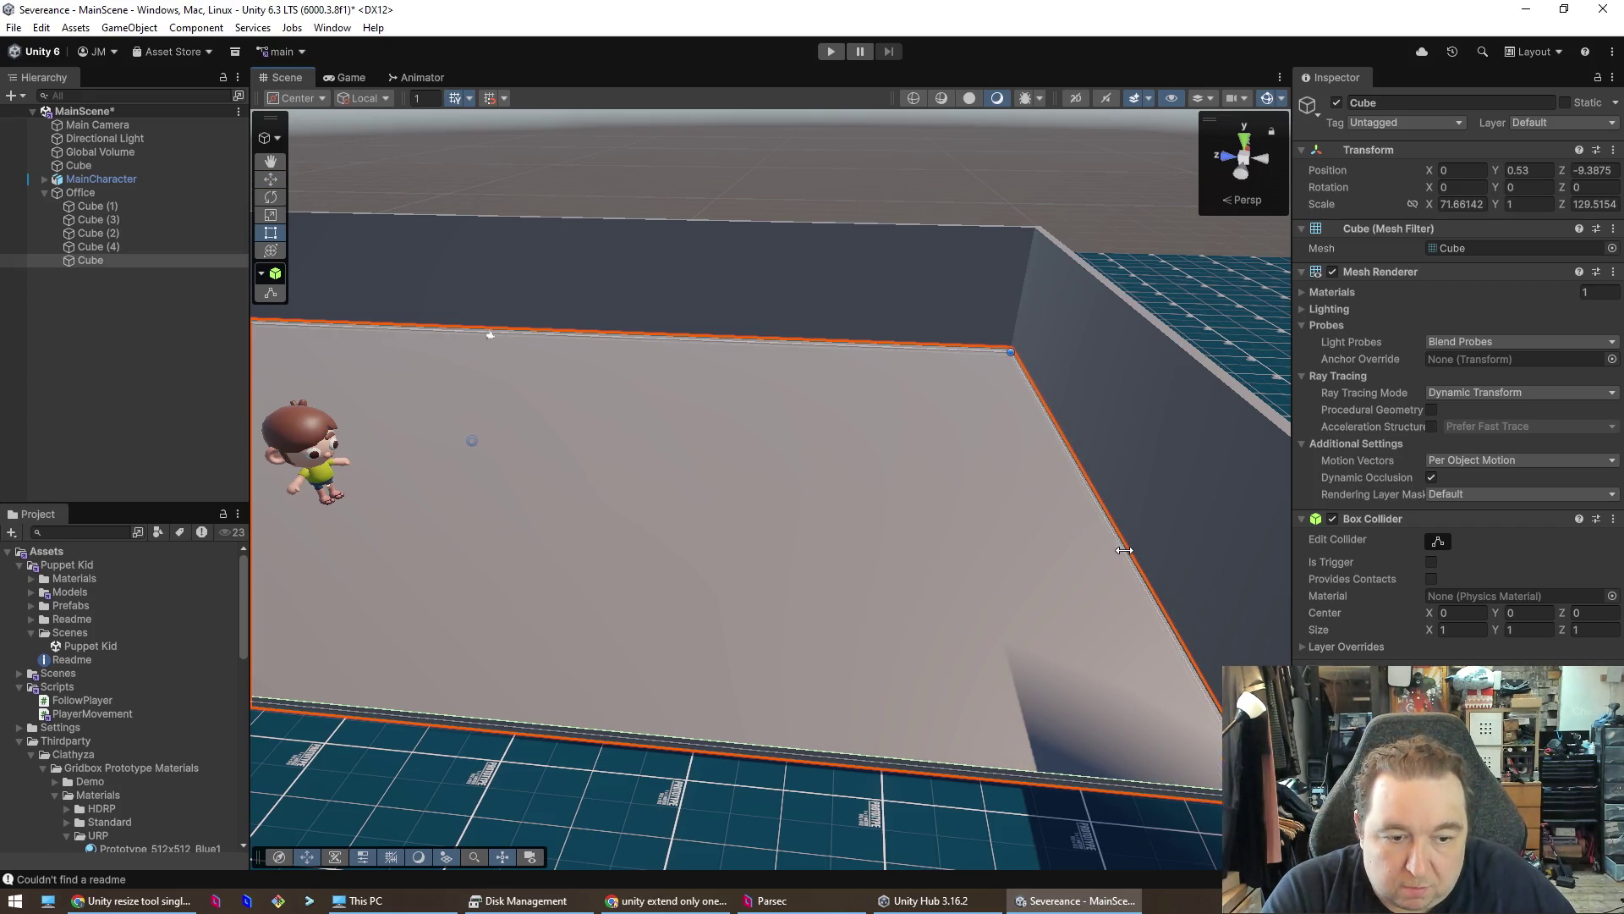
pyautogui.moveTo(565, 484)
pyautogui.mouseDown()
pyautogui.moveTo(344, 500)
pyautogui.moveTo(623, 500)
pyautogui.moveTo(676, 467)
pyautogui.moveTo(566, 462)
pyautogui.mouseUp()
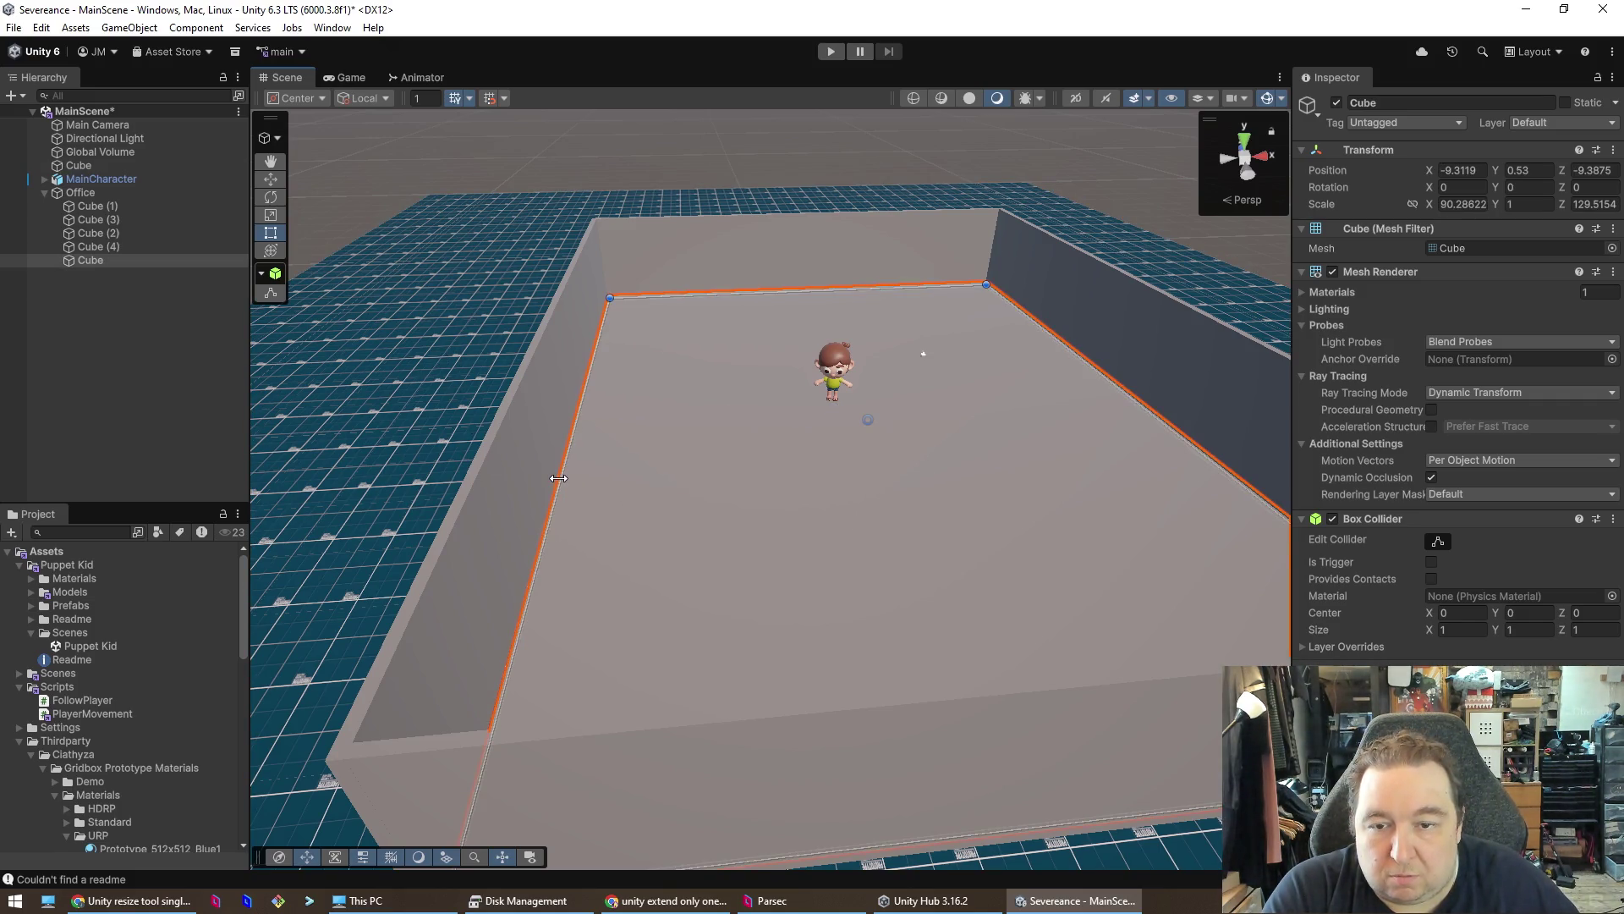
pyautogui.click(377, 465)
pyautogui.moveTo(641, 533)
pyautogui.mouseDown()
pyautogui.moveTo(967, 515)
pyautogui.moveTo(519, 460)
pyautogui.moveTo(407, 489)
pyautogui.moveTo(461, 457)
pyautogui.moveTo(440, 483)
pyautogui.moveTo(765, 518)
pyautogui.moveTo(1000, 442)
pyautogui.moveTo(947, 432)
pyautogui.moveTo(883, 311)
pyautogui.mouseUp()
pyautogui.click(825, 200)
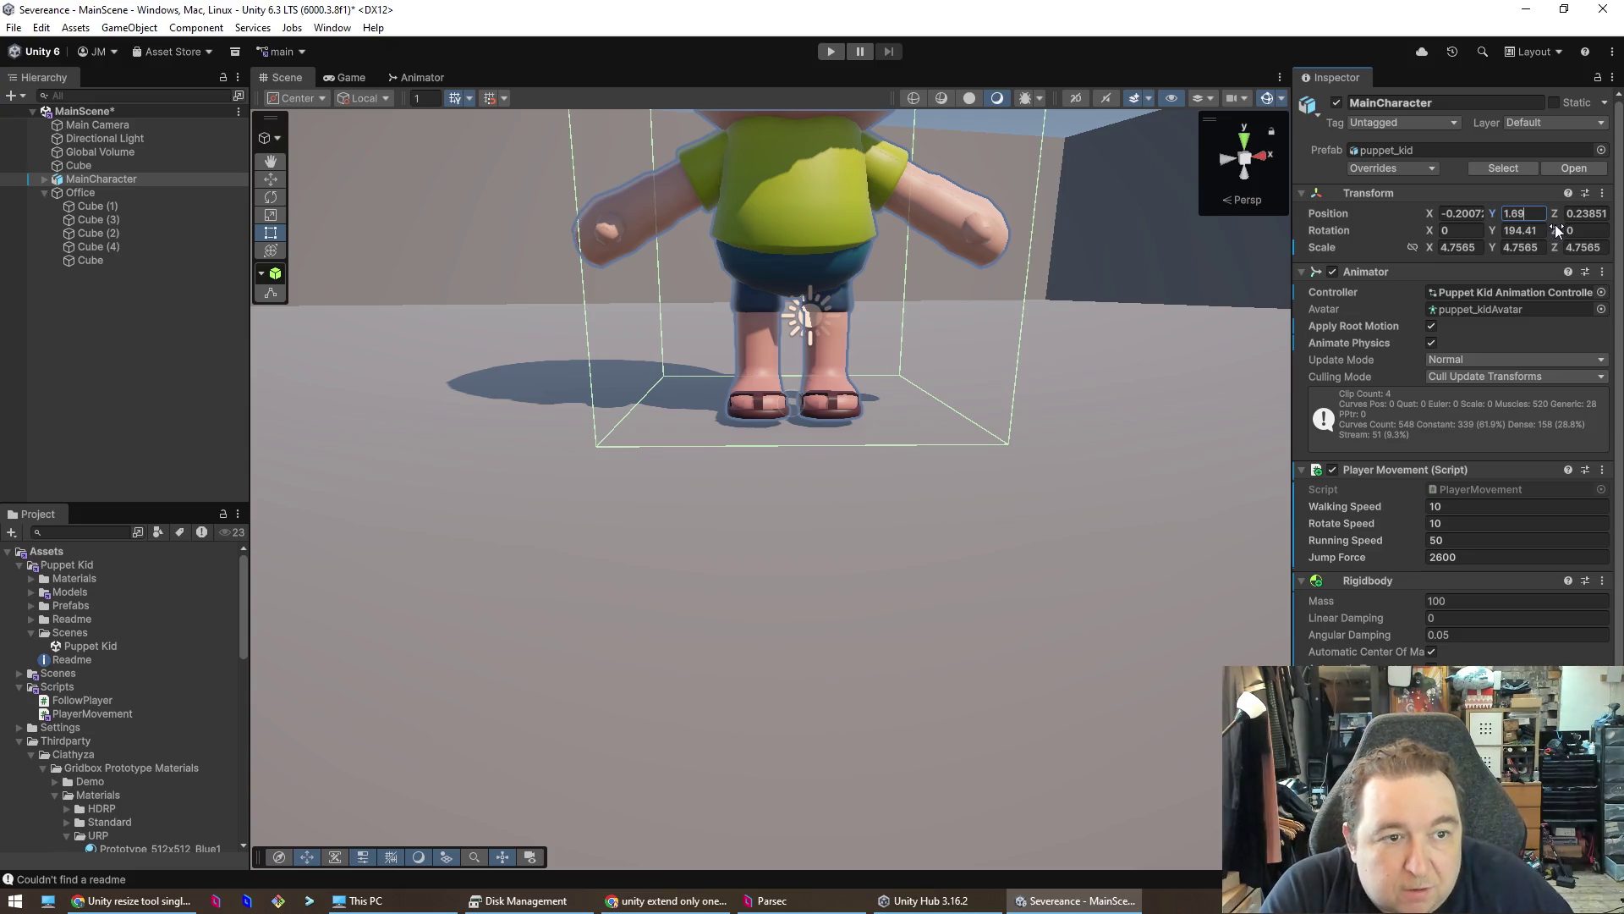
# - Lower MainCharacter to Position Y 1.57 so its feet touch the slab
pyautogui.moveTo(1493, 216); pyautogui.dragTo(1485, 216)
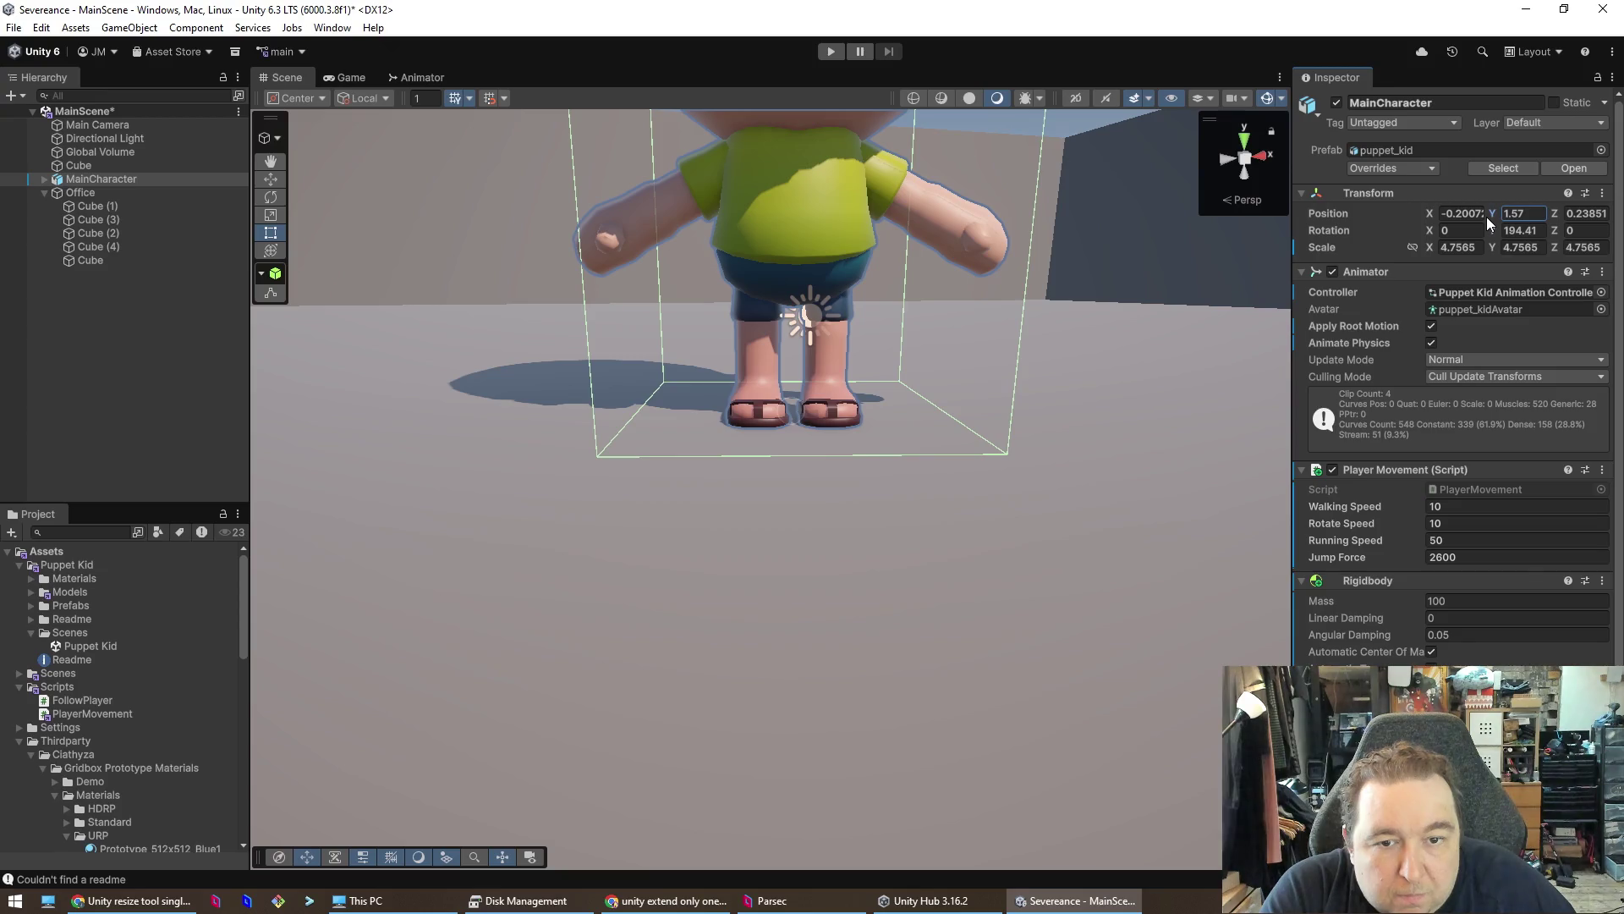
pyautogui.click(1077, 520)
pyautogui.scroll(-5, 988, 466)
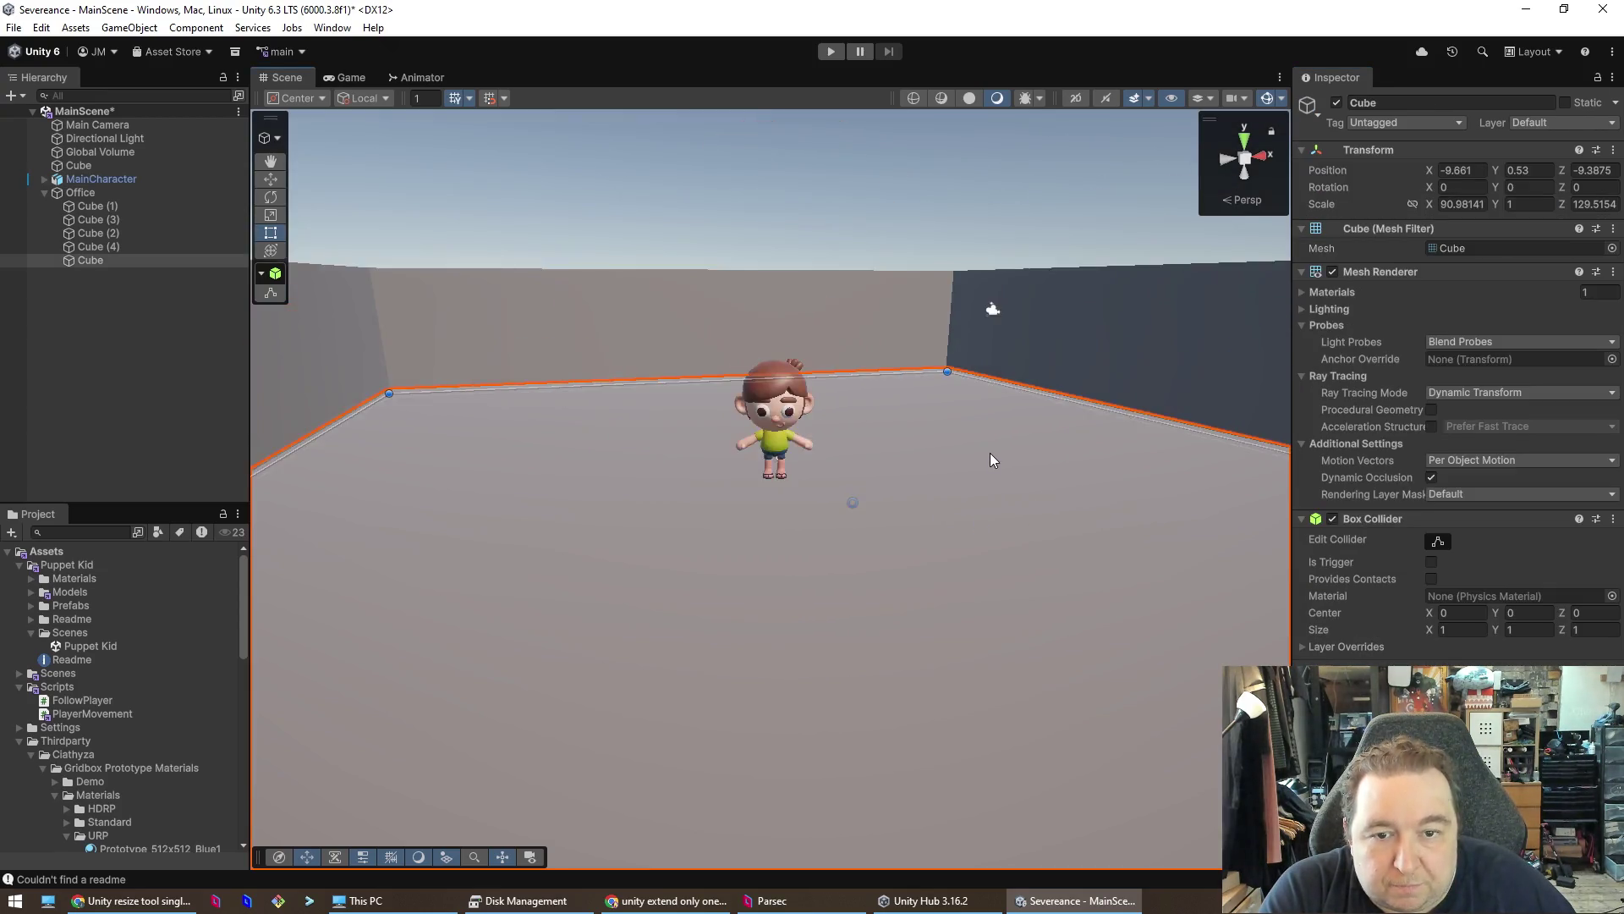
pyautogui.scroll(-5, 990, 453)
pyautogui.moveTo(994, 433)
pyautogui.mouseDown()
pyautogui.moveTo(947, 460)
pyautogui.moveTo(920, 342)
pyautogui.moveTo(972, 570)
pyautogui.moveTo(1009, 566)
pyautogui.moveTo(846, 576)
pyautogui.moveTo(638, 550)
pyautogui.mouseUp()
pyautogui.scroll(5, 920, 342)
pyautogui.scroll(-5, 1008, 567)
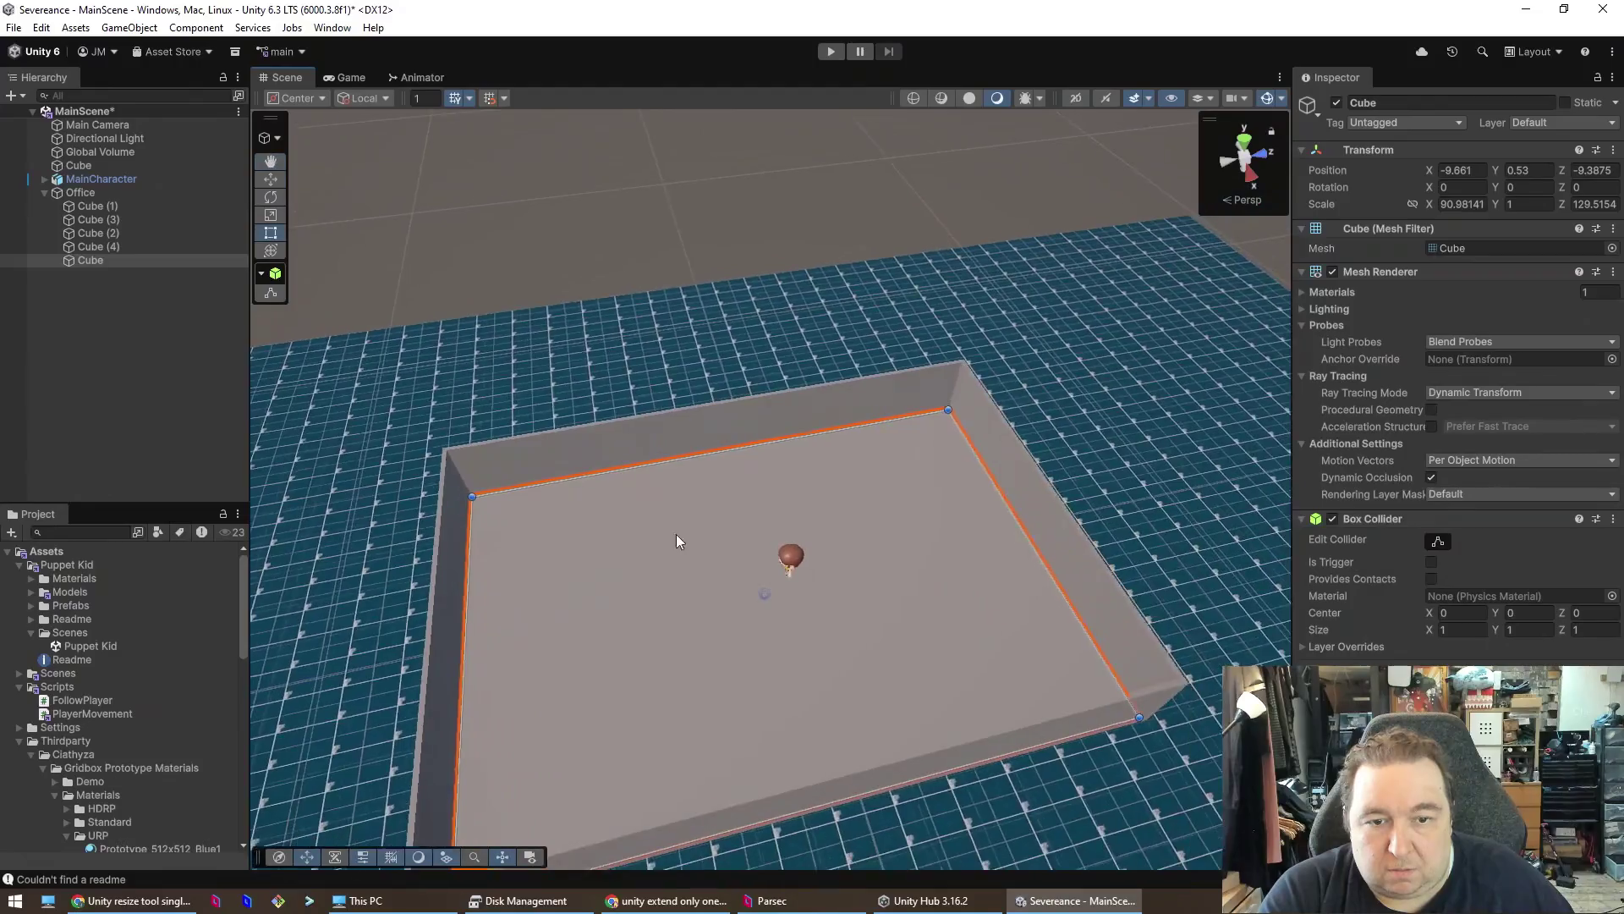
pyautogui.click(1074, 489)
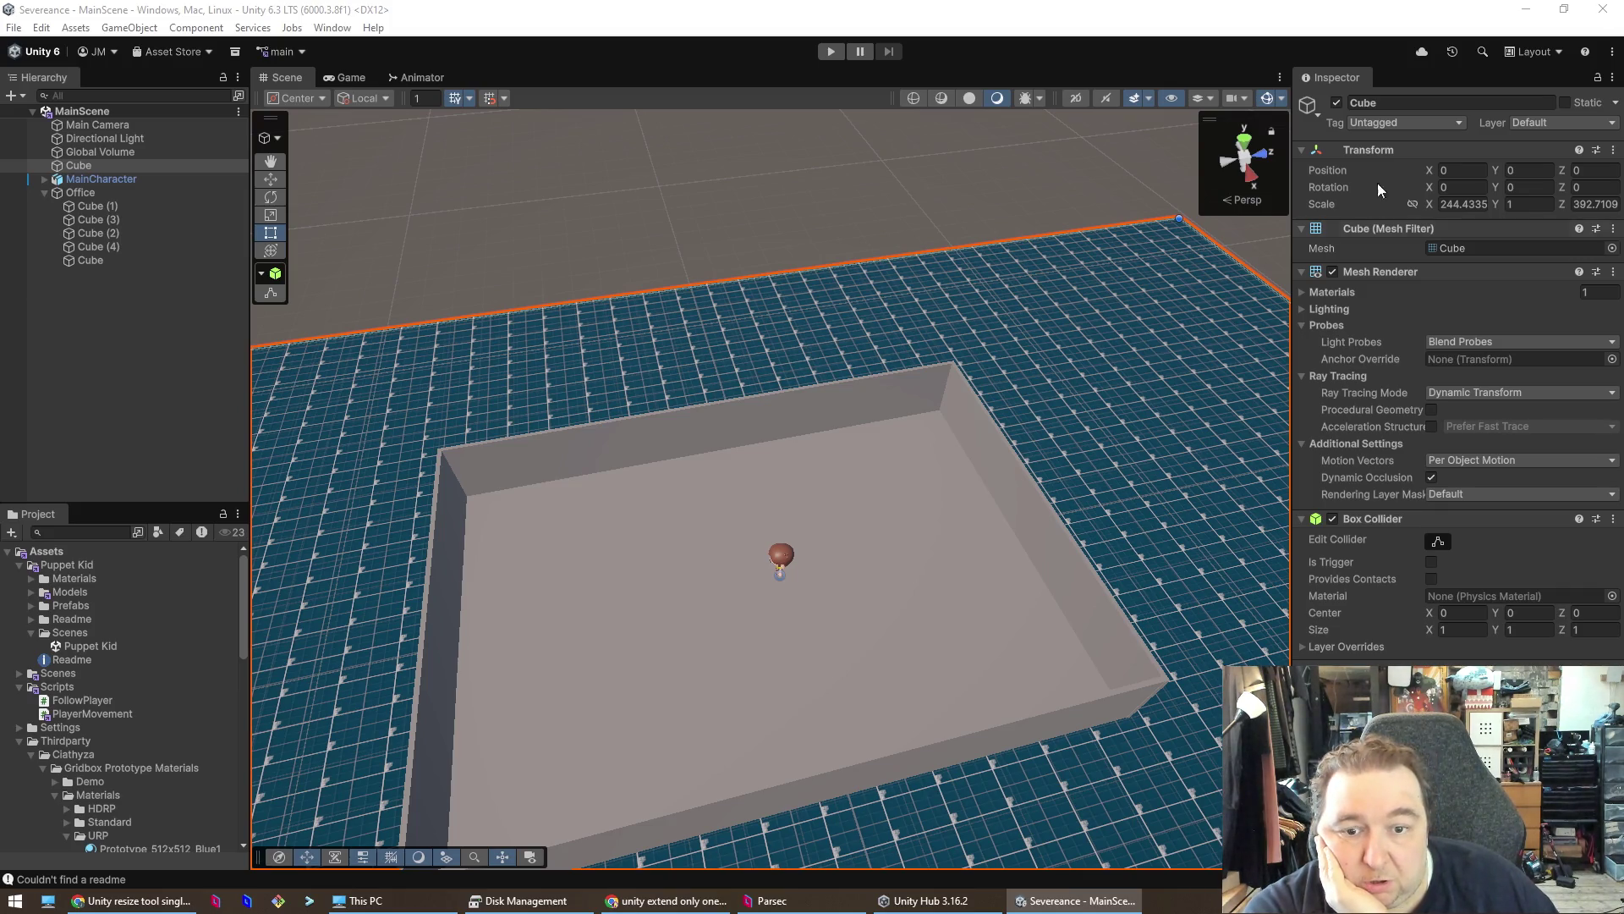
pyautogui.moveTo(947, 643)
pyautogui.mouseDown()
pyautogui.moveTo(776, 617)
pyautogui.moveTo(867, 689)
pyautogui.moveTo(863, 623)
pyautogui.moveTo(428, 537)
pyautogui.moveTo(374, 628)
pyautogui.moveTo(380, 646)
pyautogui.moveTo(497, 562)
pyautogui.moveTo(648, 533)
pyautogui.moveTo(820, 448)
pyautogui.moveTo(718, 642)
pyautogui.moveTo(652, 555)
pyautogui.moveTo(439, 538)
pyautogui.moveTo(625, 574)
pyautogui.moveTo(605, 571)
pyautogui.mouseUp()
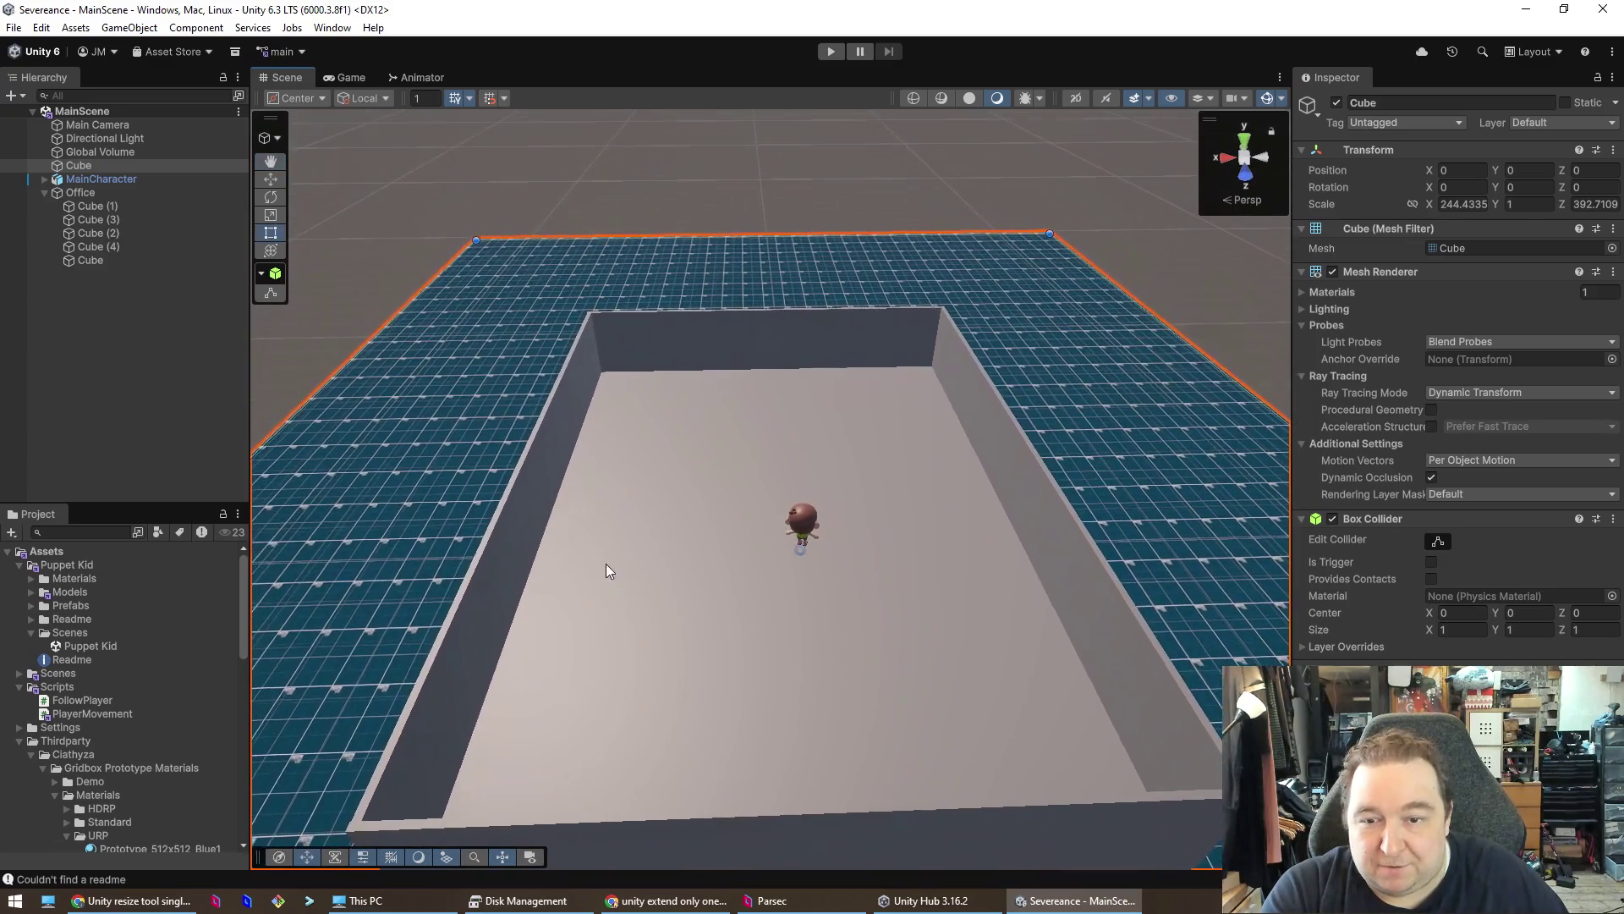
pyautogui.click(538, 498)
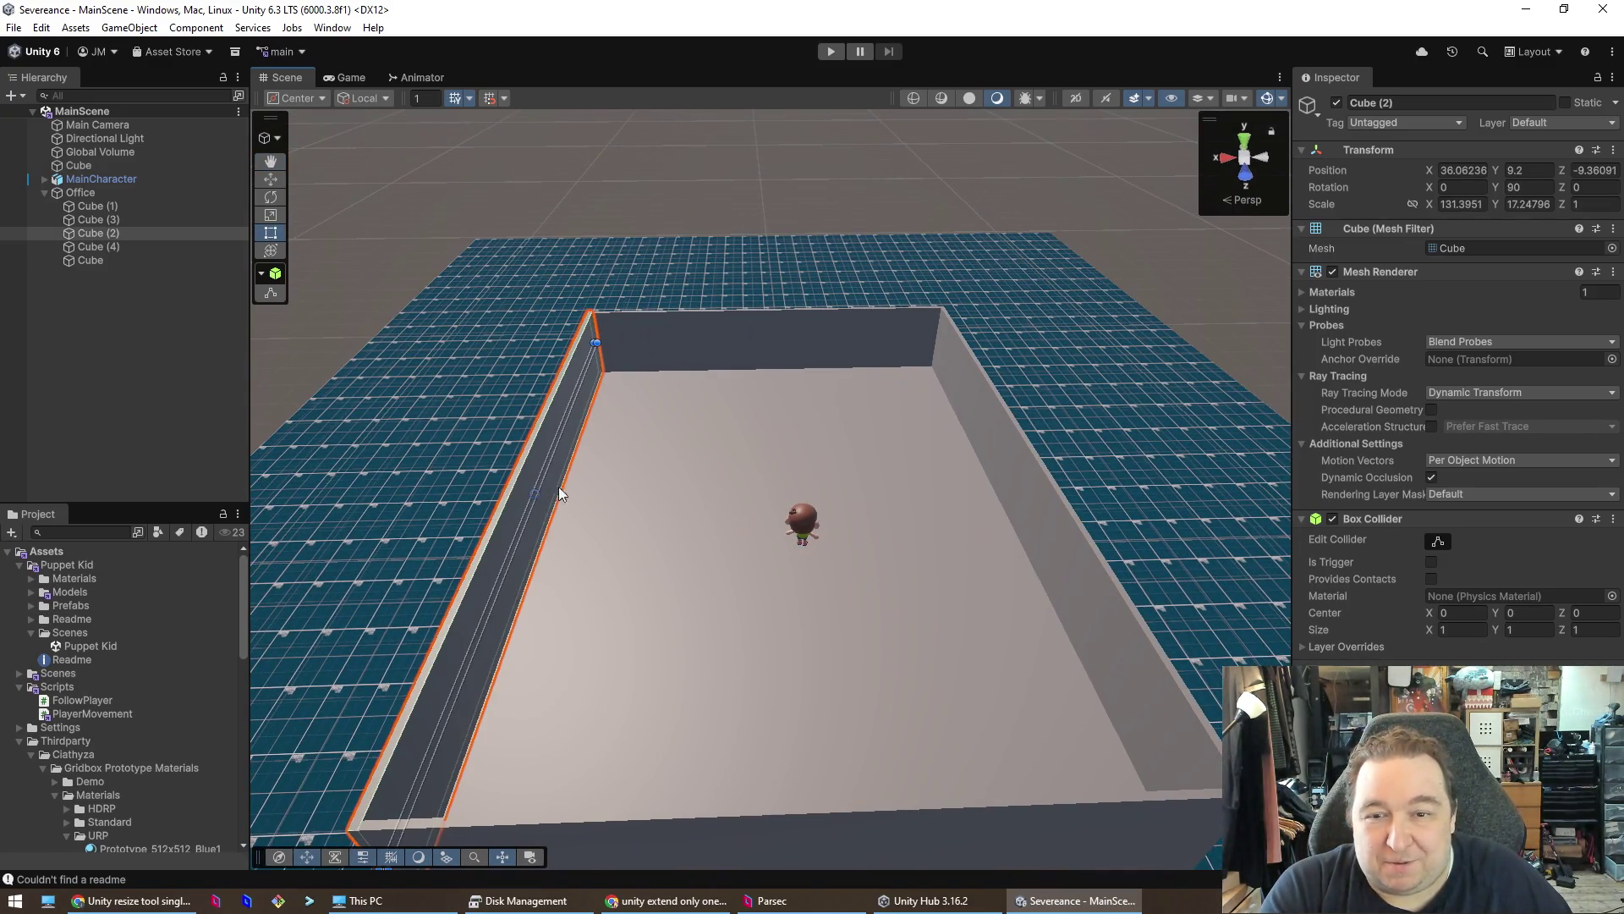
# - Select all four walls, Cube (1)–(4), and stretch them upward to about Scale Y 45.6
pyautogui.keyDown('ctrl'); pyautogui.click(728, 347); pyautogui.keyUp('ctrl')
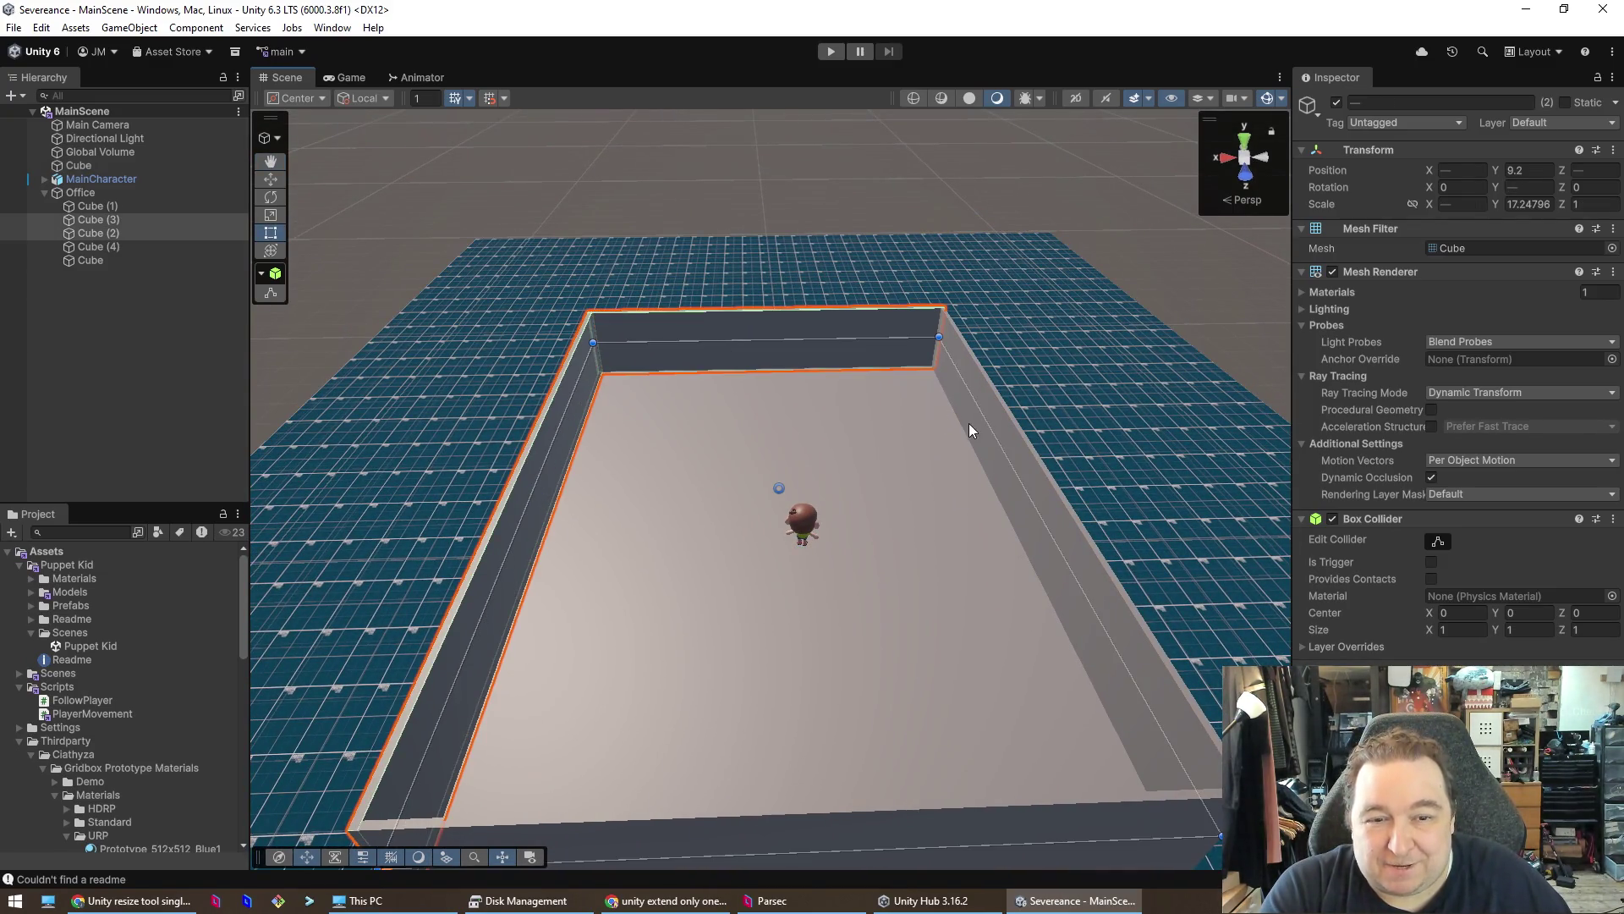
pyautogui.keyDown('ctrl'); pyautogui.click(1029, 475); pyautogui.keyUp('ctrl')
pyautogui.keyDown('ctrl'); pyautogui.click(870, 830); pyautogui.keyUp('ctrl')
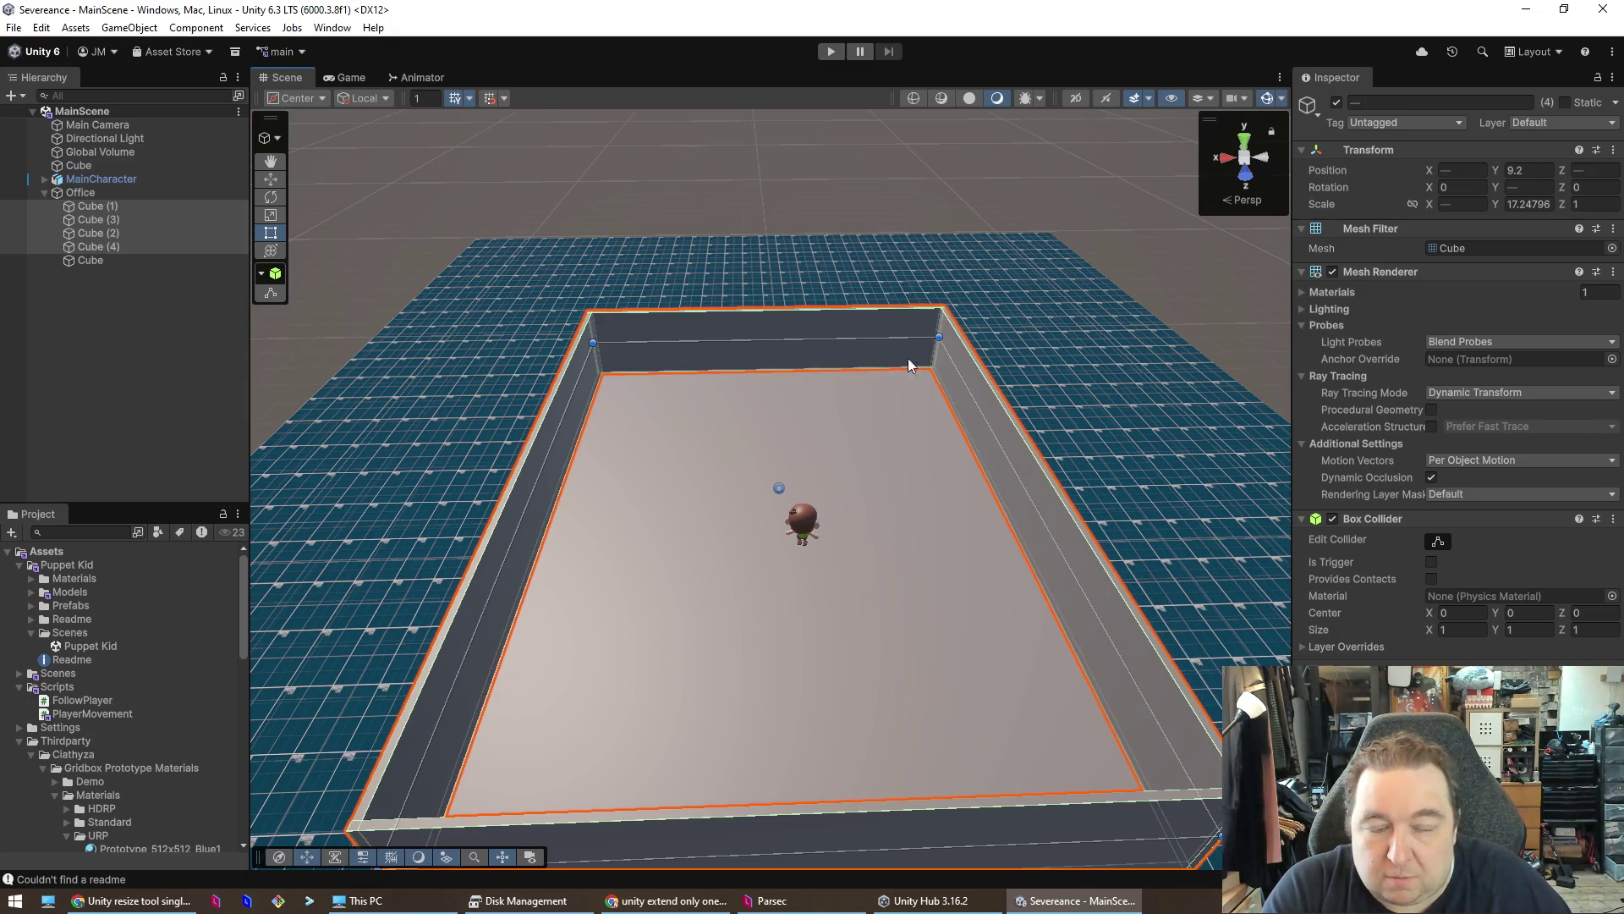
pyautogui.moveTo(1039, 711)
pyautogui.mouseDown()
pyautogui.moveTo(986, 666)
pyautogui.moveTo(978, 363)
pyautogui.mouseUp()
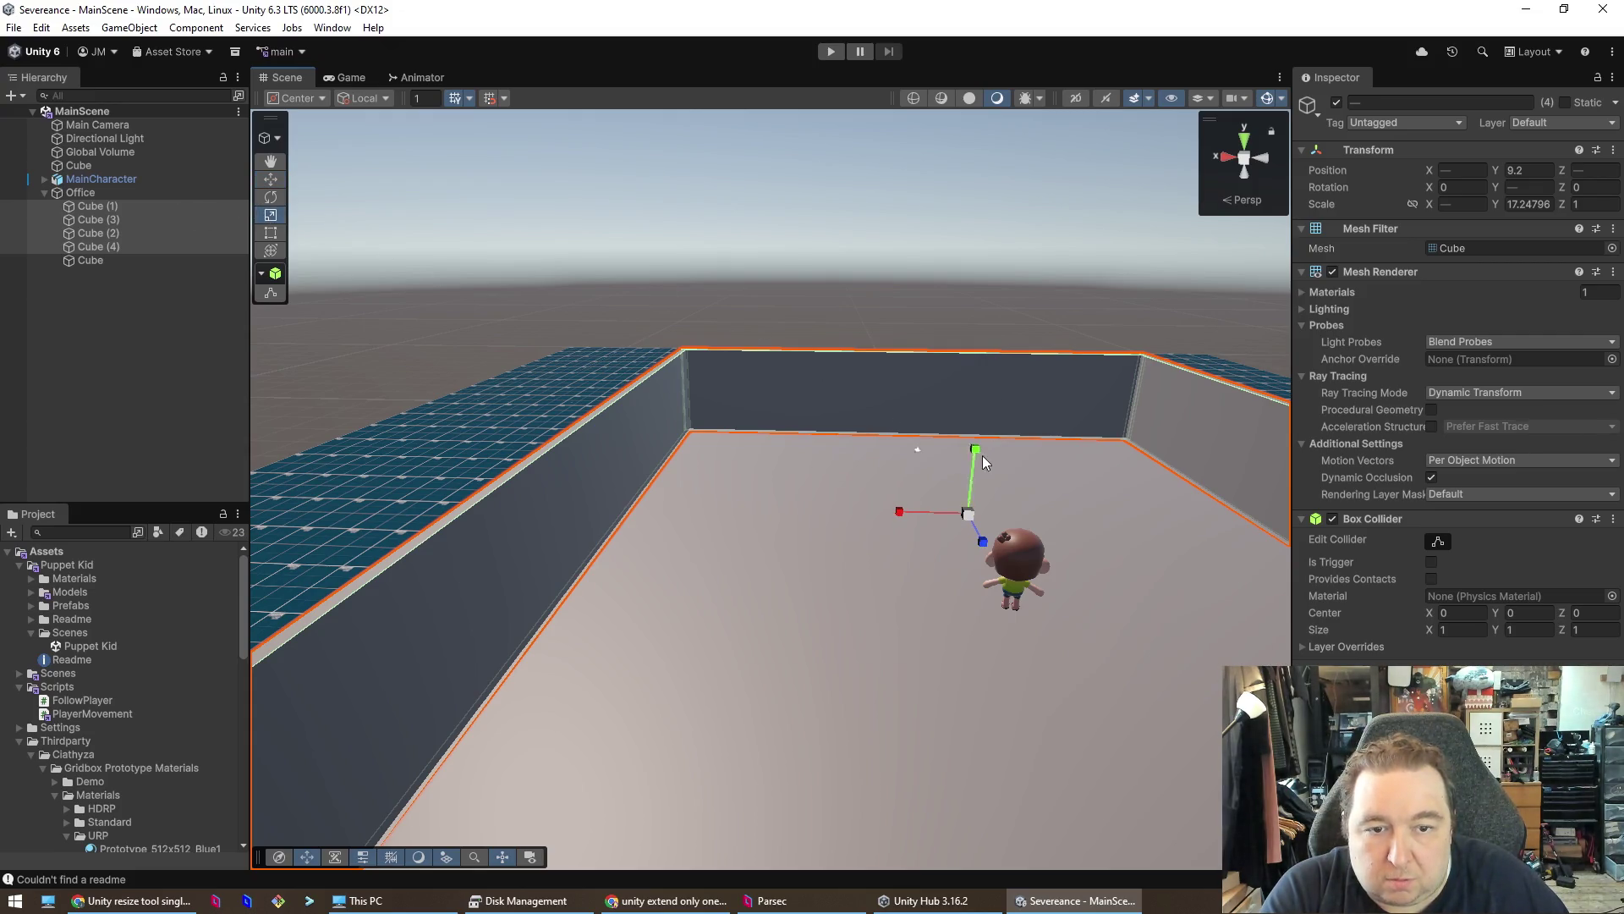
pyautogui.moveTo(975, 453)
pyautogui.mouseDown()
pyautogui.moveTo(1007, 333)
pyautogui.moveTo(1008, 404)
pyautogui.moveTo(980, 433)
pyautogui.moveTo(992, 374)
pyautogui.moveTo(994, 388)
pyautogui.mouseUp()
pyautogui.click(881, 191)
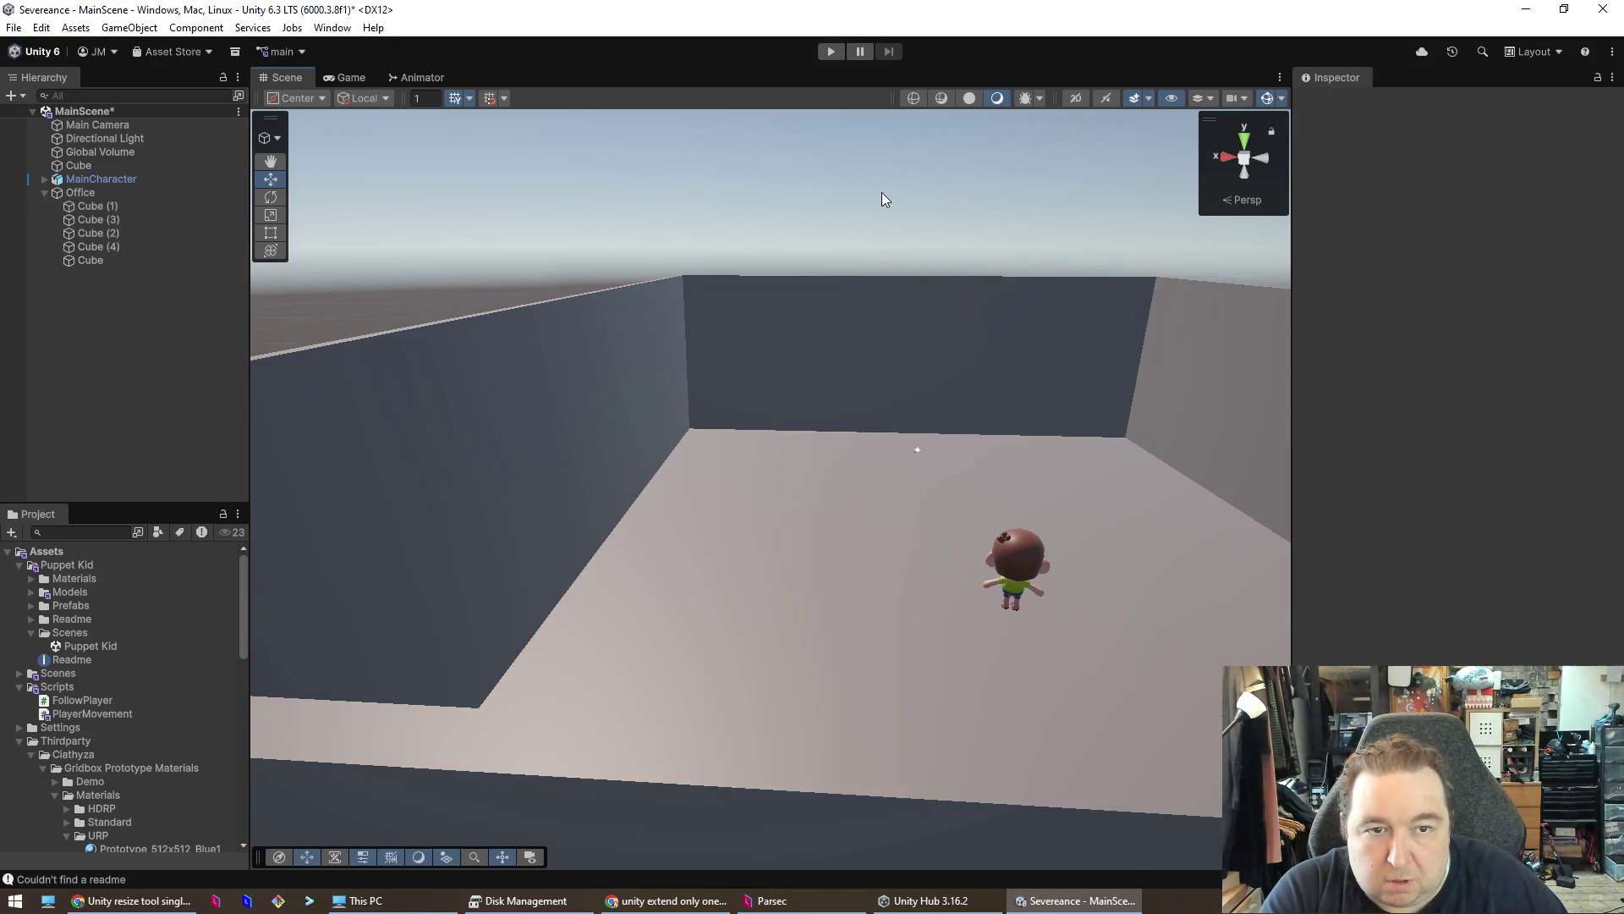
# - Widen the Scene view past the Hierarchy and Inspector, then orbit inside the room toward the character
pyautogui.moveTo(1010, 188)
pyautogui.mouseDown()
pyautogui.moveTo(1146, 207)
pyautogui.moveTo(863, 152)
pyautogui.moveTo(585, 178)
pyautogui.moveTo(235, 141)
pyautogui.moveTo(186, 129)
pyautogui.moveTo(196, 50)
pyautogui.moveTo(148, 151)
pyautogui.moveTo(410, 205)
pyautogui.moveTo(439, 181)
pyautogui.moveTo(769, 170)
pyautogui.moveTo(1057, 167)
pyautogui.moveTo(1055, 189)
pyautogui.moveTo(1077, 163)
pyautogui.moveTo(1030, 167)
pyautogui.mouseUp()
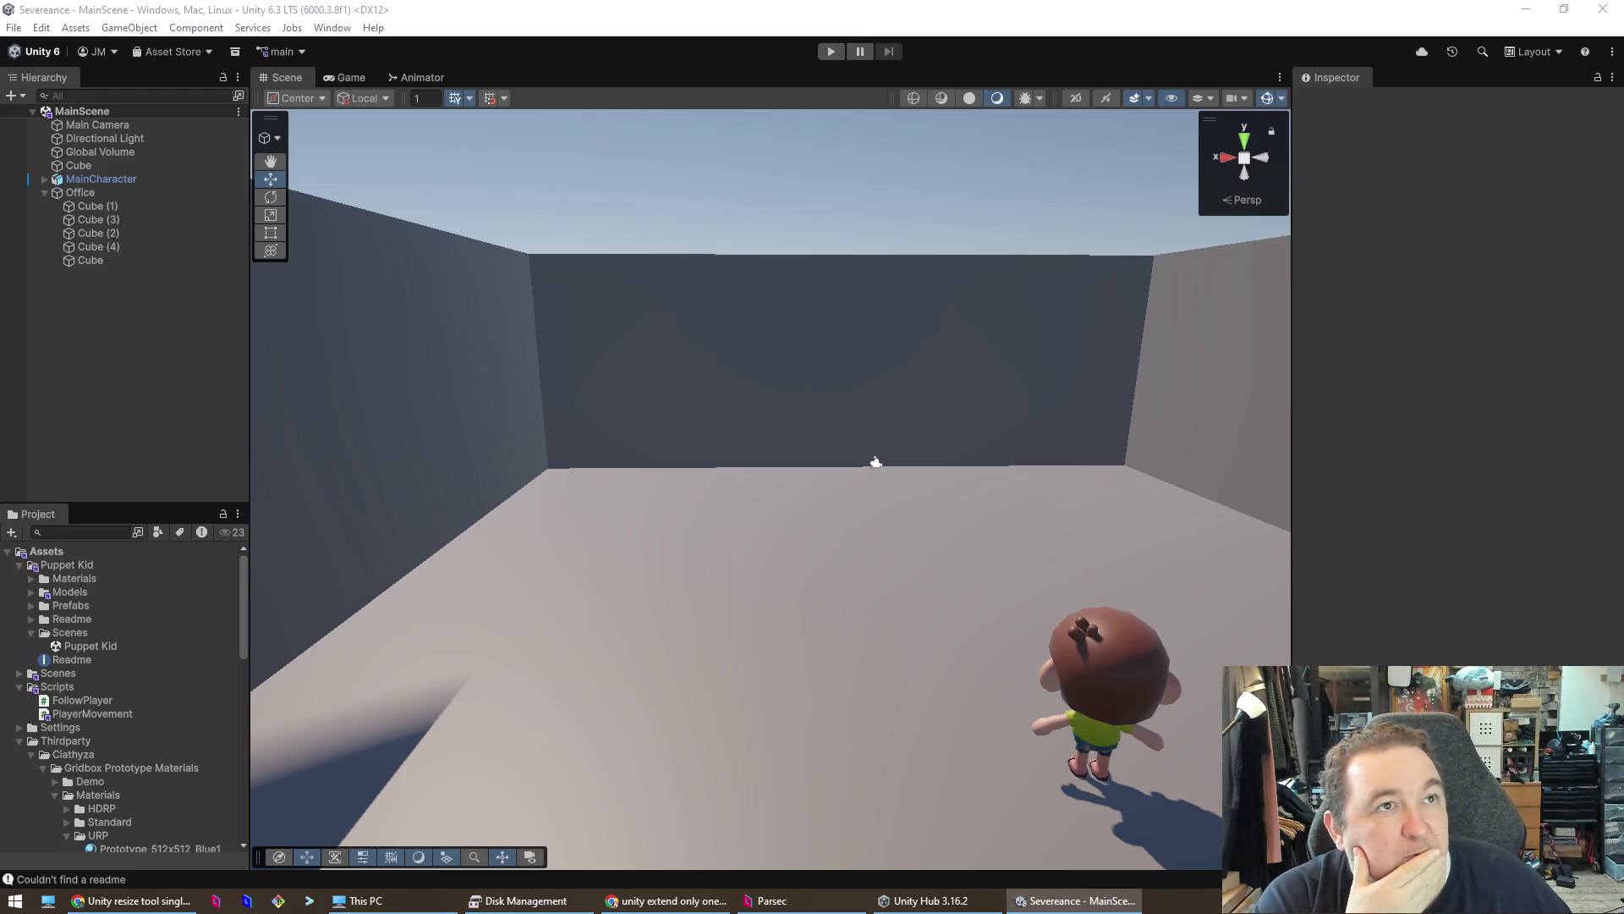
pyautogui.moveTo(1099, 507)
pyautogui.mouseDown()
pyautogui.moveTo(1026, 580)
pyautogui.moveTo(1116, 638)
pyautogui.moveTo(1117, 604)
pyautogui.mouseUp()
pyautogui.moveTo(1007, 441); pyautogui.dragTo(392, 417)
pyautogui.moveTo(246, 327); pyautogui.dragTo(172, 335)
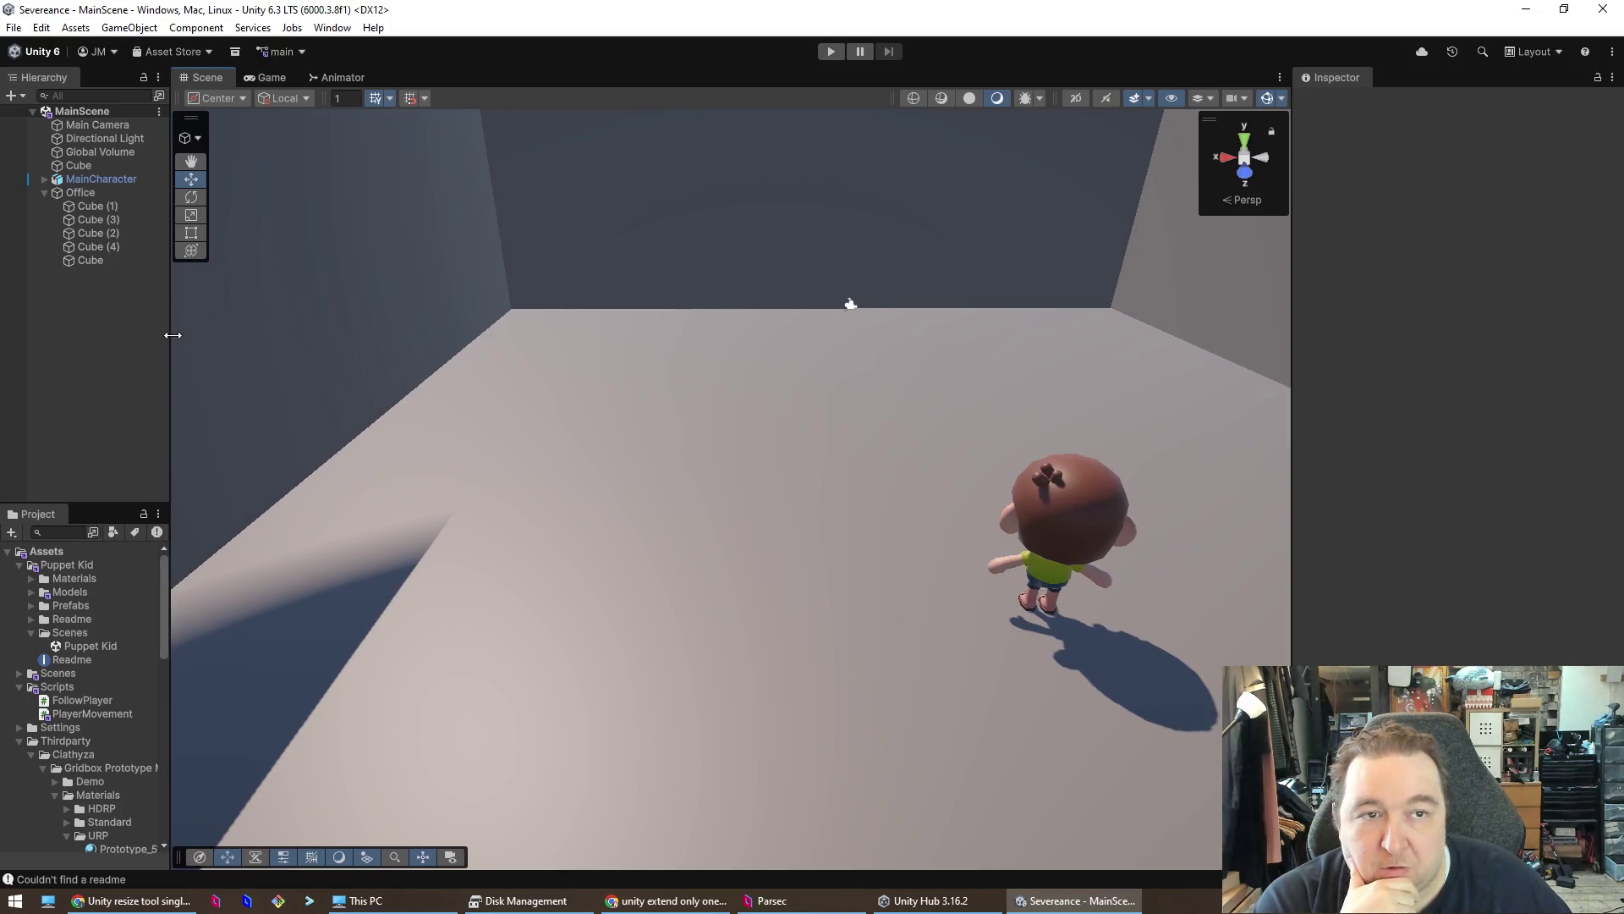
pyautogui.moveTo(1293, 368); pyautogui.dragTo(1504, 372)
pyautogui.moveTo(1341, 433)
pyautogui.mouseDown()
pyautogui.moveTo(1417, 308)
pyautogui.moveTo(1398, 342)
pyautogui.moveTo(1134, 366)
pyautogui.moveTo(1117, 333)
pyautogui.moveTo(1169, 306)
pyautogui.moveTo(1135, 338)
pyautogui.moveTo(683, 305)
pyautogui.moveTo(964, 290)
pyautogui.moveTo(1106, 456)
pyautogui.moveTo(1461, 403)
pyautogui.moveTo(207, 406)
pyautogui.moveTo(1229, 338)
pyautogui.moveTo(1206, 320)
pyautogui.moveTo(1287, 315)
pyautogui.moveTo(102, 319)
pyautogui.moveTo(414, 333)
pyautogui.moveTo(384, 330)
pyautogui.moveTo(368, 114)
pyautogui.moveTo(363, 439)
pyautogui.moveTo(355, 338)
pyautogui.moveTo(387, 302)
pyautogui.mouseUp()
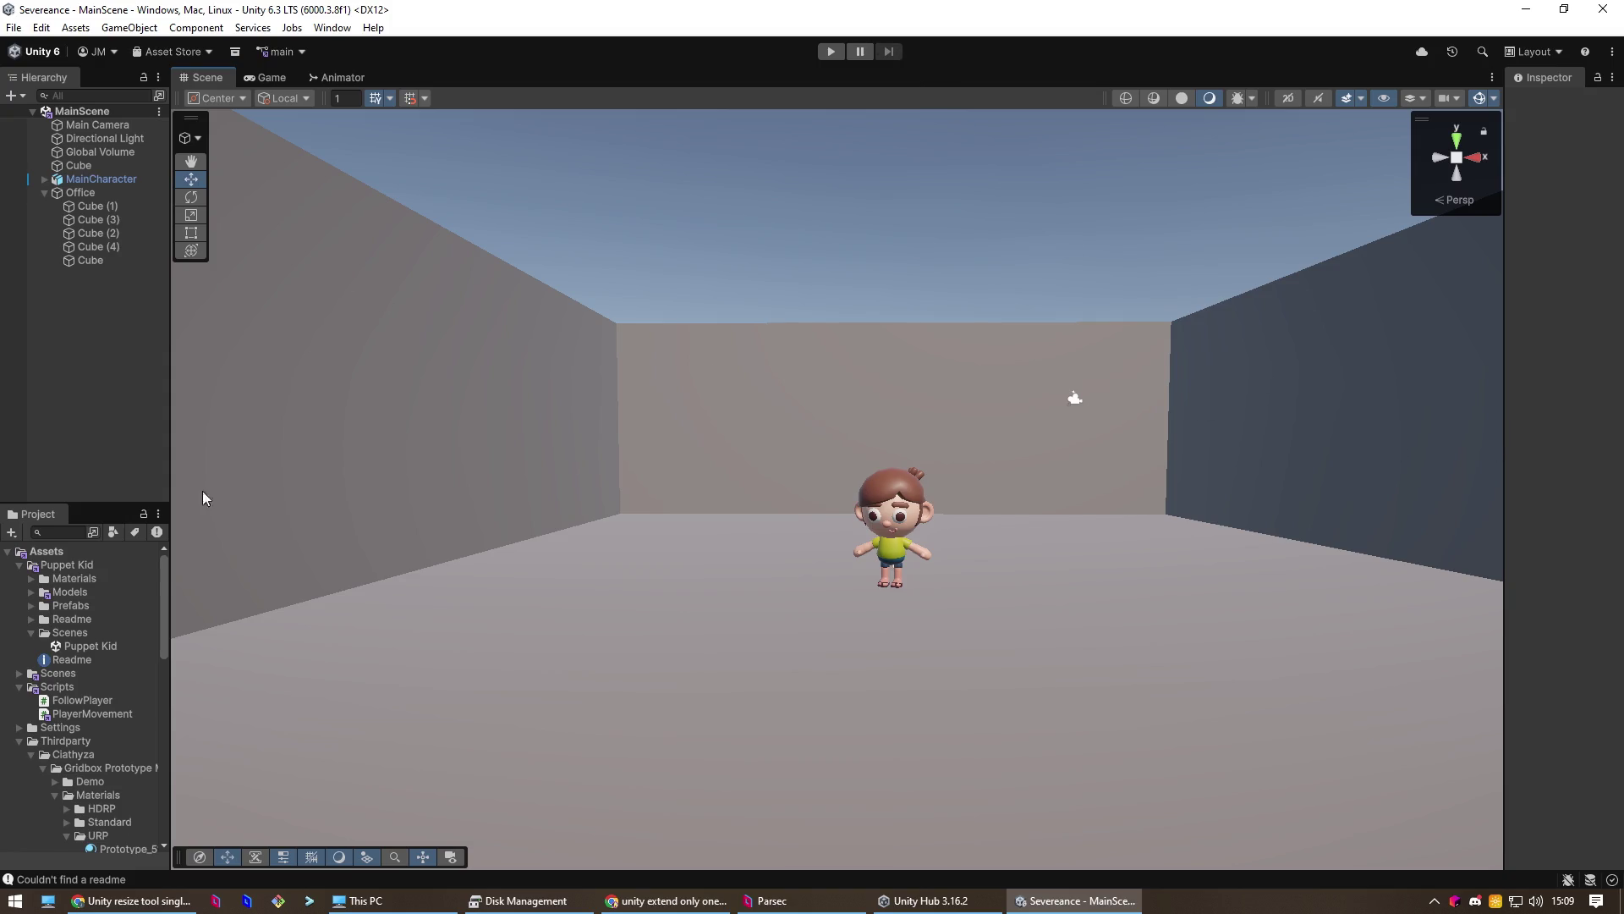
# - Add a magenta 'BE RIGHT BACK' TextMeshPro label on the back wall, framed above the character
pyautogui.rightClick(67, 359)
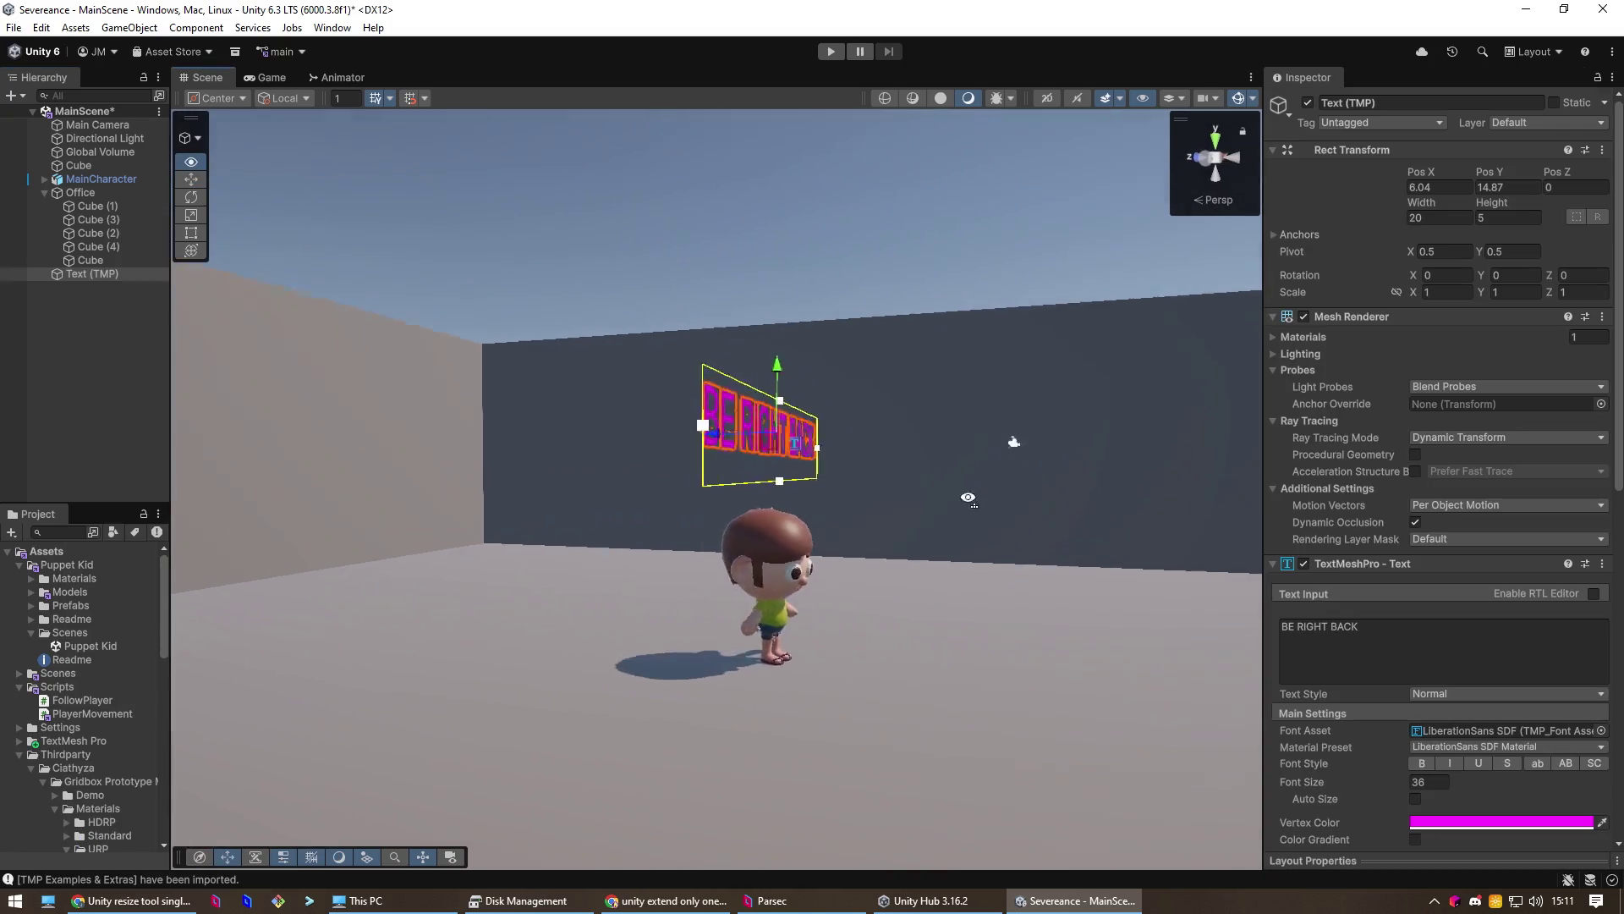
pyautogui.moveTo(991, 499); pyautogui.dragTo(930, 494)
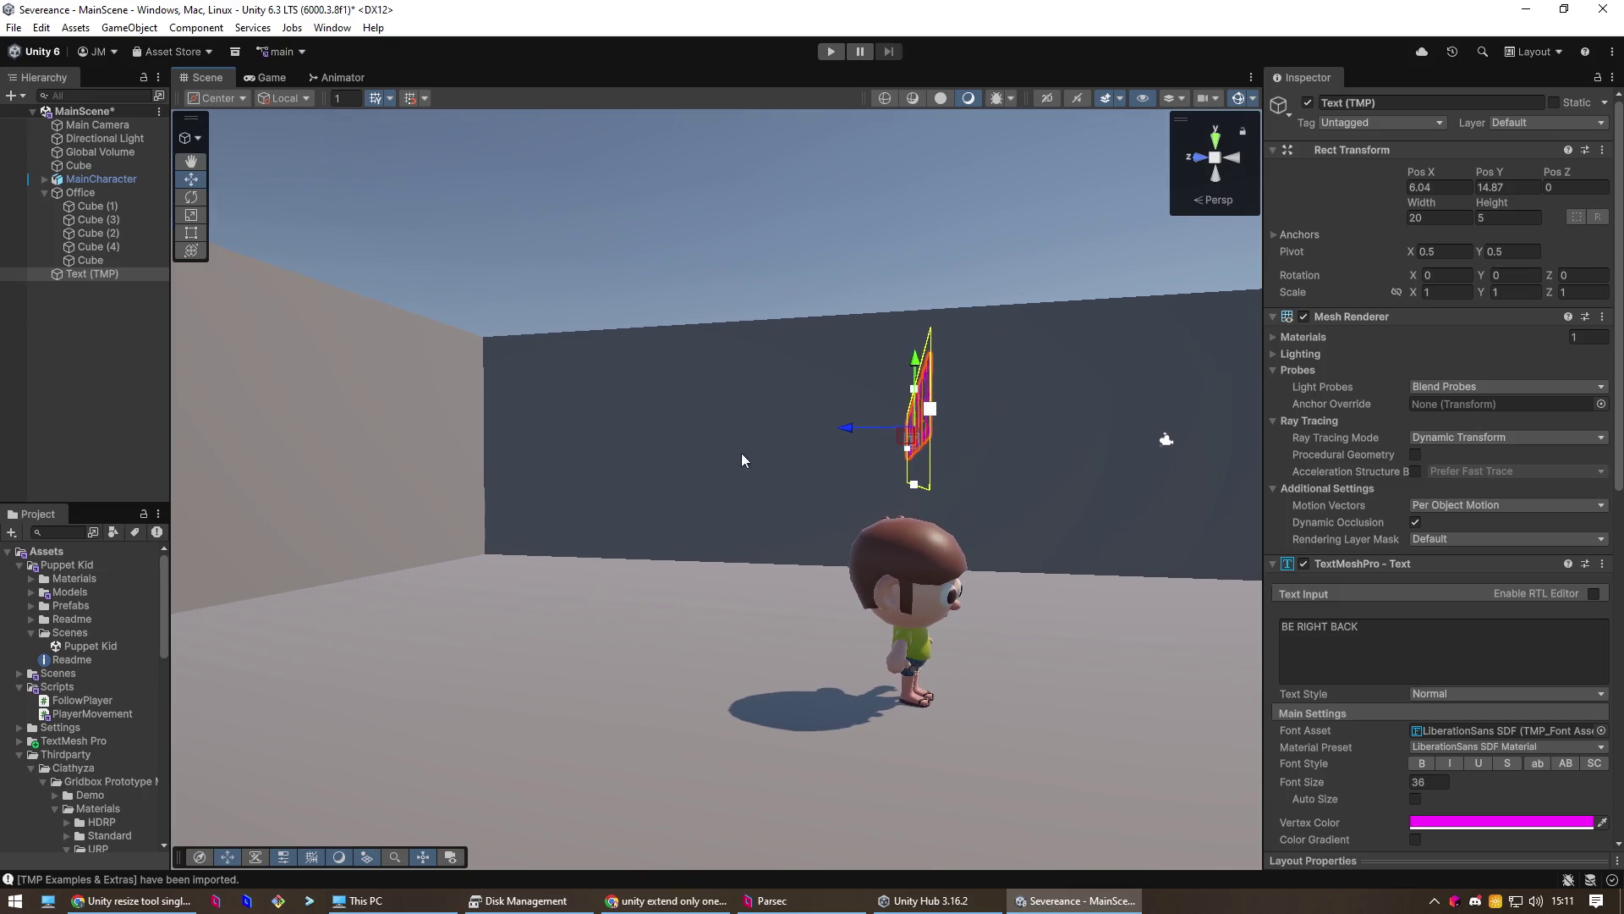
pyautogui.moveTo(1155, 545); pyautogui.dragTo(775, 531)
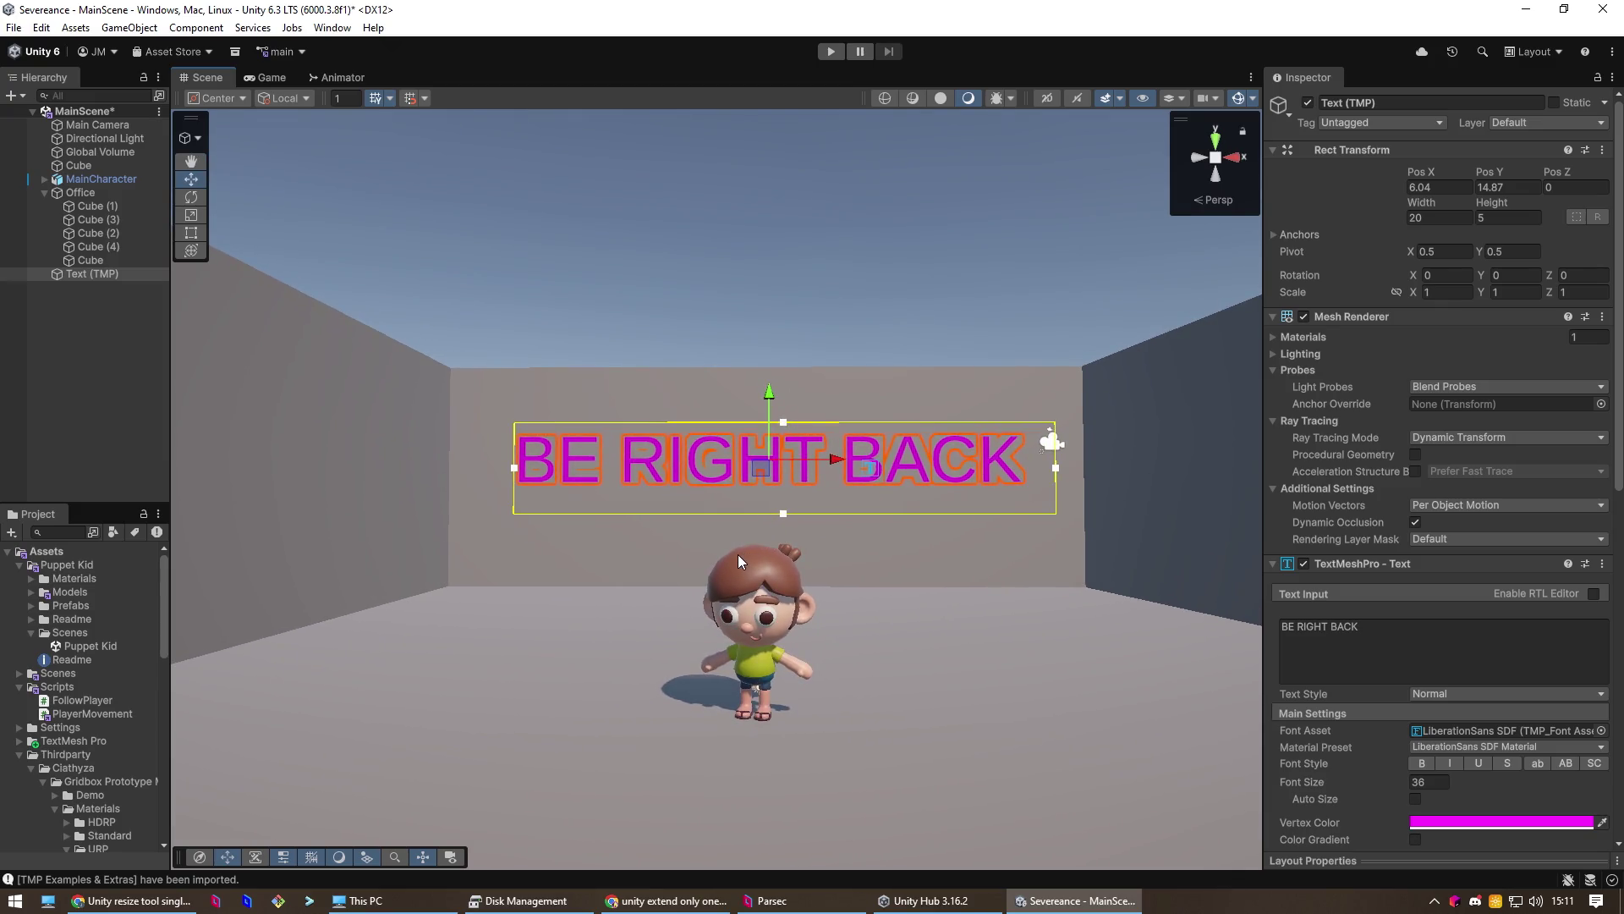
pyautogui.moveTo(738, 560); pyautogui.dragTo(753, 677)
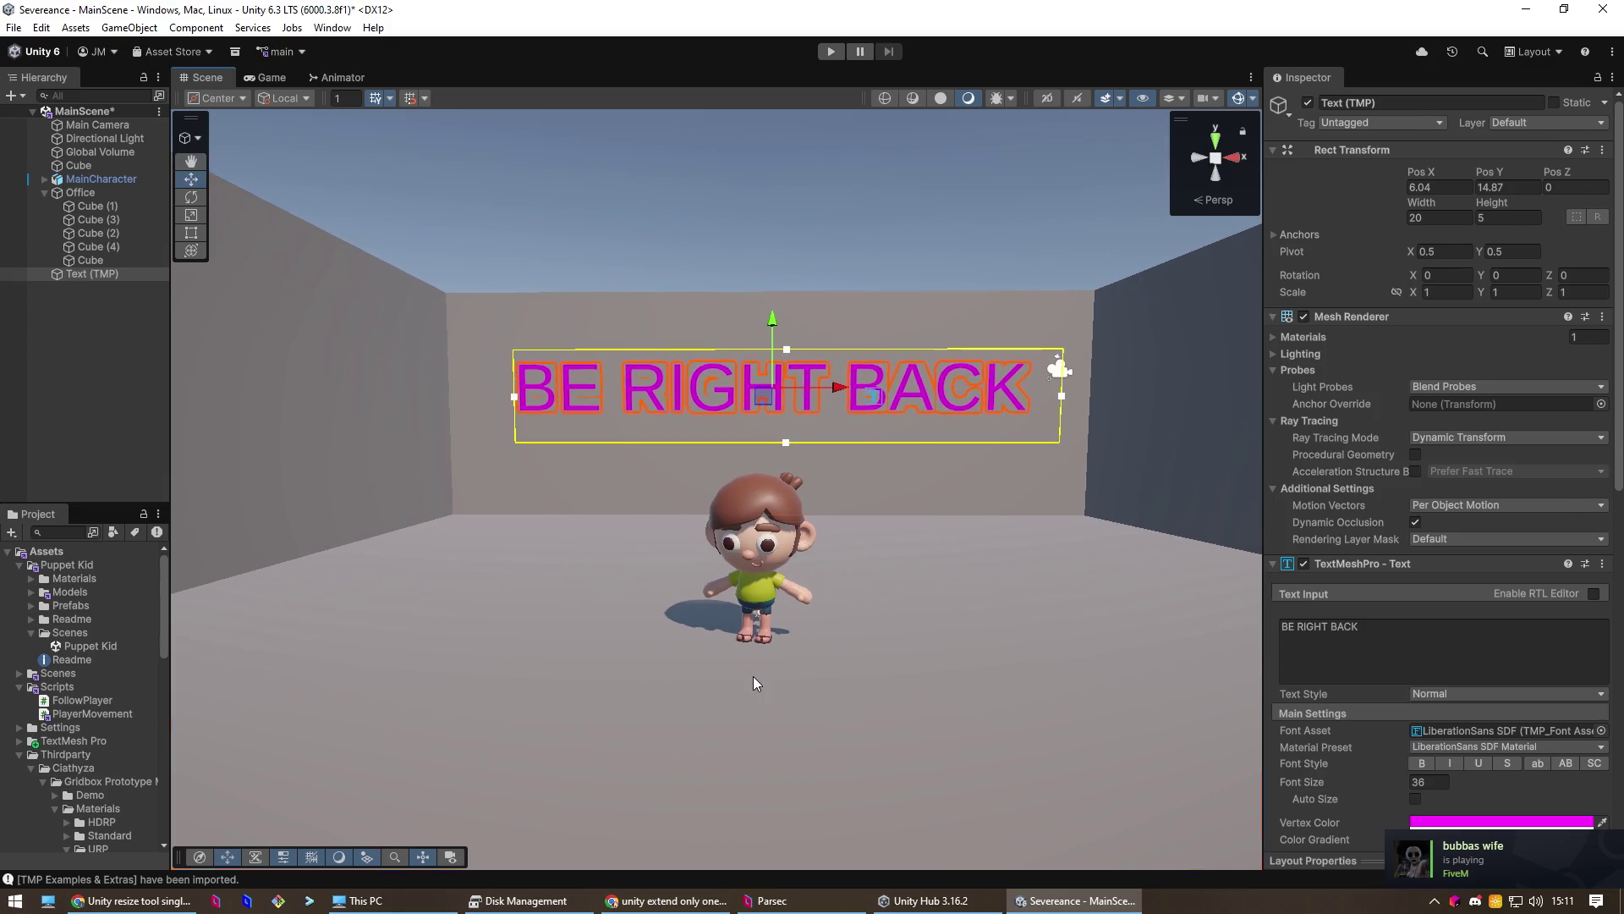
pyautogui.click(753, 676)
pyautogui.click(743, 190)
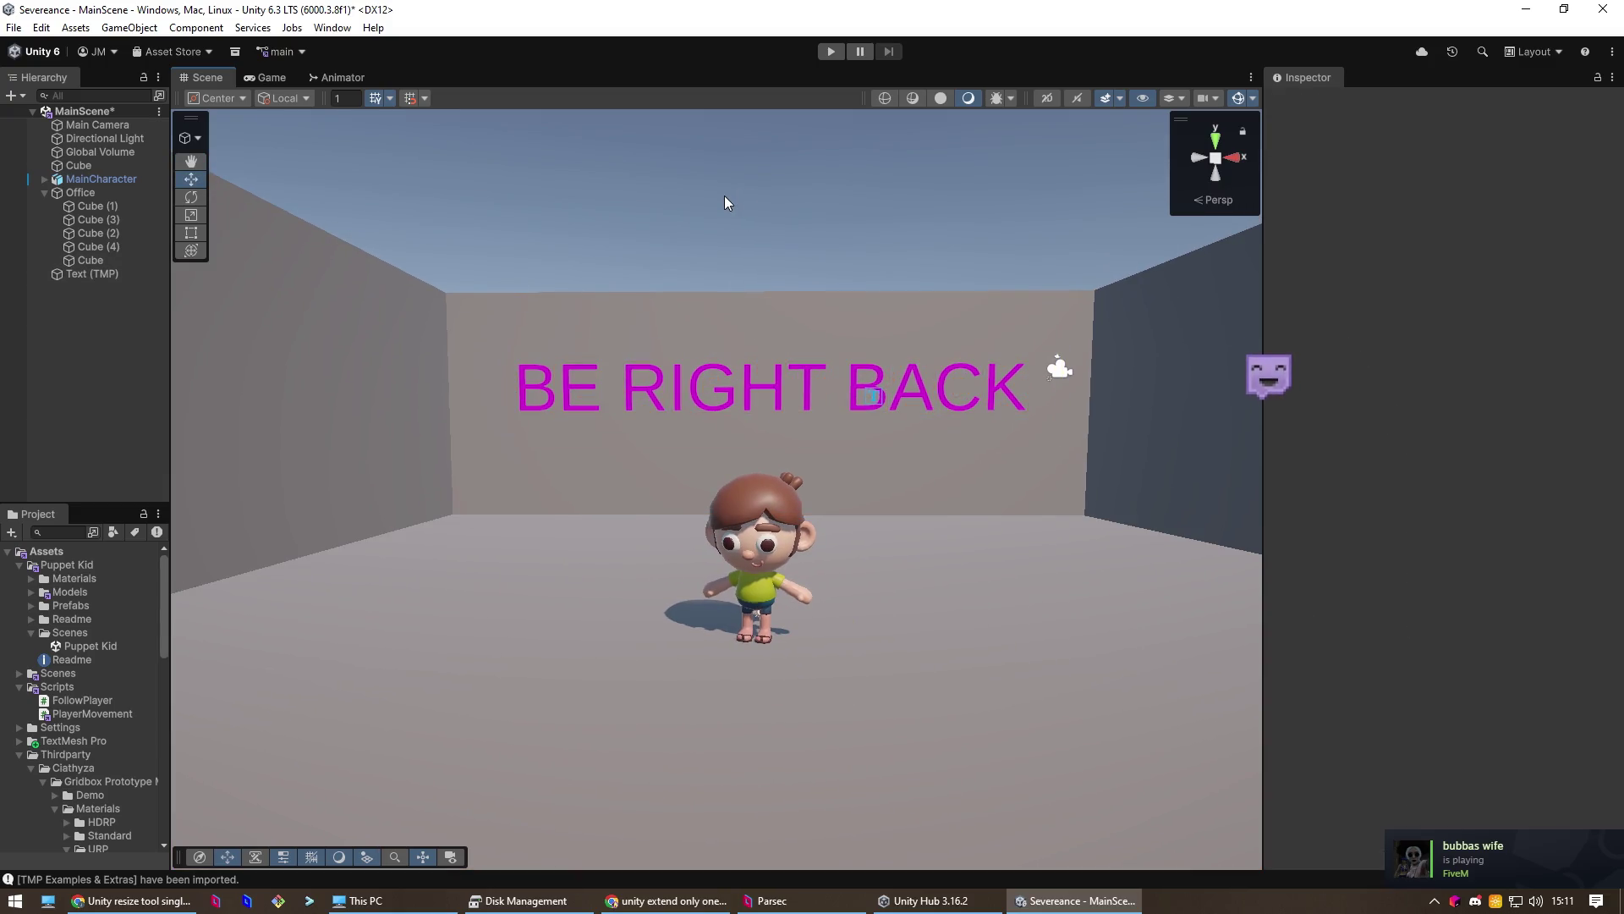
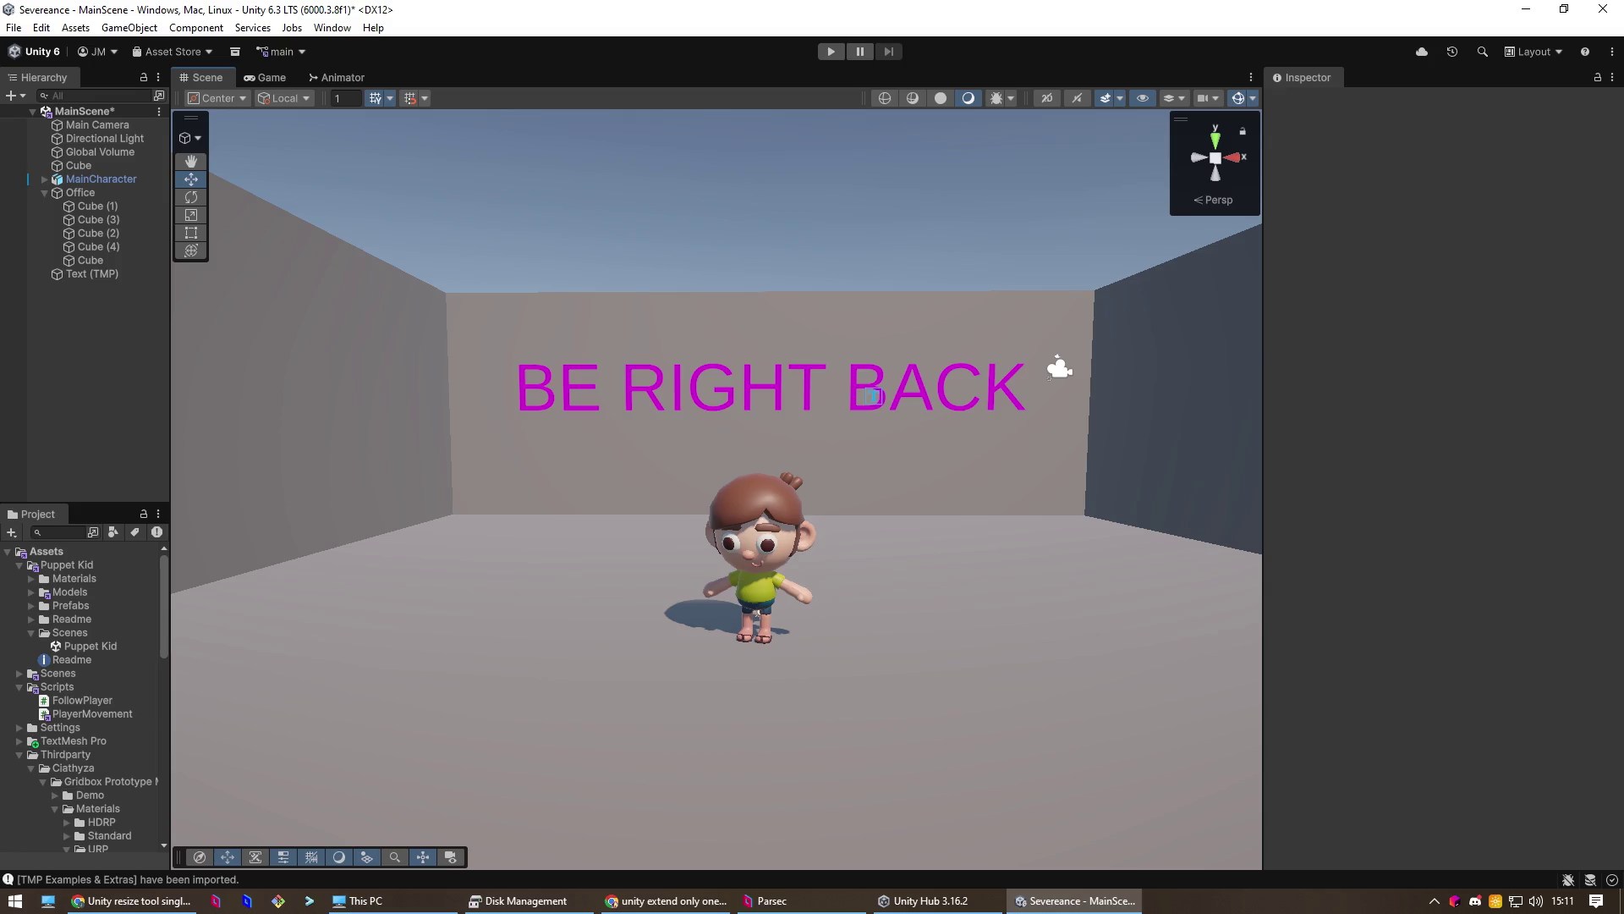
# - Play-test the scene with A, W and S, walking toward the magenta 'BE RIGHT BACK' wall, then stop
pyautogui.click(830, 51)
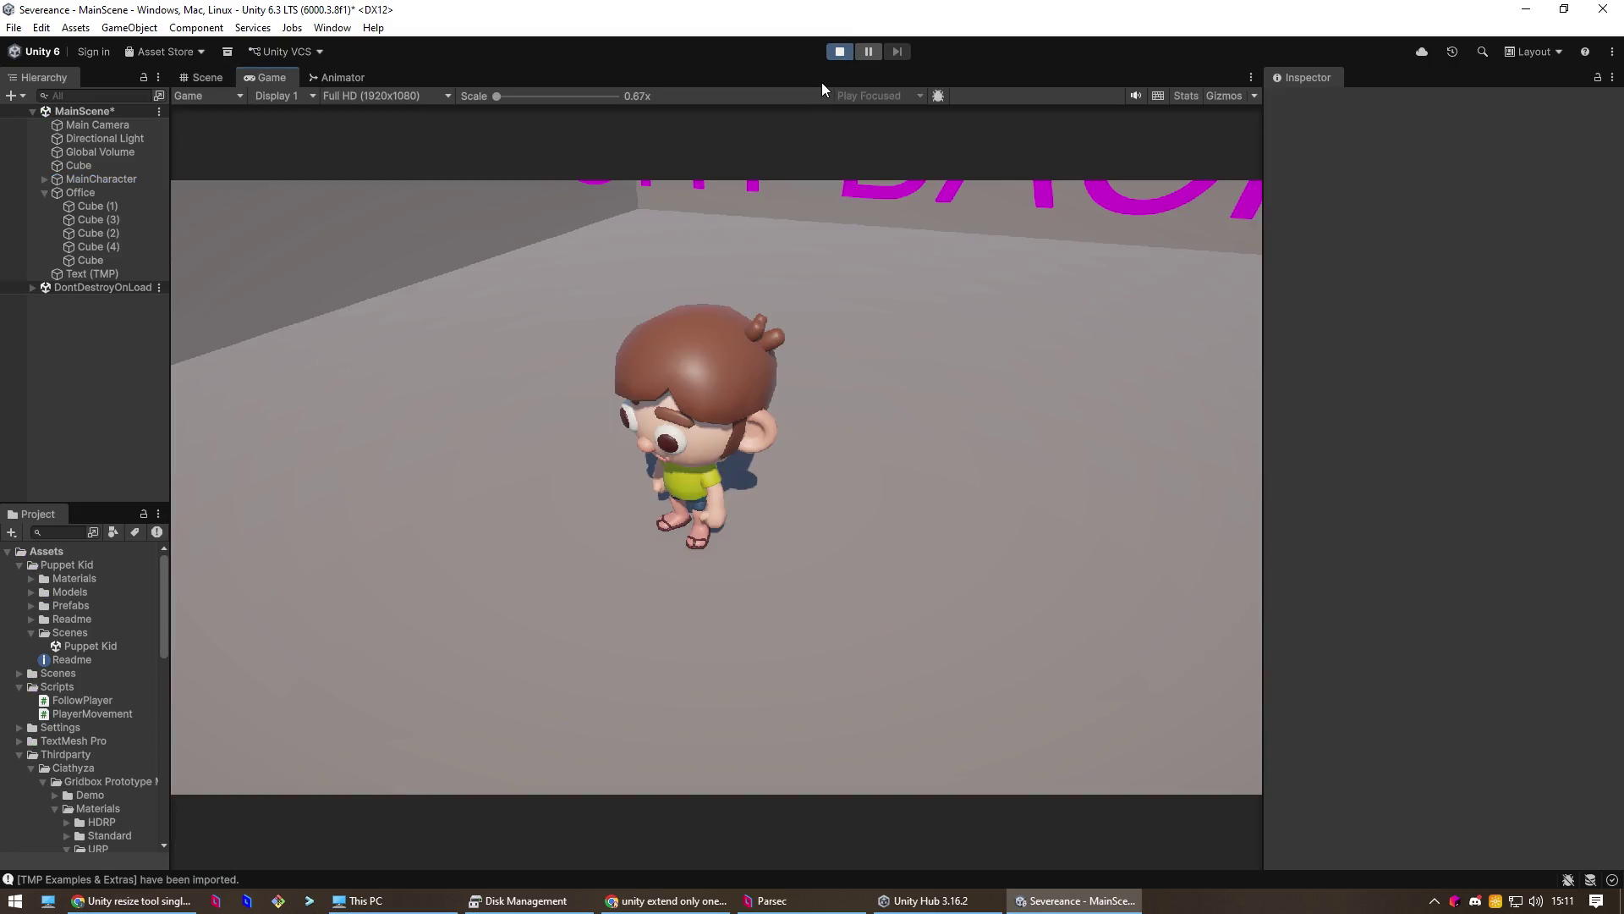
pyautogui.press('a')
pyautogui.press('w')
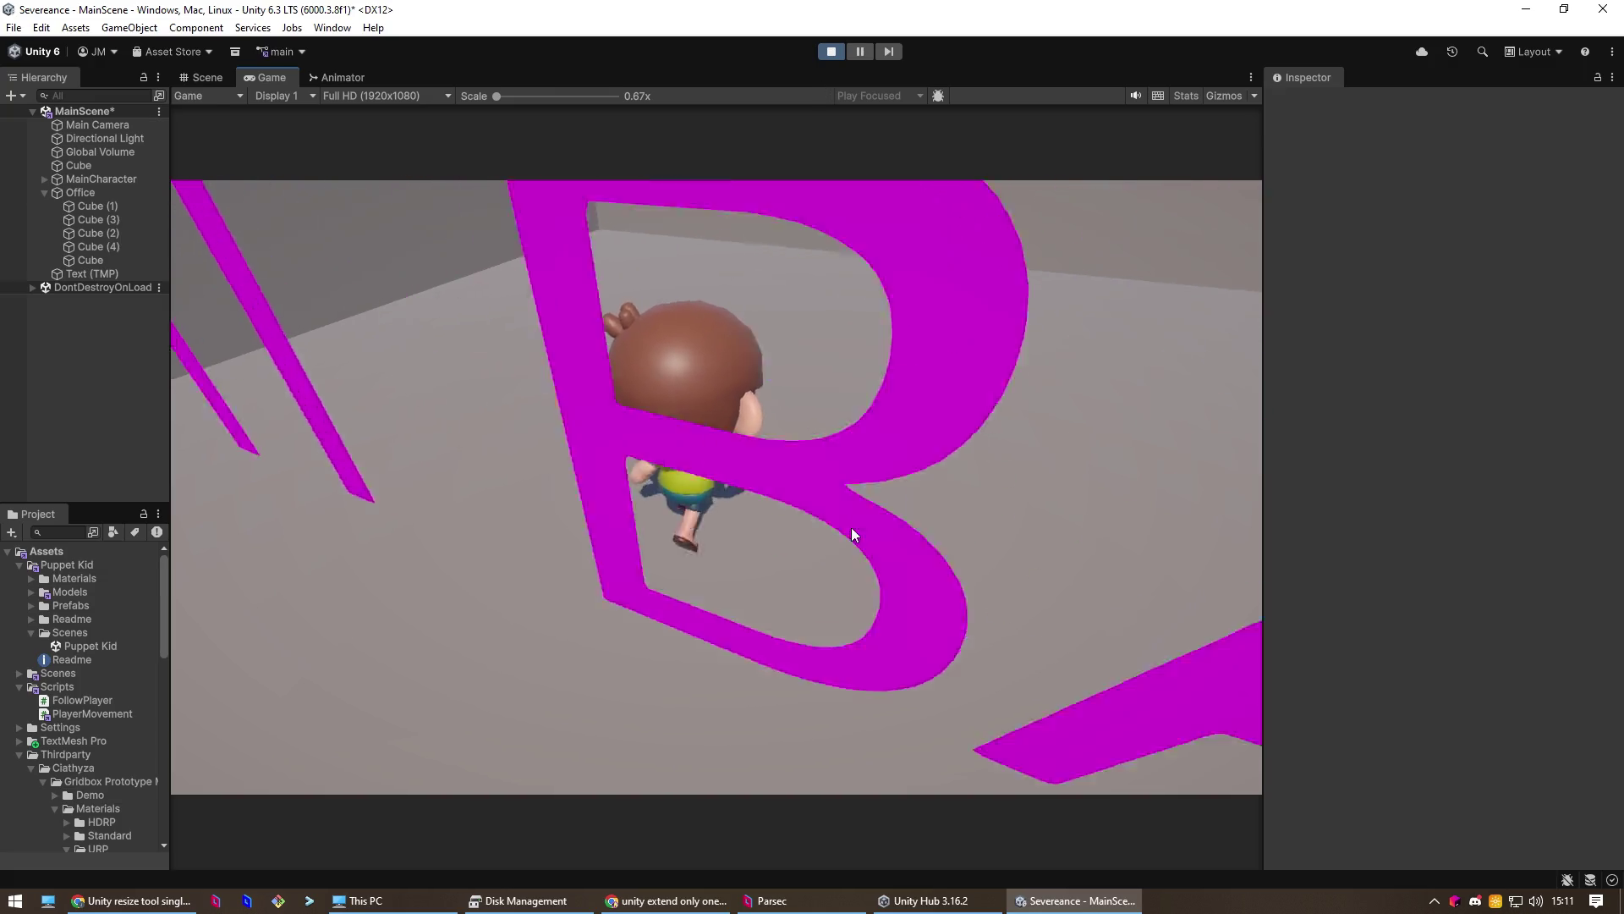
pyautogui.press('s')
pyautogui.press('w')
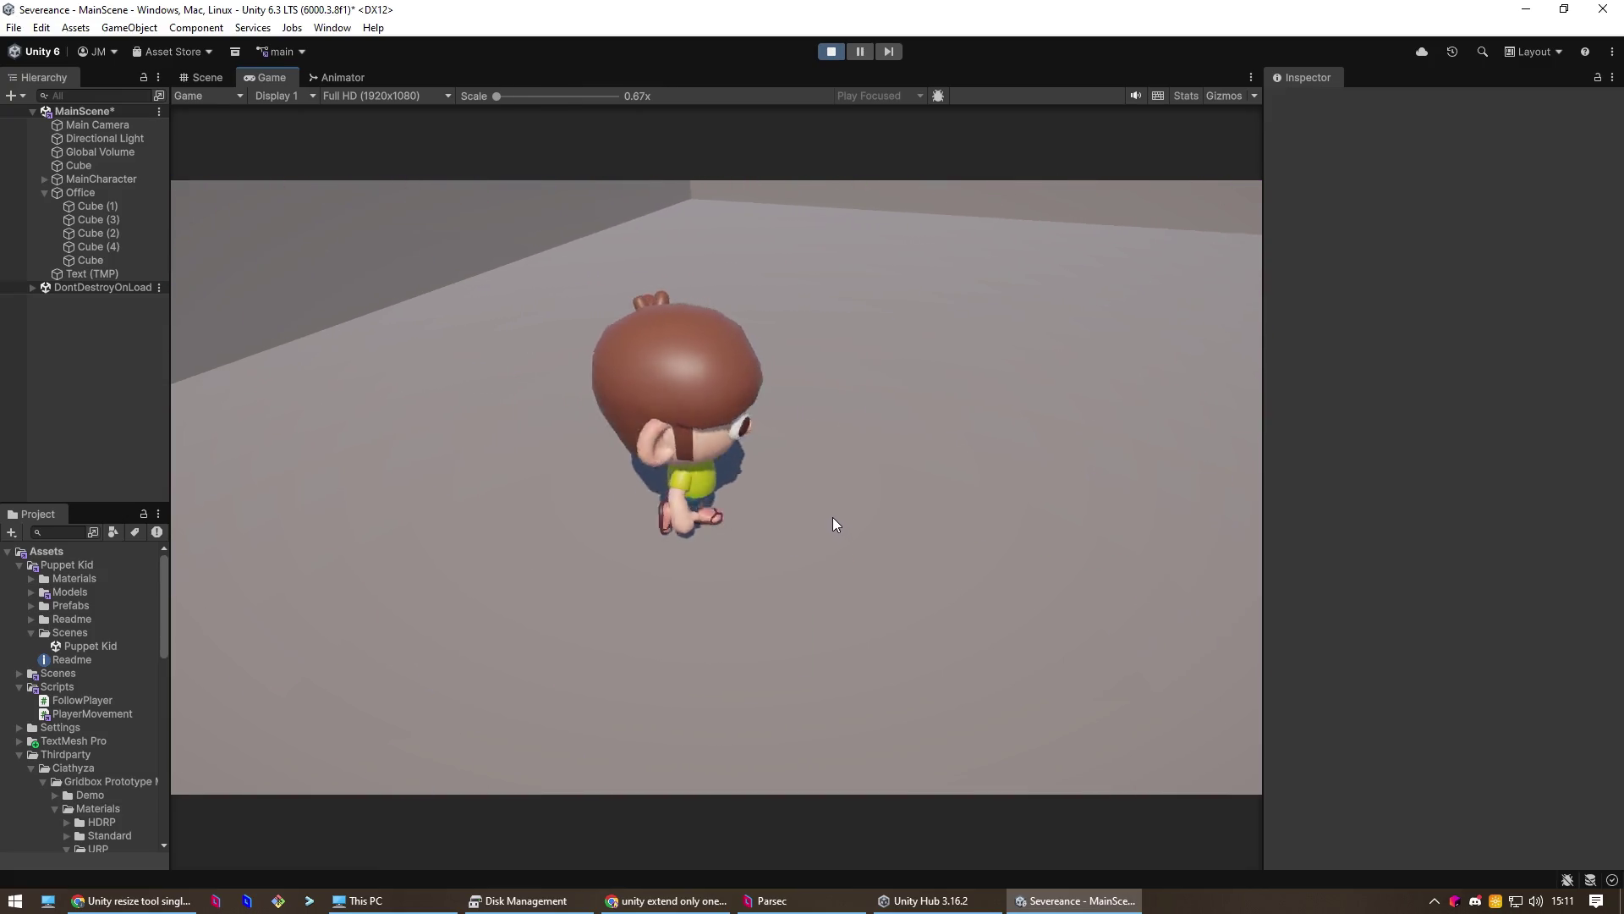
pyautogui.press('s')
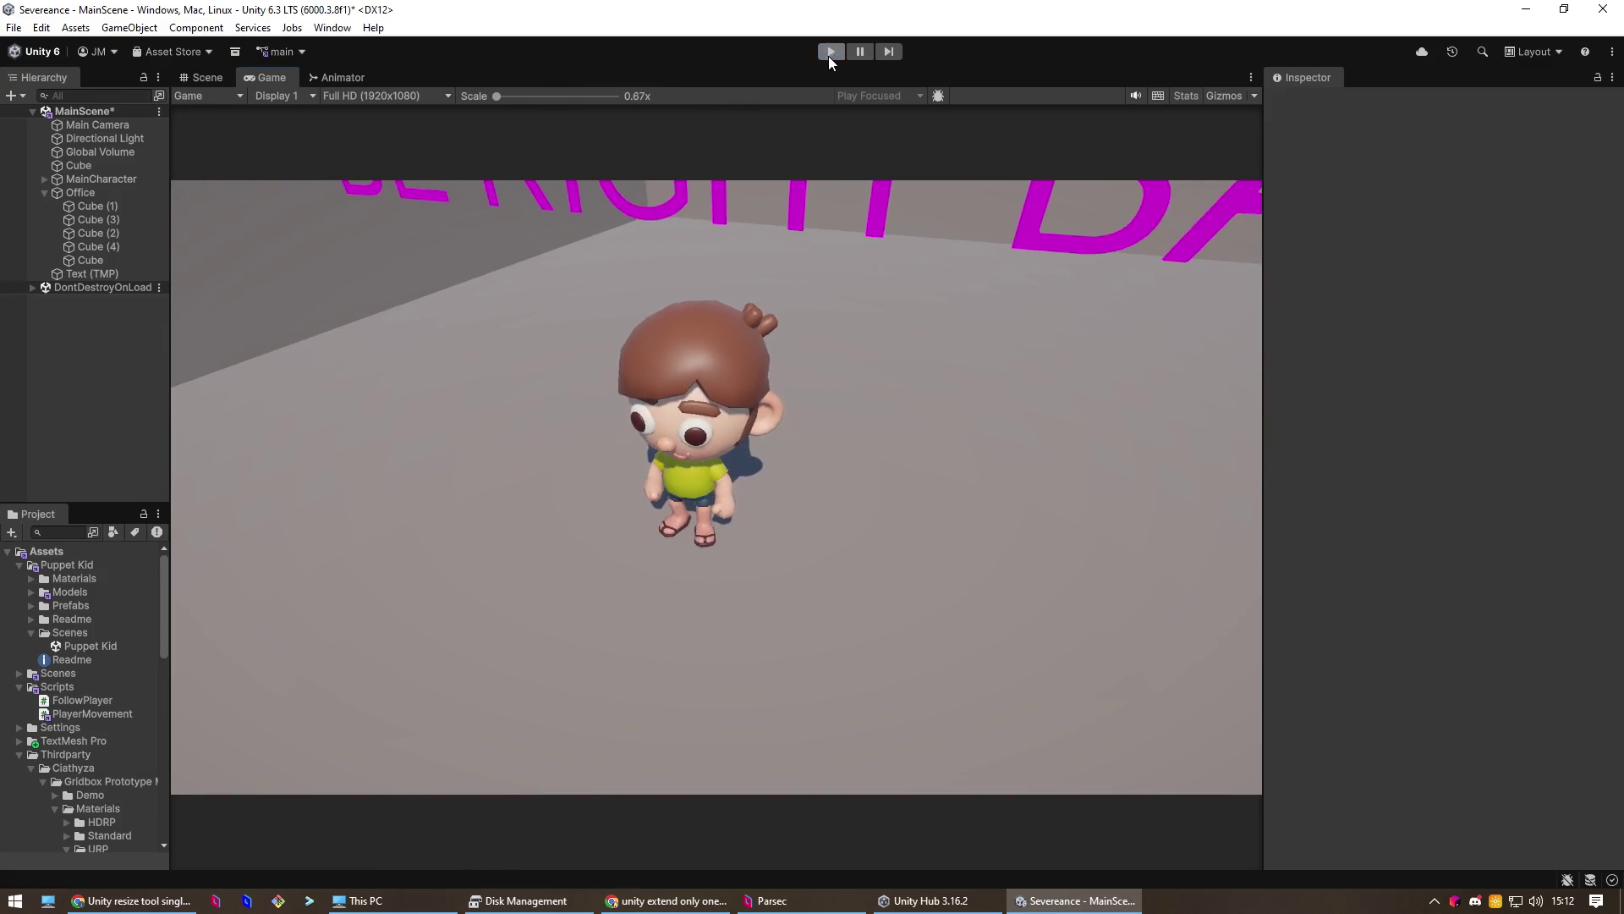
pyautogui.click(829, 56)
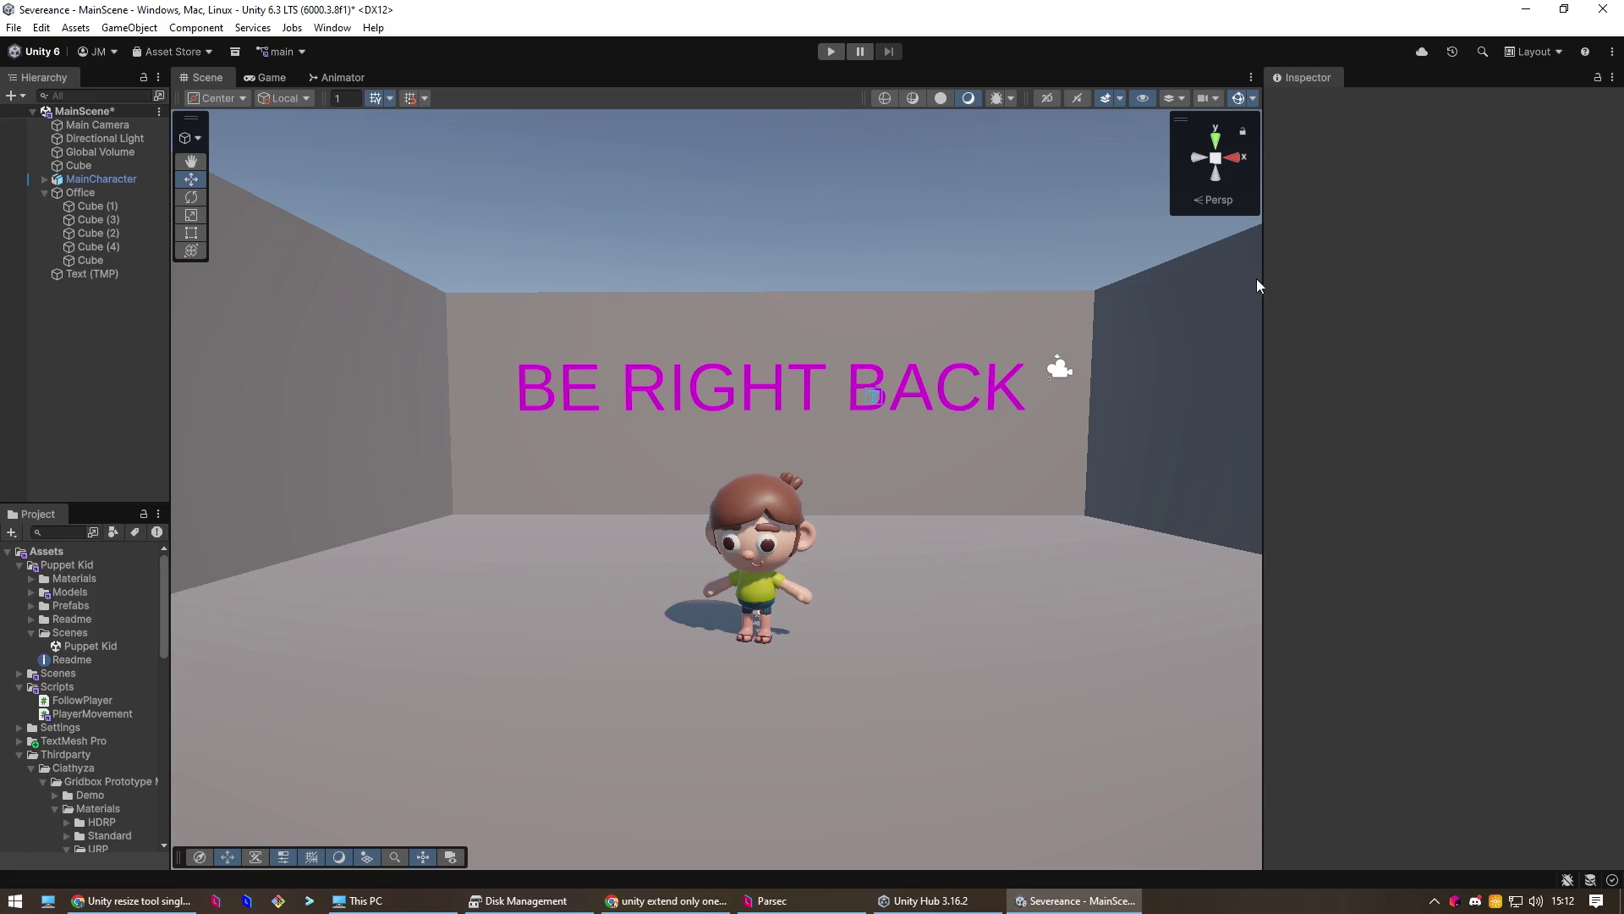
# - Drag the Scene/Inspector splitter right to widen the Scene view, then select and deselect the floor
pyautogui.moveTo(1262, 272); pyautogui.dragTo(1461, 274)
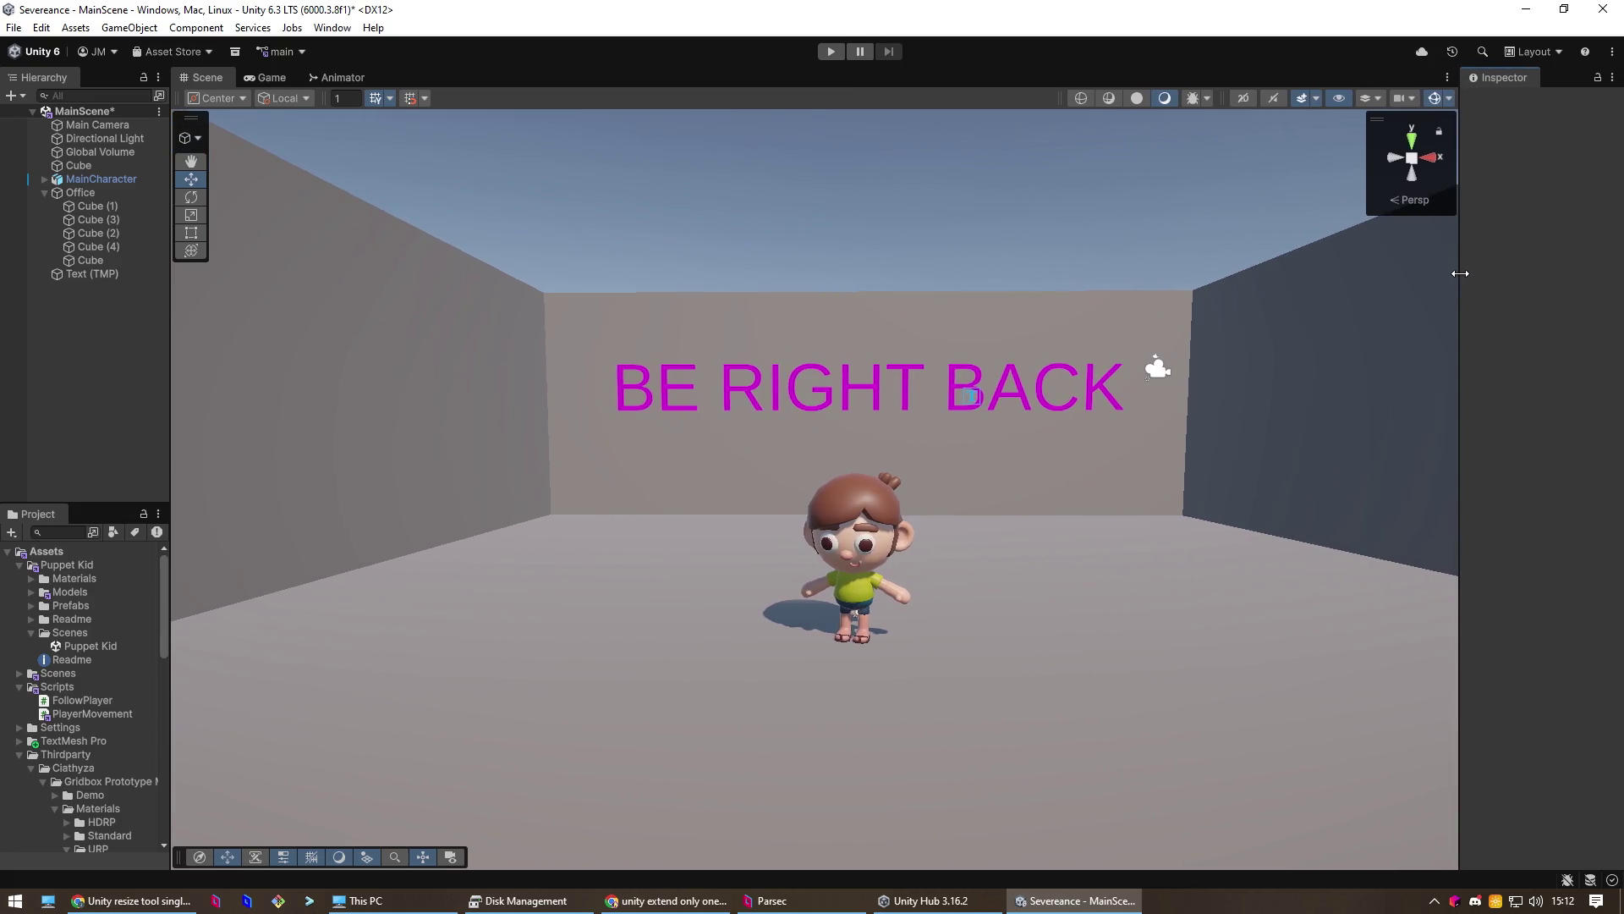
pyautogui.click(1339, 606)
pyautogui.click(1052, 137)
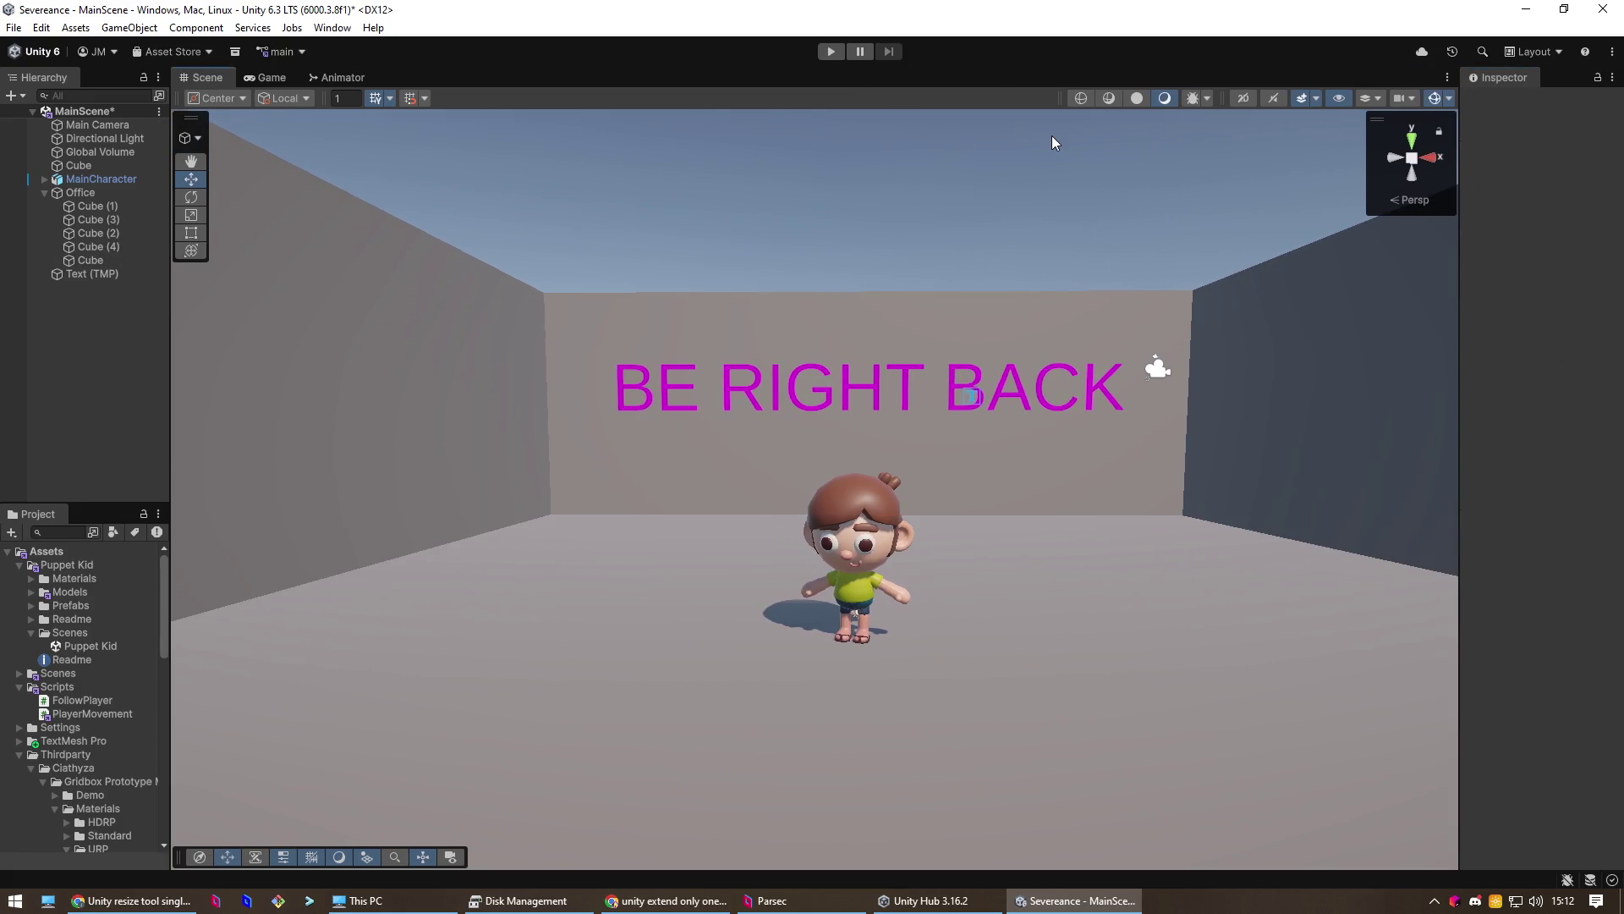
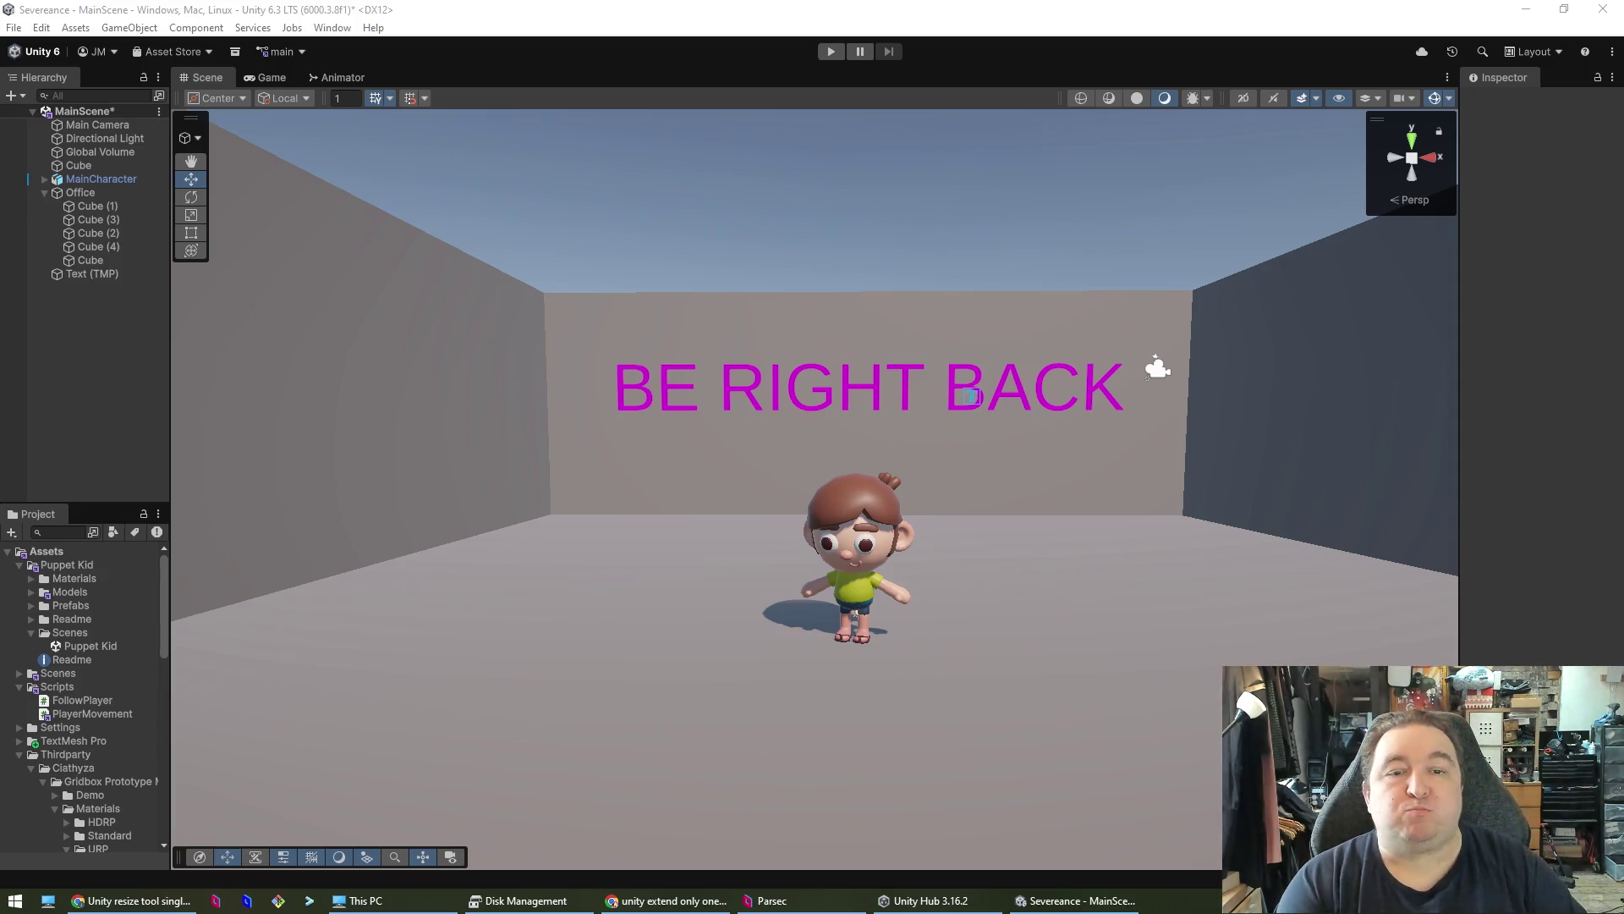
# - Inspect the floor Cube and back wall Cube (1) transform and collider values, then enter Play mode
pyautogui.click(593, 528)
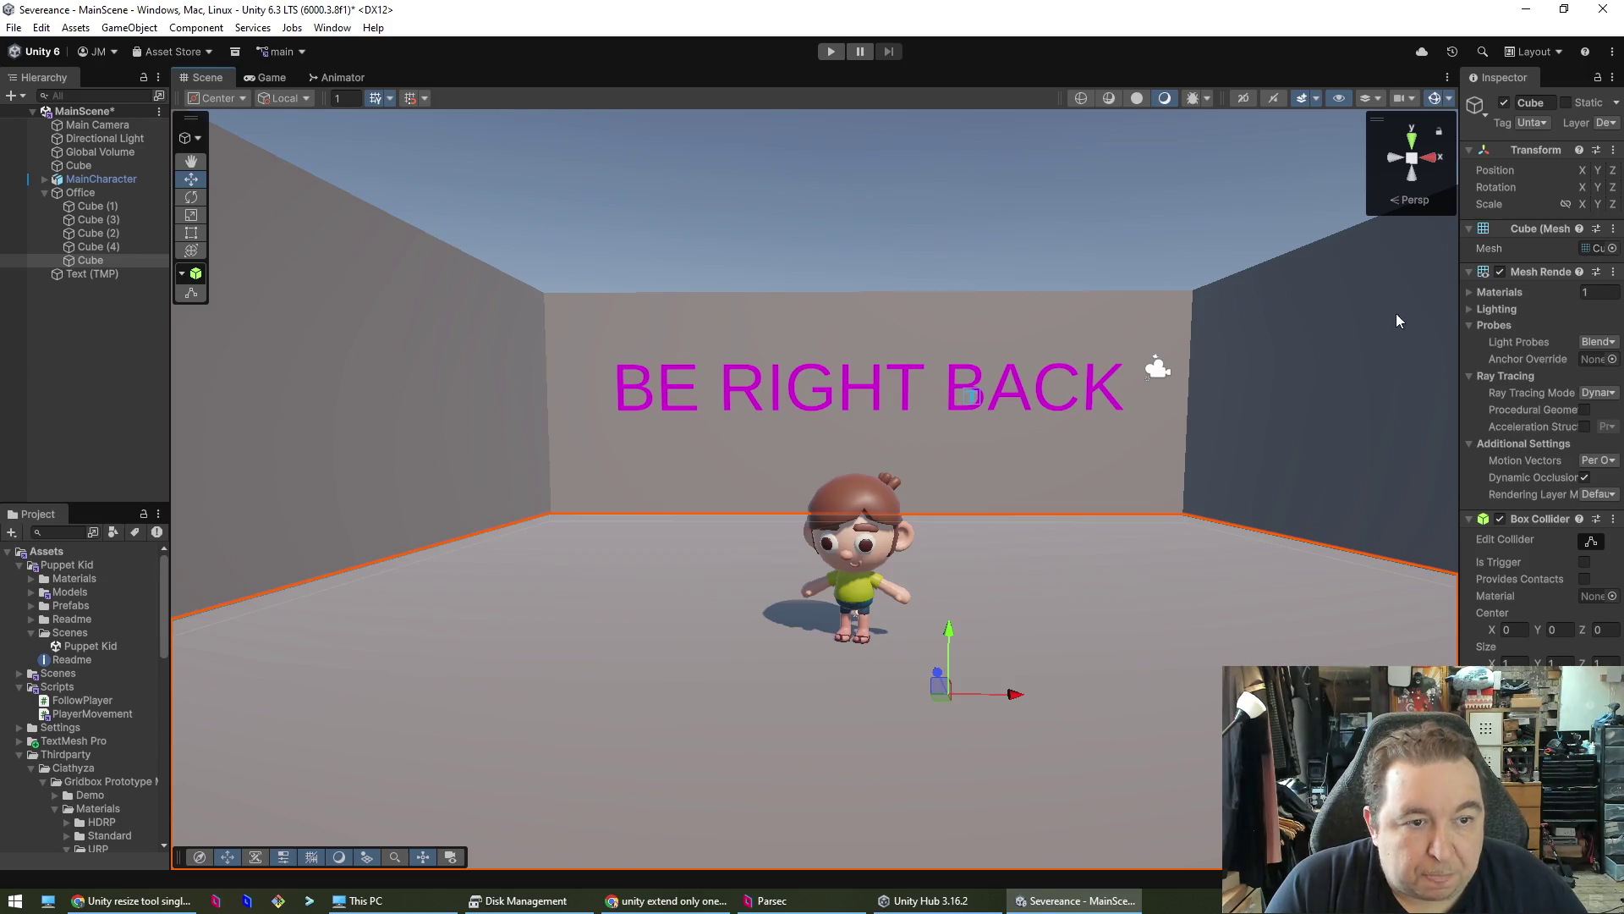
pyautogui.moveTo(1458, 307); pyautogui.dragTo(1168, 319)
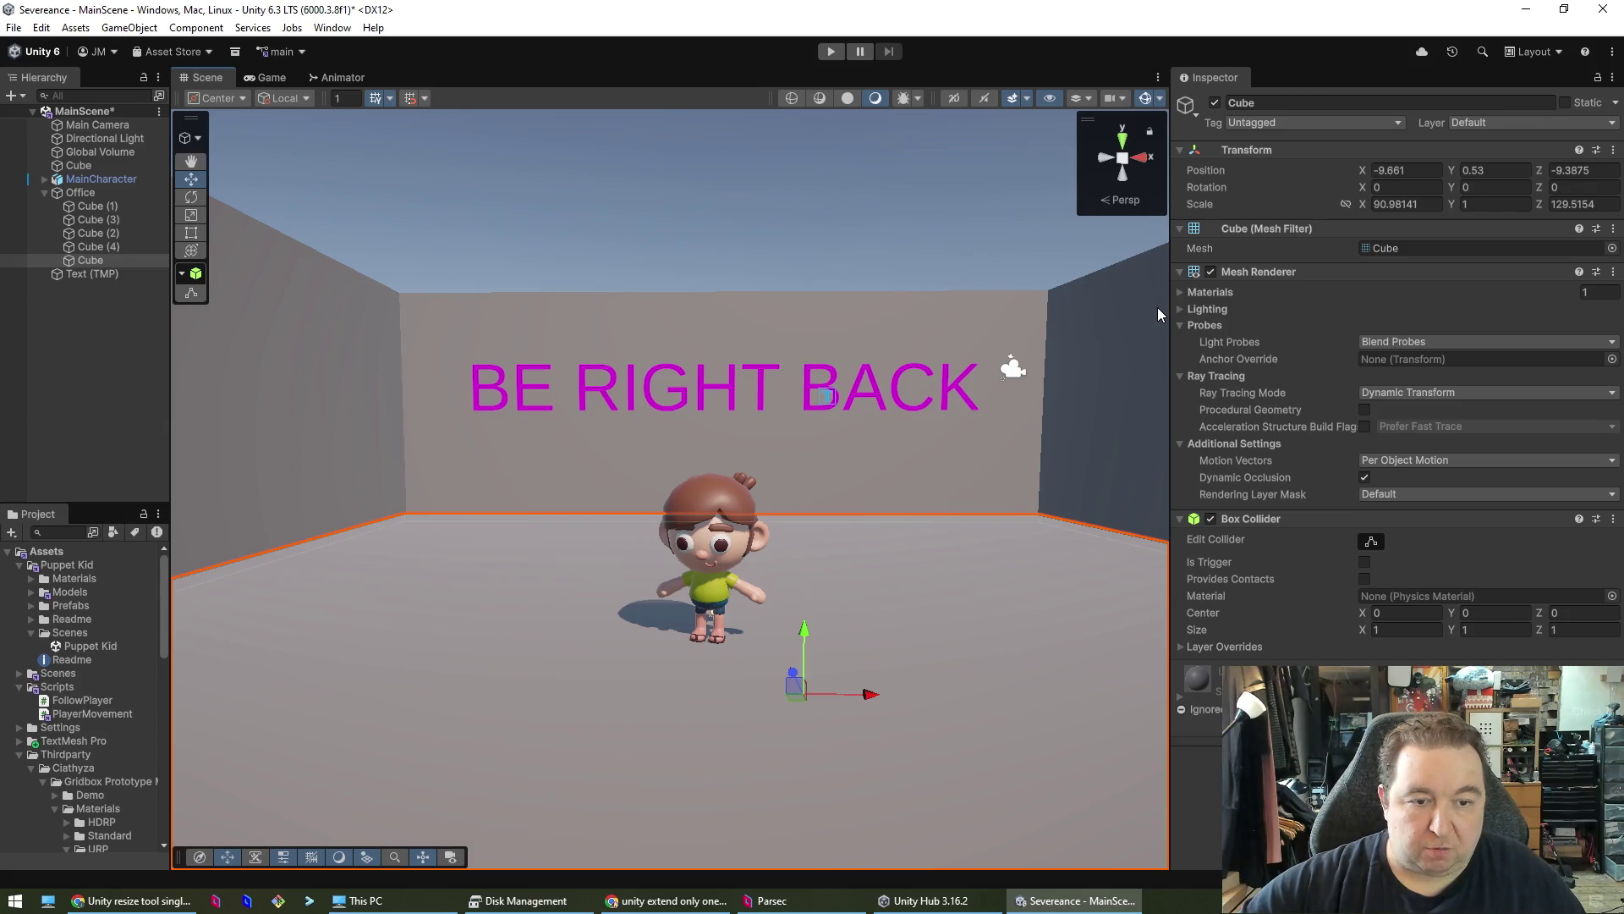
pyautogui.click(805, 323)
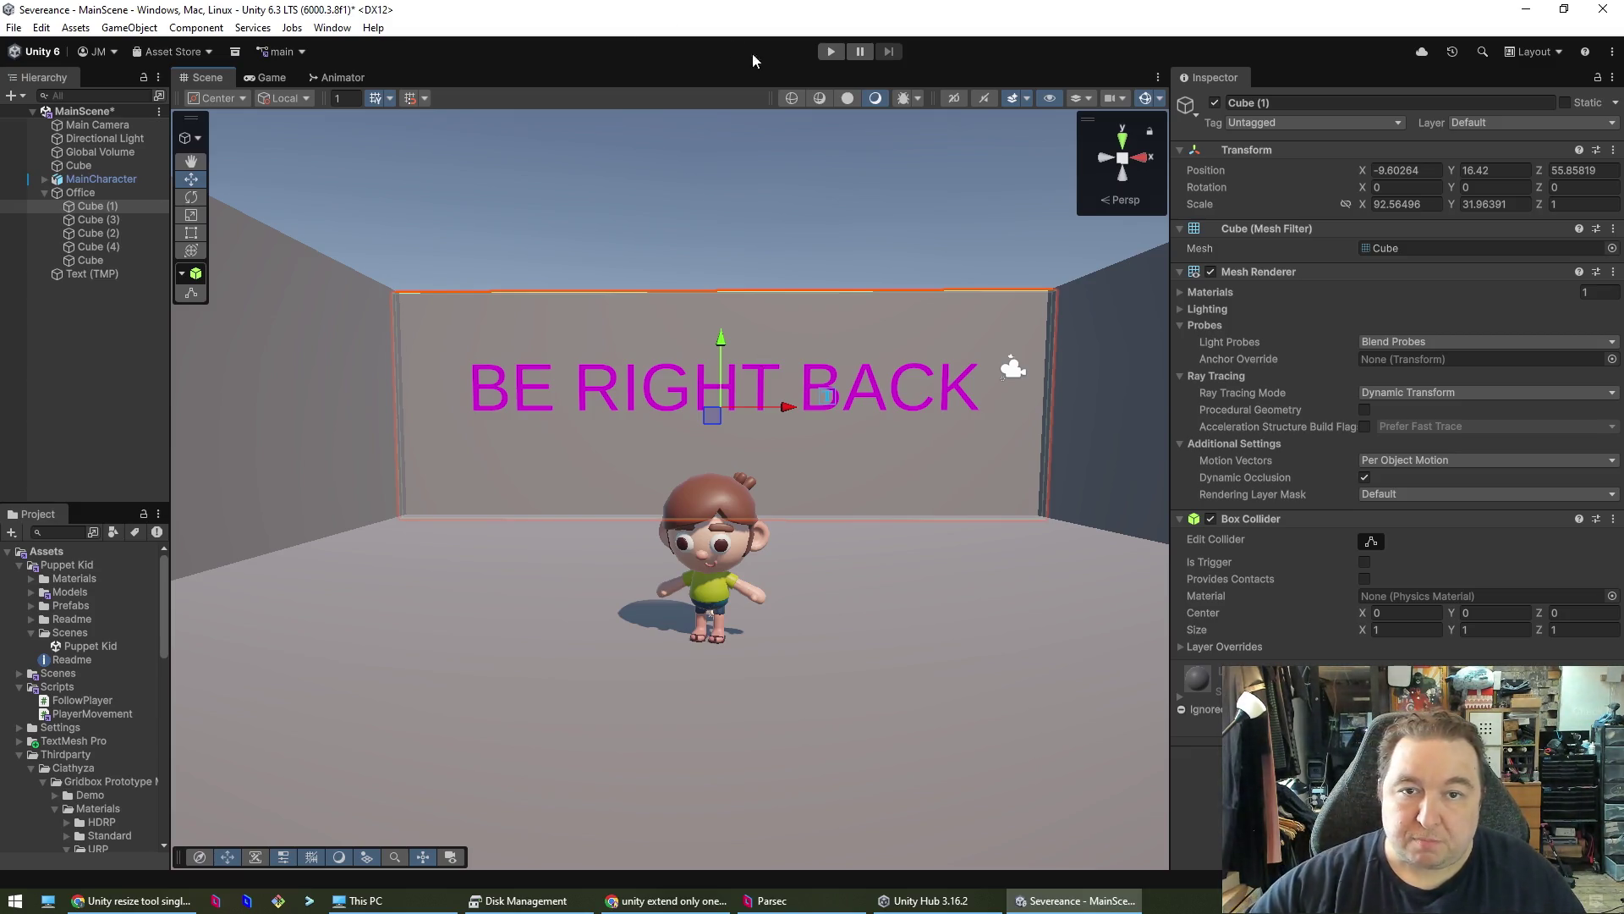
pyautogui.click(833, 51)
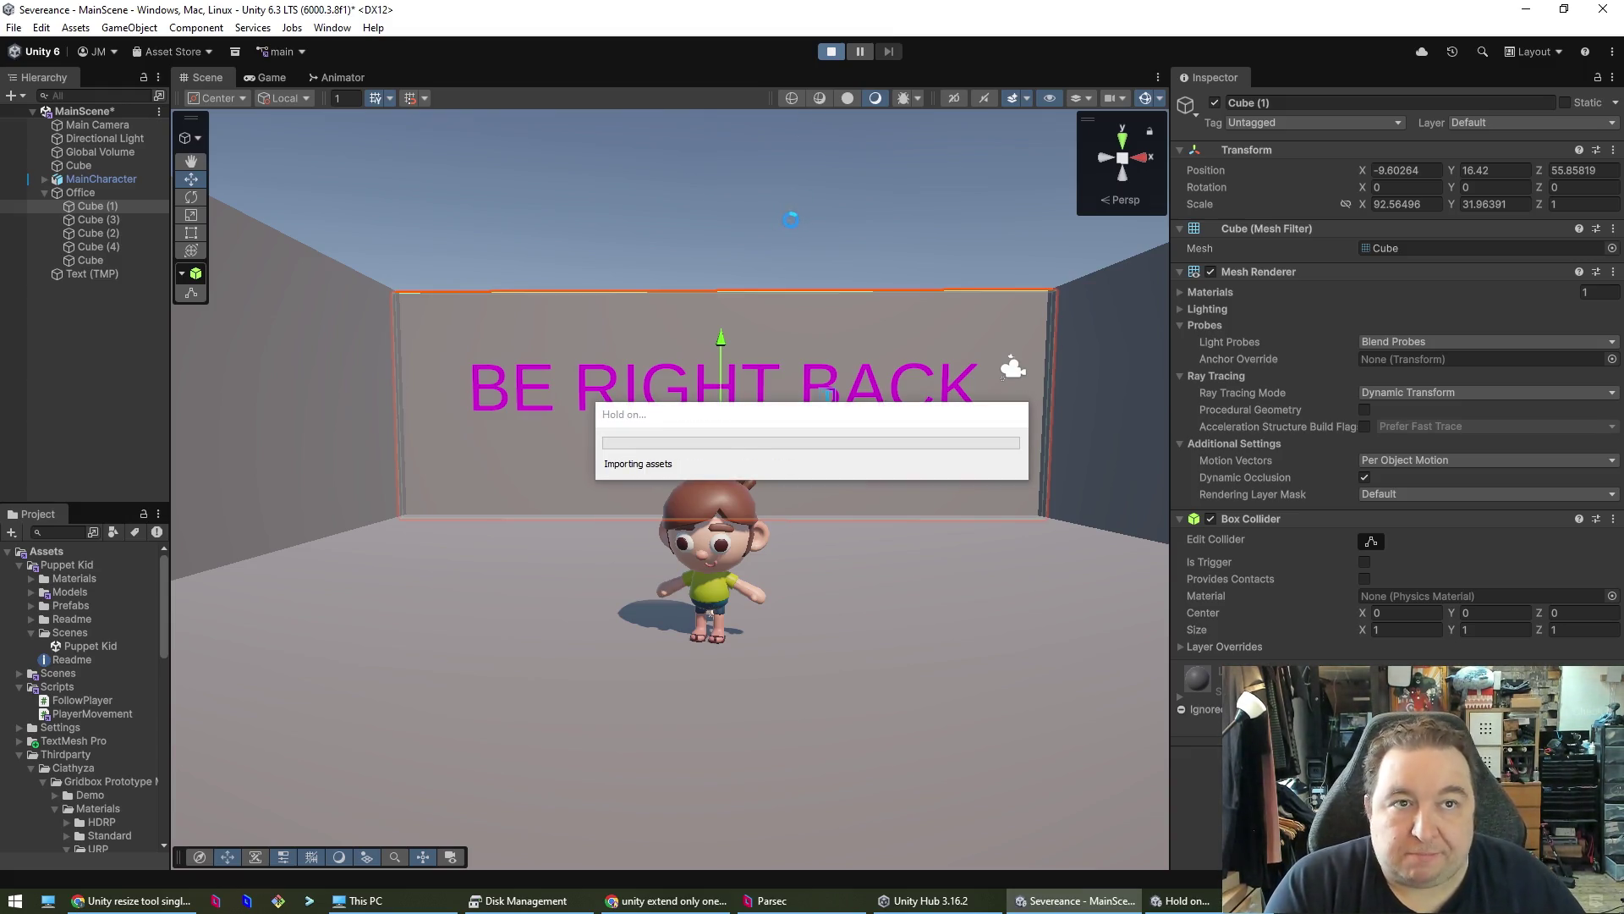
# - Walk the character around the room with W, D and S in Play mode, then stop play
pyautogui.press('w')
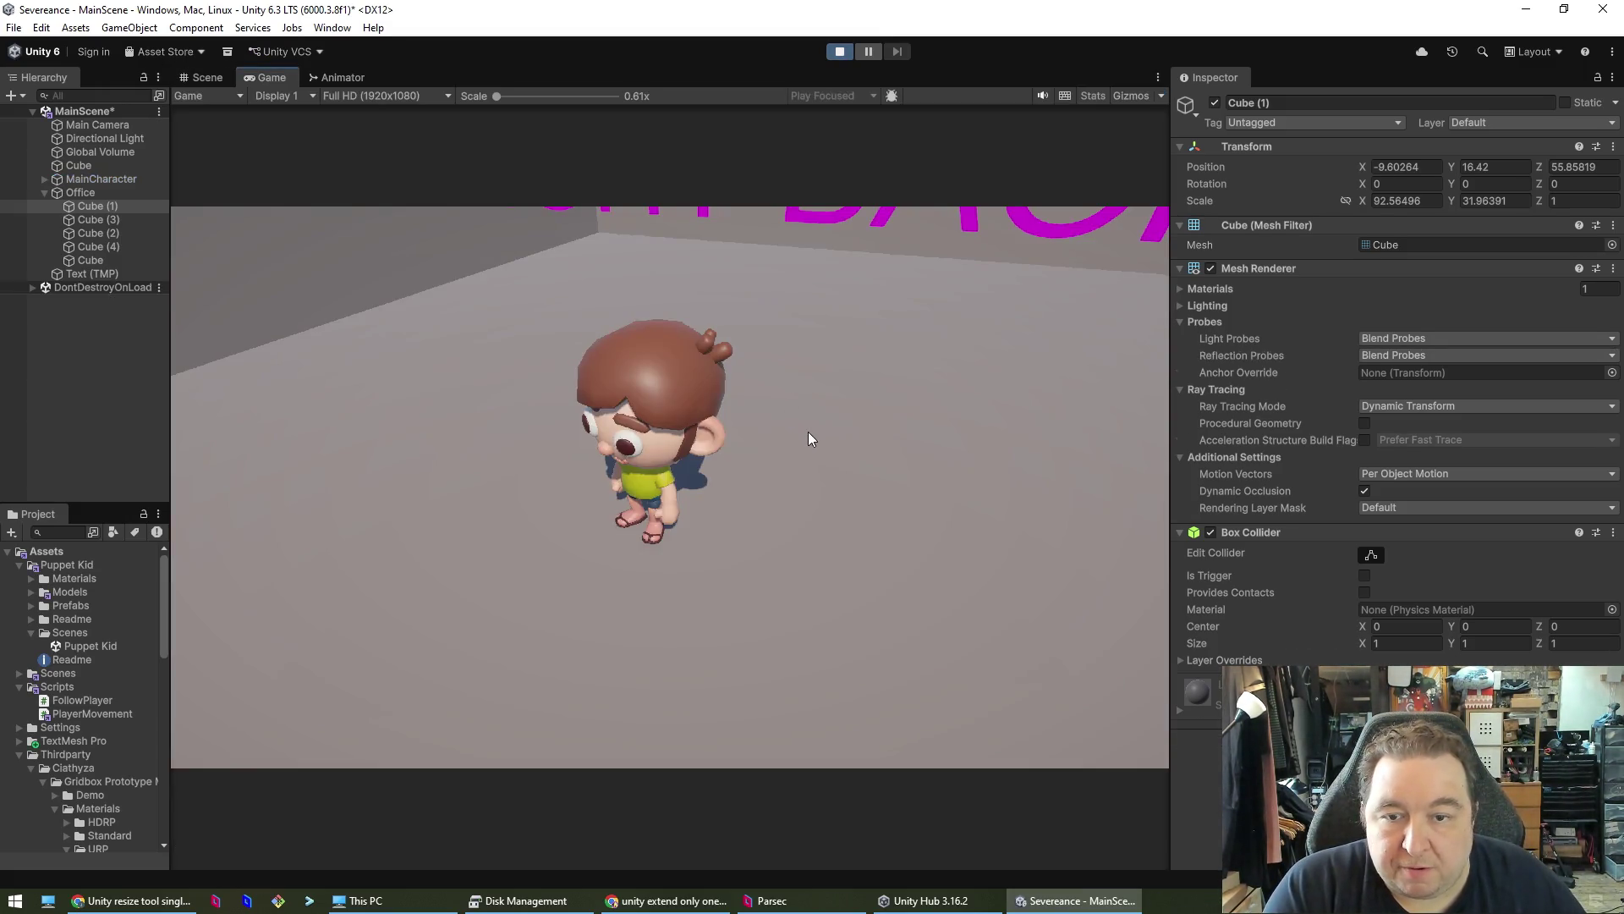
pyautogui.press('d')
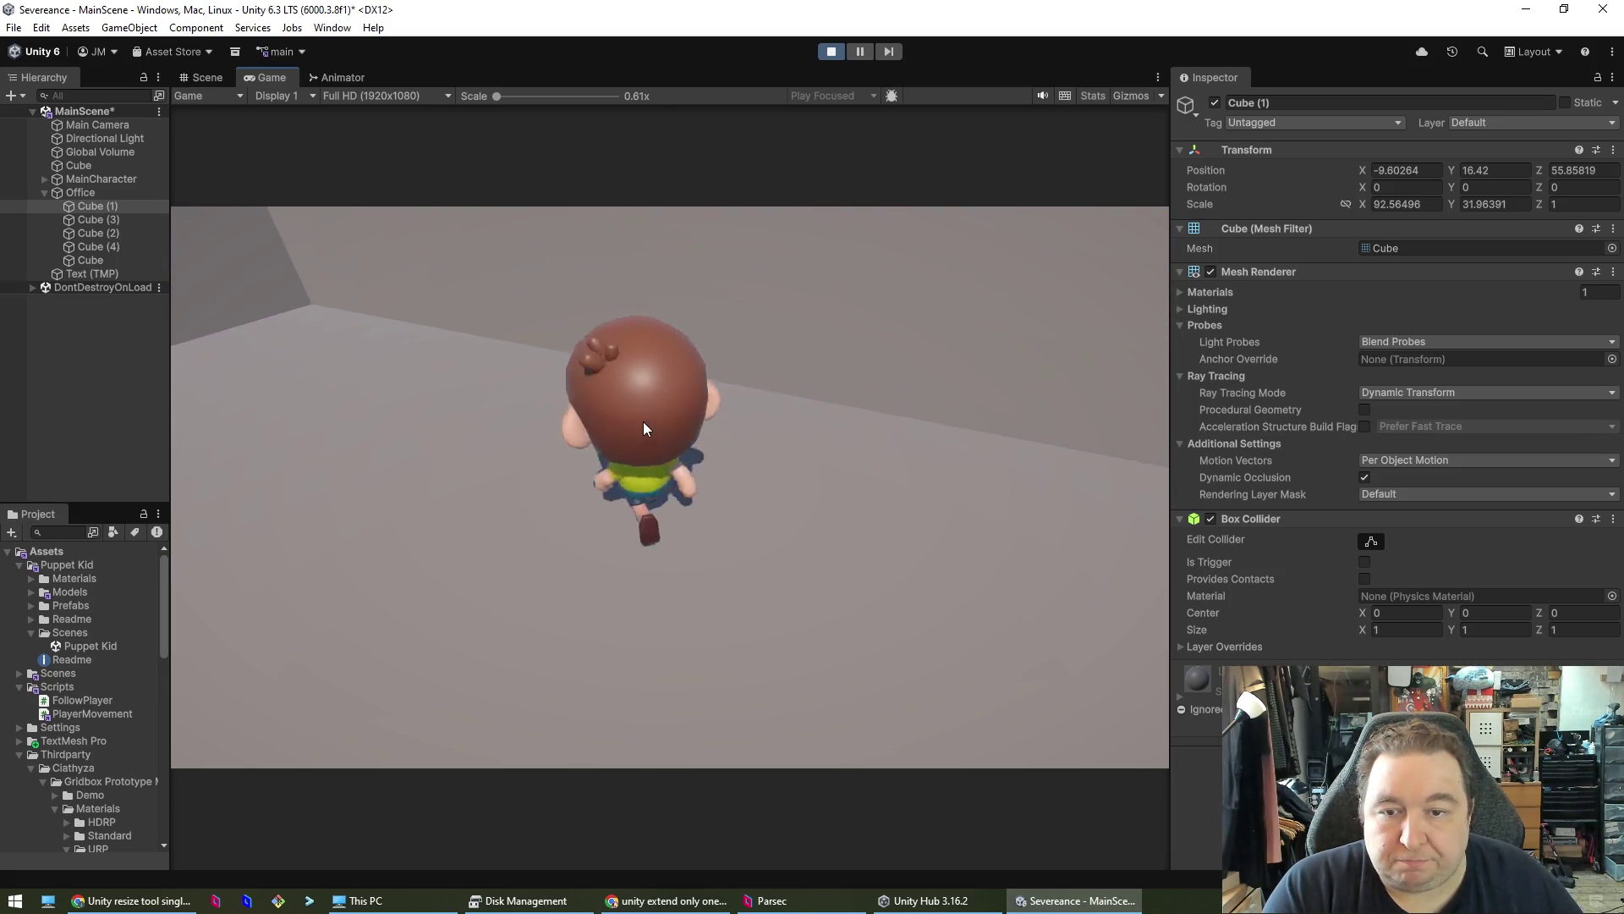
pyautogui.press('s')
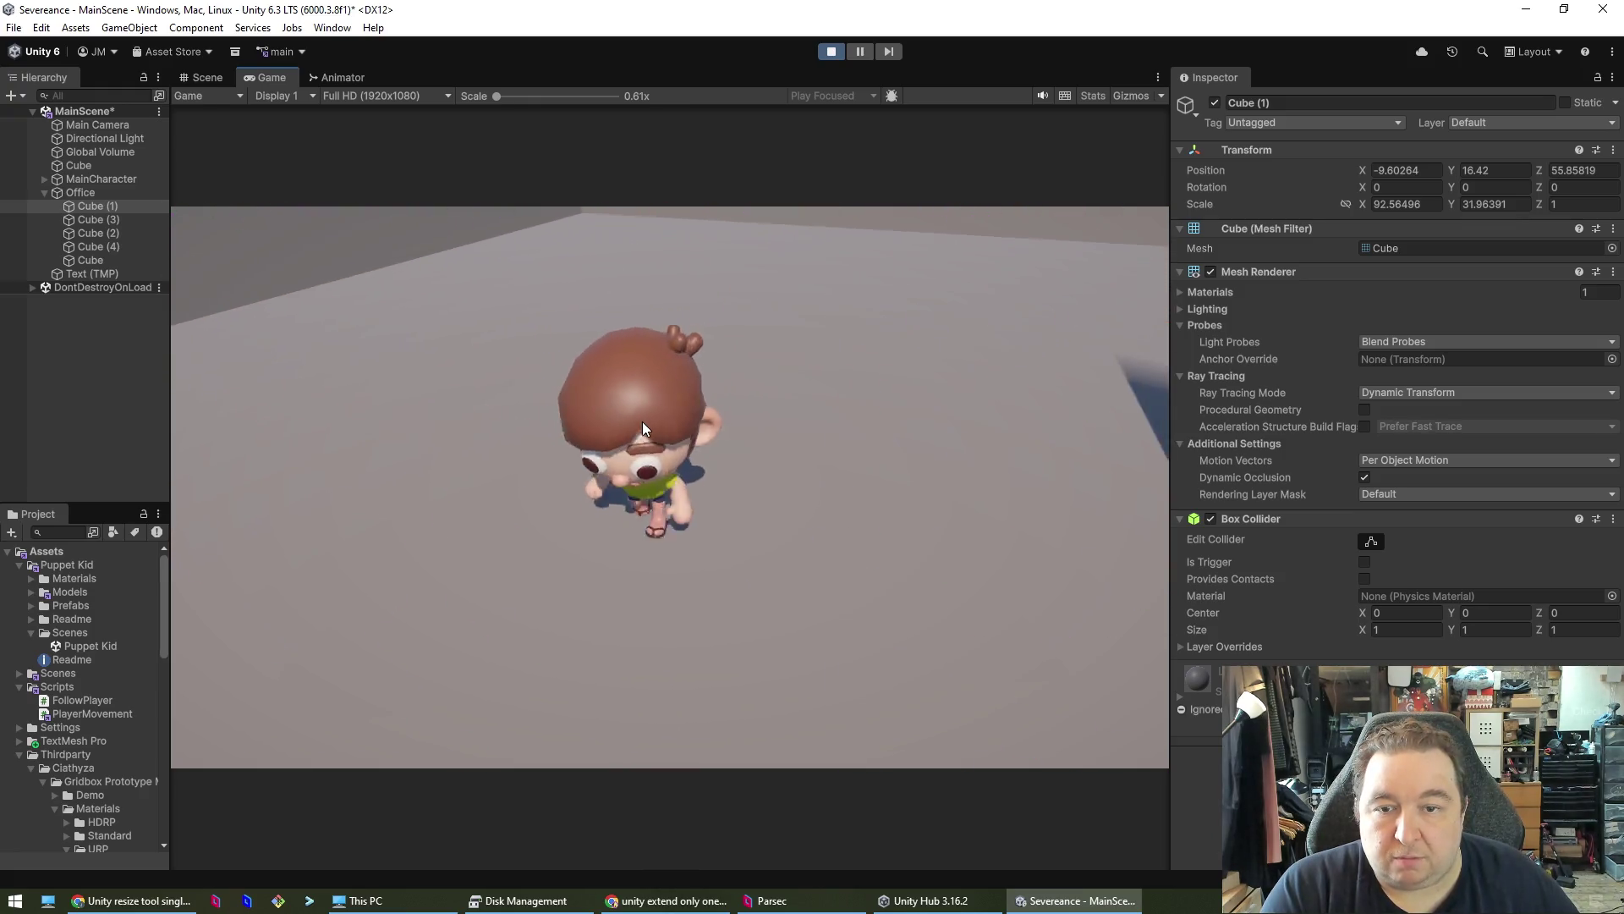
pyautogui.press('d')
pyautogui.press('w')
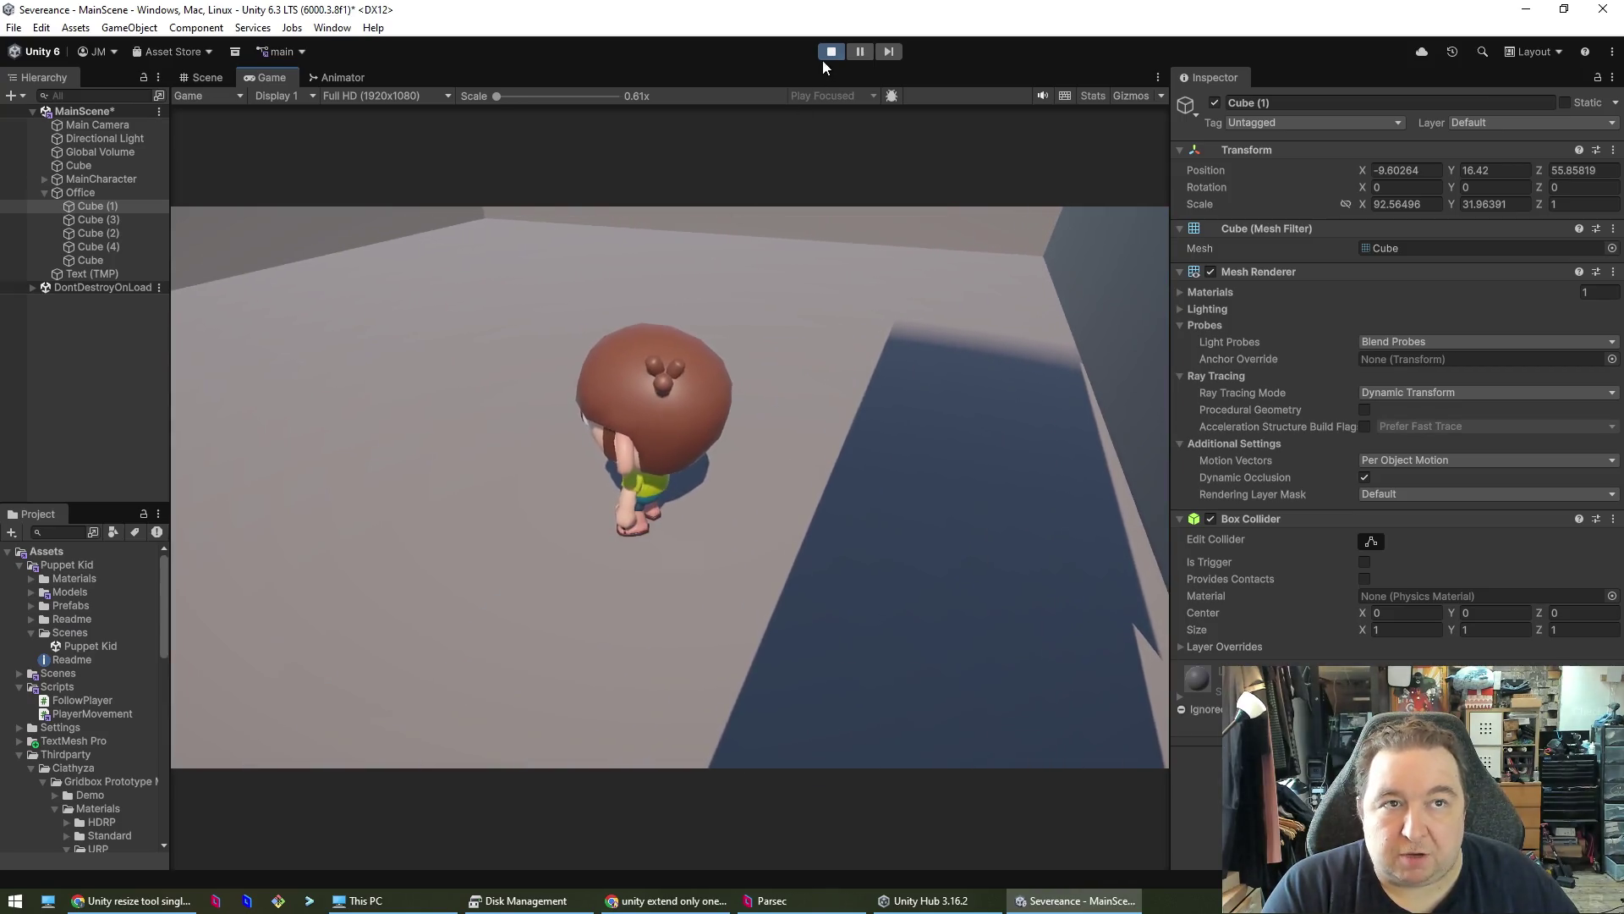
pyautogui.click(824, 56)
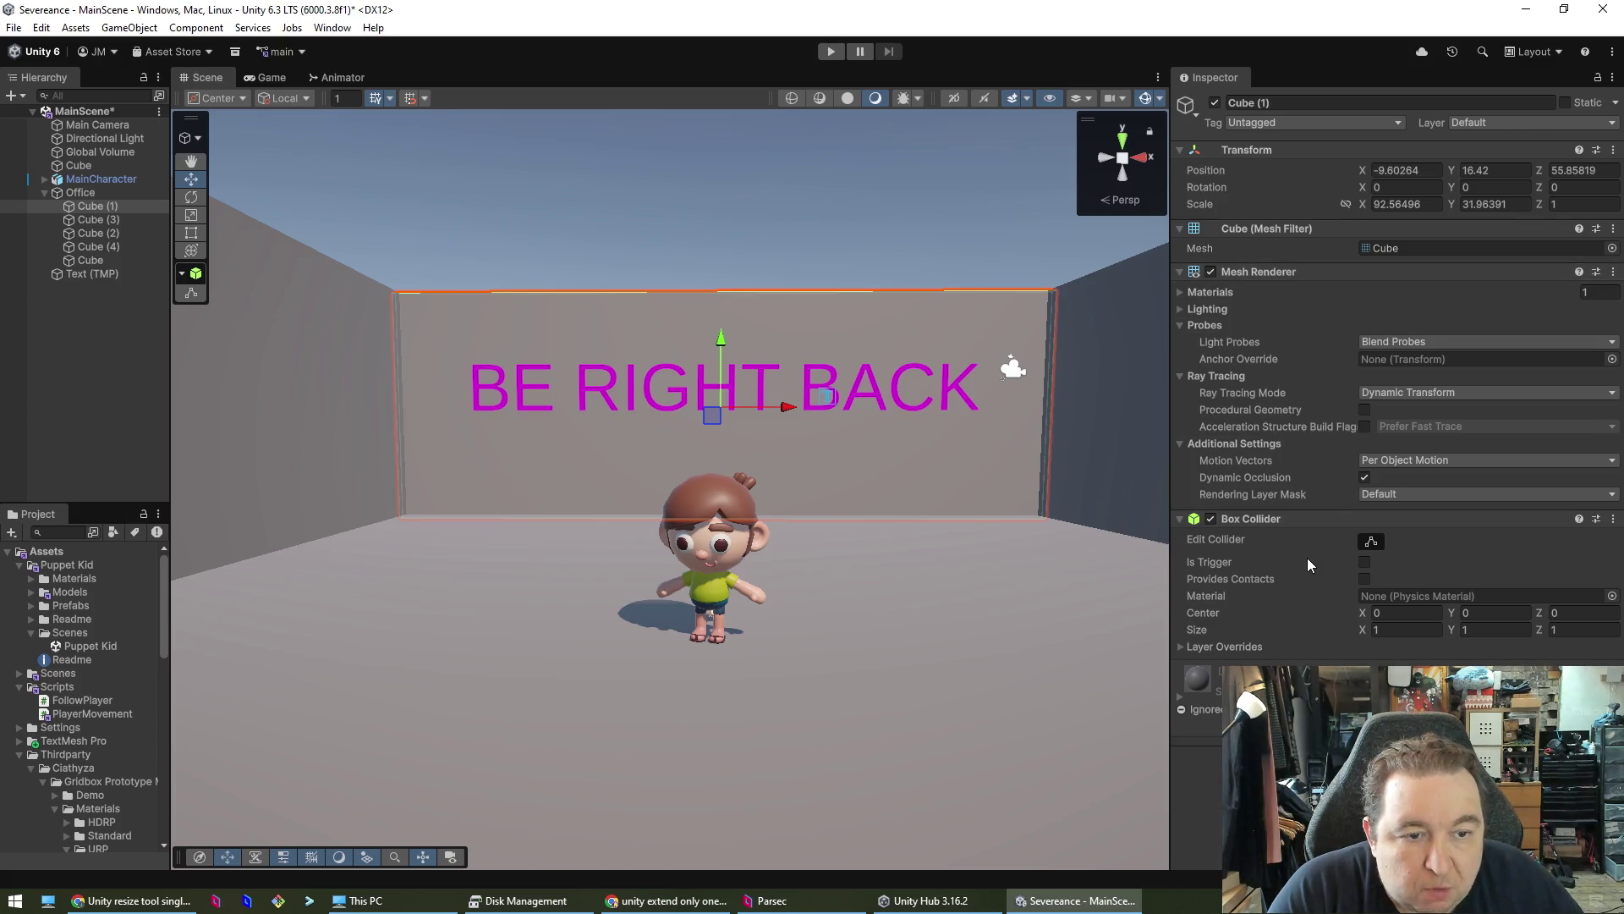
# - Toggle the back wall's Edit Collider bounds on and off, select MainCharacter, then switch to the Claude chat
pyautogui.click(1369, 543)
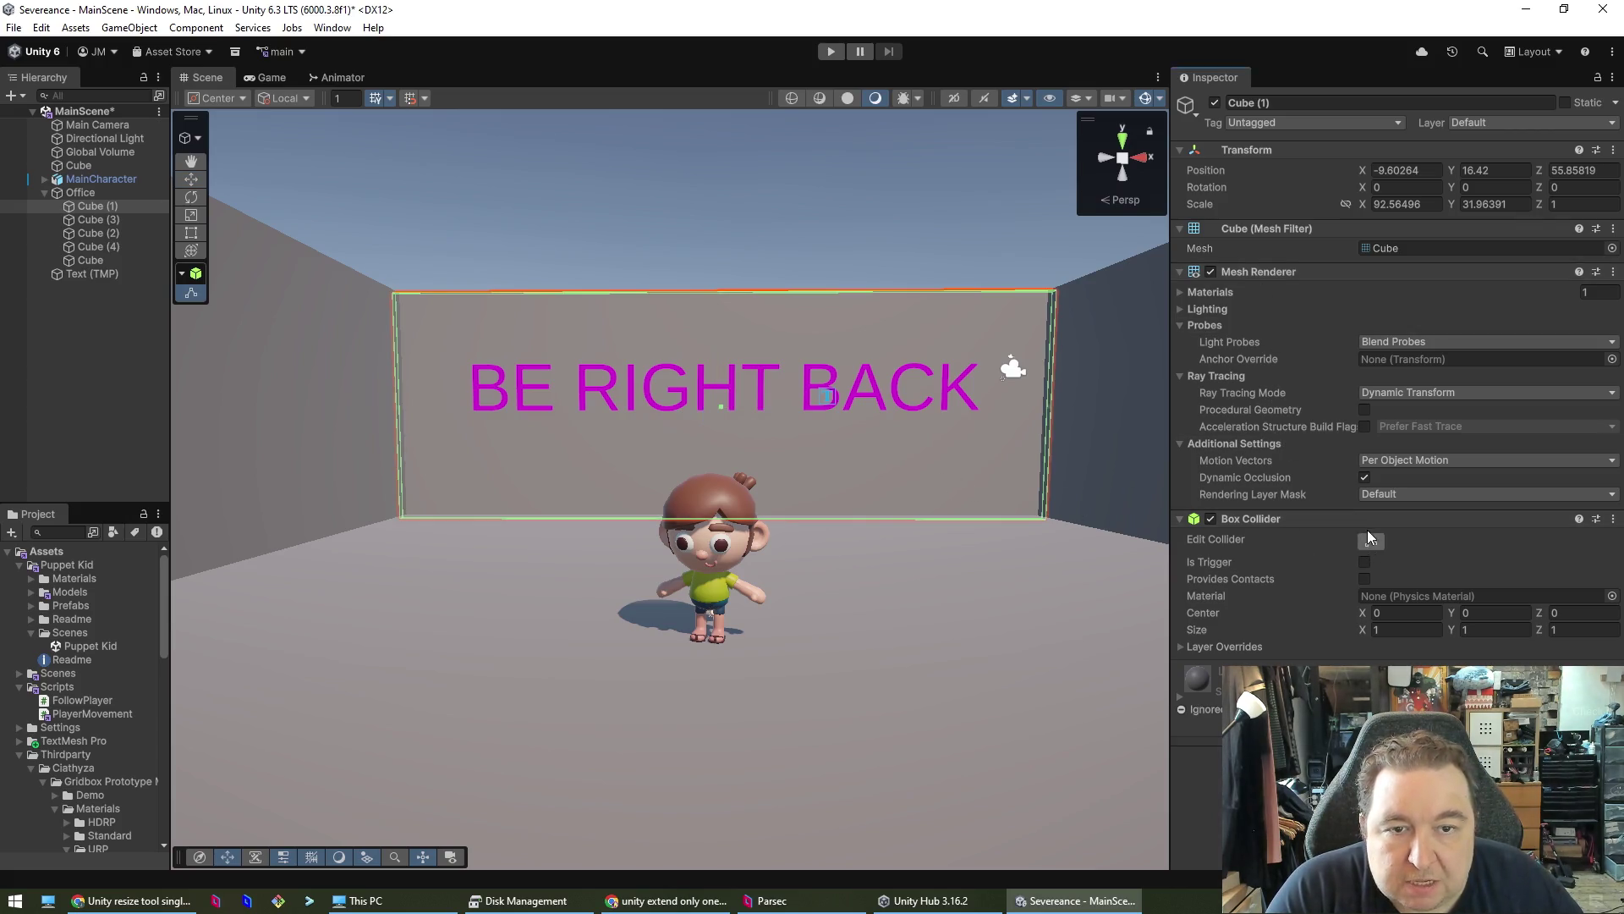
pyautogui.click(1369, 541)
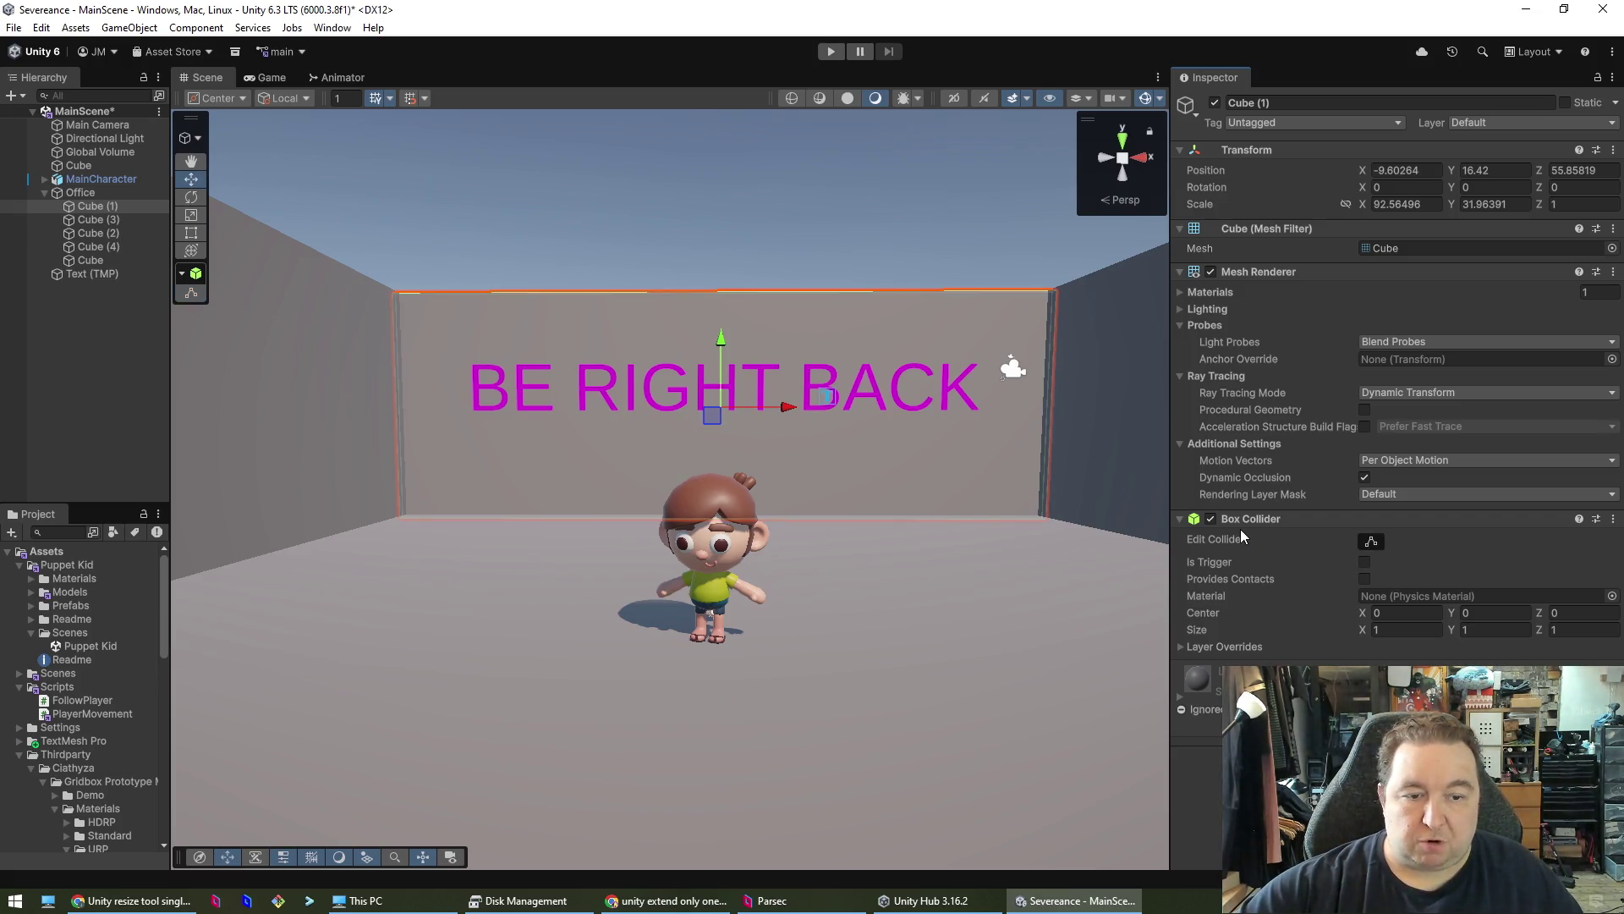
pyautogui.click(706, 529)
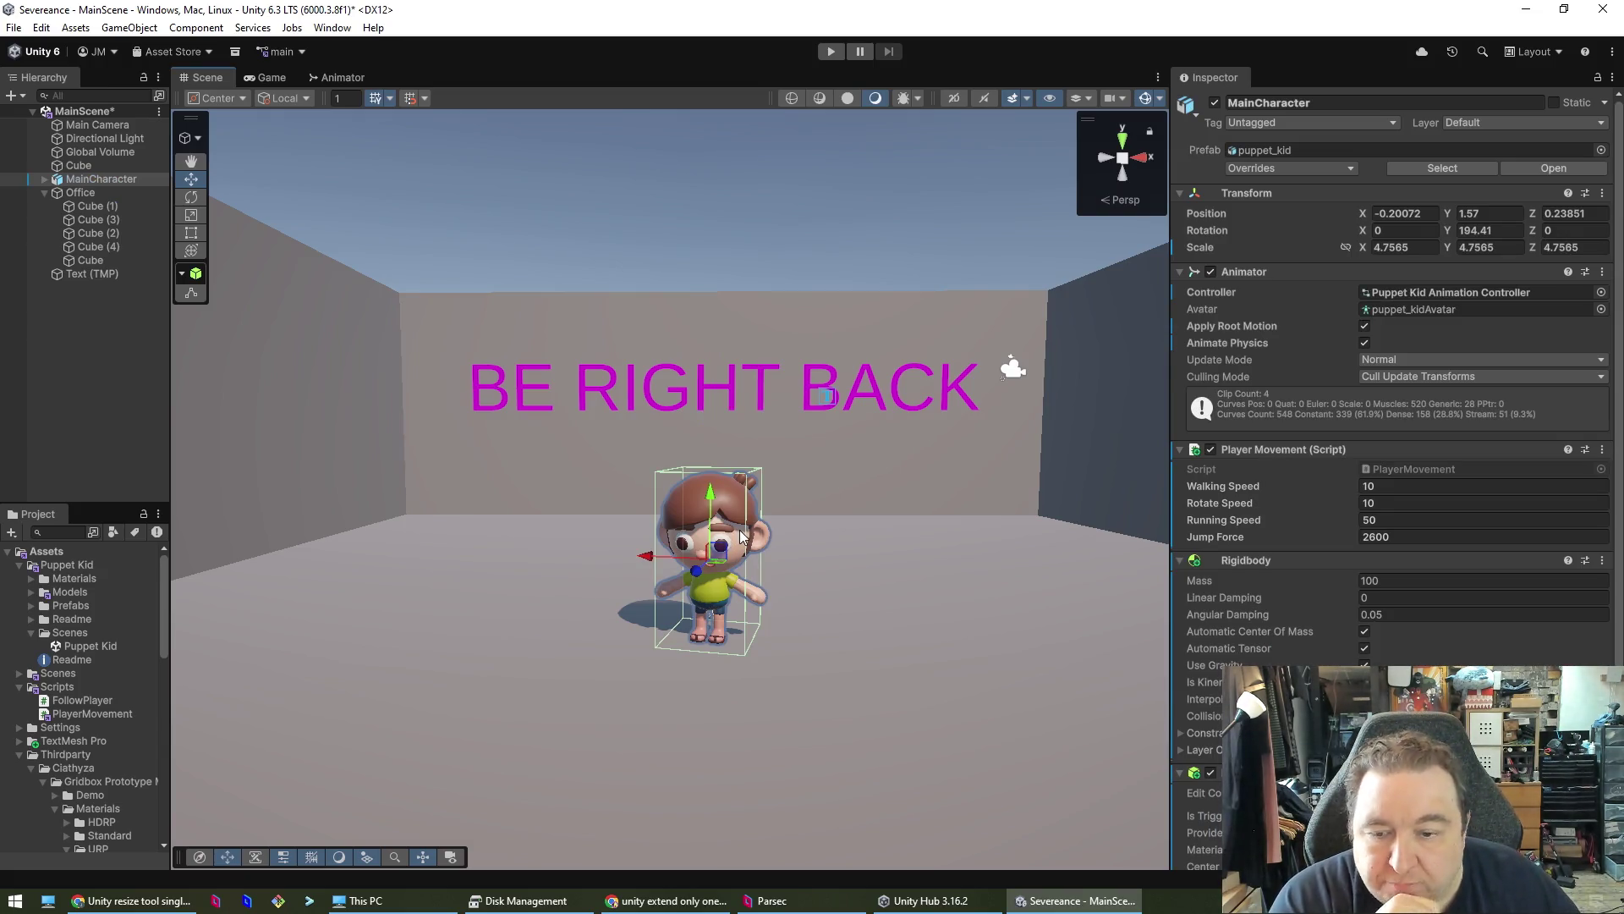
pyautogui.click(131, 900)
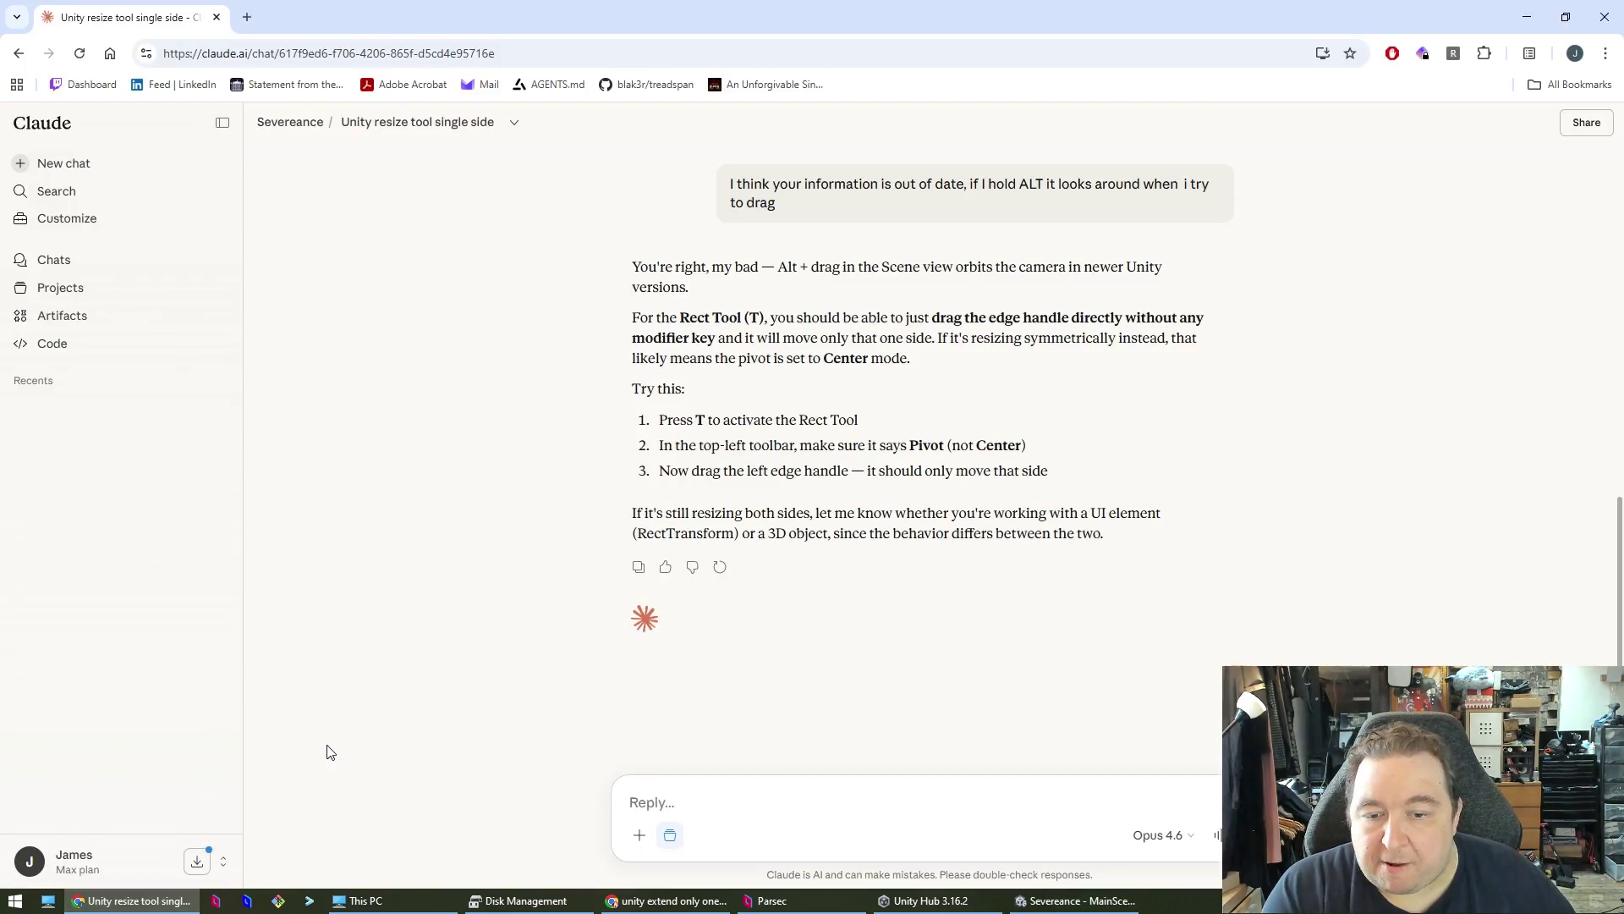
# - Ask Claude 'I just created a cube, it's got a box collider on it but the player character can still go through', then return to Unity
pyautogui.write('I jus')
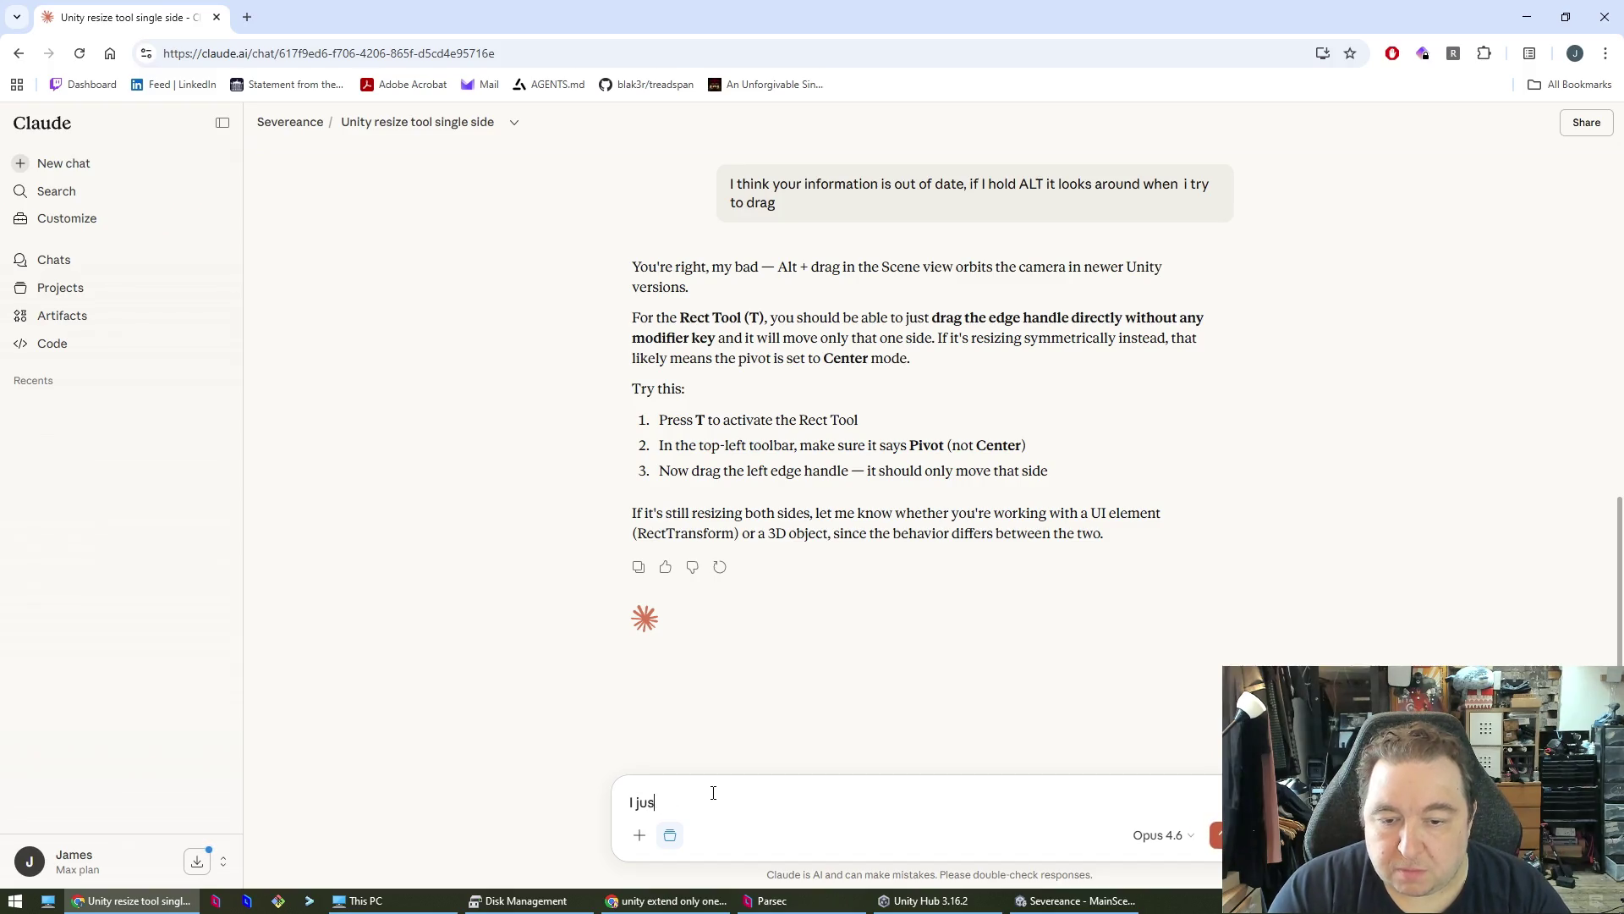
pyautogui.write('t created')
pyautogui.hotkey('alt', 'Tab')
pyautogui.hotkey('alt', 'Tab')
pyautogui.write("a cube, it's got a box collider on it but the player character can still go through it.")
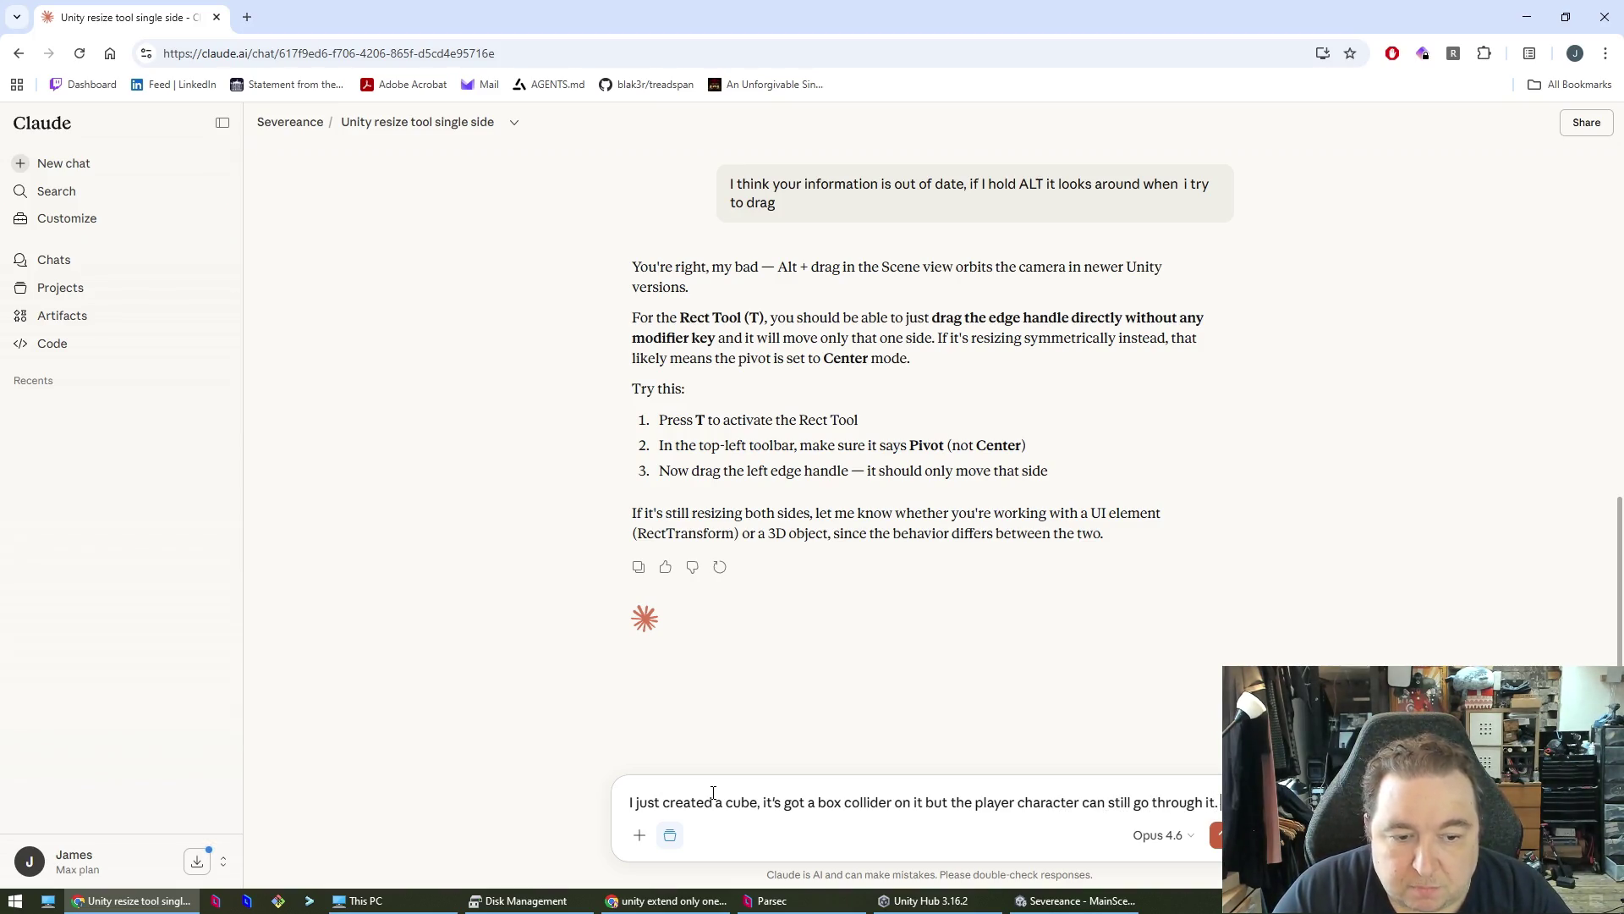
pyautogui.press('Return')
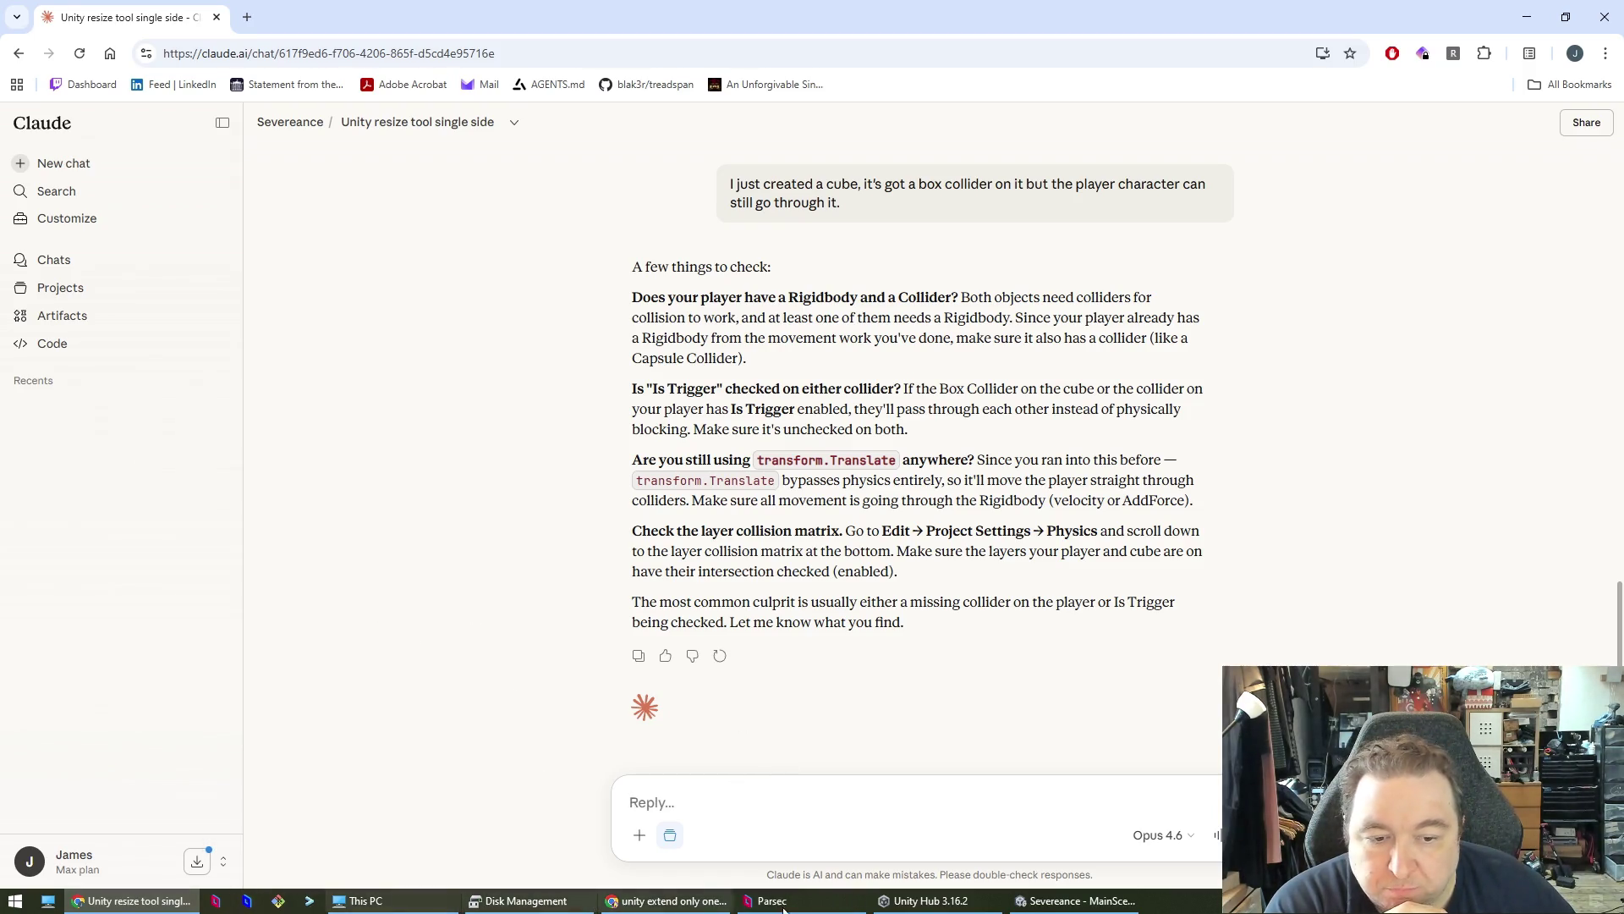
pyautogui.click(1075, 900)
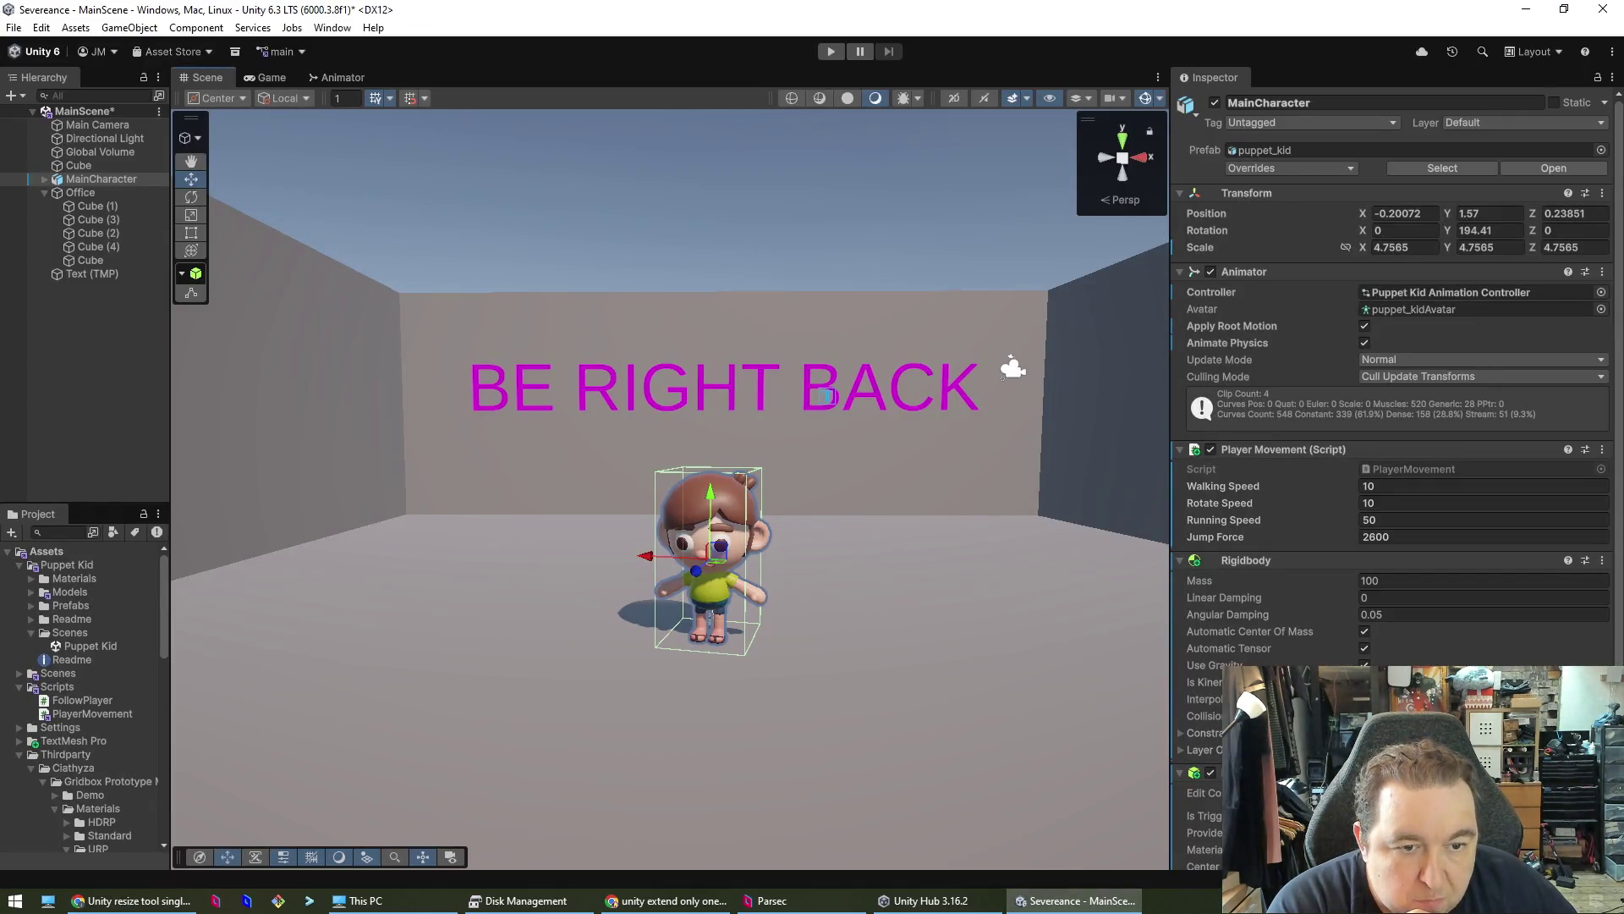
# - Scroll to MainCharacter's Rigidbody fields, select wall Cube (1), and return to Claude
pyautogui.scroll(-3, 1392, 465)
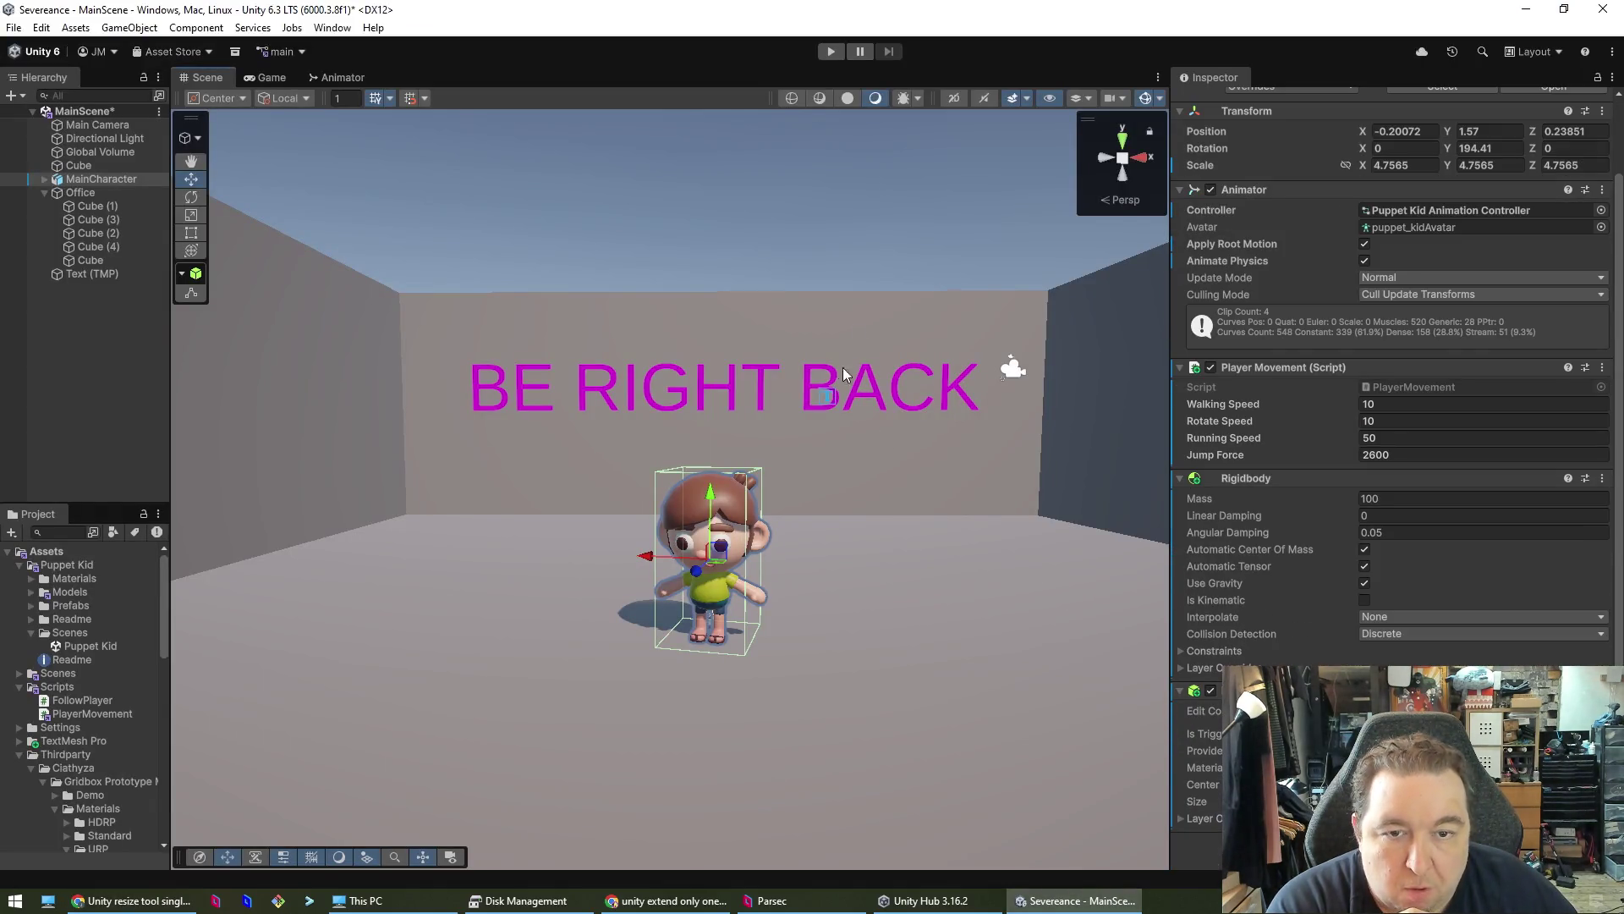
pyautogui.click(856, 323)
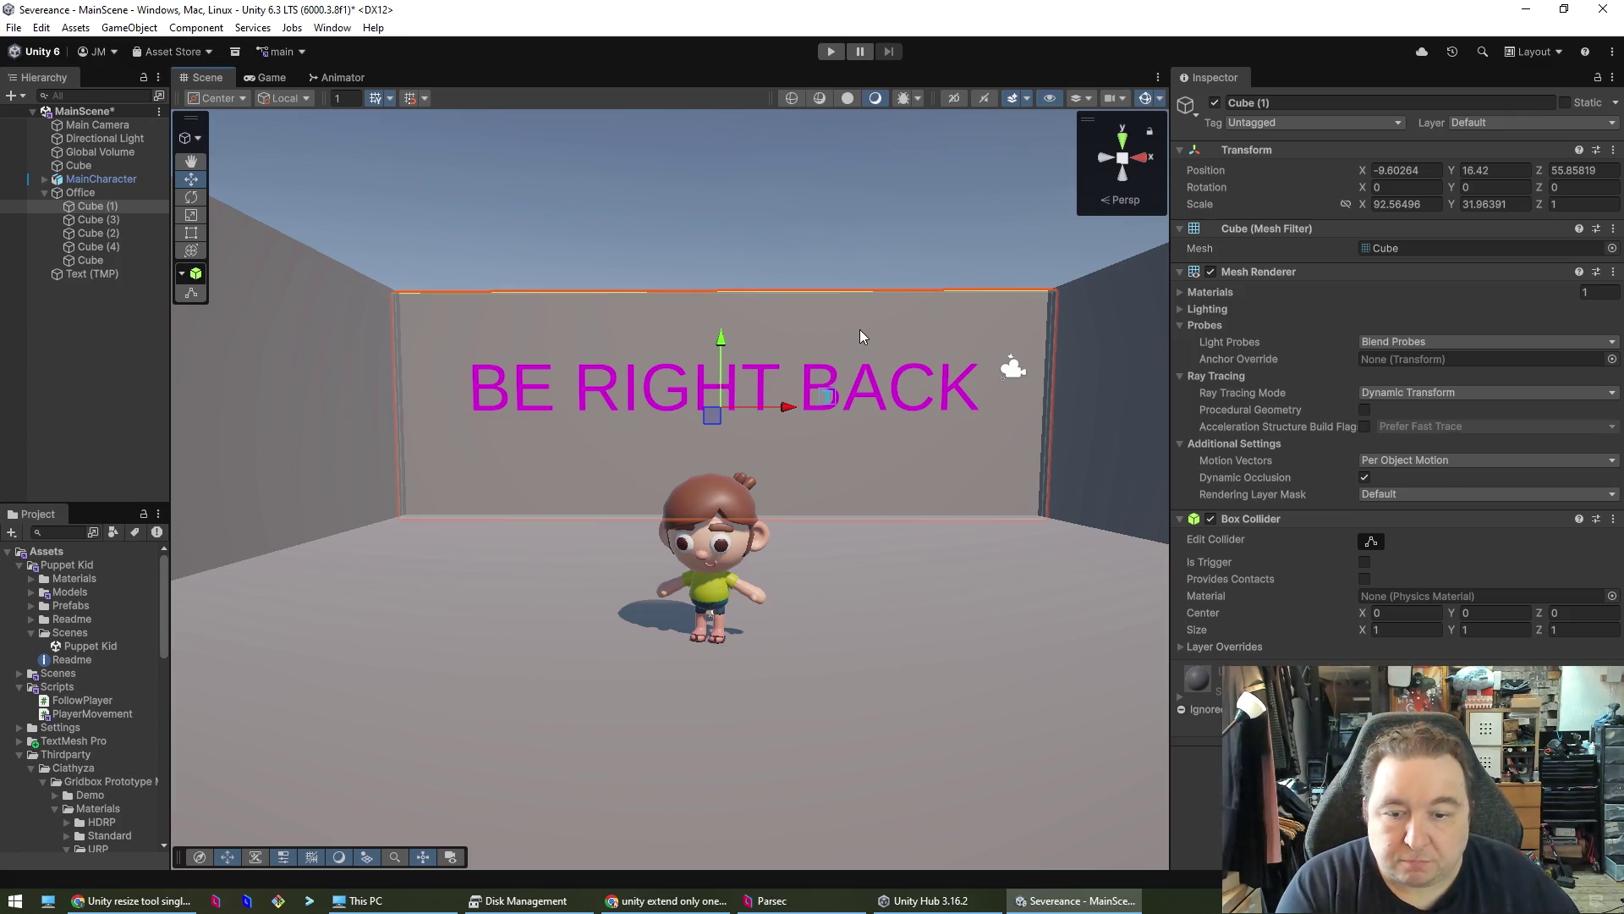
pyautogui.click(131, 900)
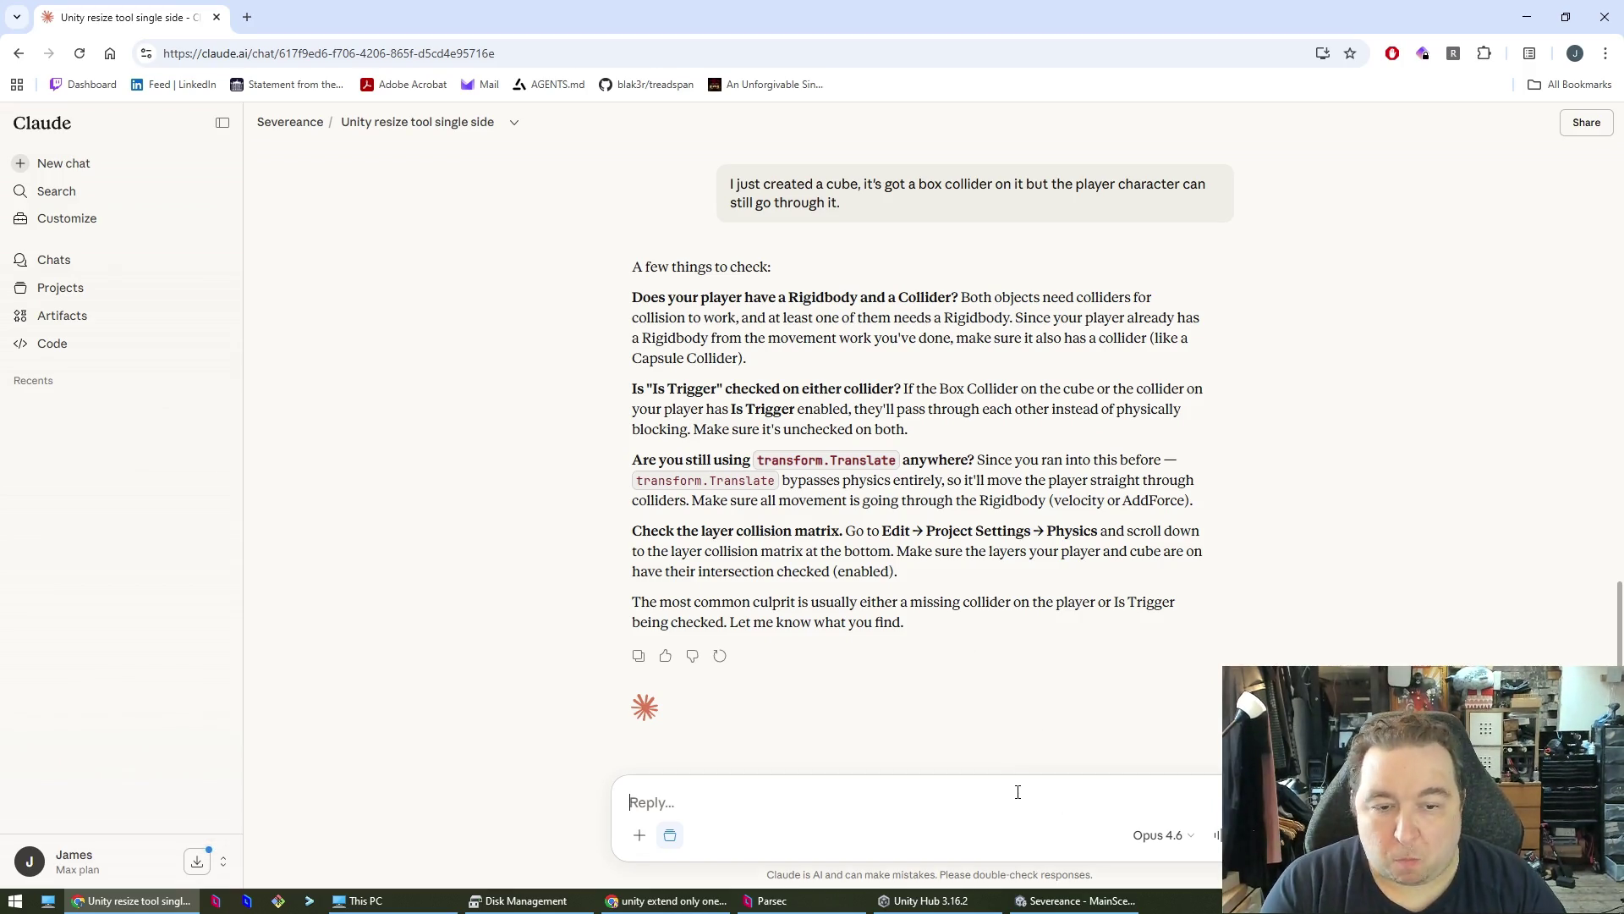
# - Tell Claude both objects have colliders, neither is a trigger, and transform.Translate isn't used
pyautogui.write('both have colliders, neither have is triggerr')
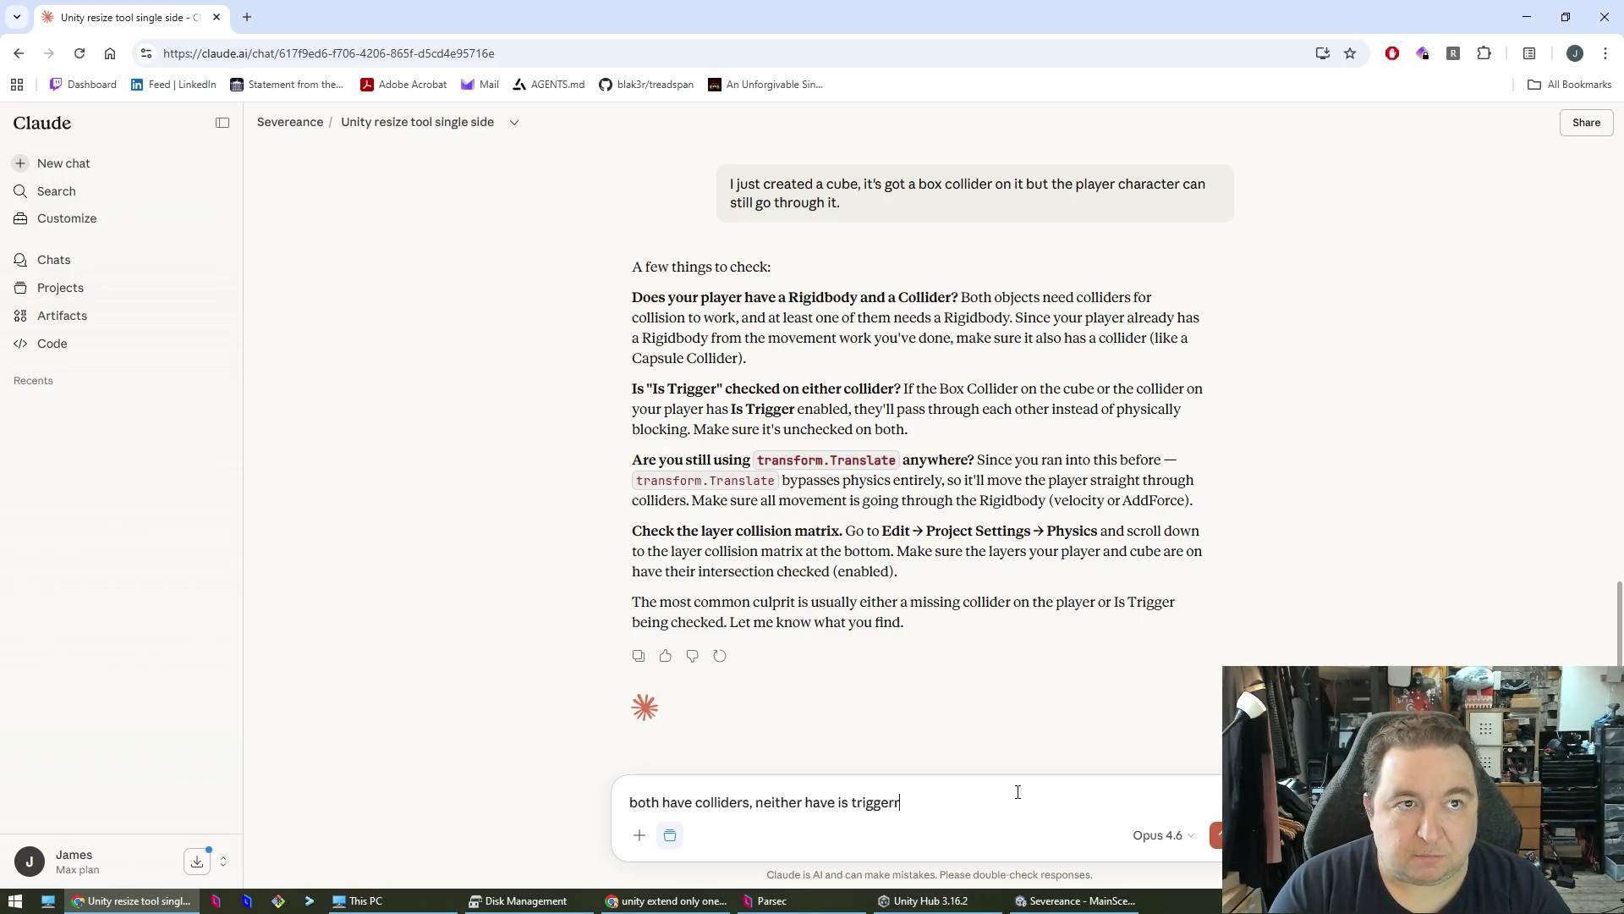
pyautogui.press('BackSpace')
pyautogui.write('chec')
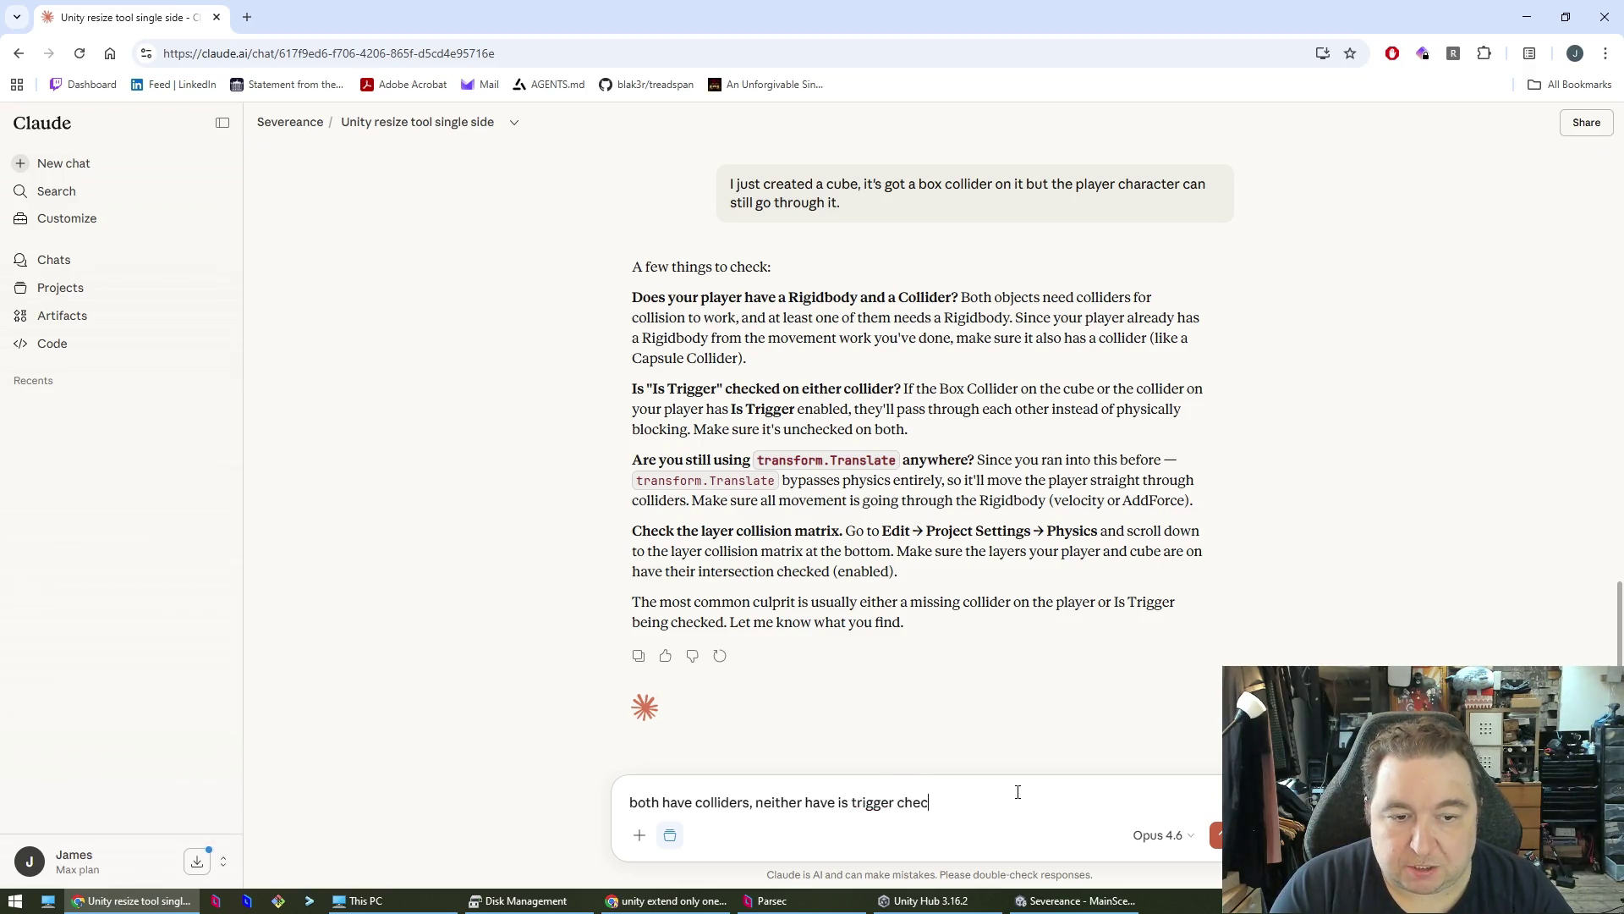
pyautogui.write("kedand I'm")
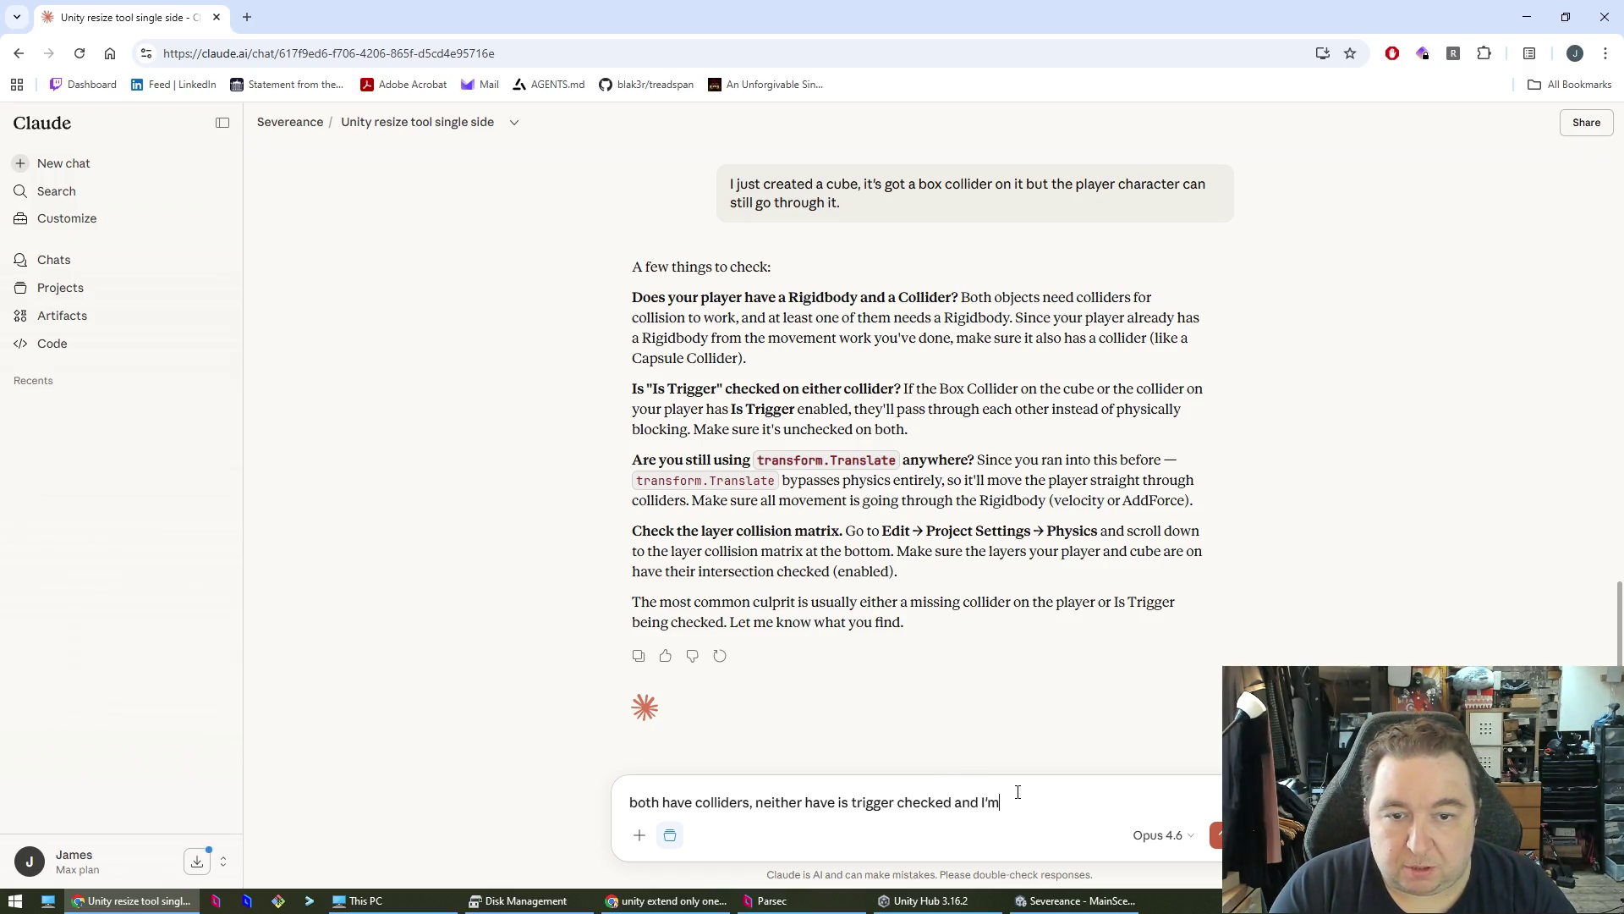
pyautogui.write(' not using transo')
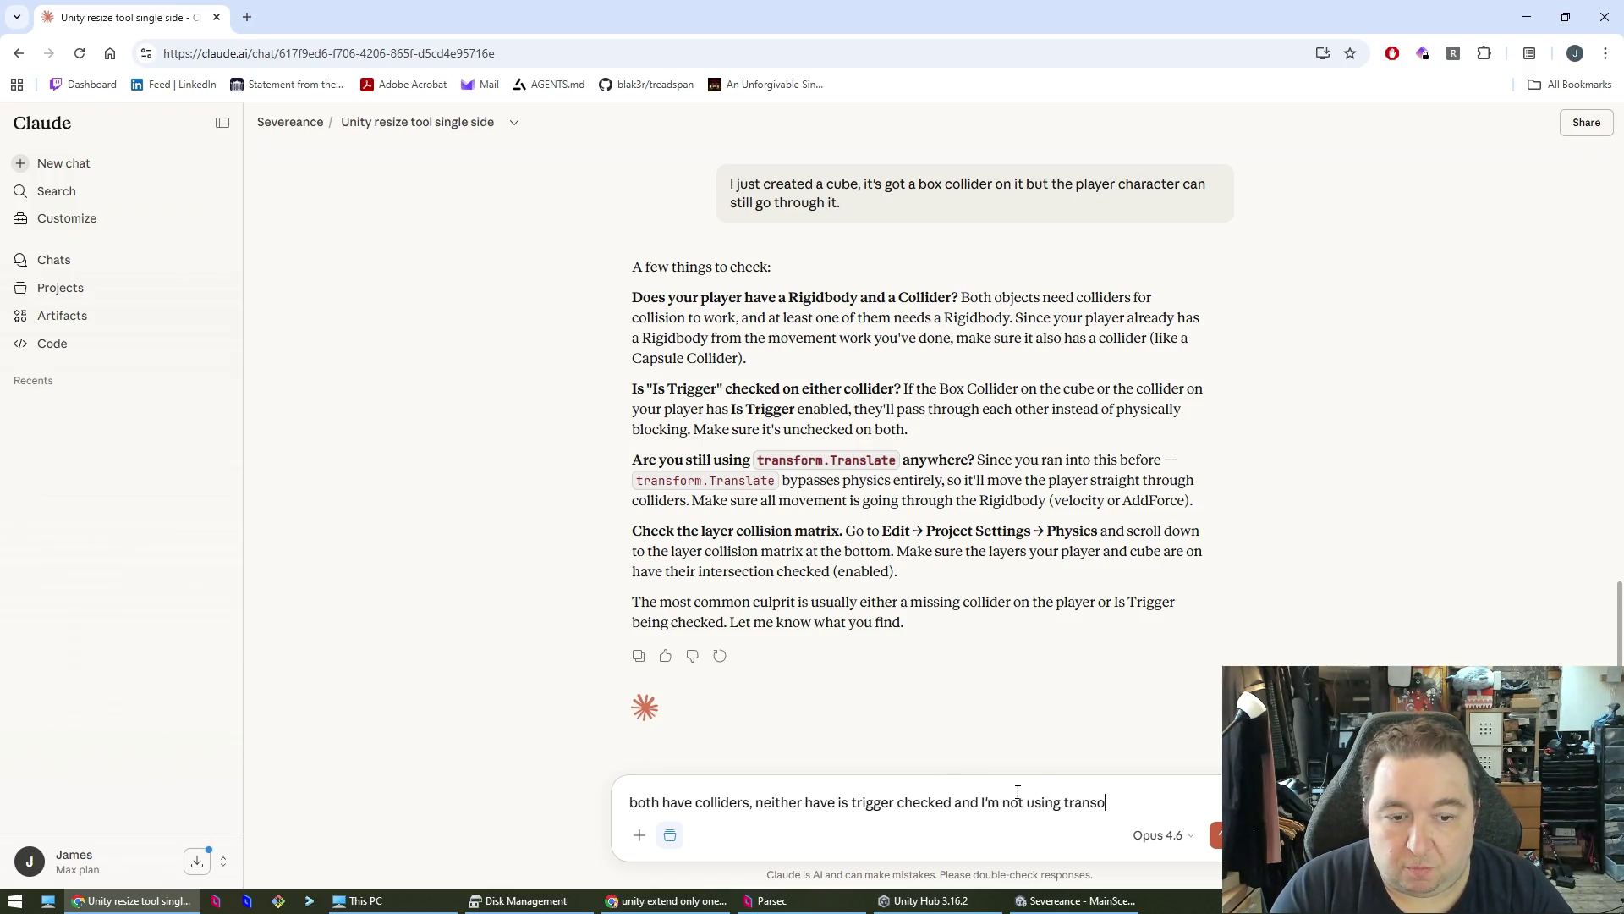
pyautogui.write('form.Translate')
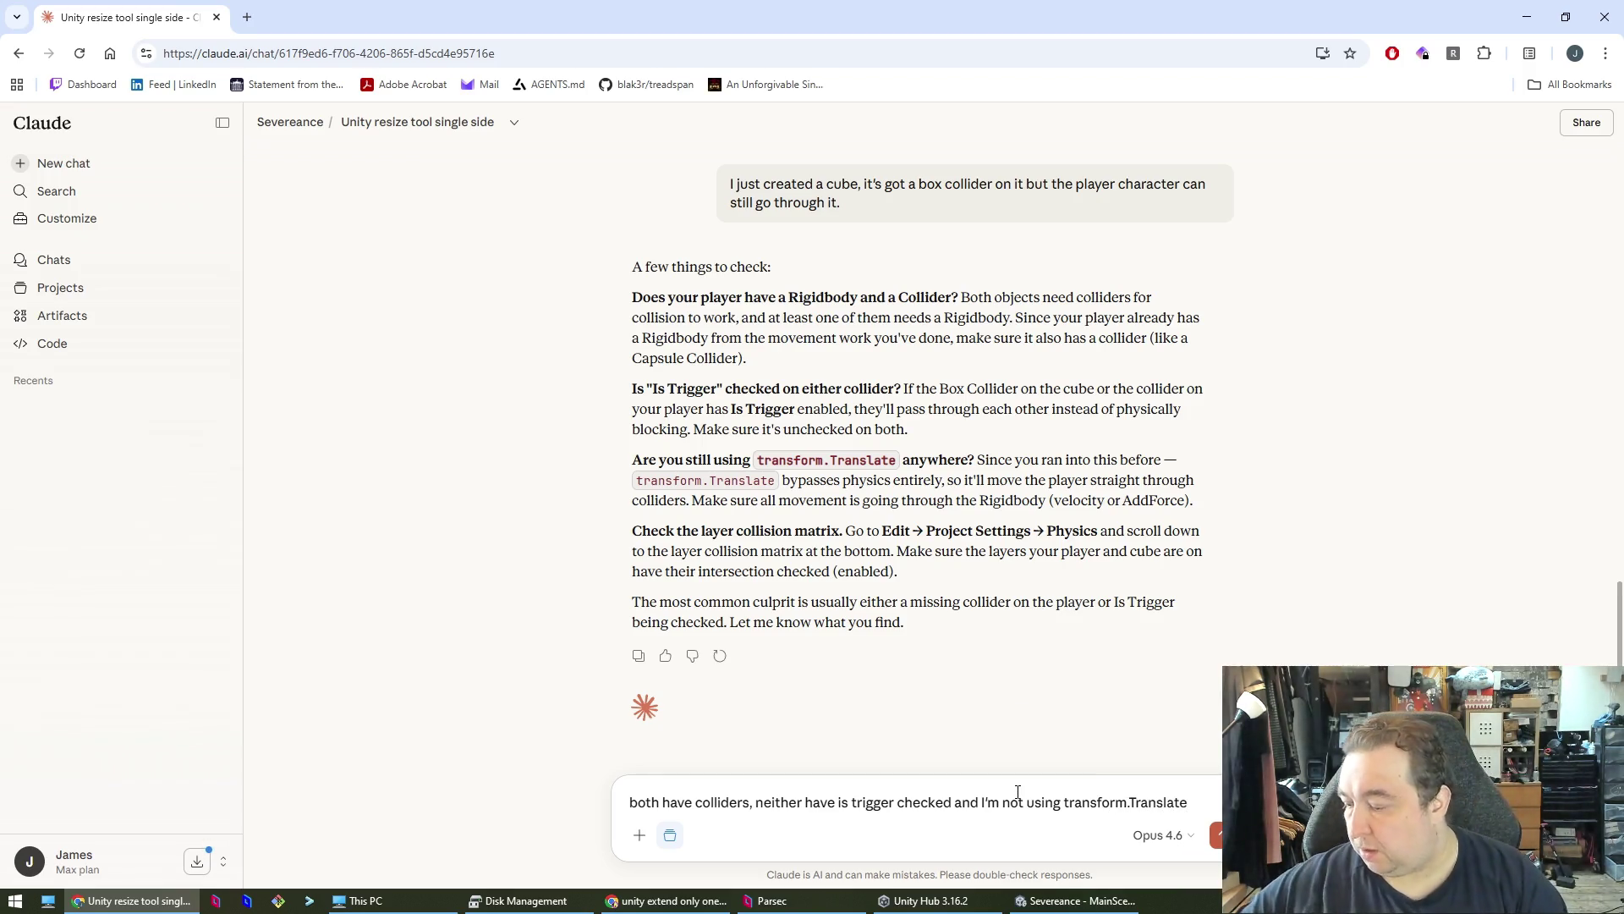
pyautogui.press('Return')
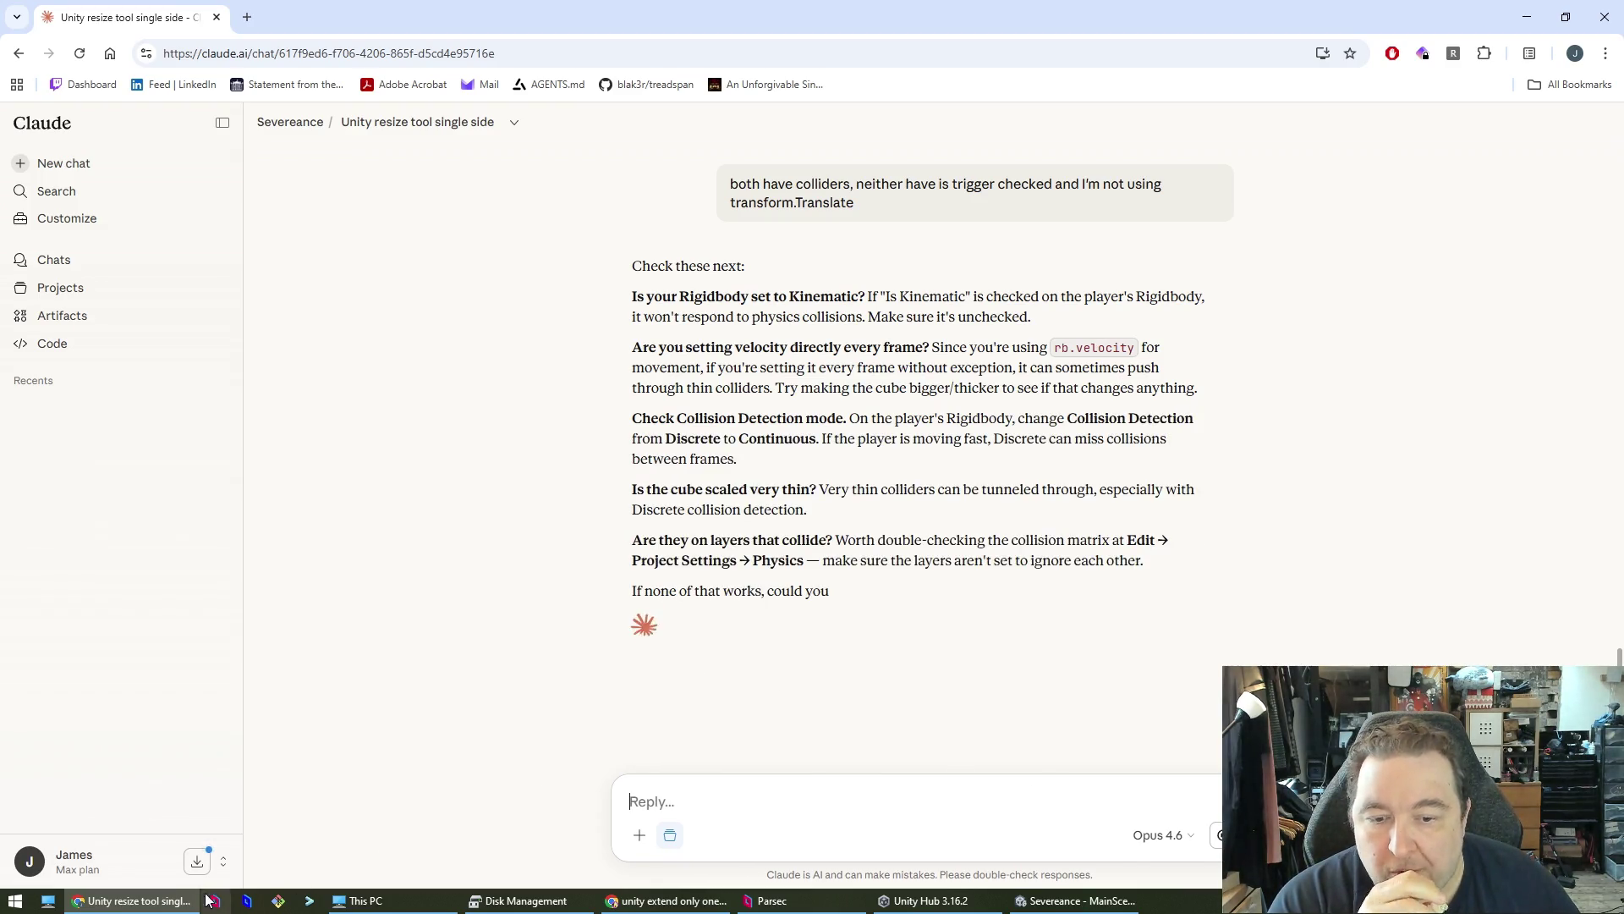
pyautogui.click(926, 900)
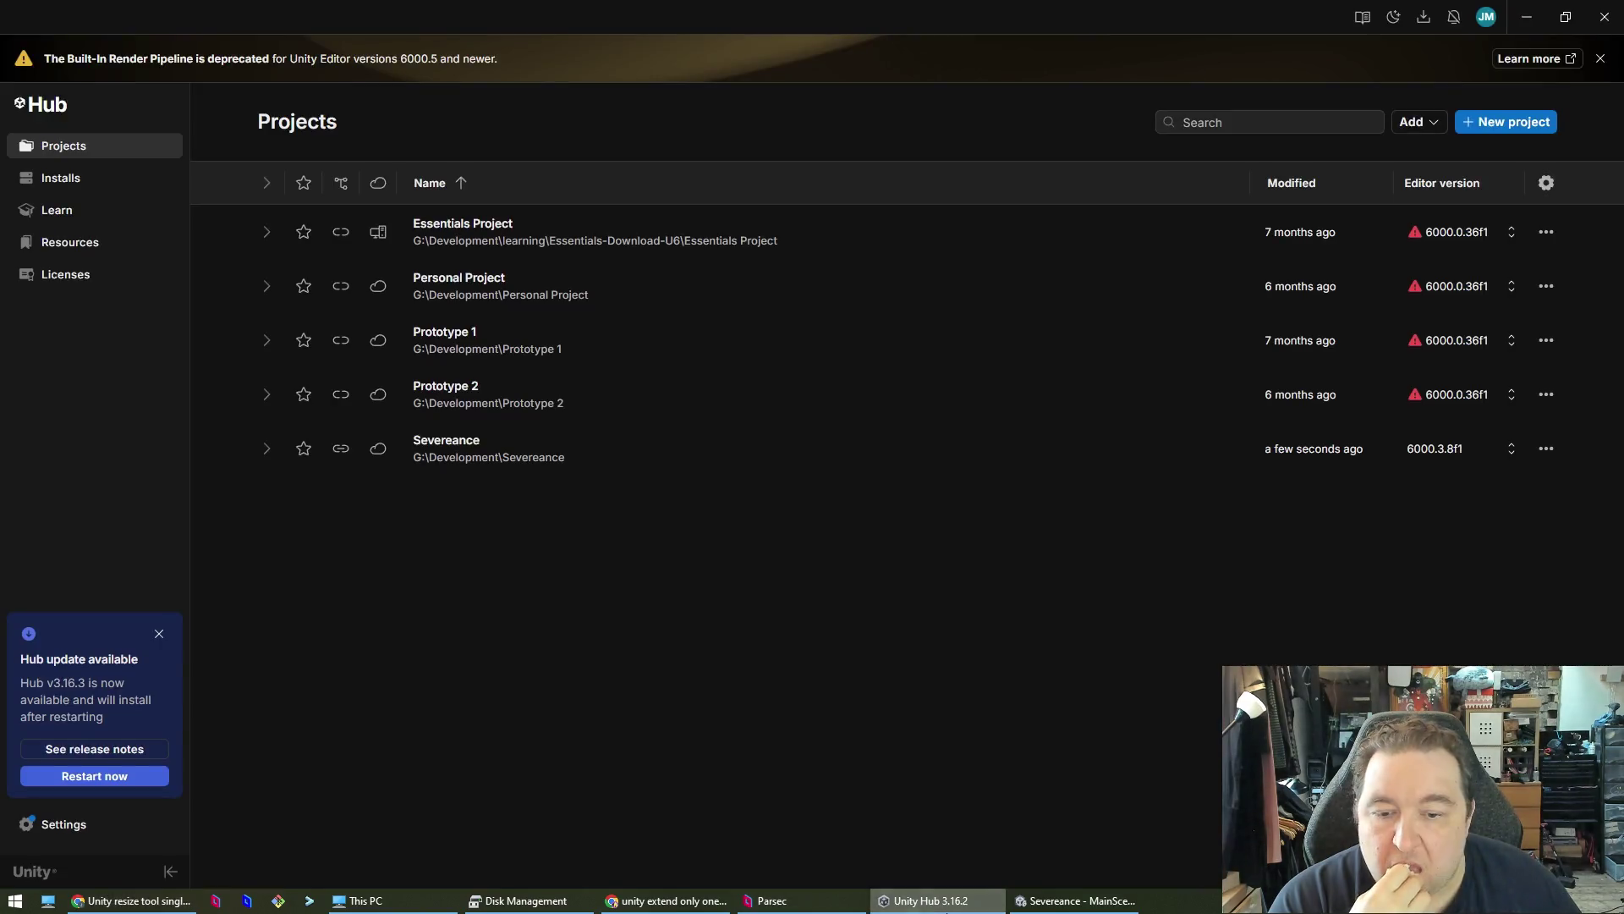
# - Close Unity Hub, reselect MainCharacter in the Scene view, and return to the Claude chat
pyautogui.click(926, 900)
pyautogui.click(1074, 900)
pyautogui.click(926, 900)
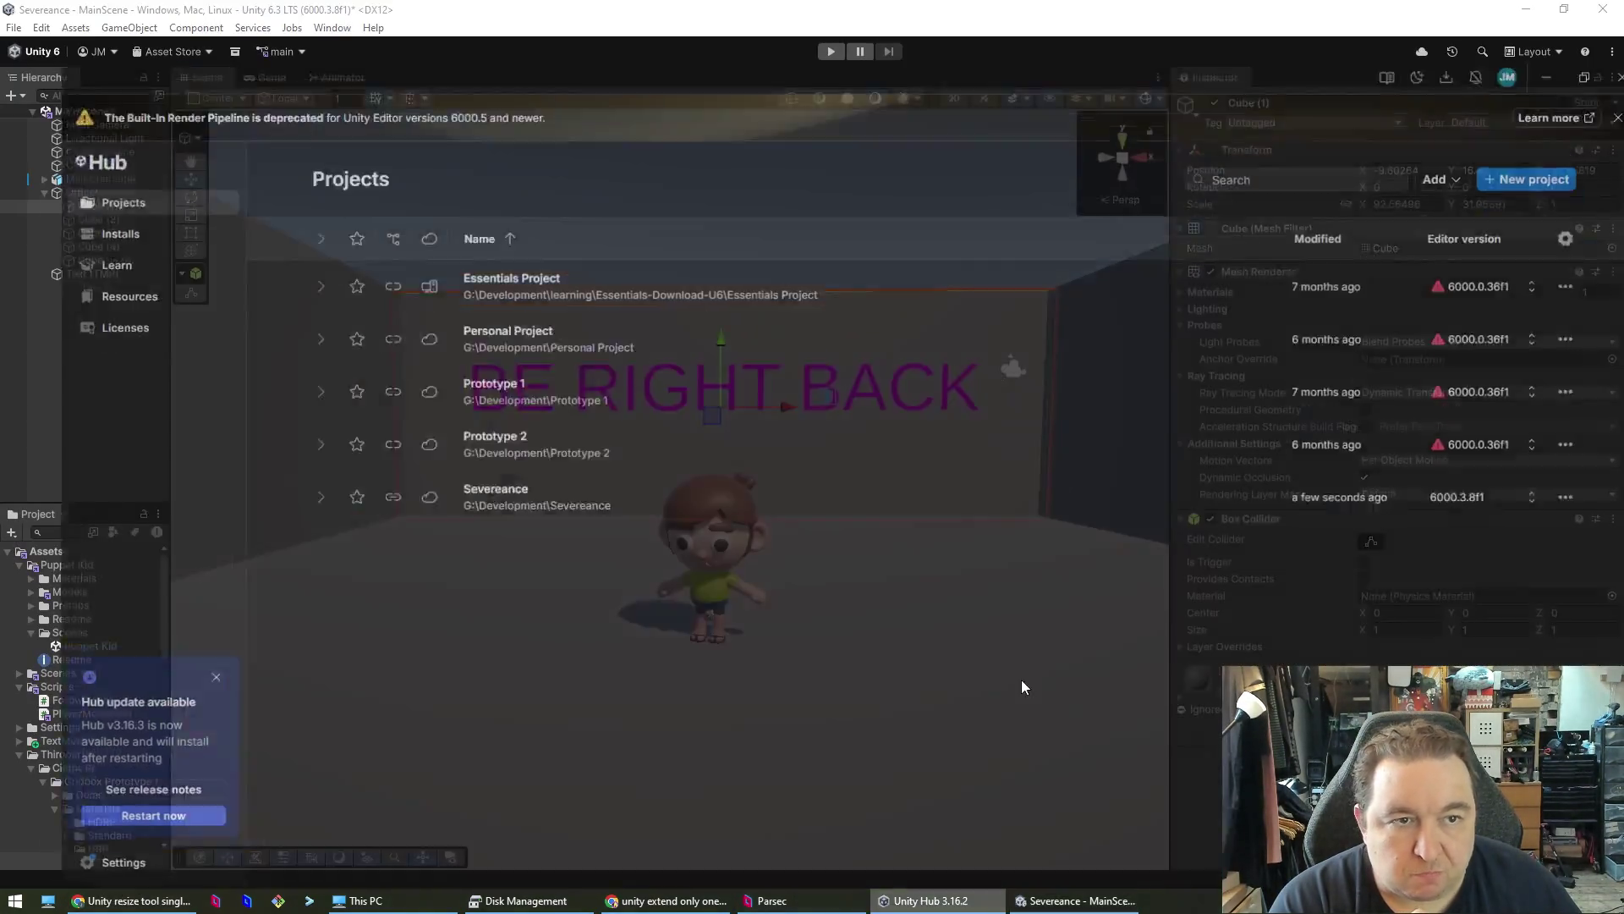
pyautogui.click(1613, 22)
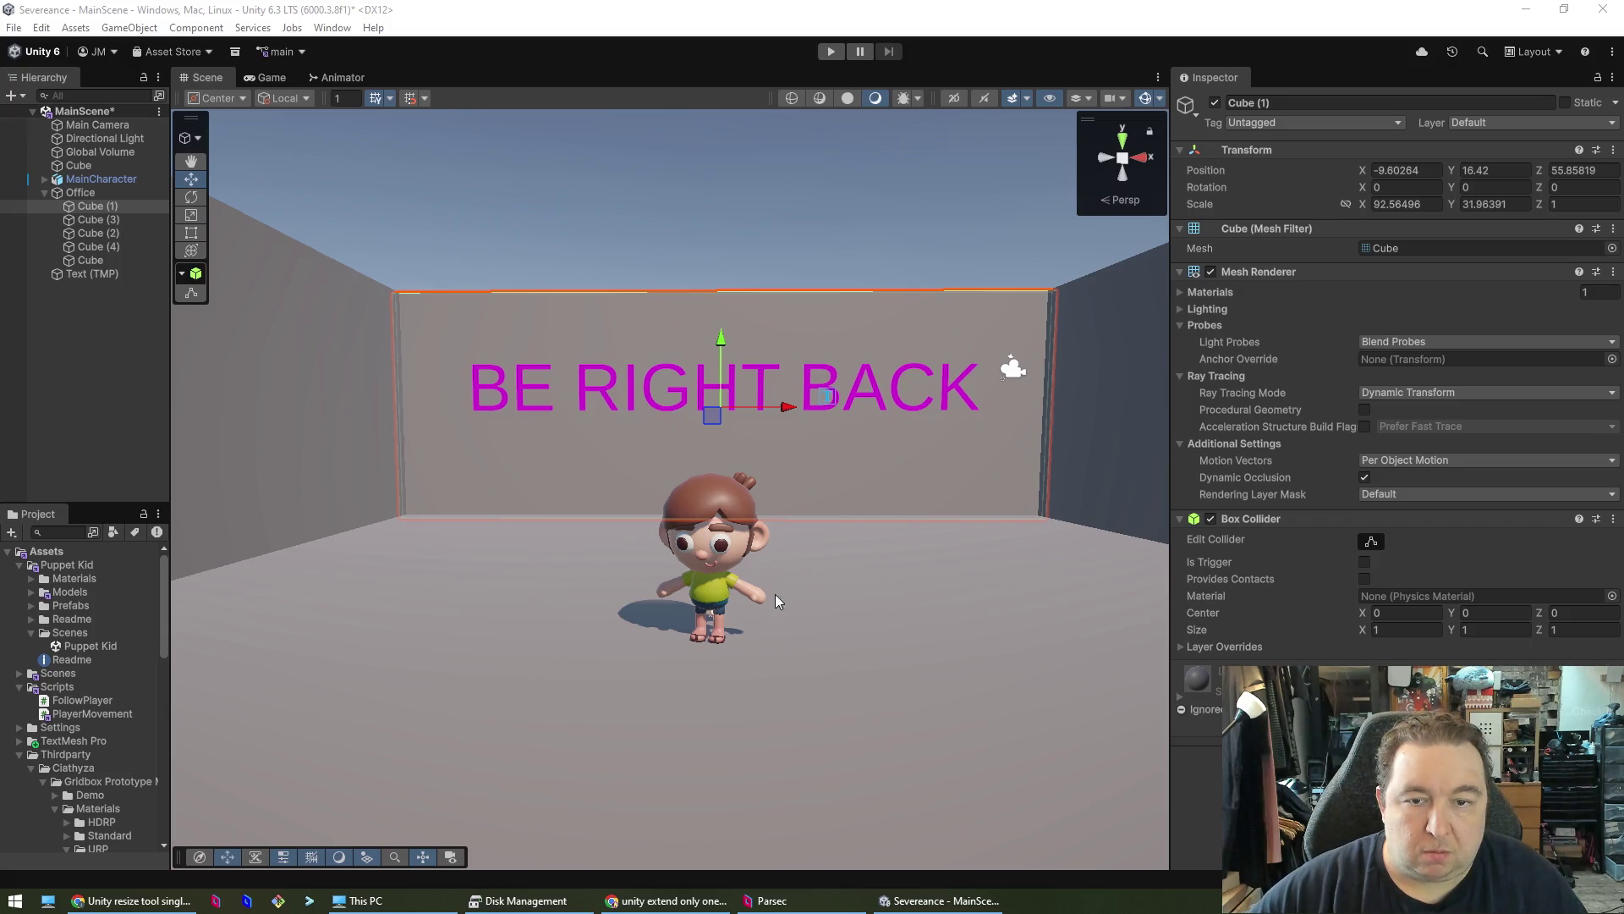
pyautogui.click(737, 555)
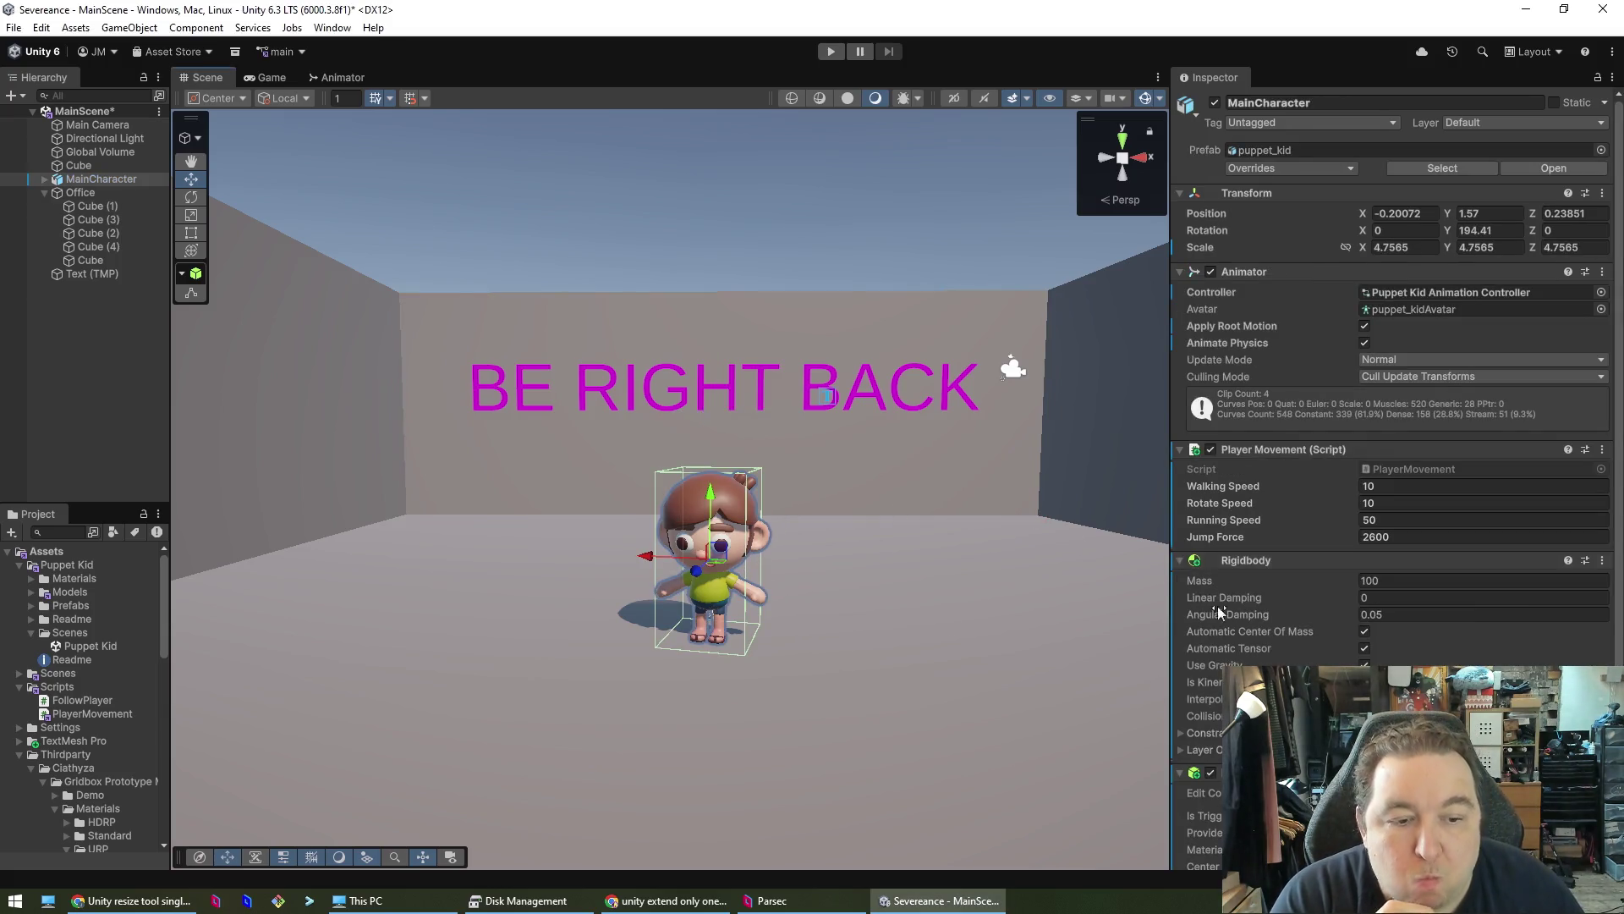
pyautogui.click(131, 900)
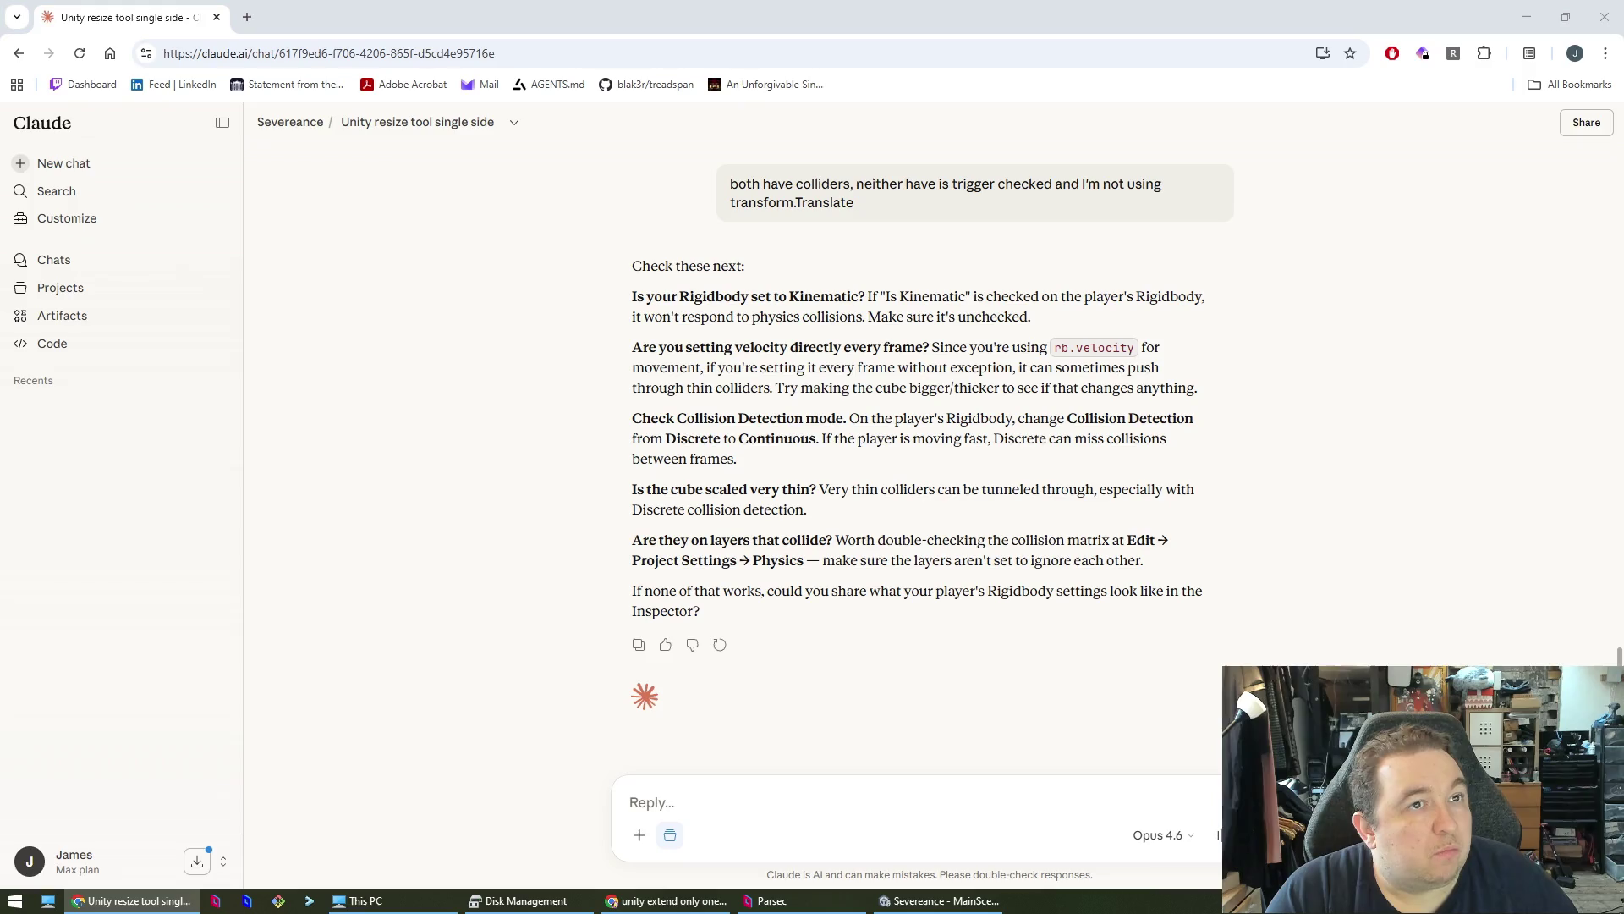
# - Place the cursor in Claude's reply box, then return to Unity showing MainCharacter's Rigidbody
pyautogui.click(804, 792)
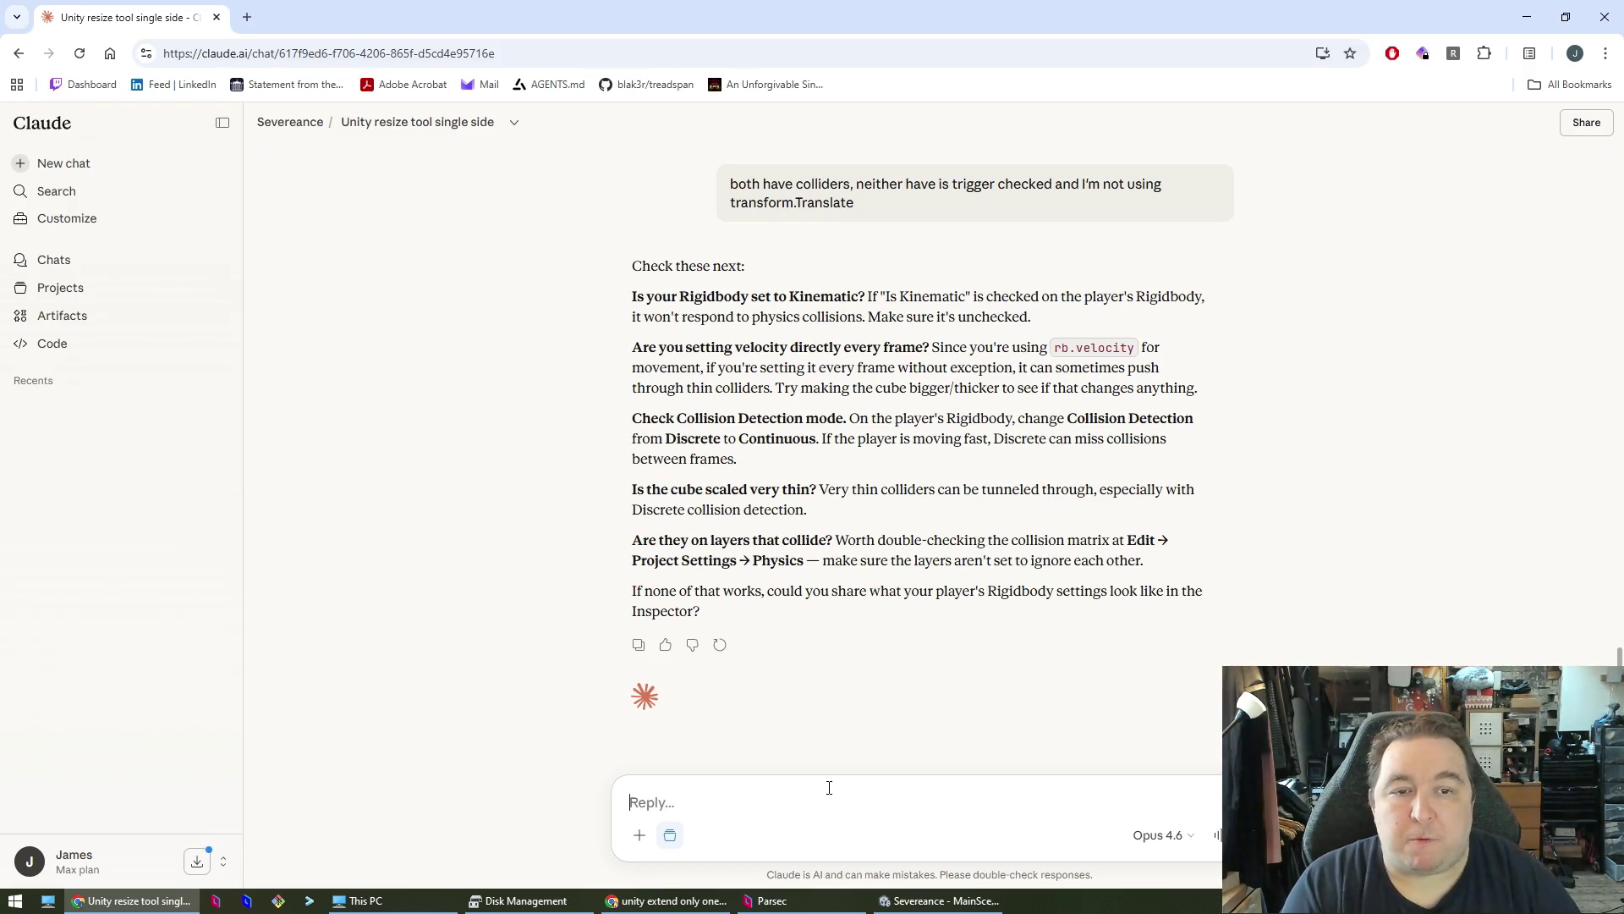
pyautogui.hotkey('alt', 'Tab')
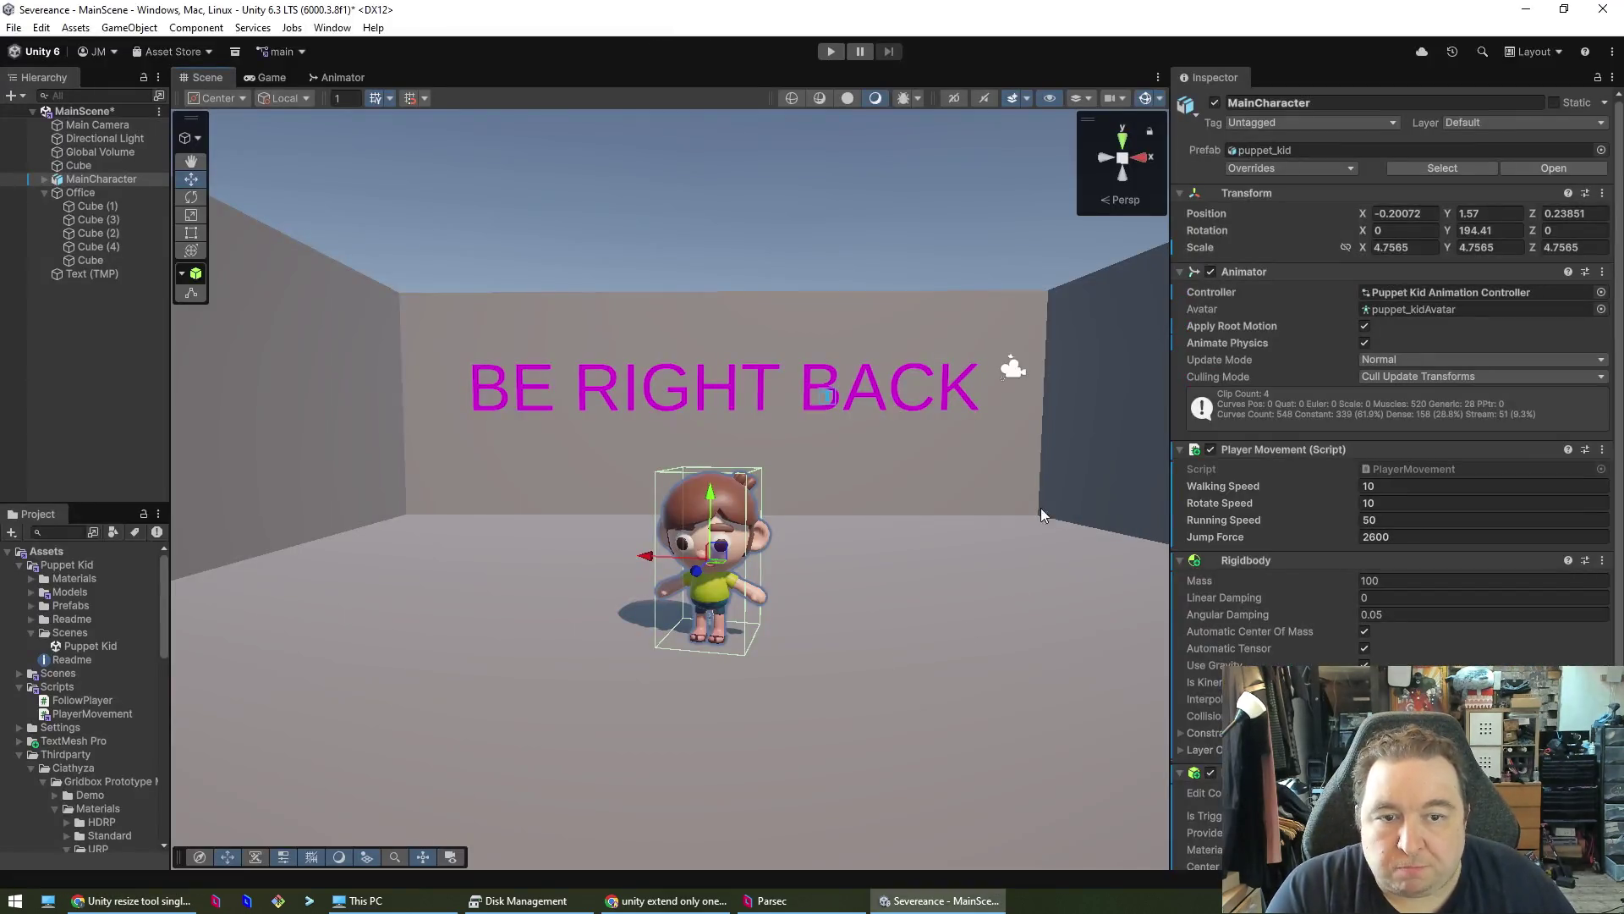
# - Scale wall Cube (1) thicker along Z to about 5.64 and check its collider bounds
pyautogui.scroll(-10, 1049, 550)
pyautogui.moveTo(827, 719)
pyautogui.mouseDown()
pyautogui.moveTo(773, 765)
pyautogui.moveTo(979, 805)
pyautogui.moveTo(982, 743)
pyautogui.moveTo(729, 813)
pyautogui.moveTo(569, 794)
pyautogui.moveTo(747, 743)
pyautogui.mouseUp()
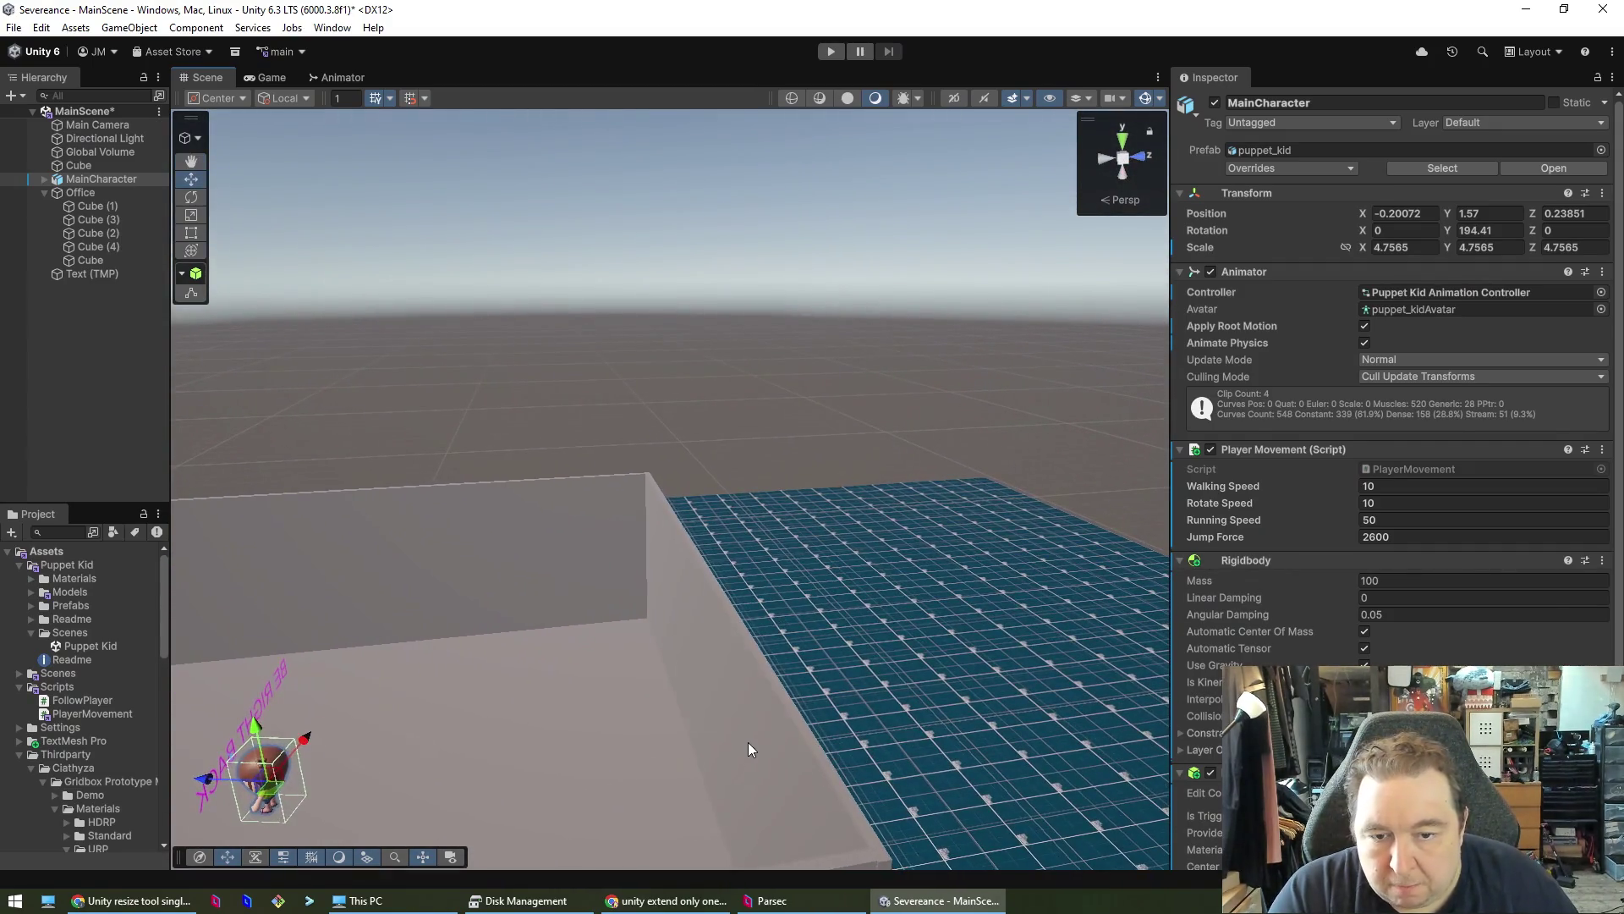
pyautogui.click(748, 743)
pyautogui.click(1364, 540)
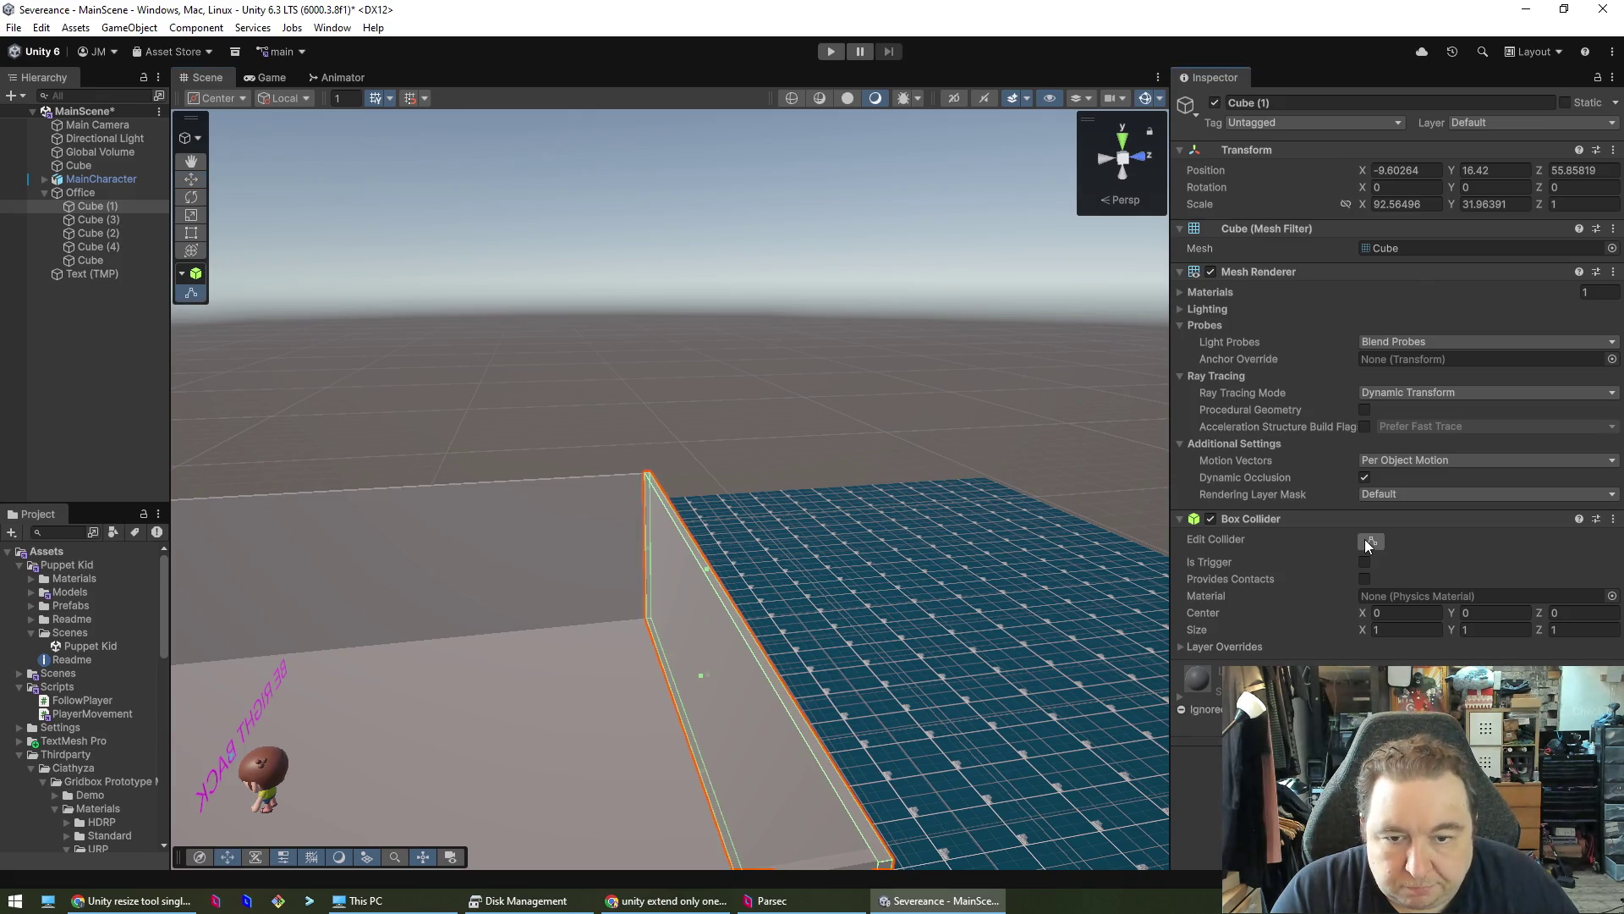
pyautogui.moveTo(974, 660); pyautogui.dragTo(904, 667)
pyautogui.click(1372, 538)
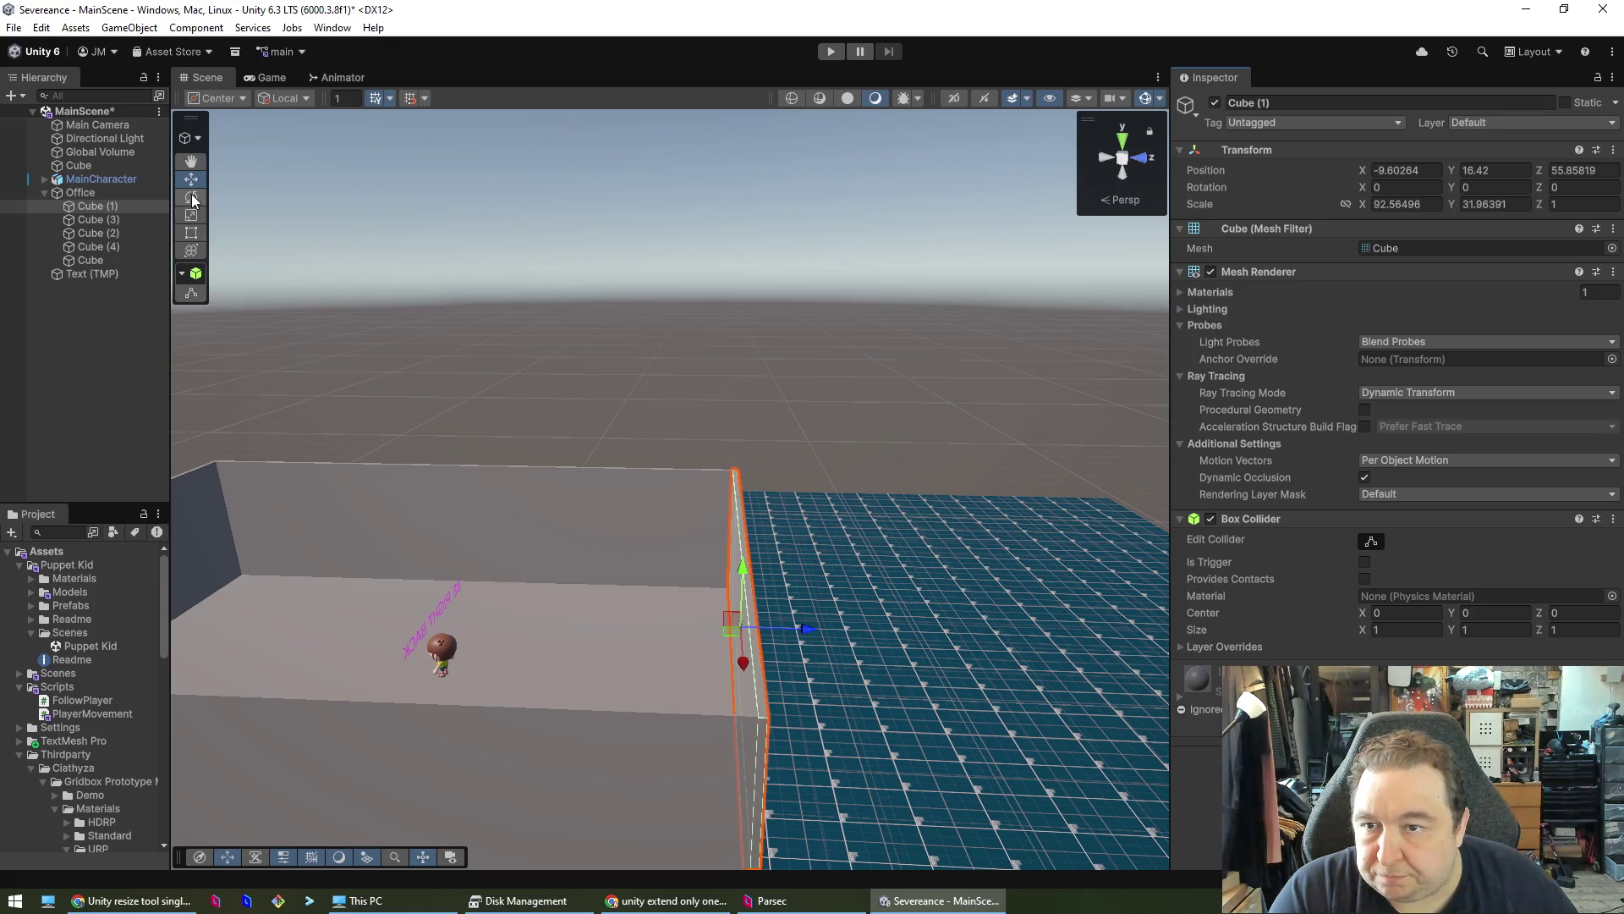
pyautogui.click(191, 232)
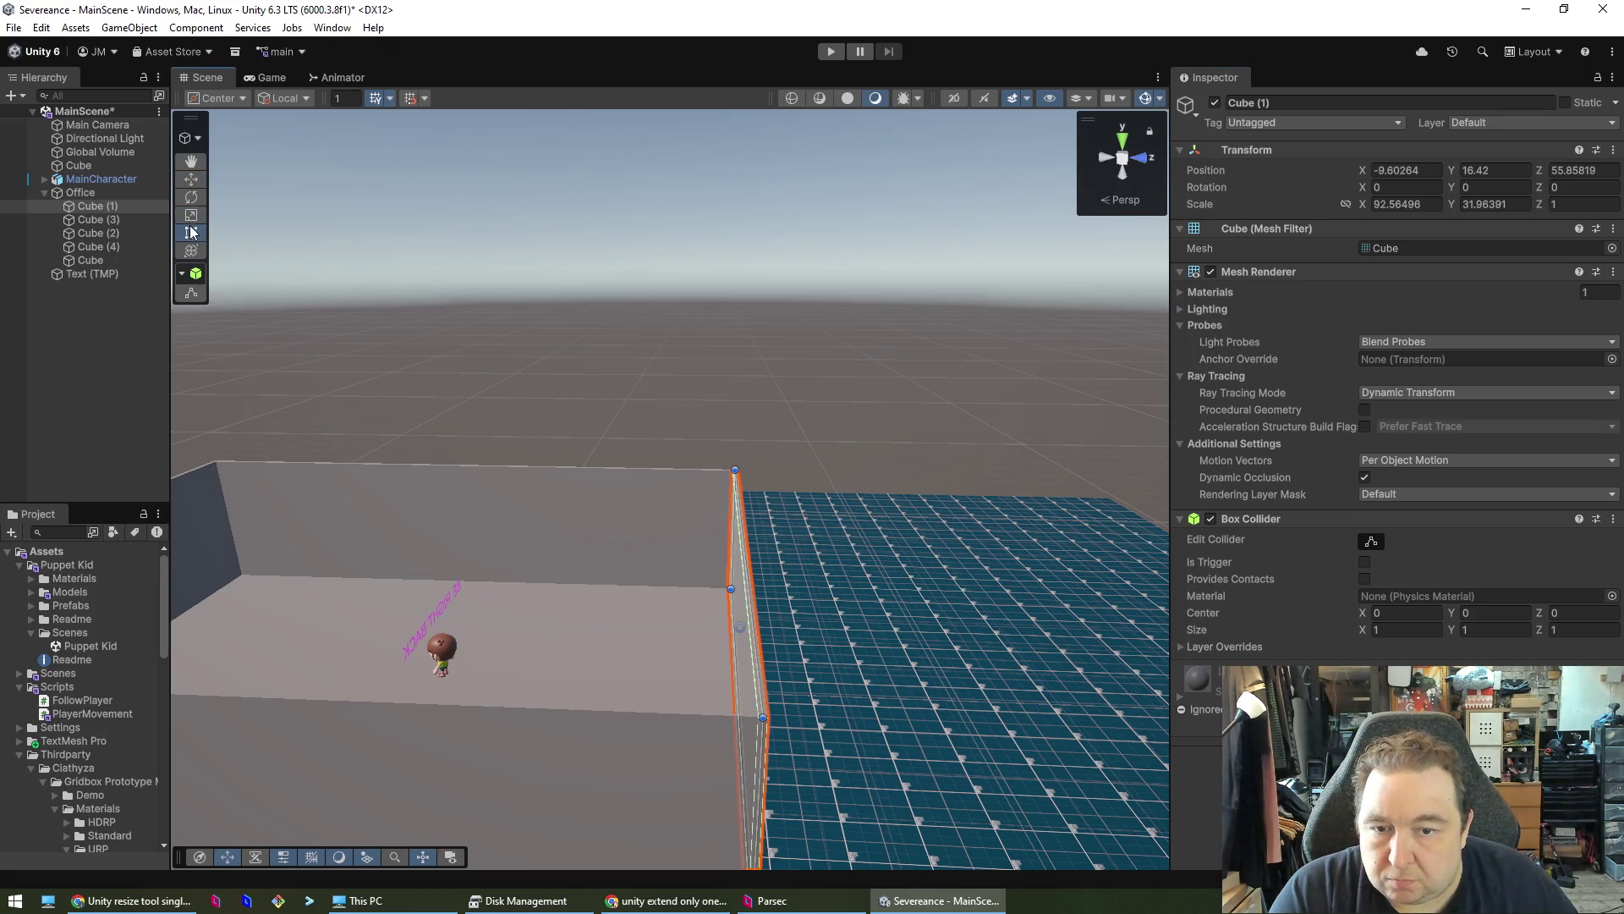
pyautogui.keyDown('alt'); pyautogui.moveTo(909, 744); pyautogui.dragTo(885, 759); pyautogui.keyUp('alt')
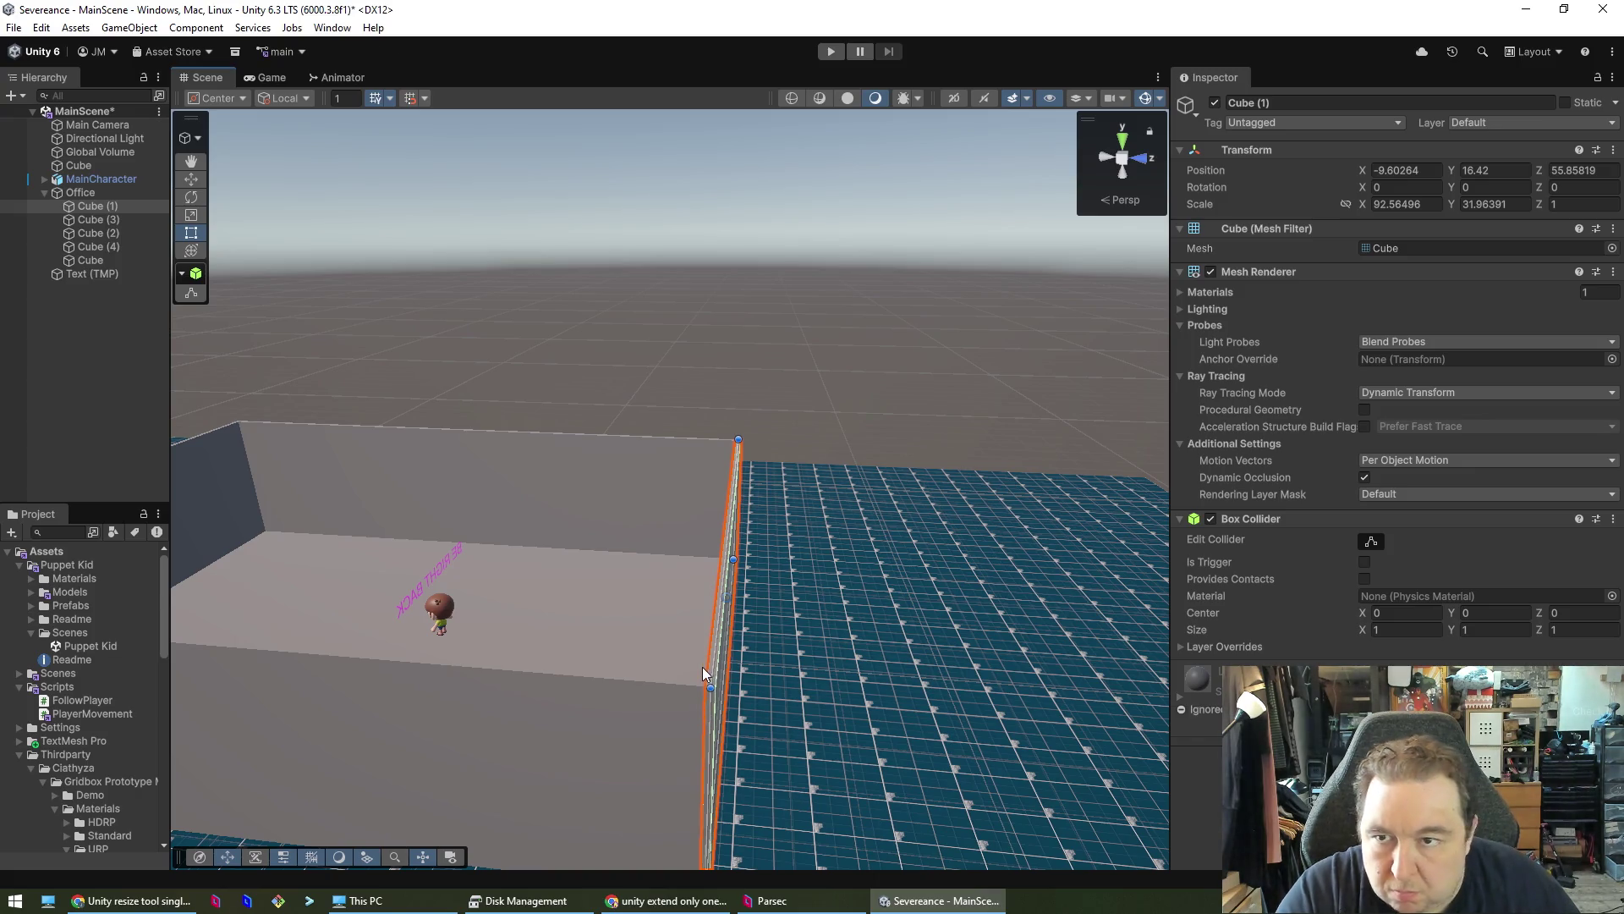
pyautogui.click(192, 215)
pyautogui.moveTo(795, 604); pyautogui.dragTo(1108, 659)
pyautogui.click(1369, 544)
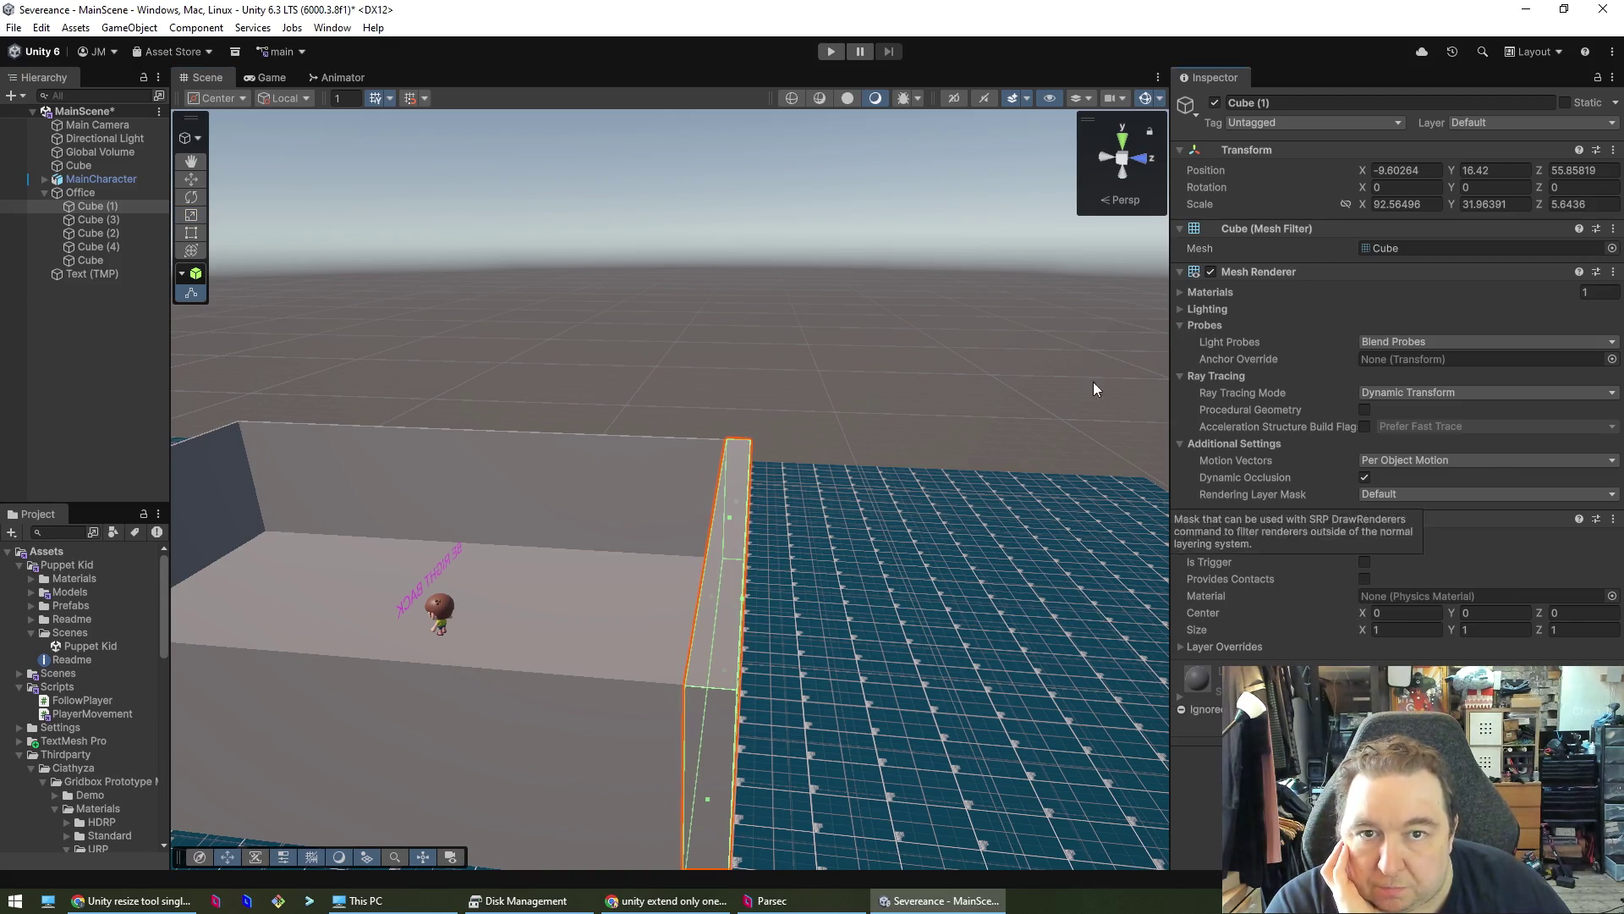
# - Test-play walking the character toward the thickened wall, then return to the Claude chat
pyautogui.click(831, 52)
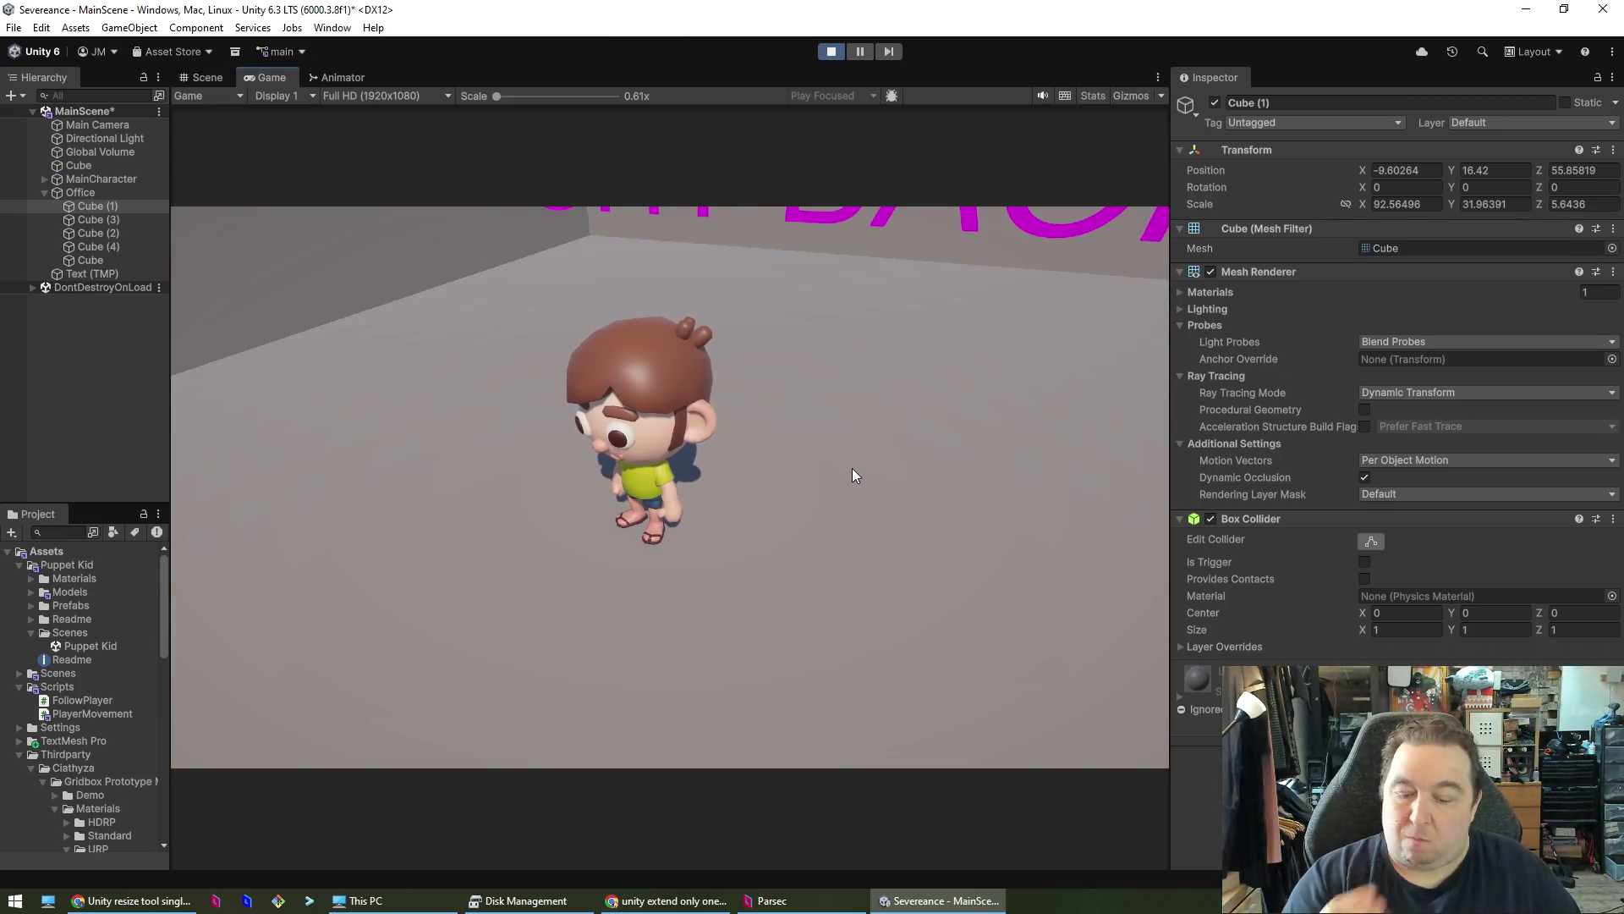
pyautogui.press('w')
pyautogui.press('w')
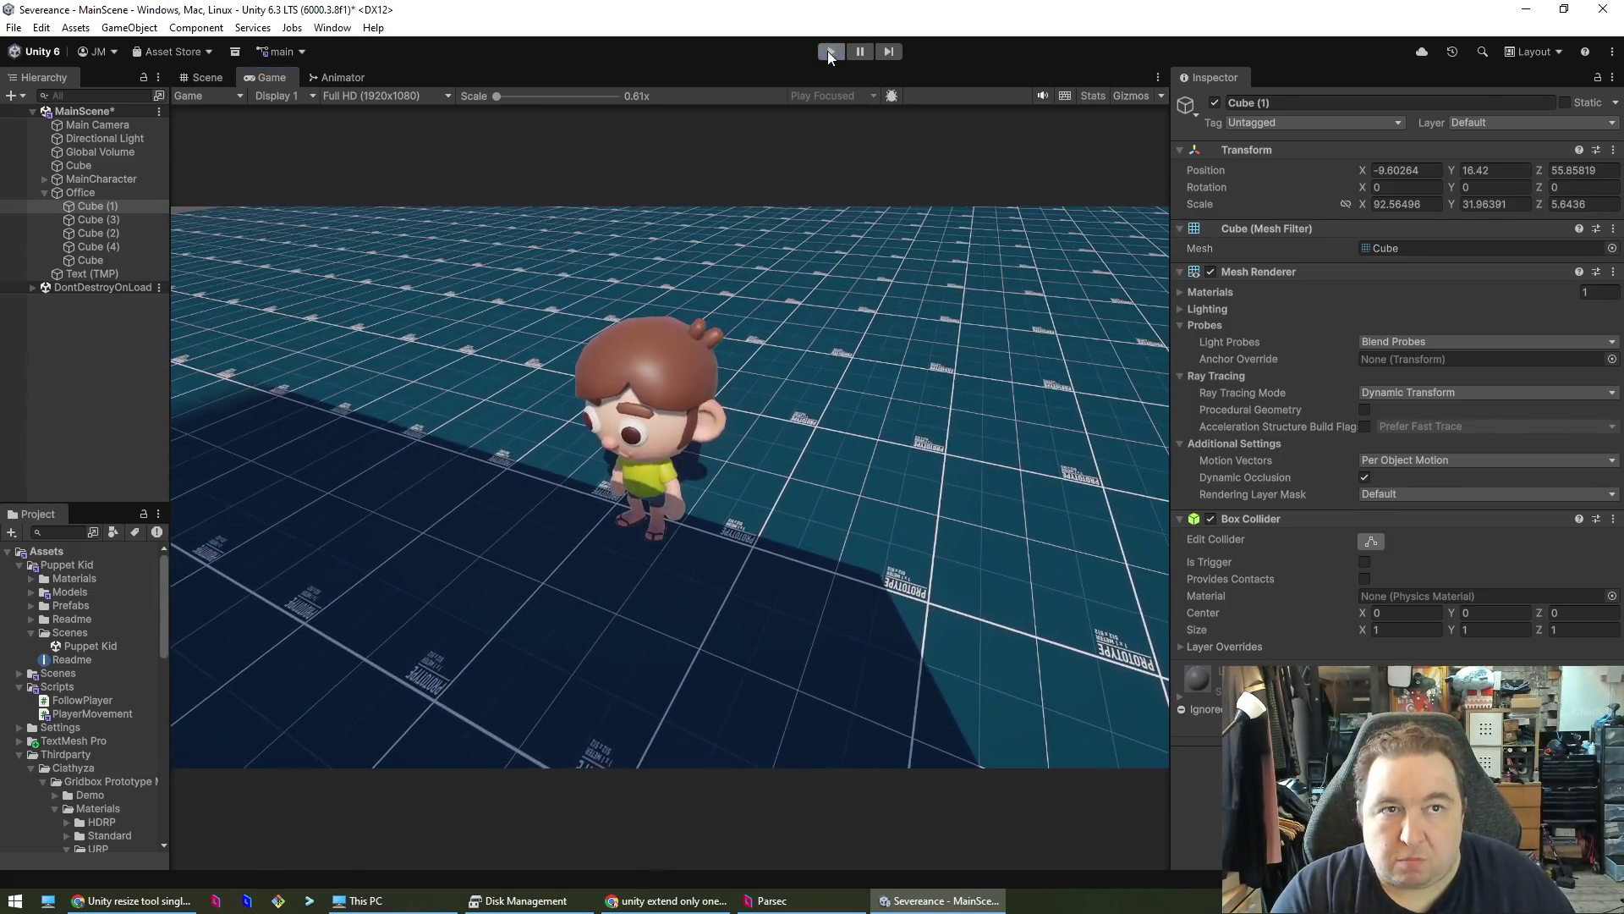
pyautogui.click(829, 51)
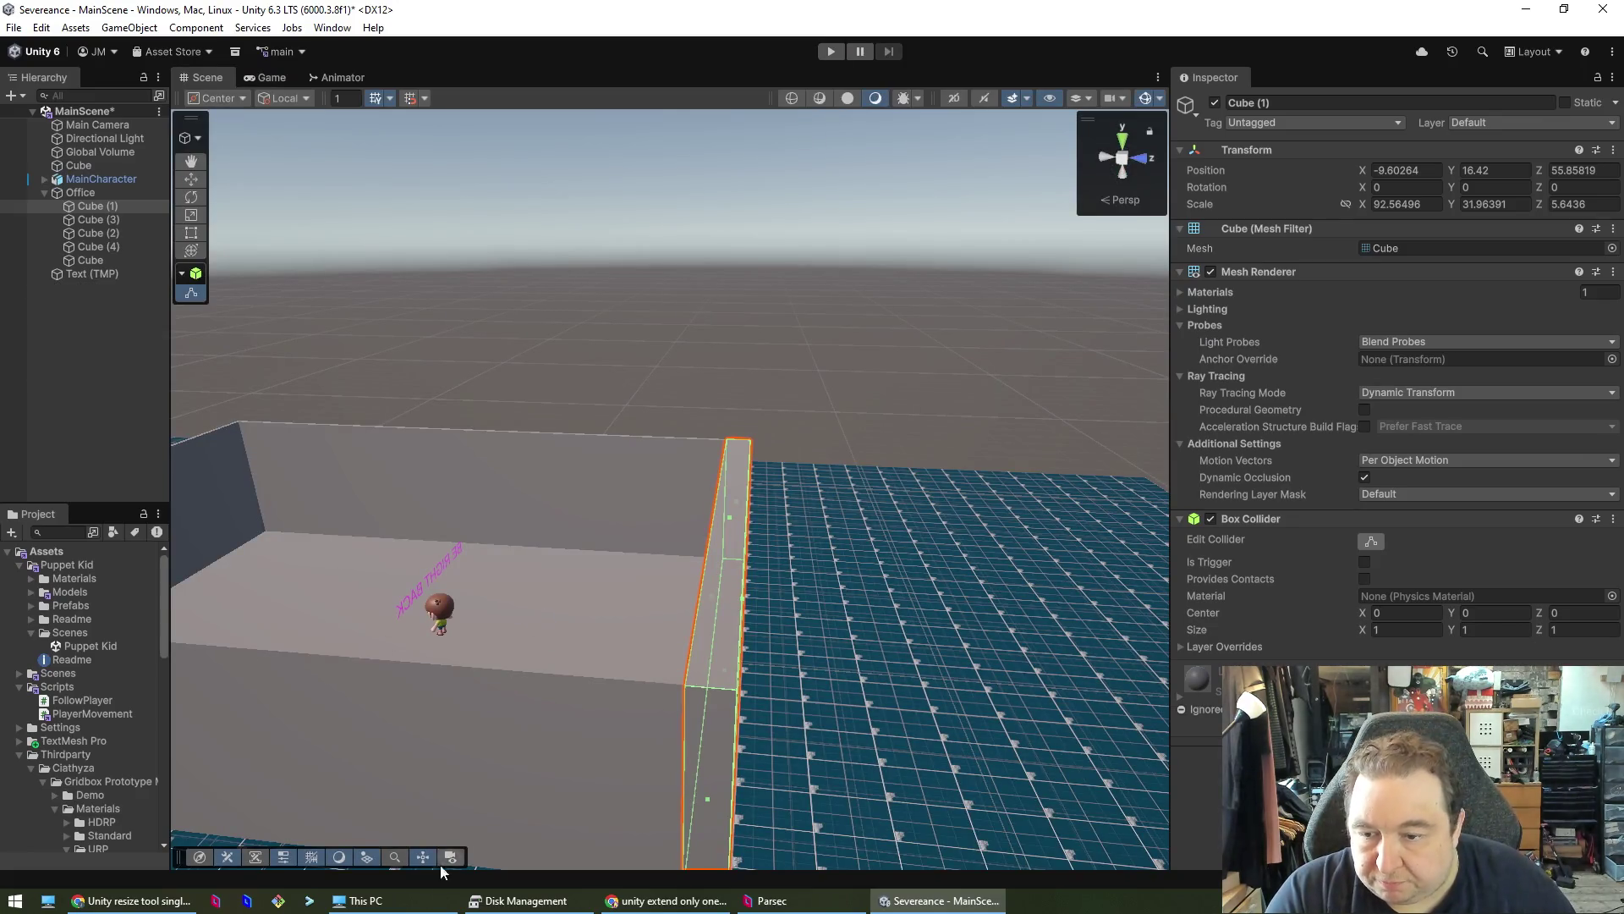
pyautogui.click(648, 901)
pyautogui.click(647, 901)
pyautogui.click(131, 901)
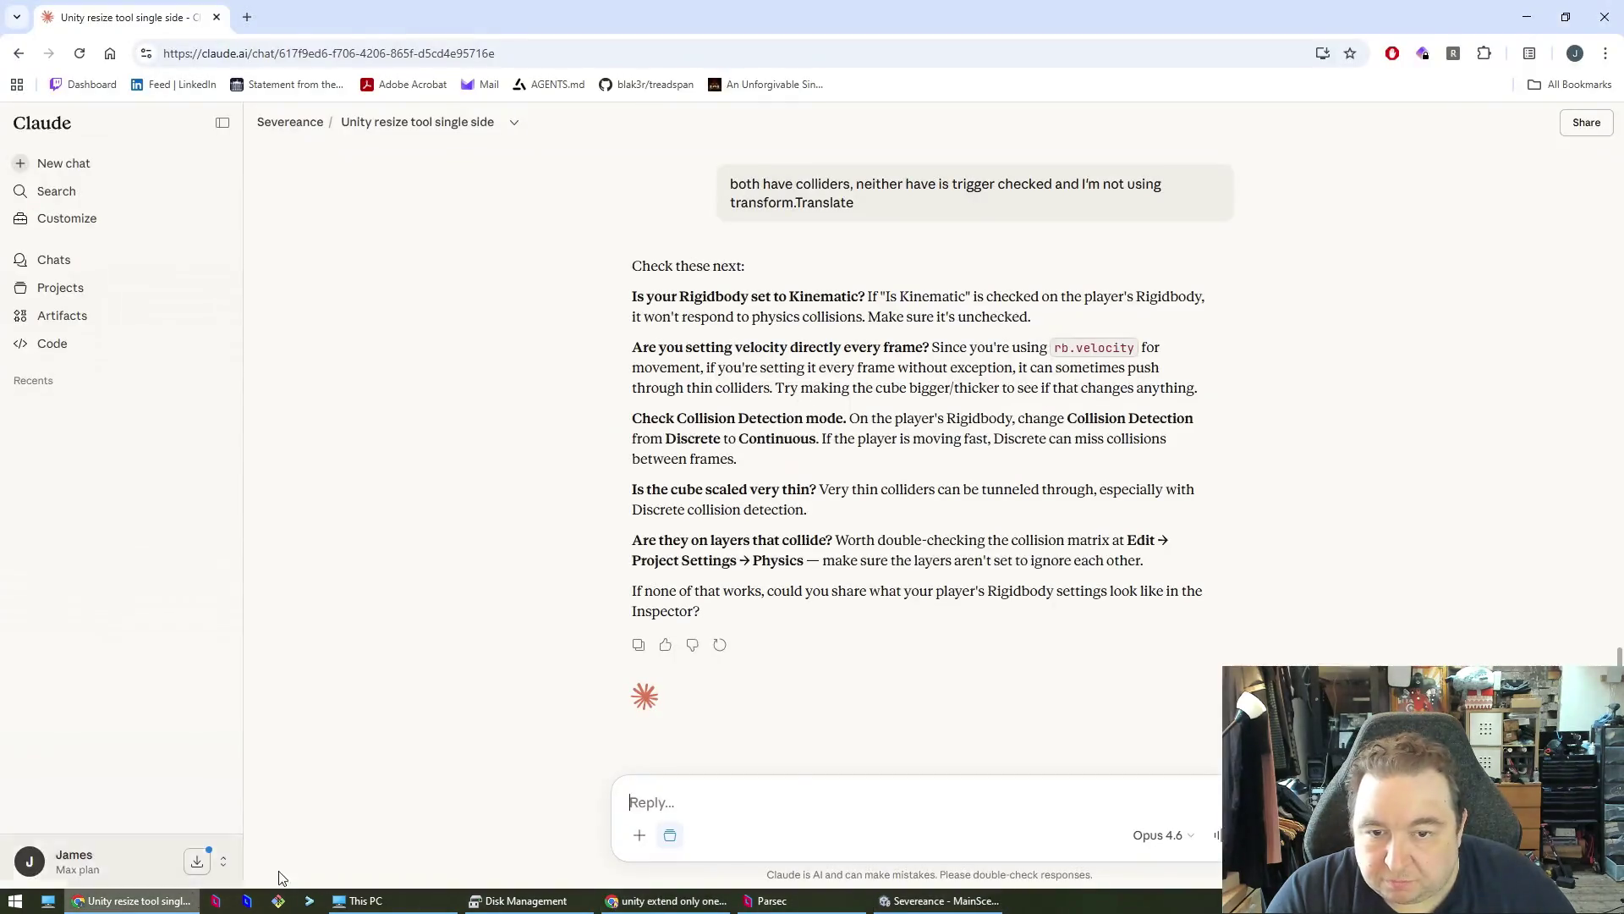
# - Draft a Claude reply saying Kinematic is unchecked and the cube is very thick
pyautogui.click(848, 801)
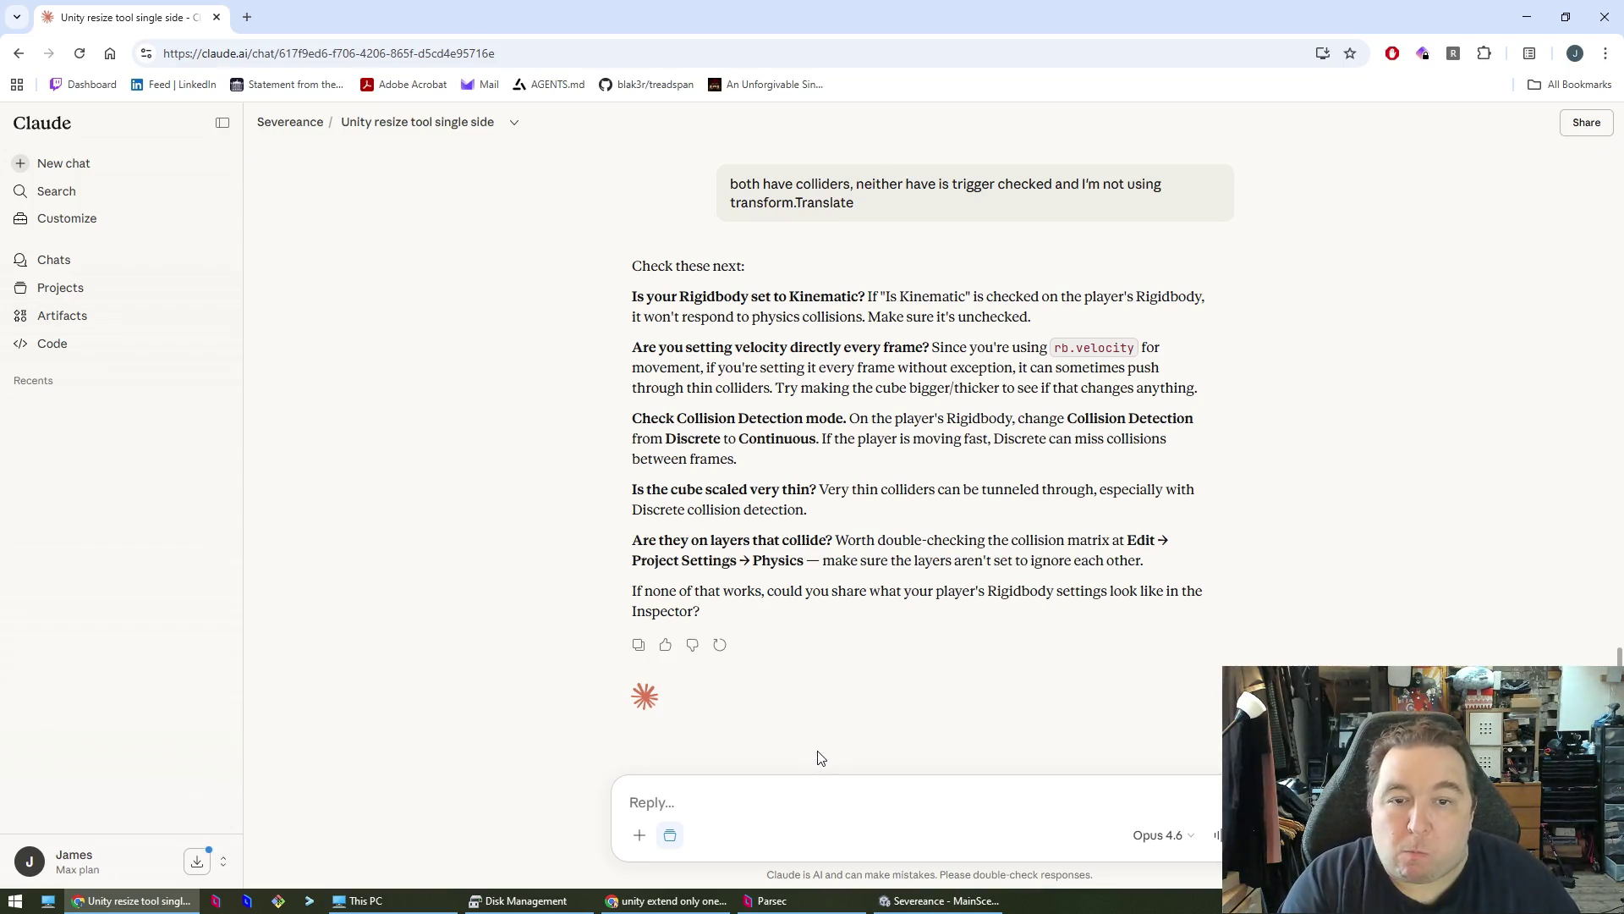
pyautogui.write('k')
pyautogui.press('BackSpace')
pyautogui.write('k')
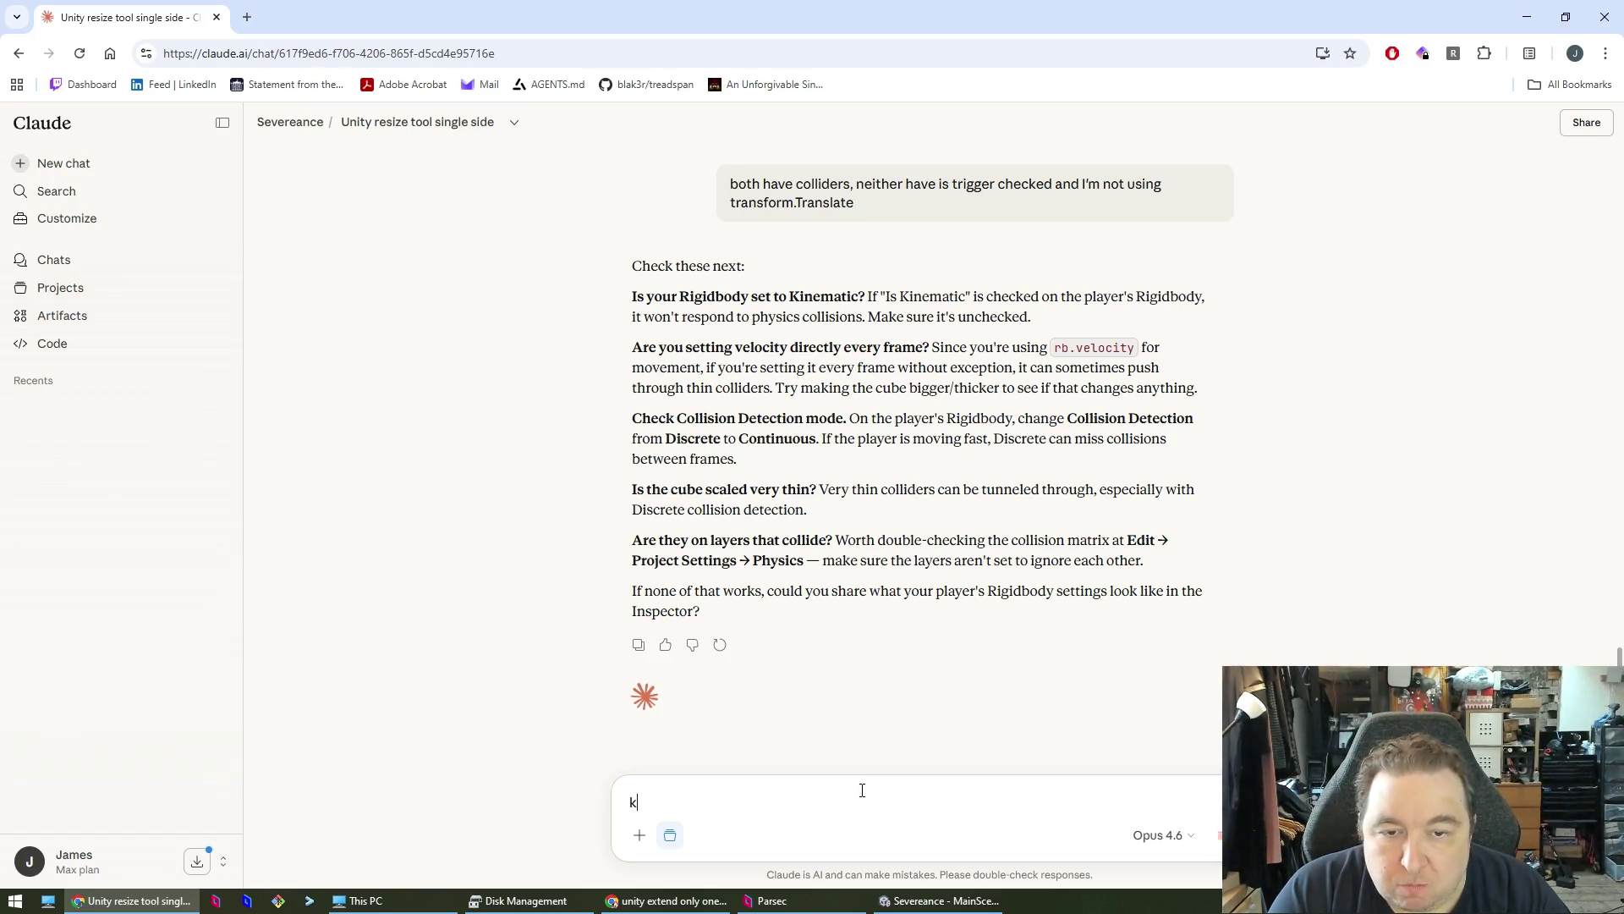
pyautogui.press('BackSpace')
pyautogui.write('K')
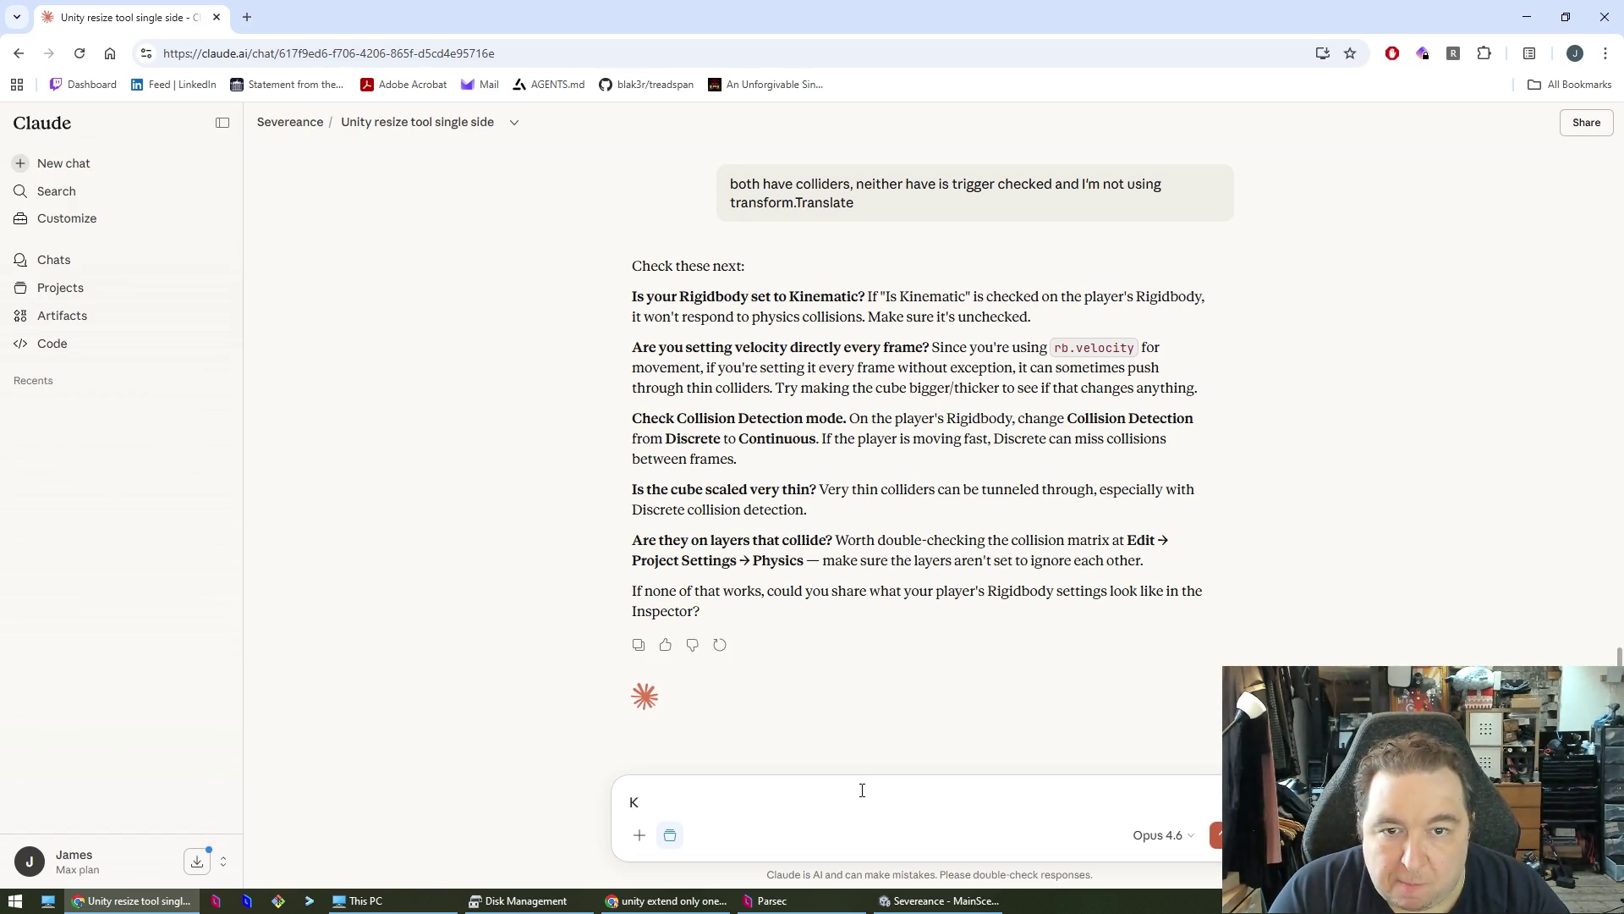
pyautogui.write('hecked,')
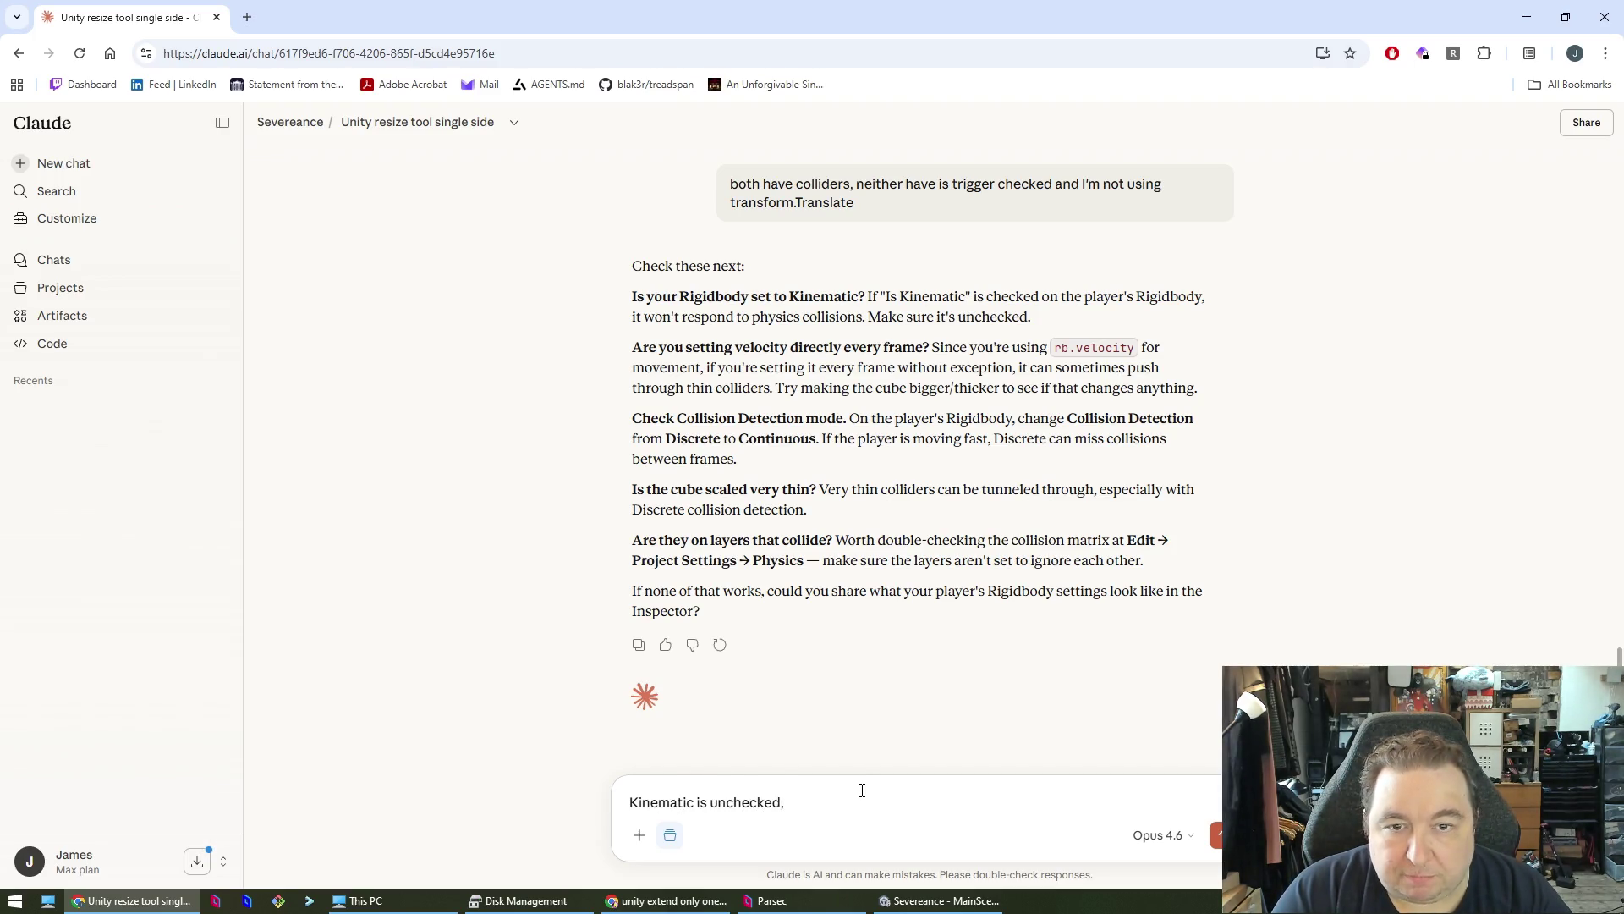
pyautogui.write(' the')
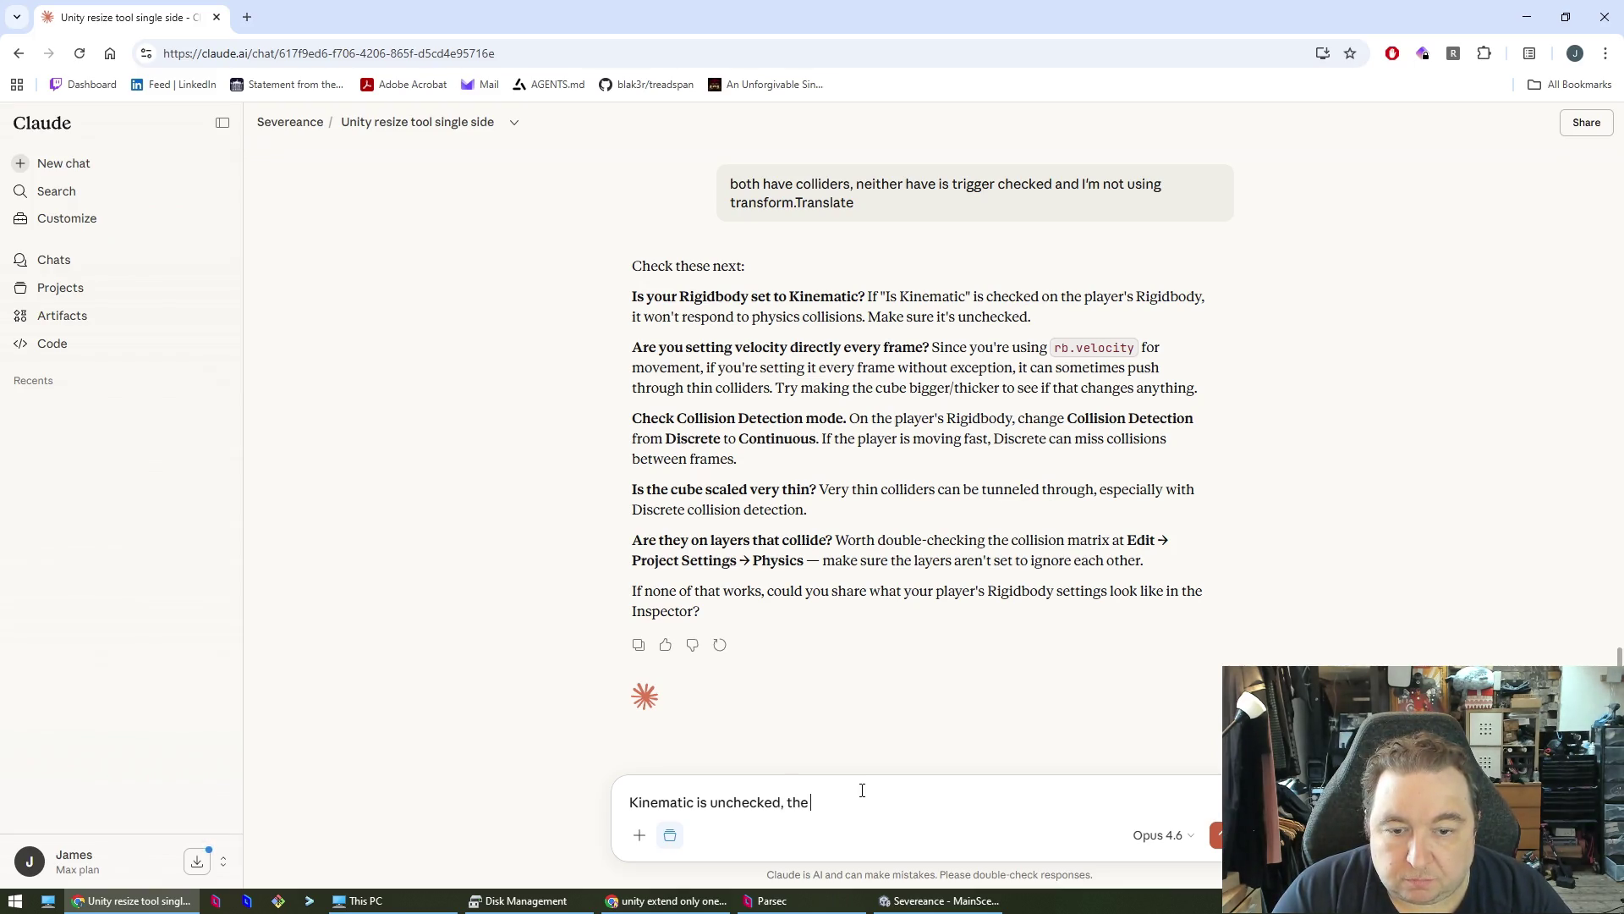
pyautogui.write('be is very thick,')
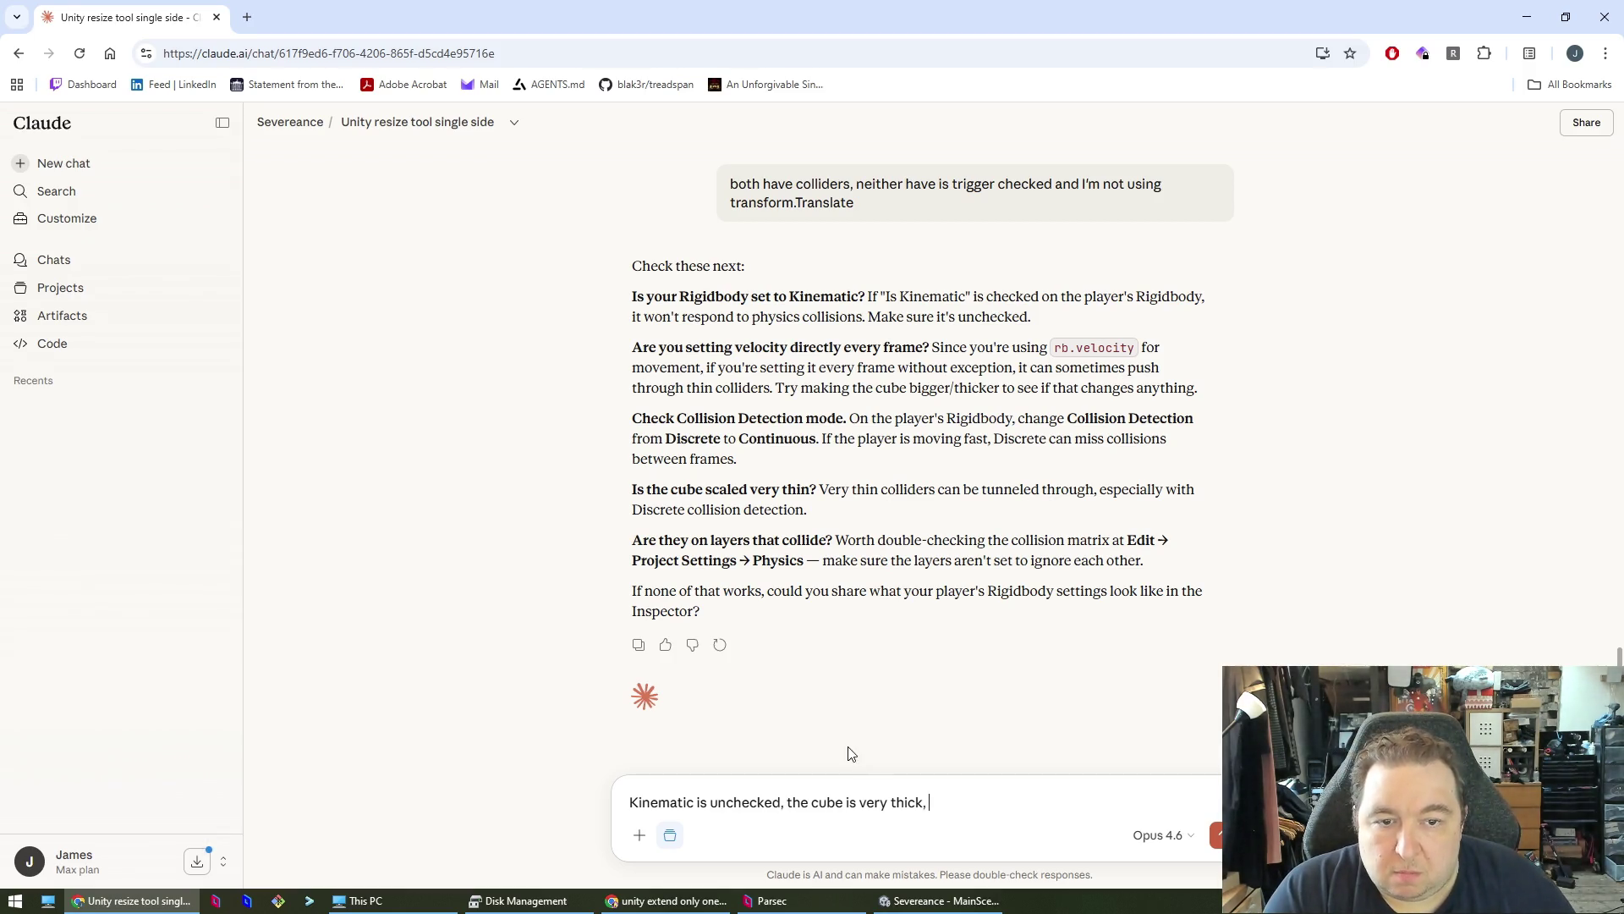
pyautogui.hotkey('alt', 'Tab')
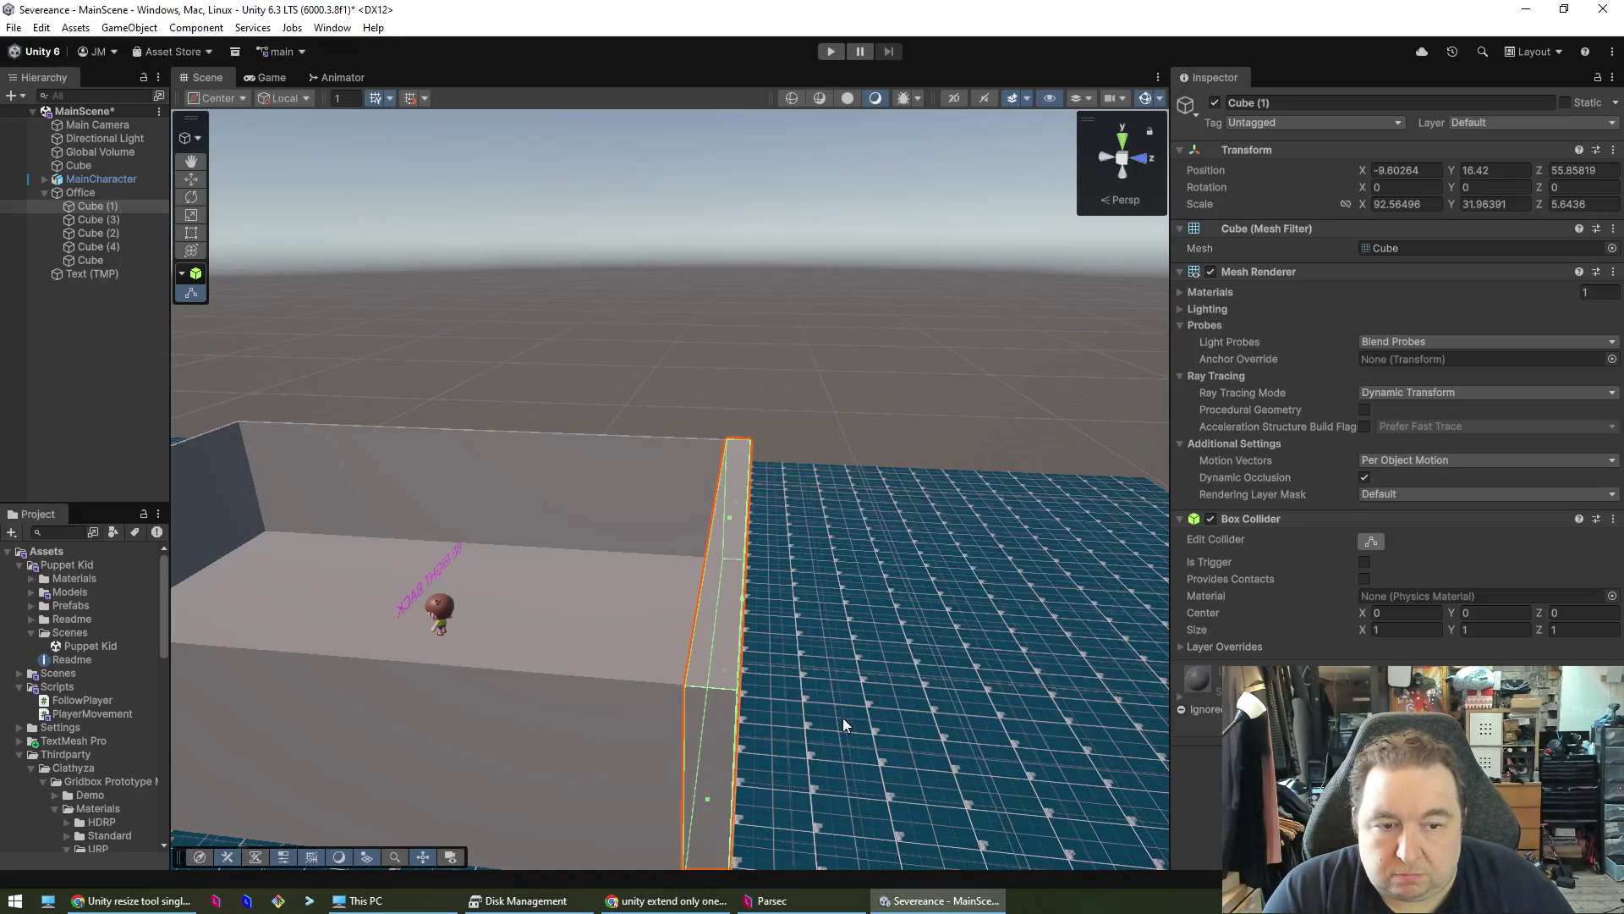
# - Select MainCharacter and review its collider layer overrides and Rigidbody settings
pyautogui.click(437, 612)
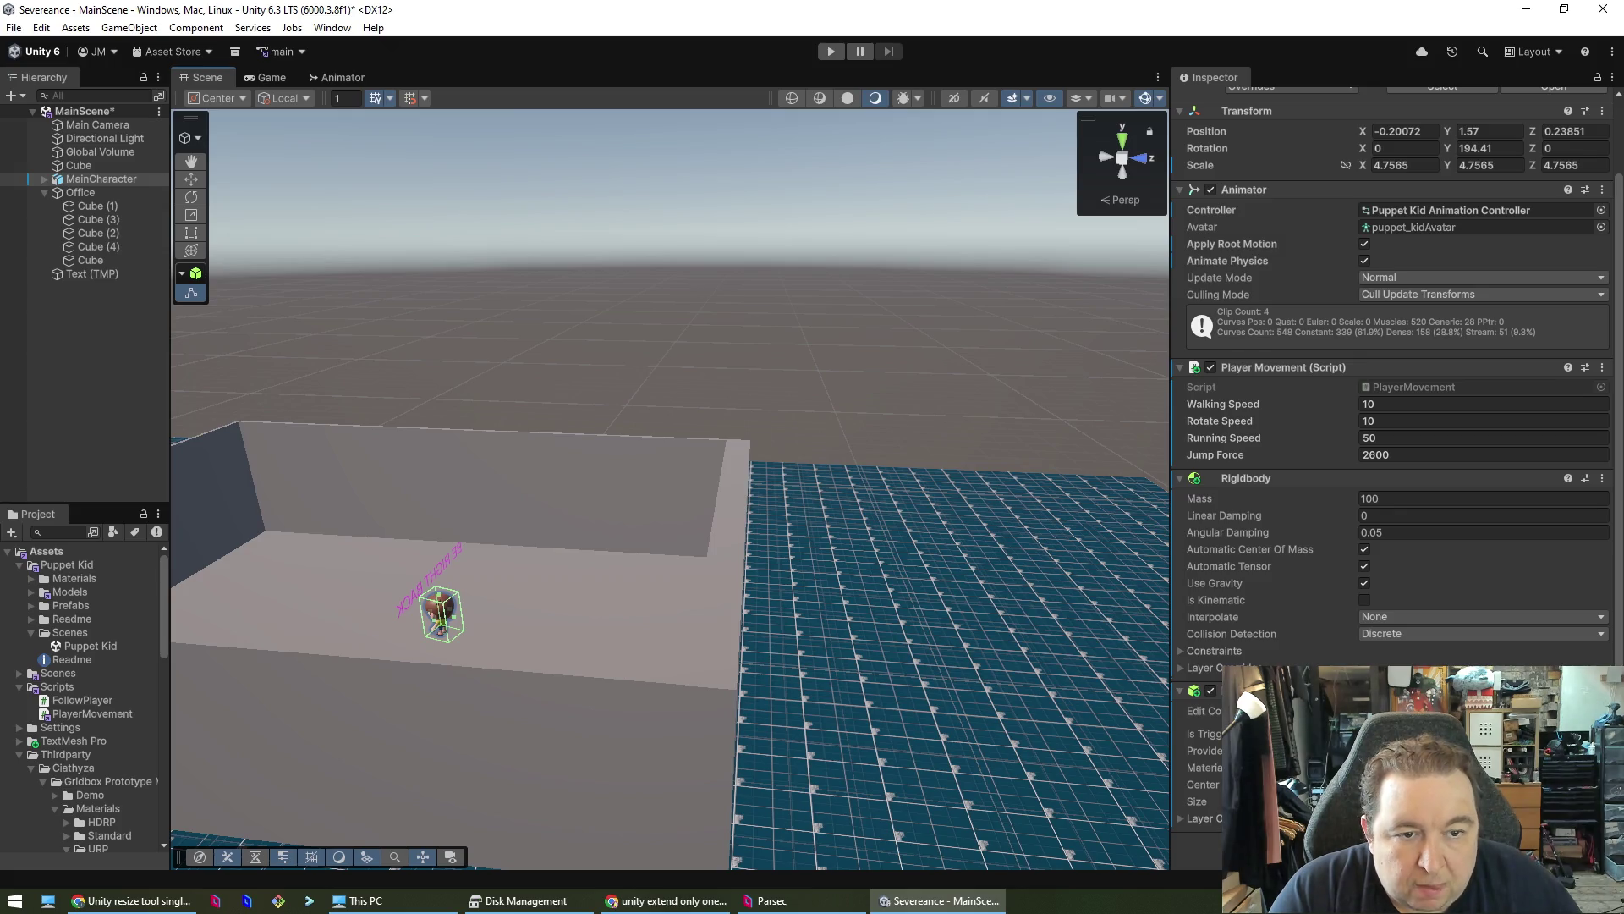
pyautogui.scroll(2, 1396, 474)
pyautogui.scroll(-2, 1396, 474)
pyautogui.hotkey('alt', 'Tab')
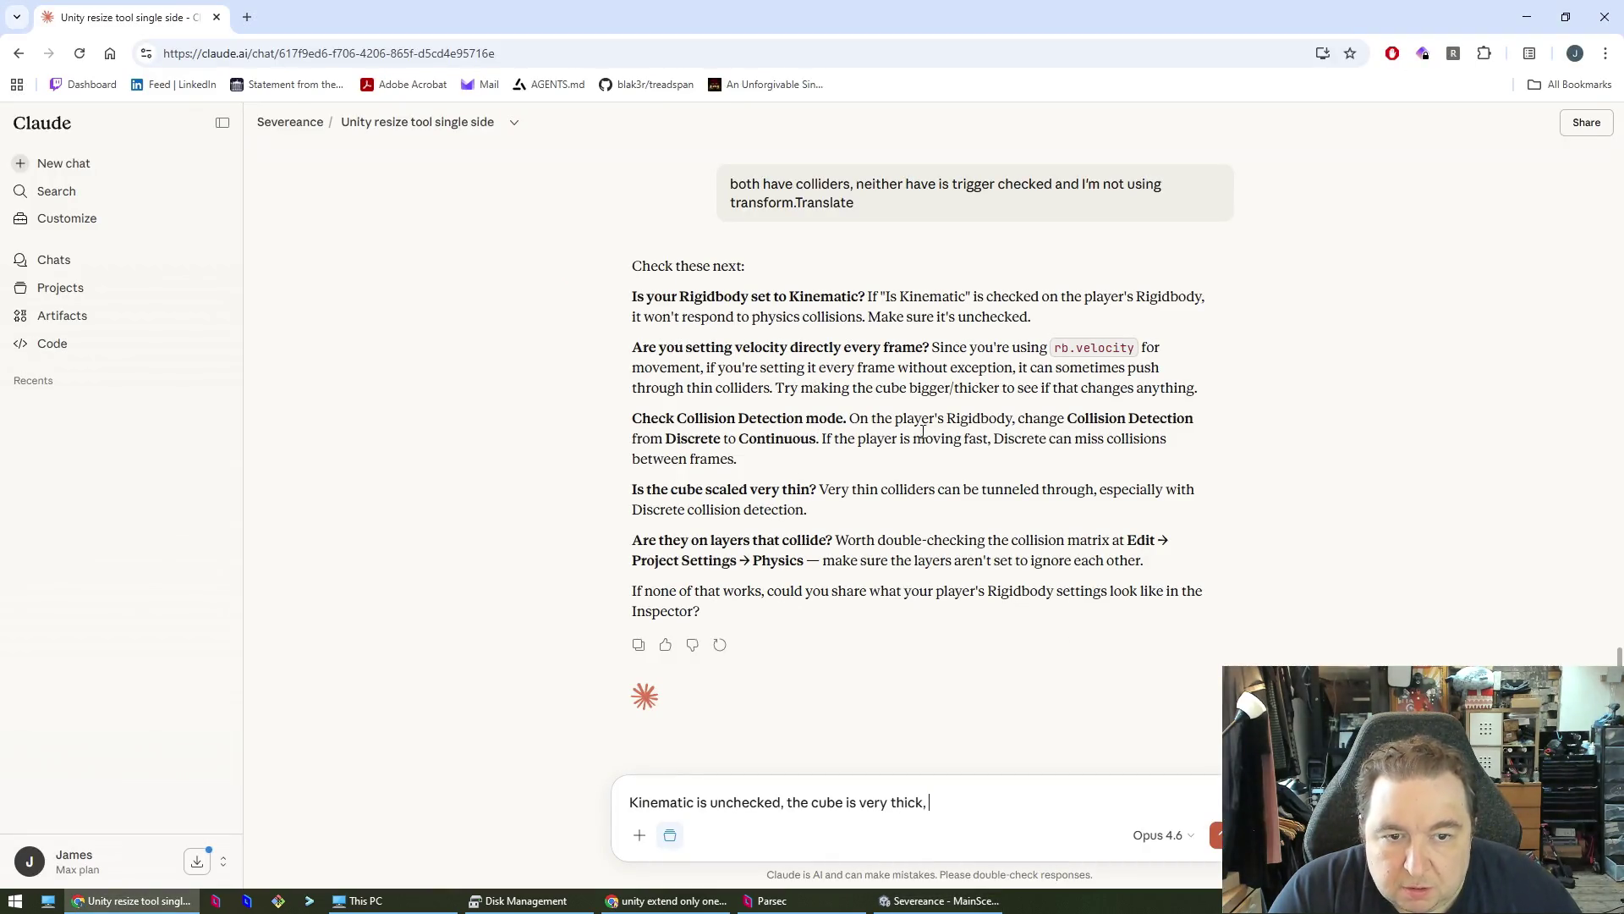
pyautogui.hotkey('alt', 'Tab')
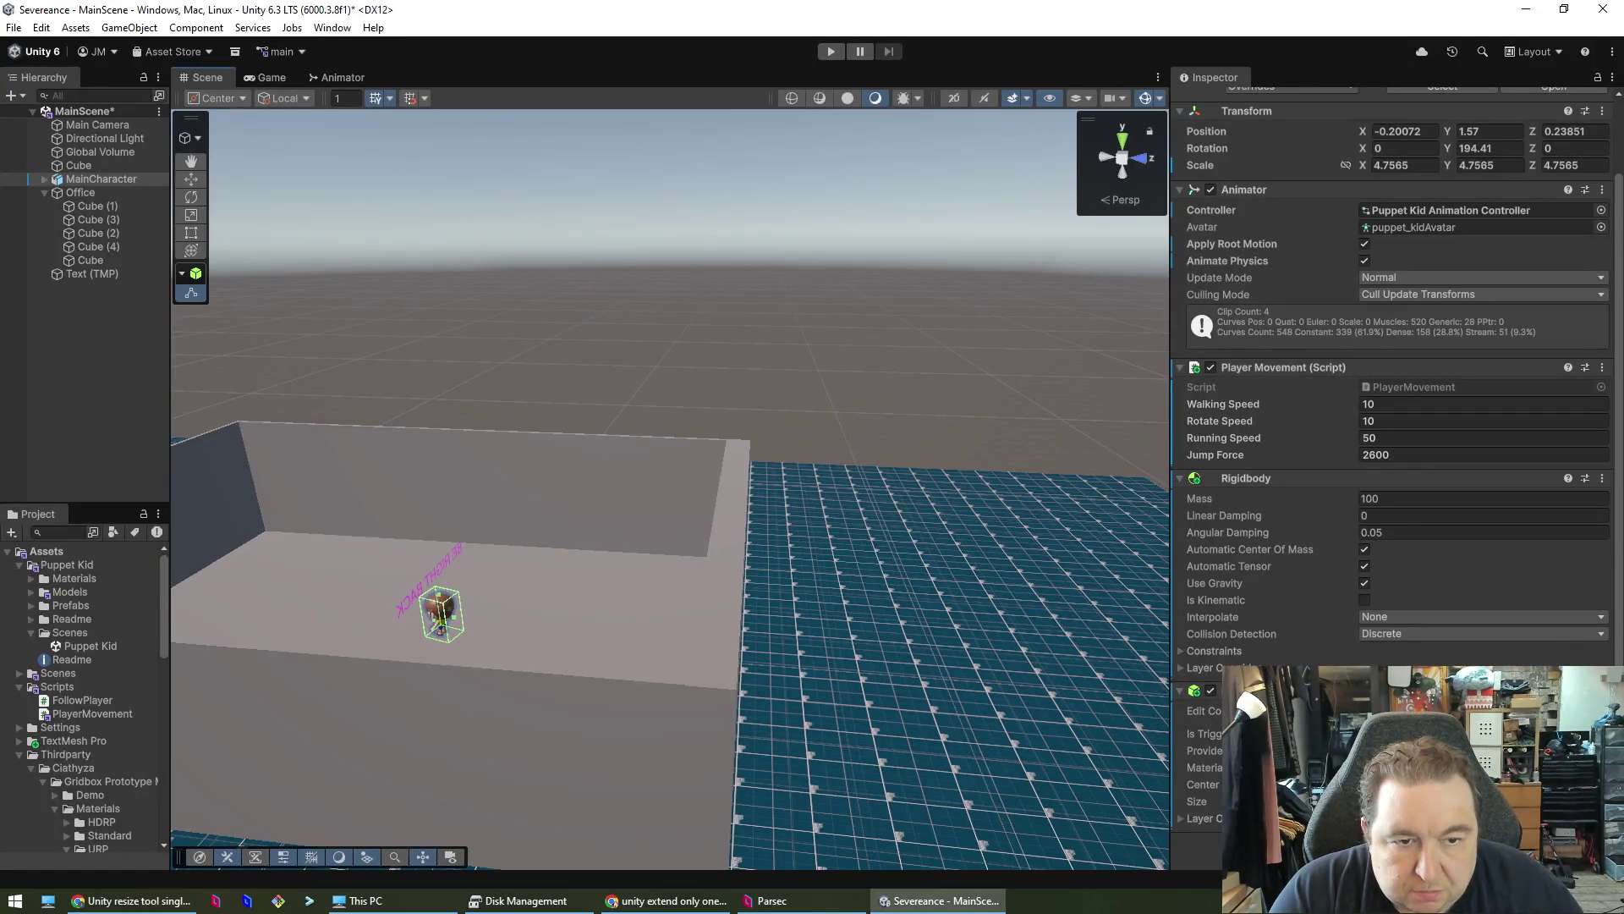
pyautogui.scroll(2, 1396, 474)
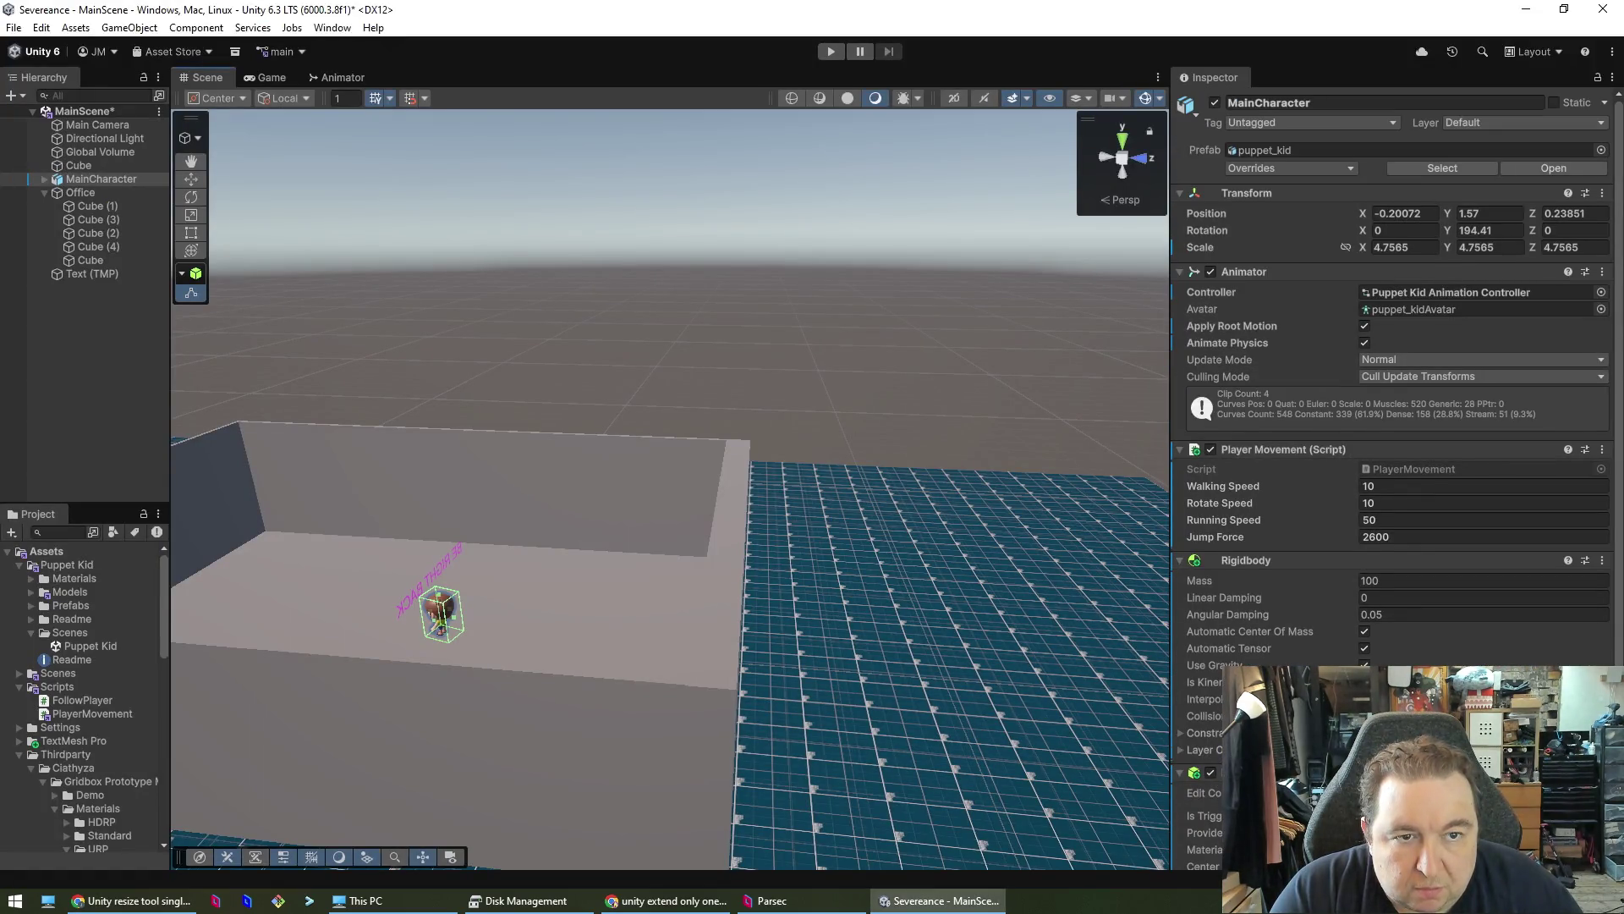
pyautogui.scroll(-2, 1396, 474)
pyautogui.click(1181, 818)
pyautogui.scroll(-1, 1181, 814)
pyautogui.click(1185, 768)
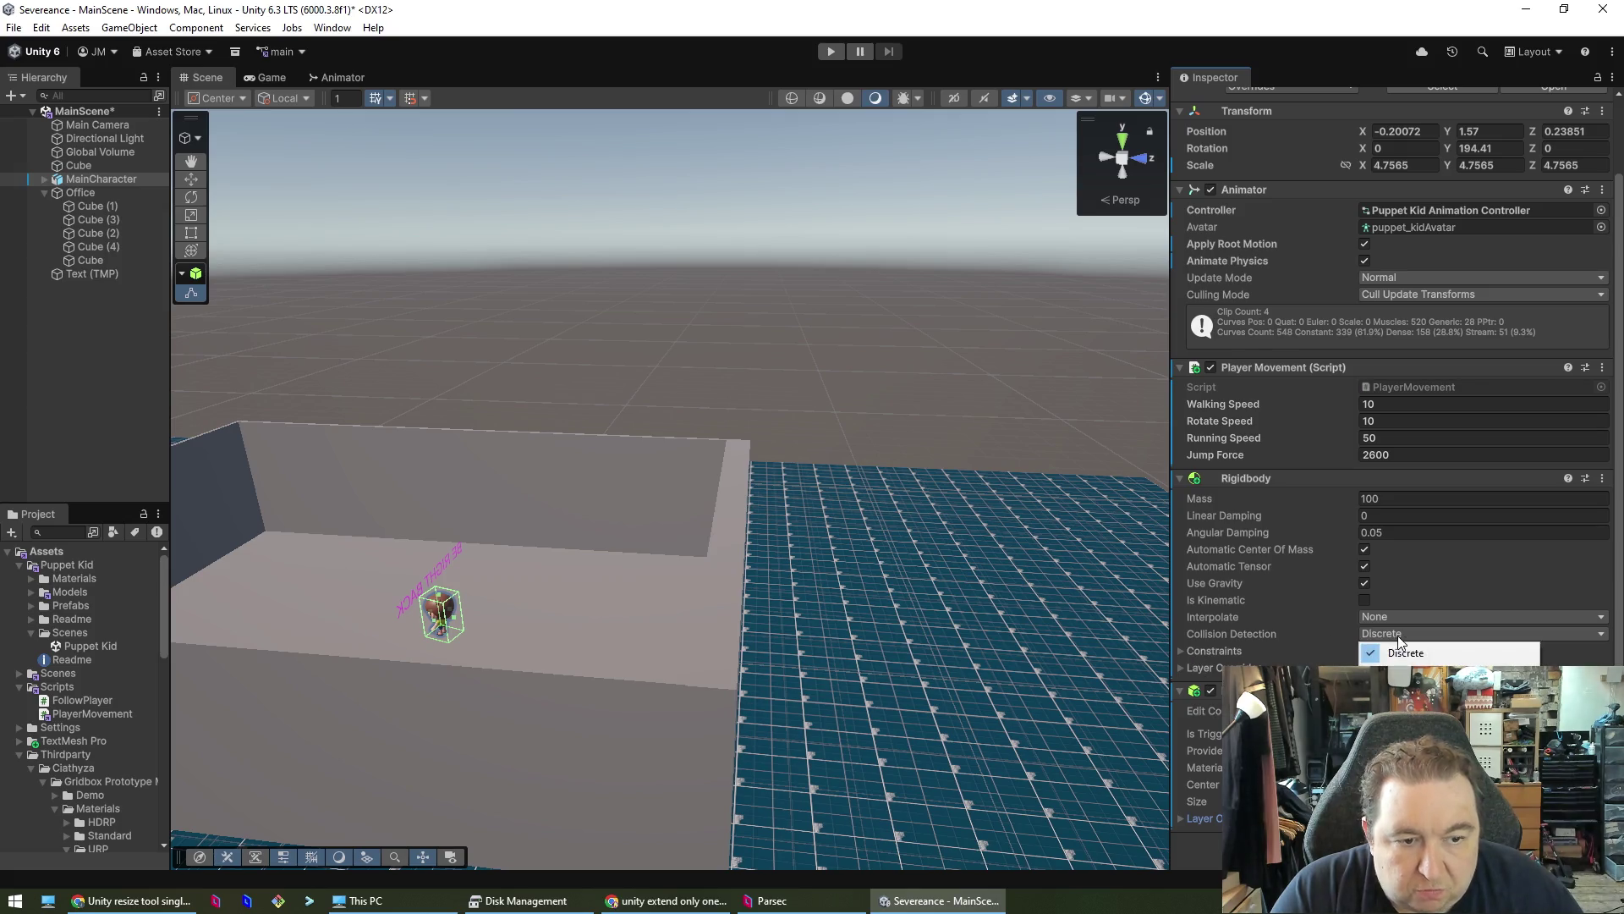
pyautogui.hotkey('alt', 'Tab')
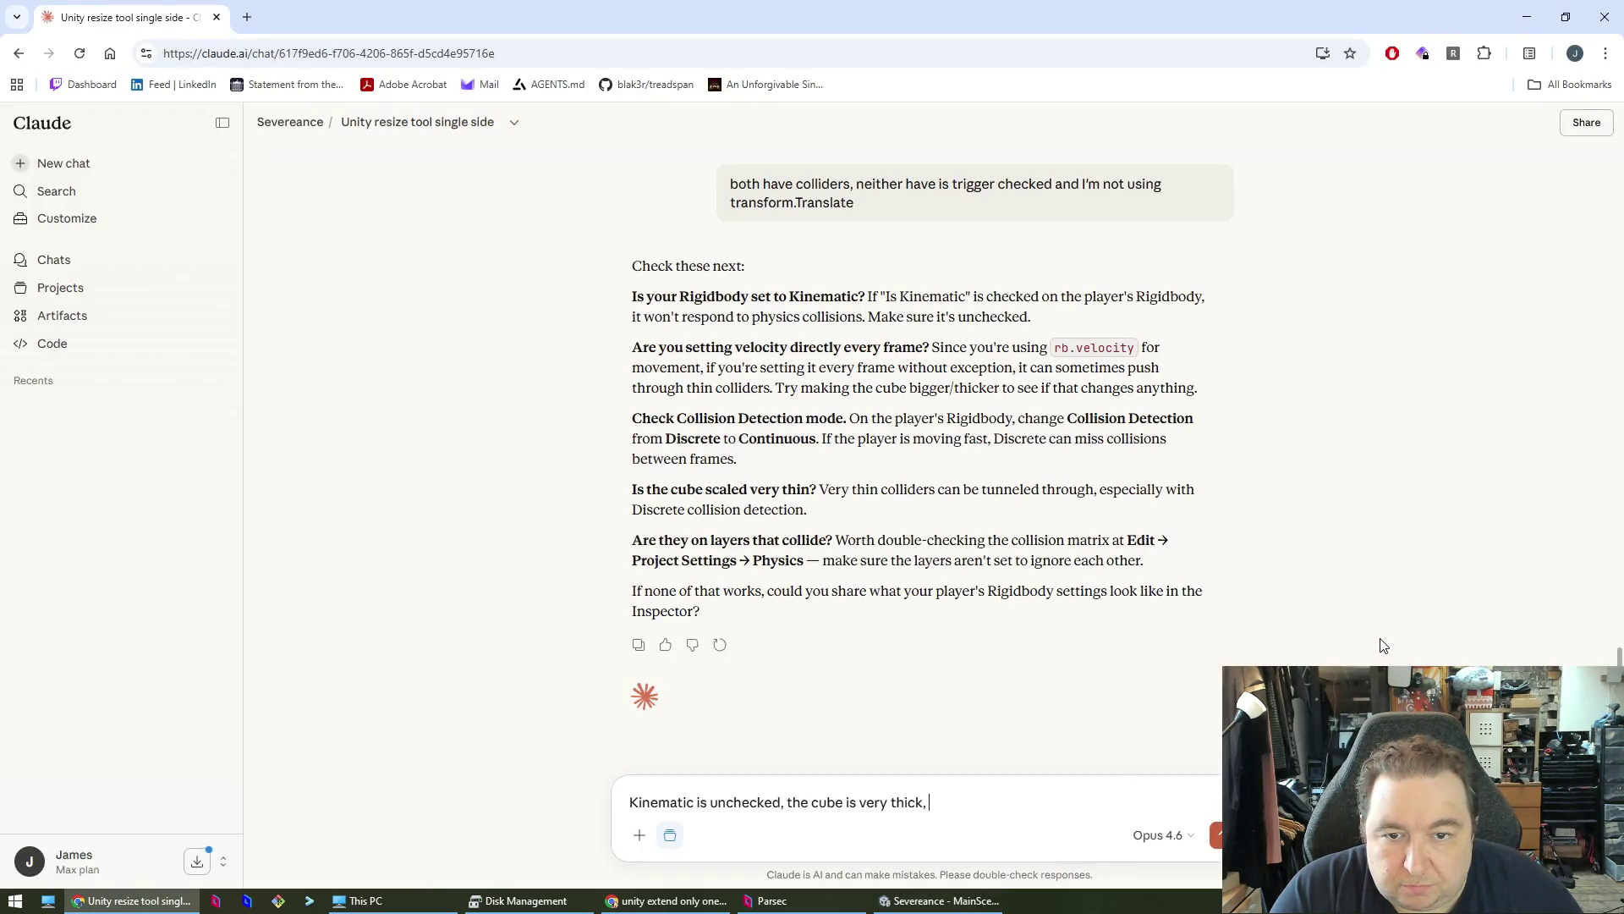
pyautogui.hotkey('alt', 'Tab')
# - Set MainCharacter's Rigidbody Collision Detection to Continuous and start Play mode
pyautogui.click(1379, 638)
pyautogui.click(1404, 665)
pyautogui.hotkey('alt', 'Tab')
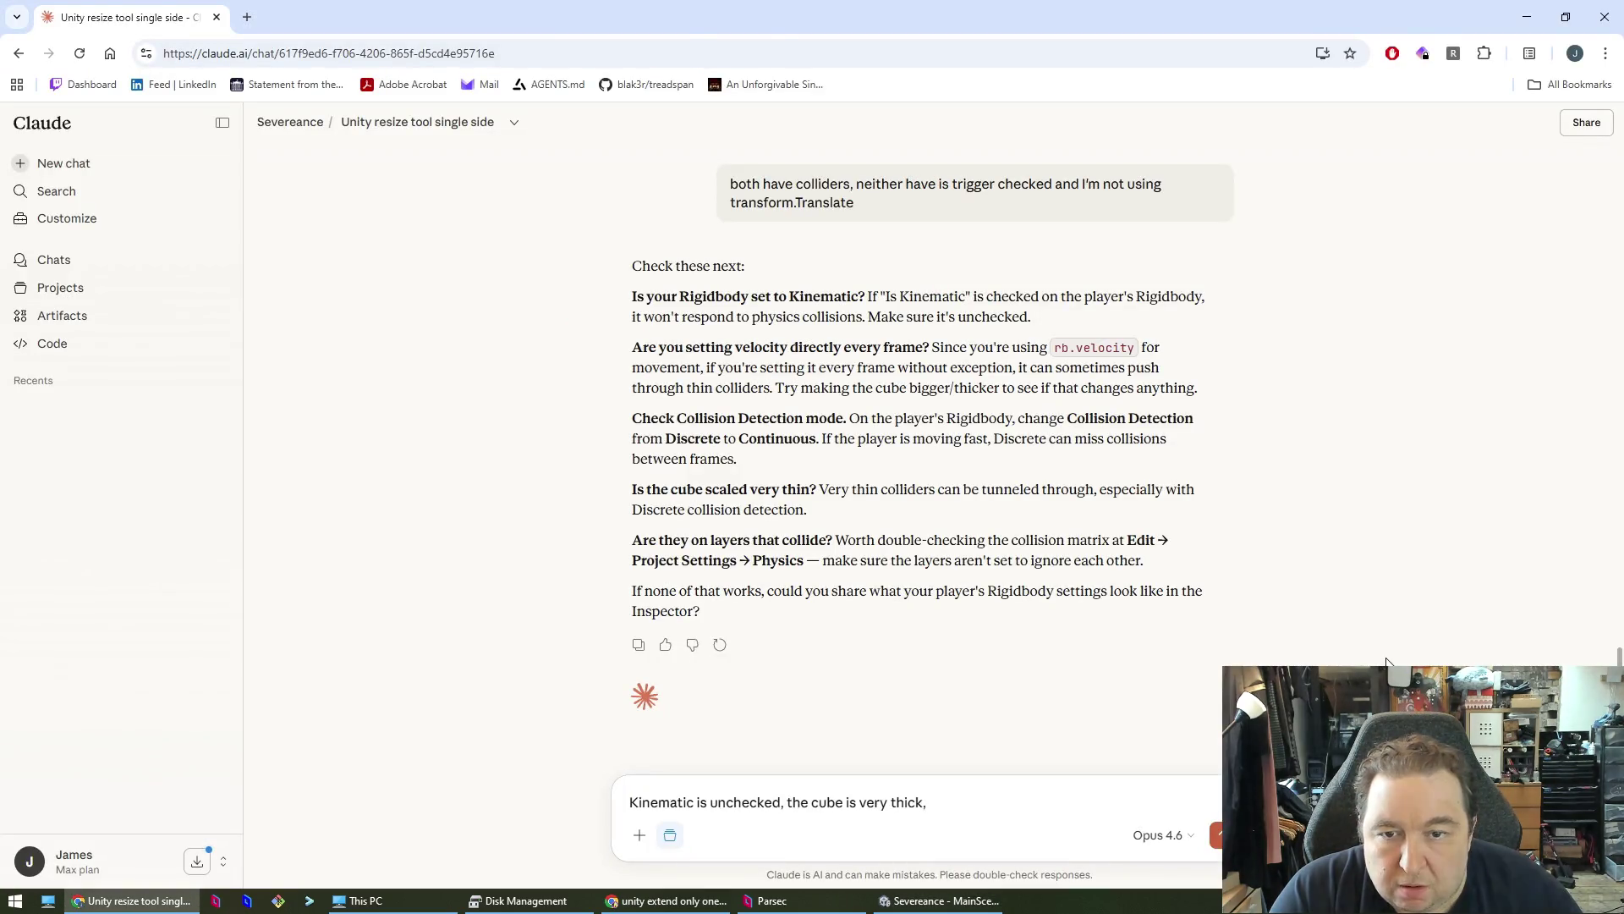
pyautogui.hotkey('alt', 'Tab')
pyautogui.click(821, 54)
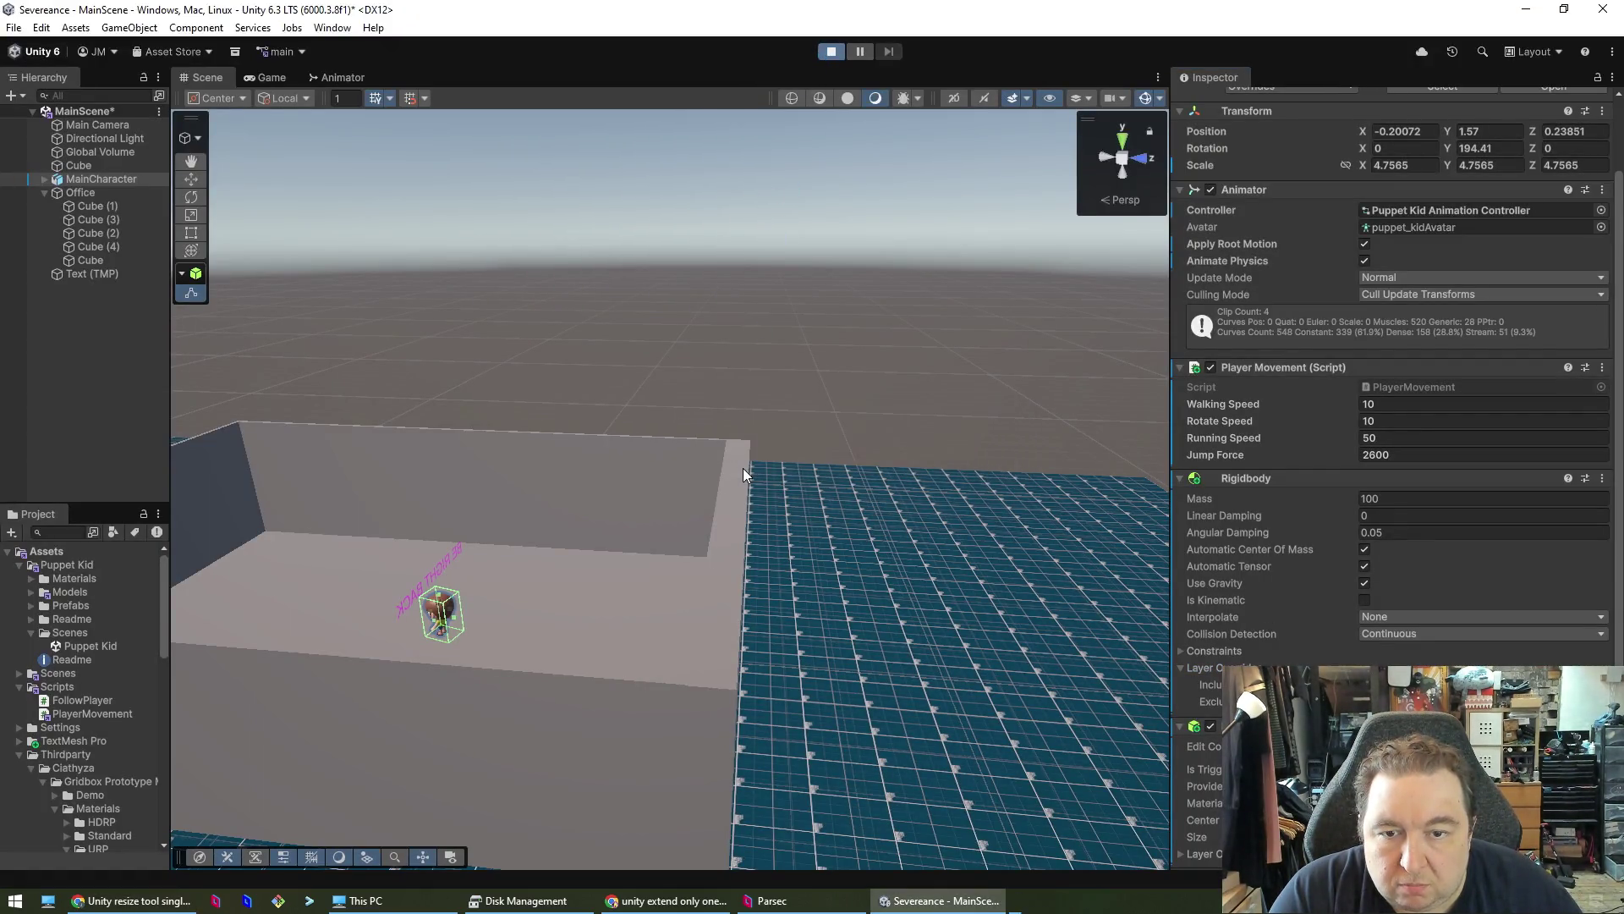
# - Run the character forward past the walls, stop the play test, and bring up Parsec's Computers page
pyautogui.press('w')
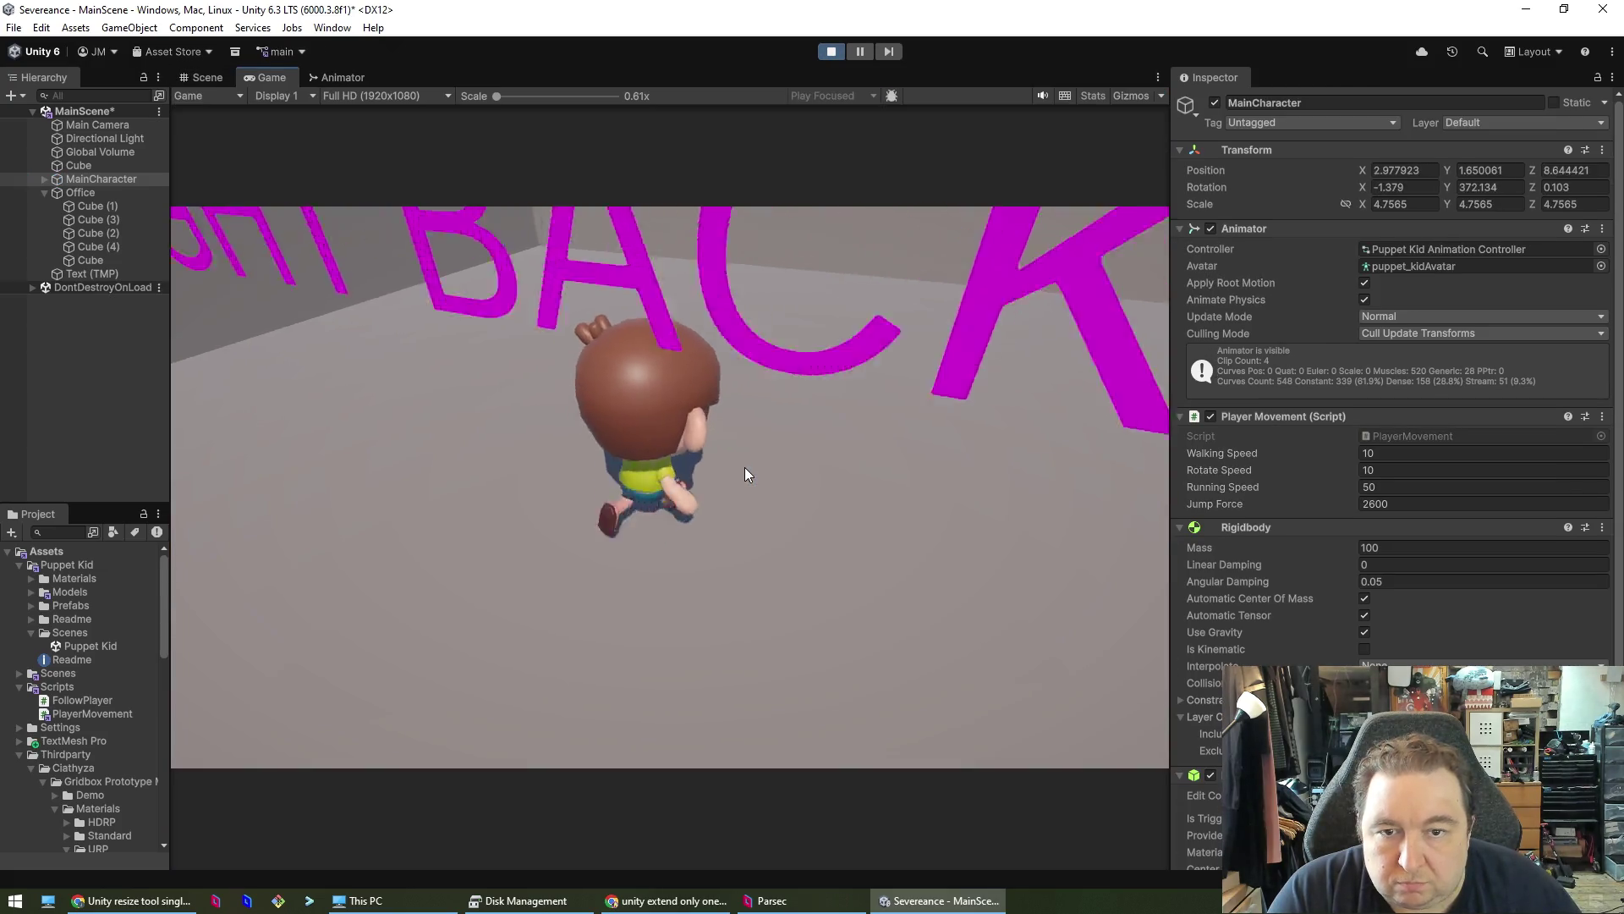
pyautogui.press('s')
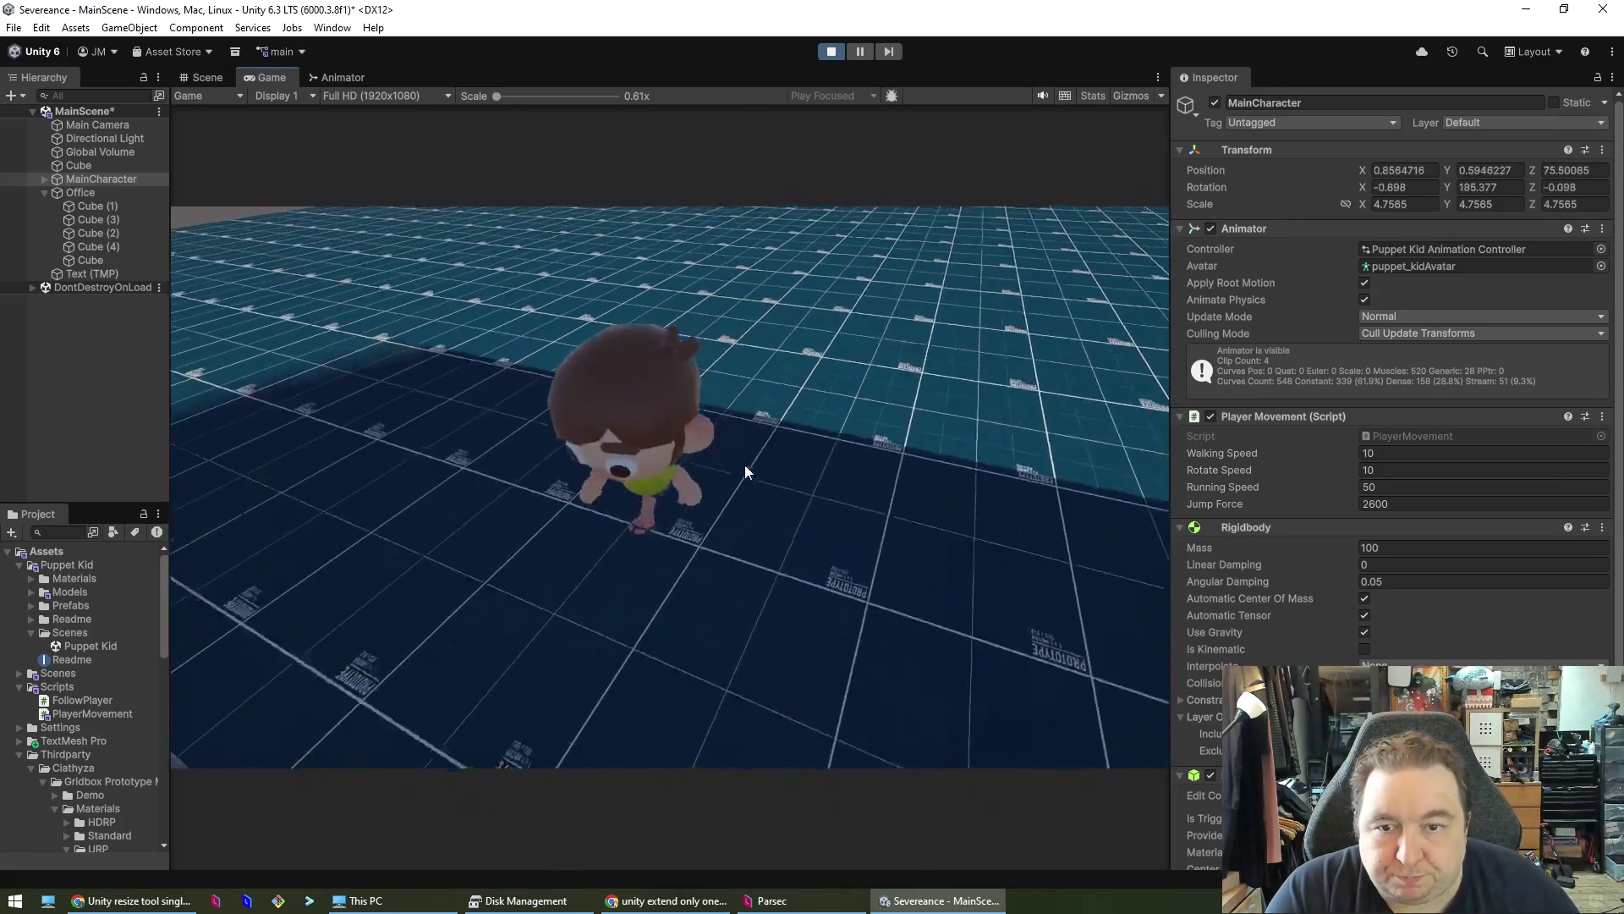
pyautogui.press('w')
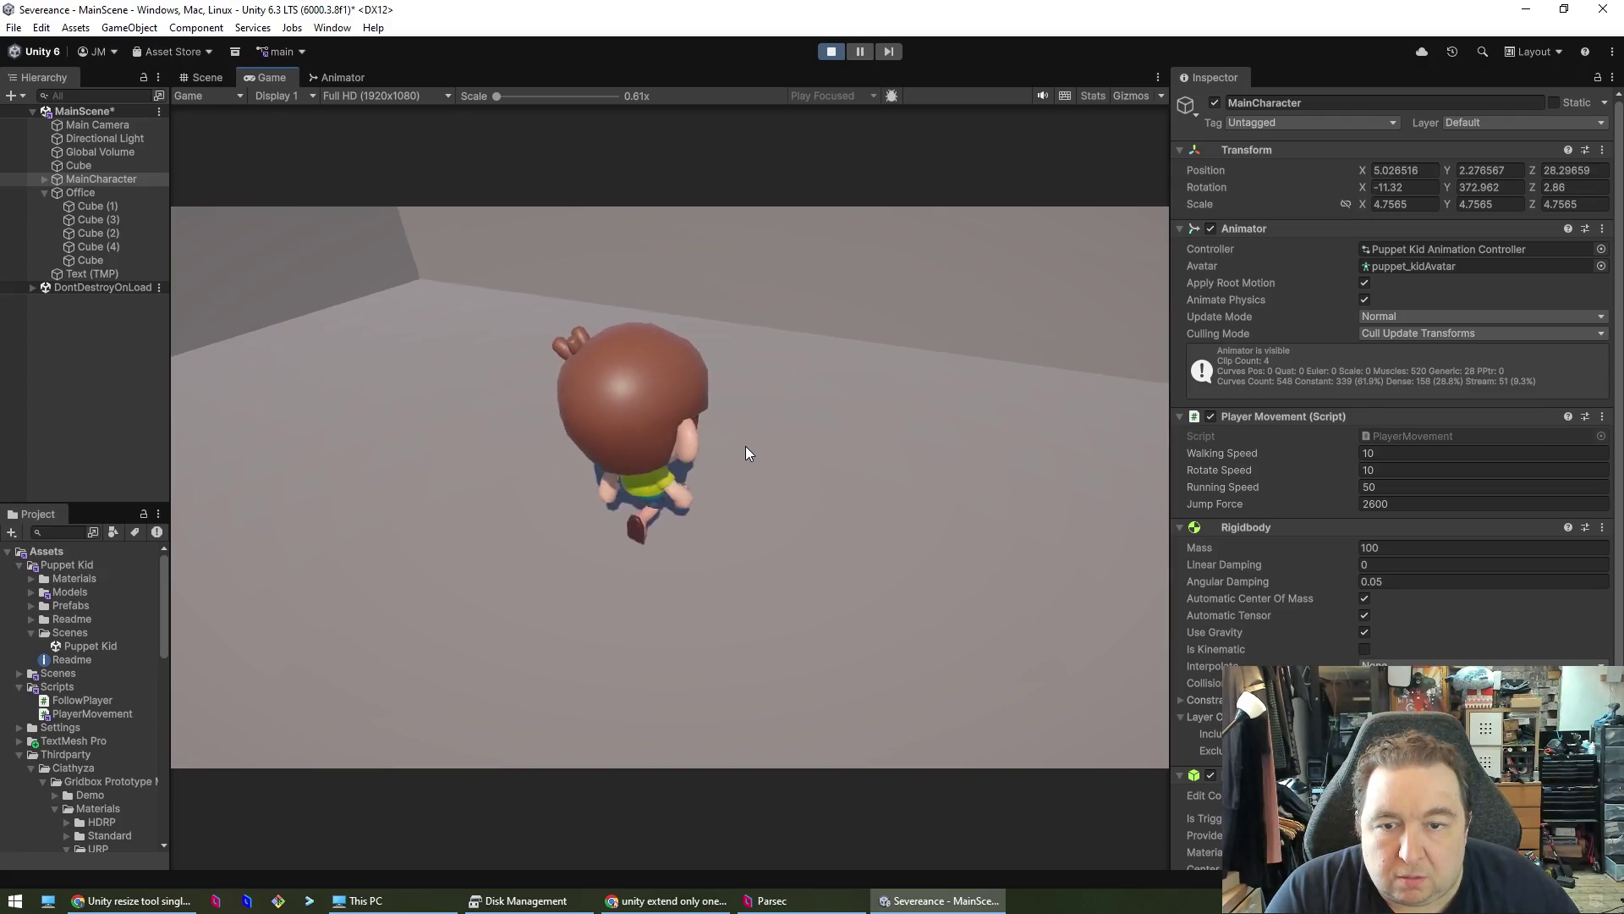
pyautogui.press('w')
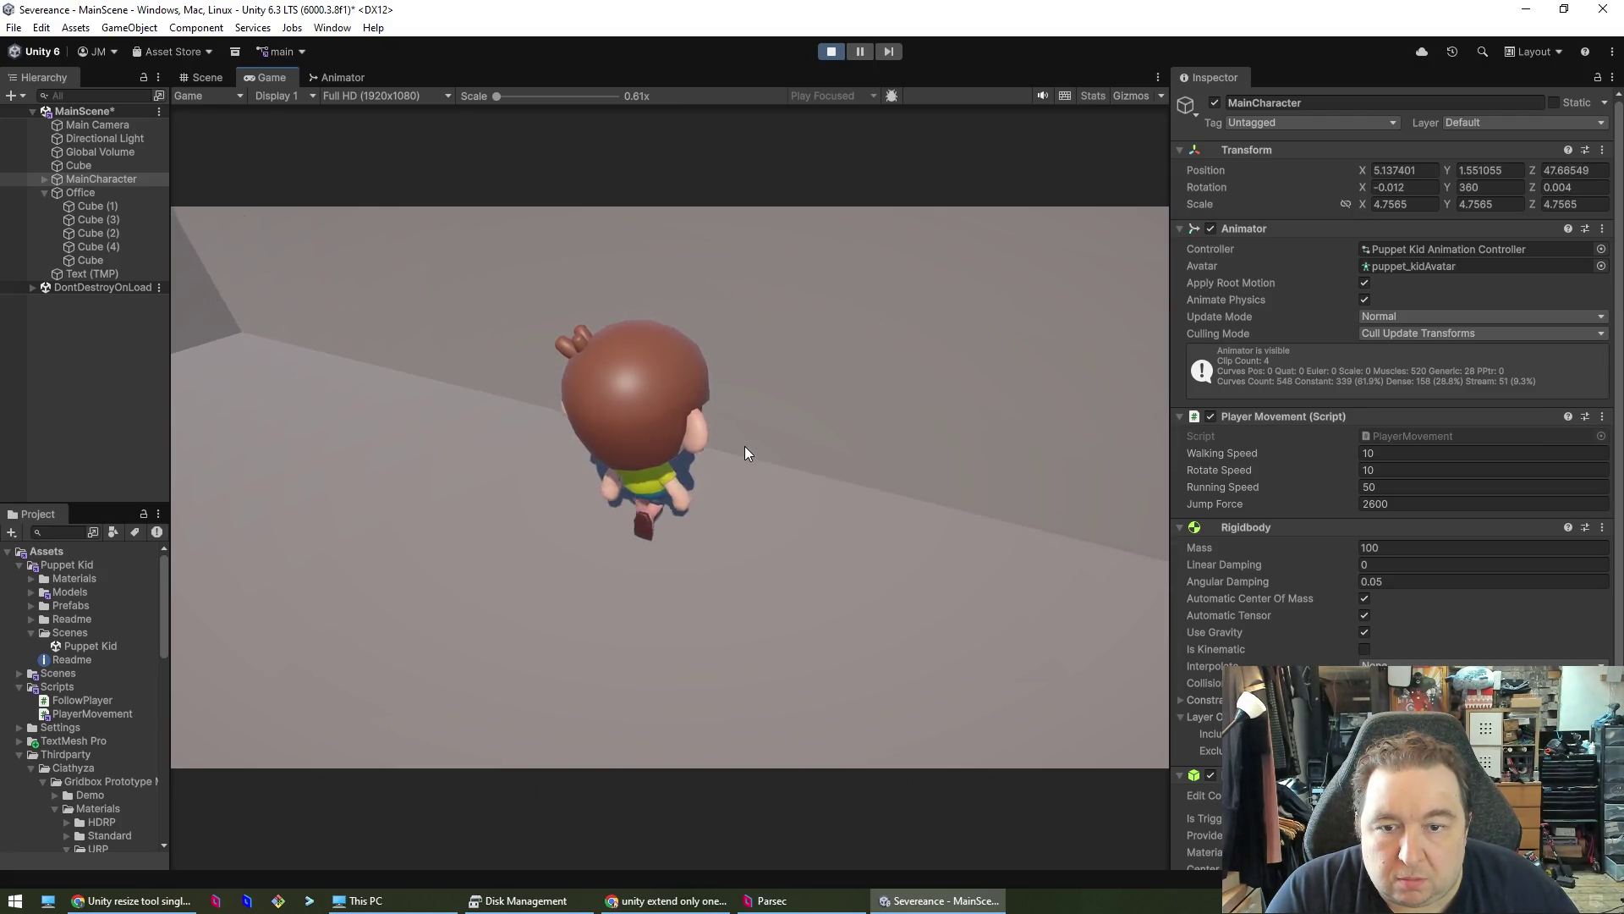
pyautogui.press('w')
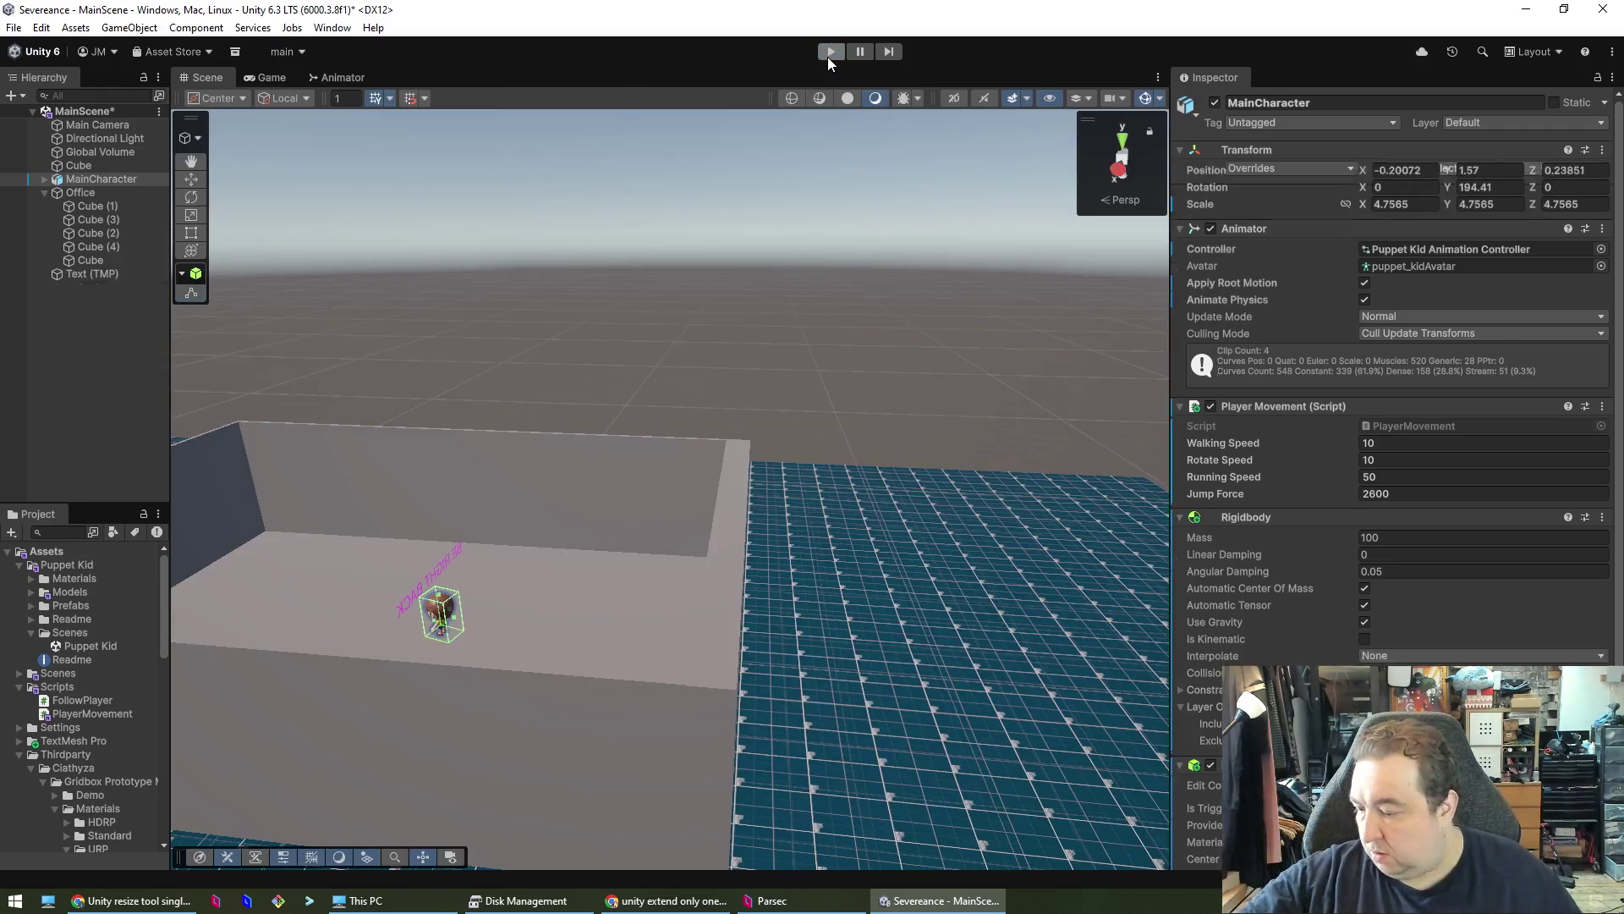
pyautogui.click(828, 57)
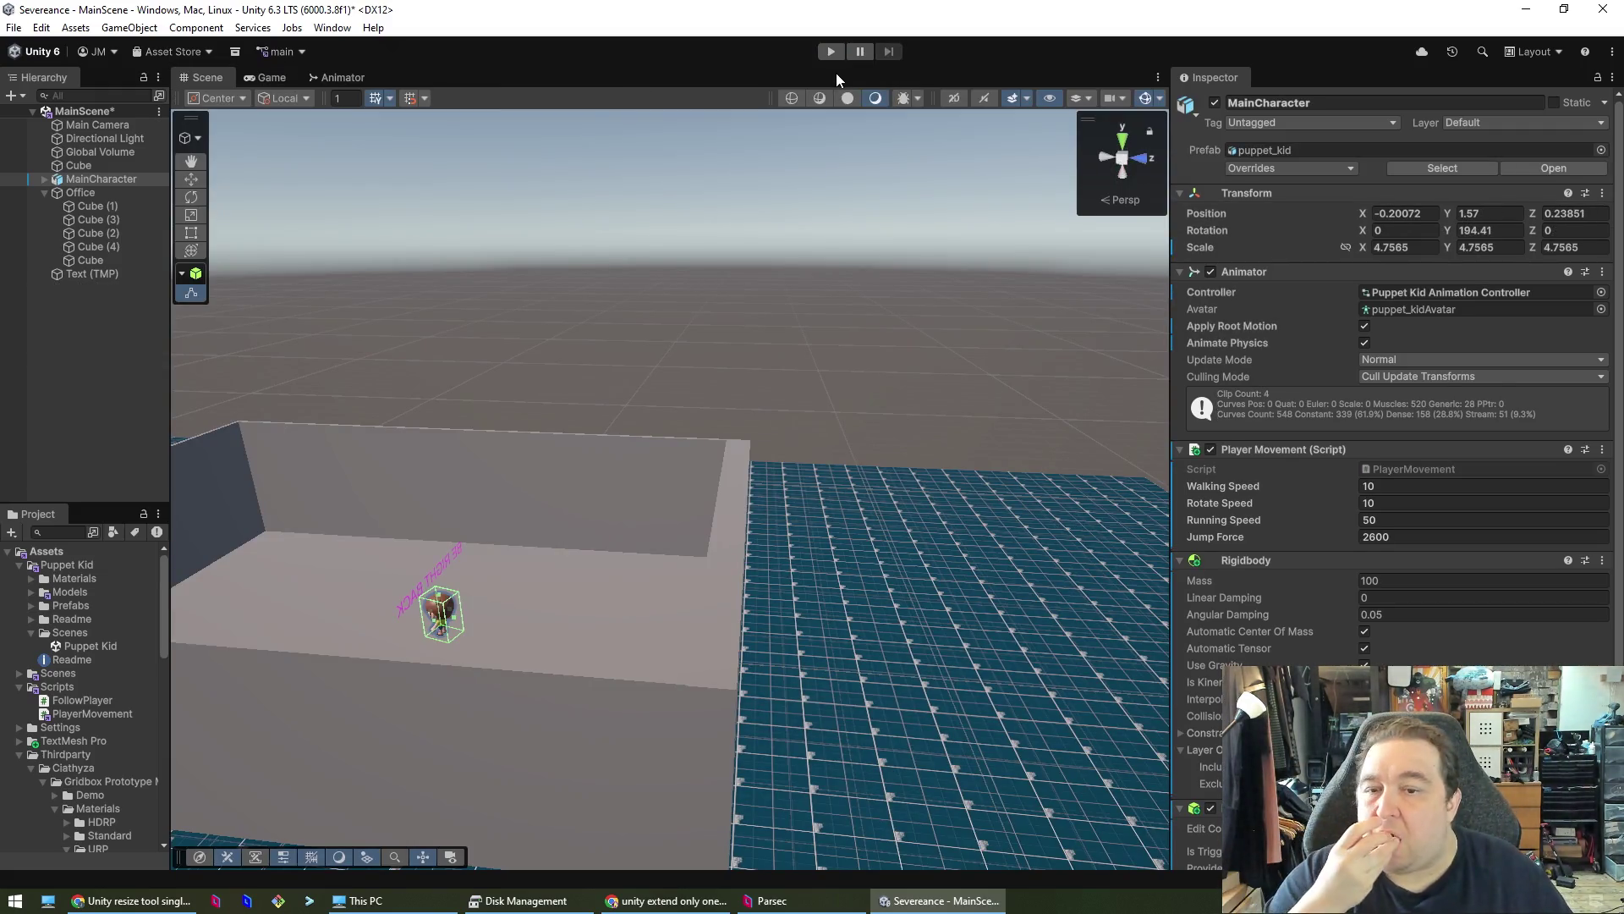
pyautogui.click(765, 900)
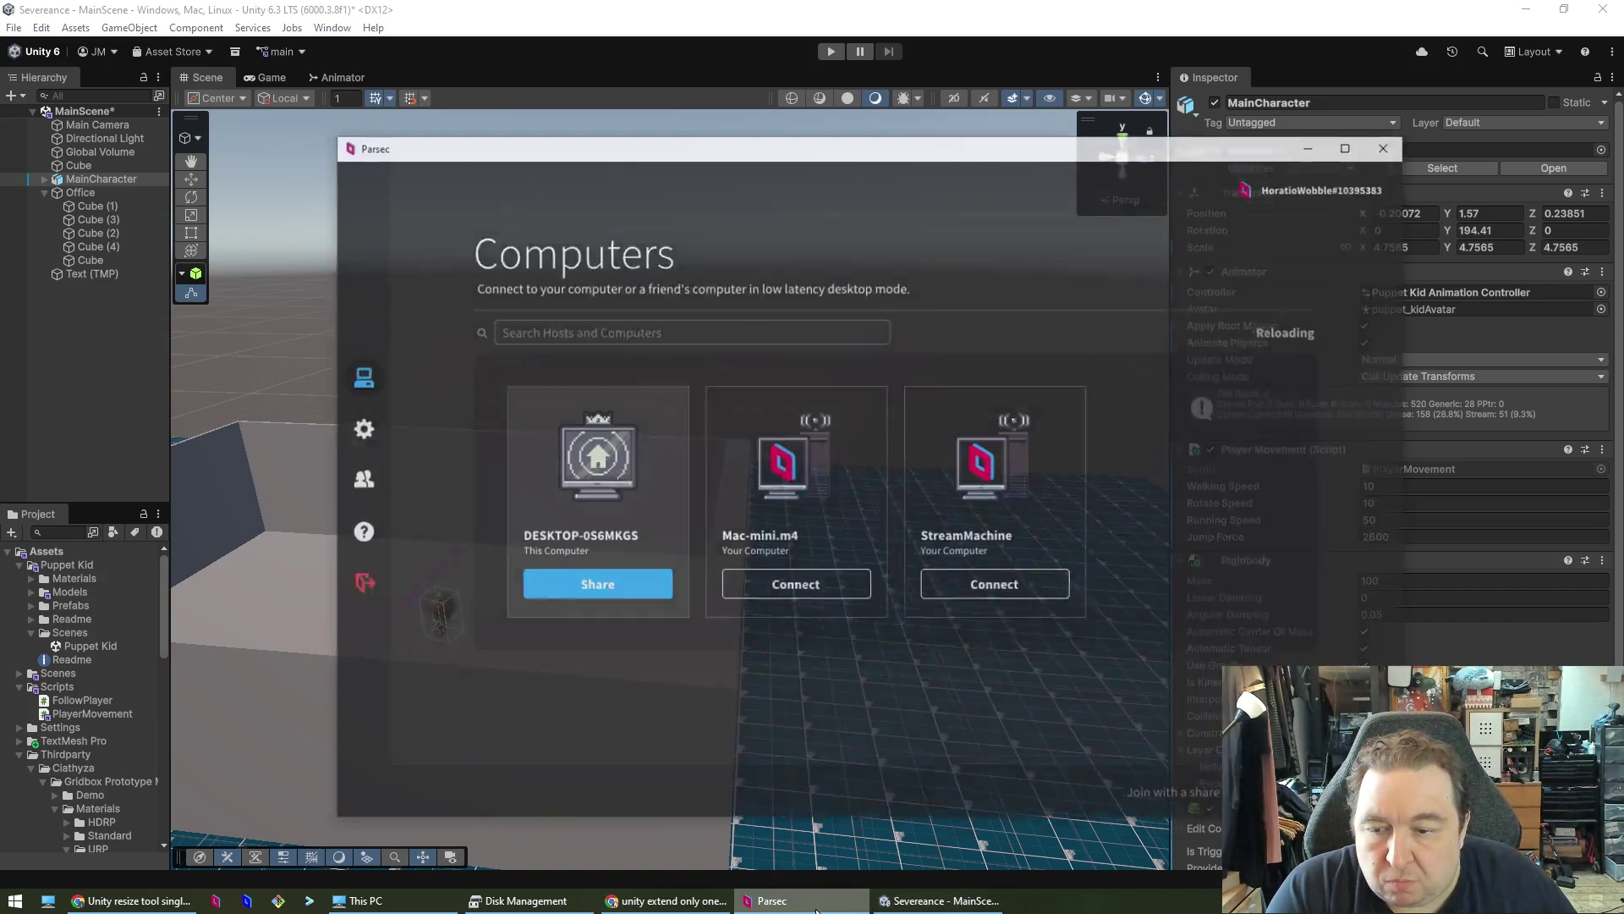
# - Tell Claude that walking into the cube collides but running through it doesn't, then return to Unity
pyautogui.click(140, 902)
pyautogui.write('Kinematic is unchecked, the cube is very thick, if I walk it c')
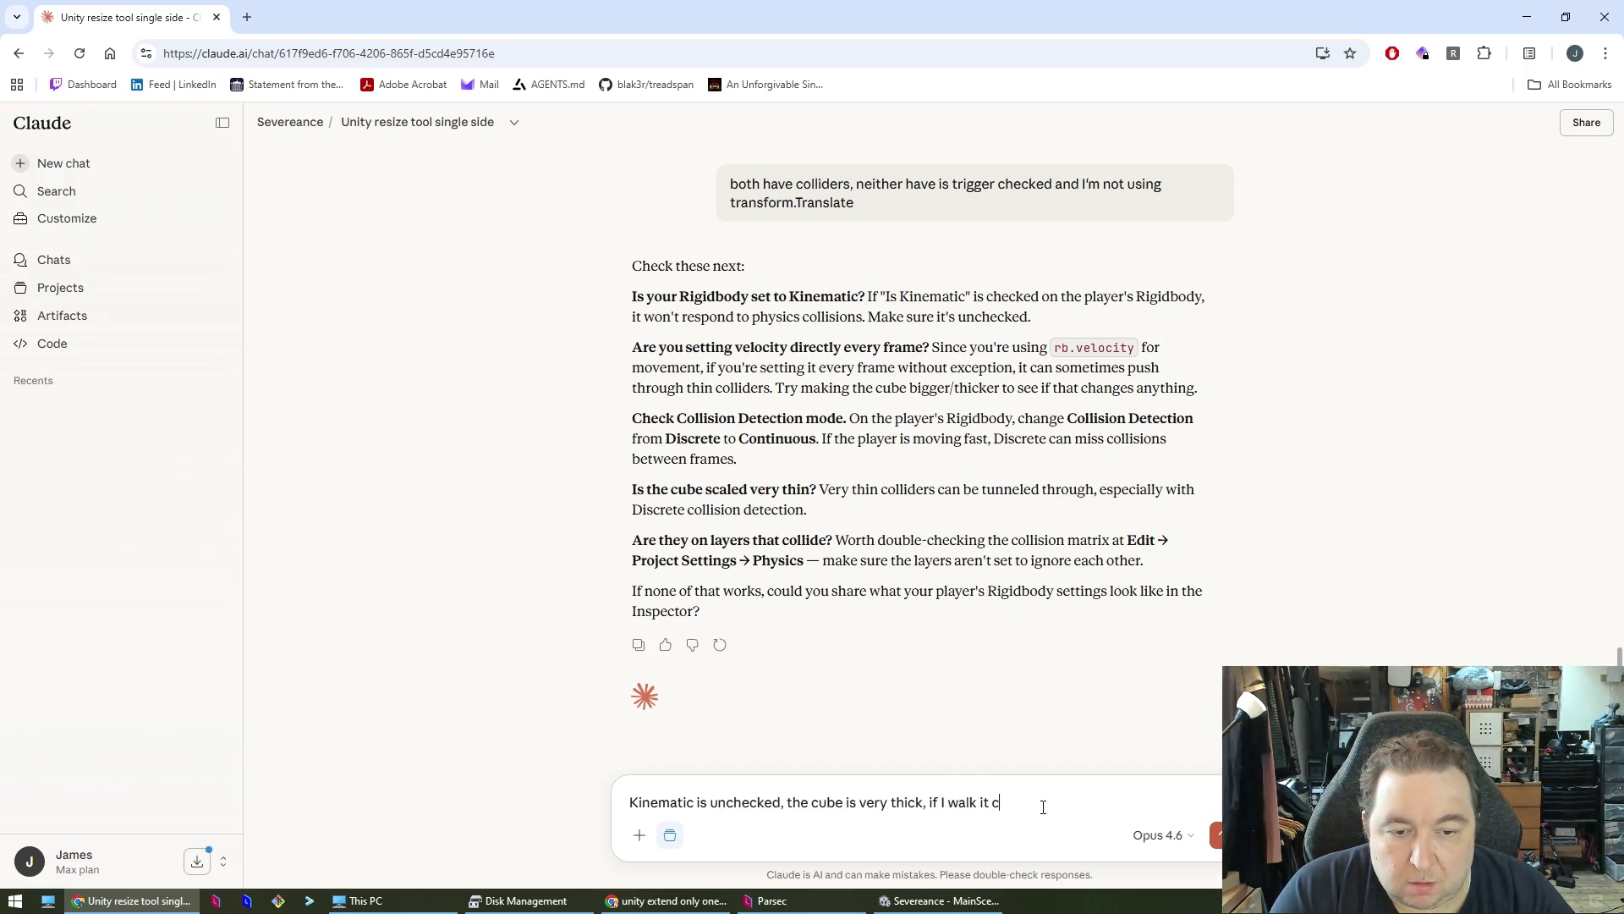
pyautogui.write('olldies')
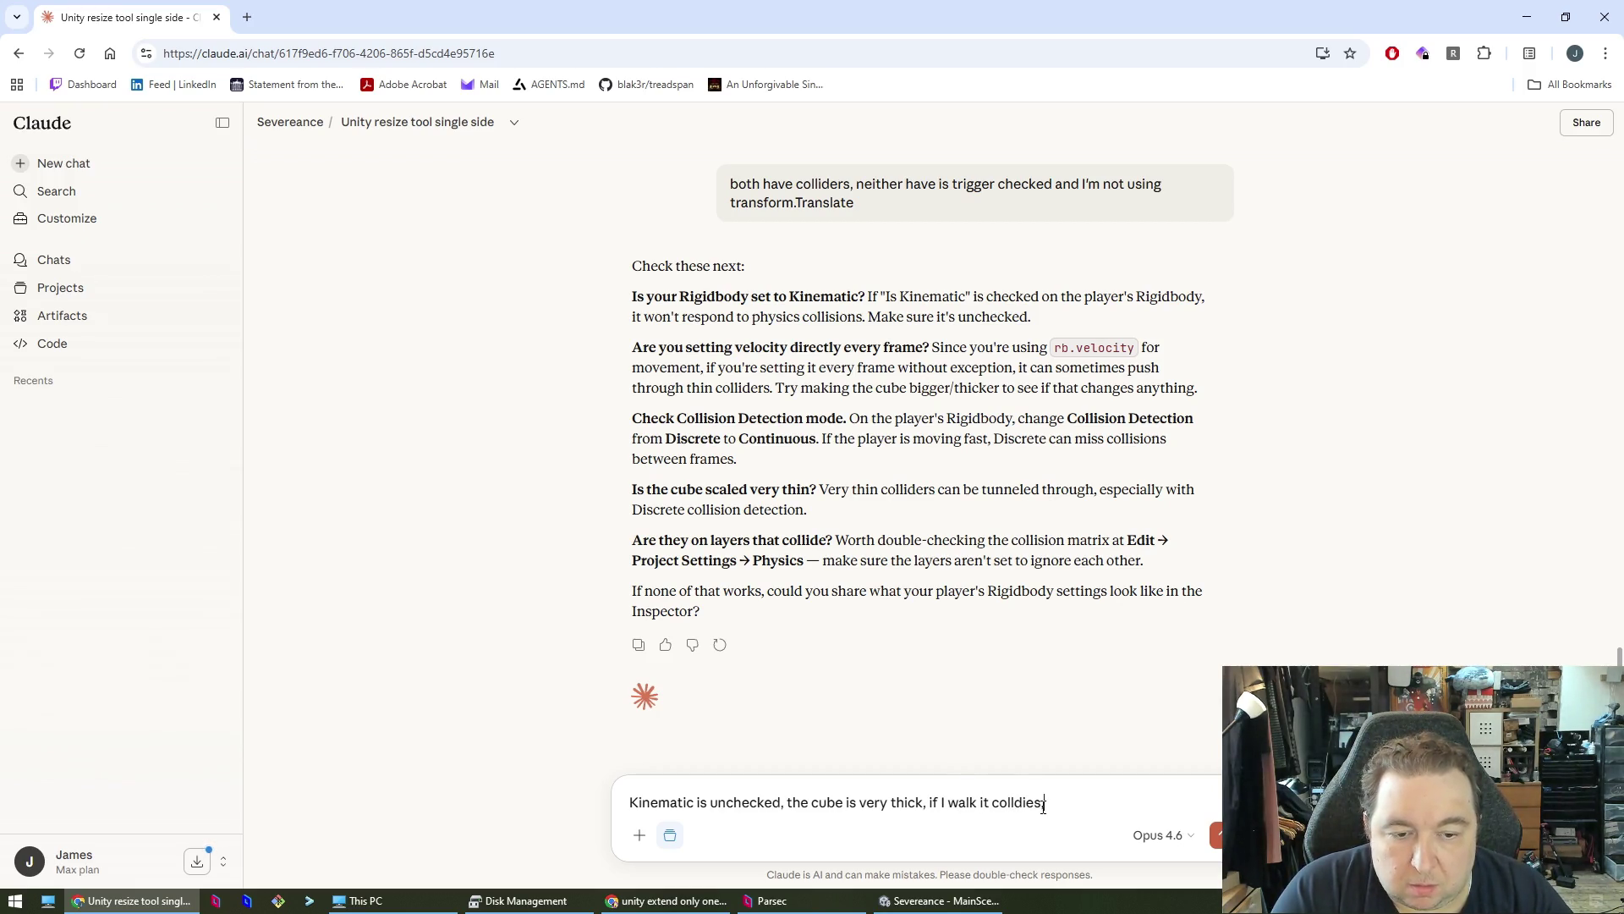
pyautogui.write('des')
pyautogui.write("run it doesn't")
pyautogui.press('Return')
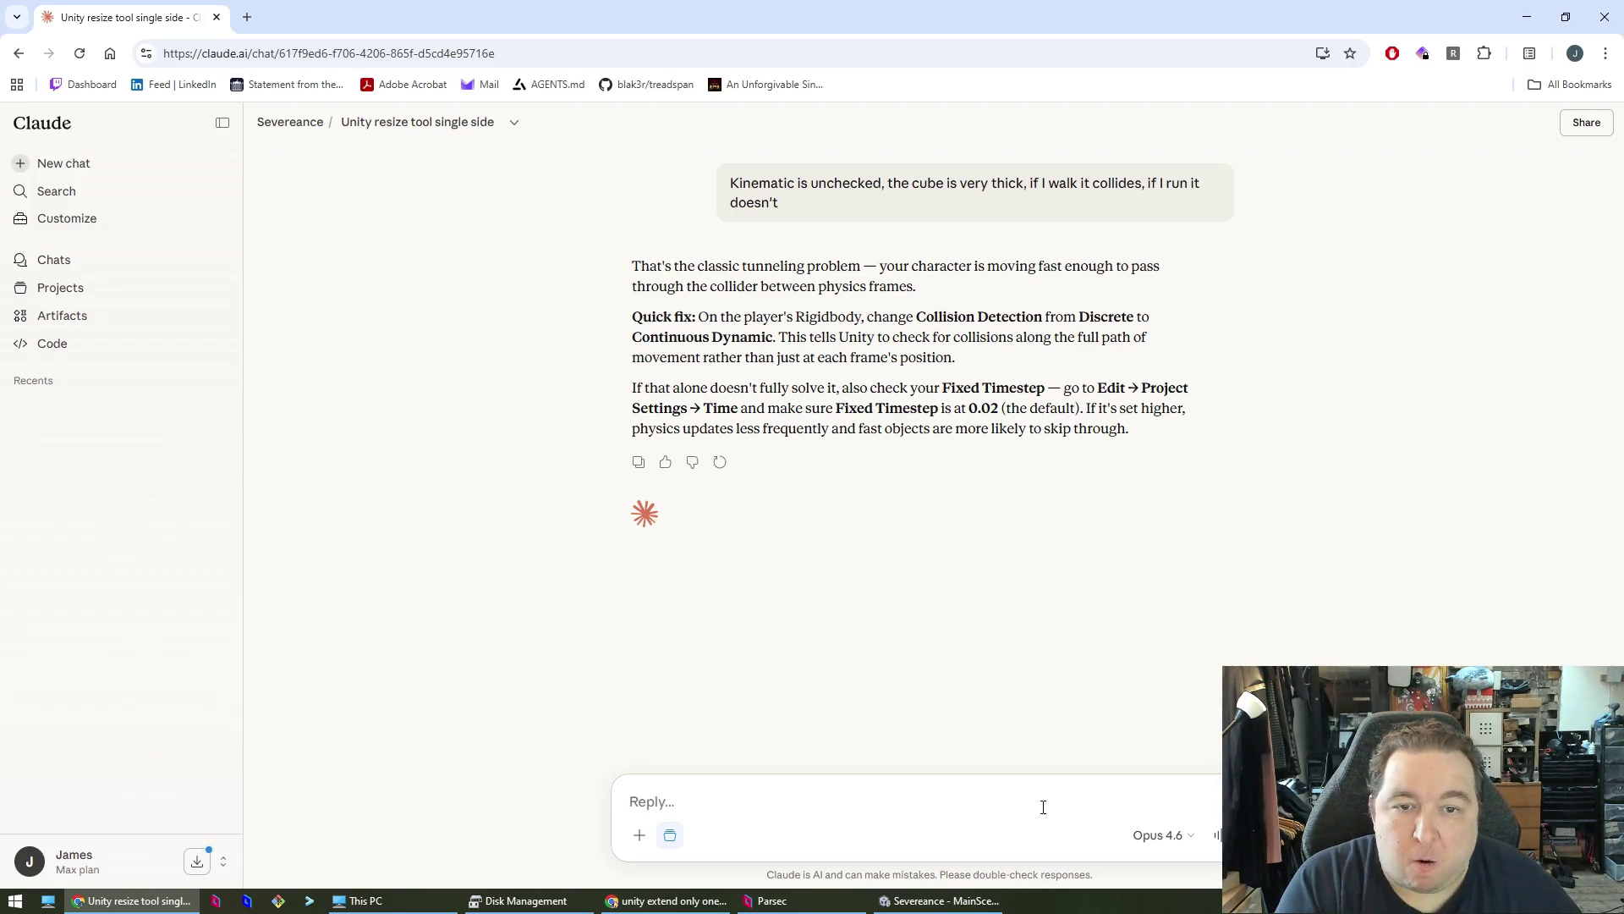
pyautogui.hotkey('alt', 'Tab')
pyautogui.hotkey('alt', 'Tab')
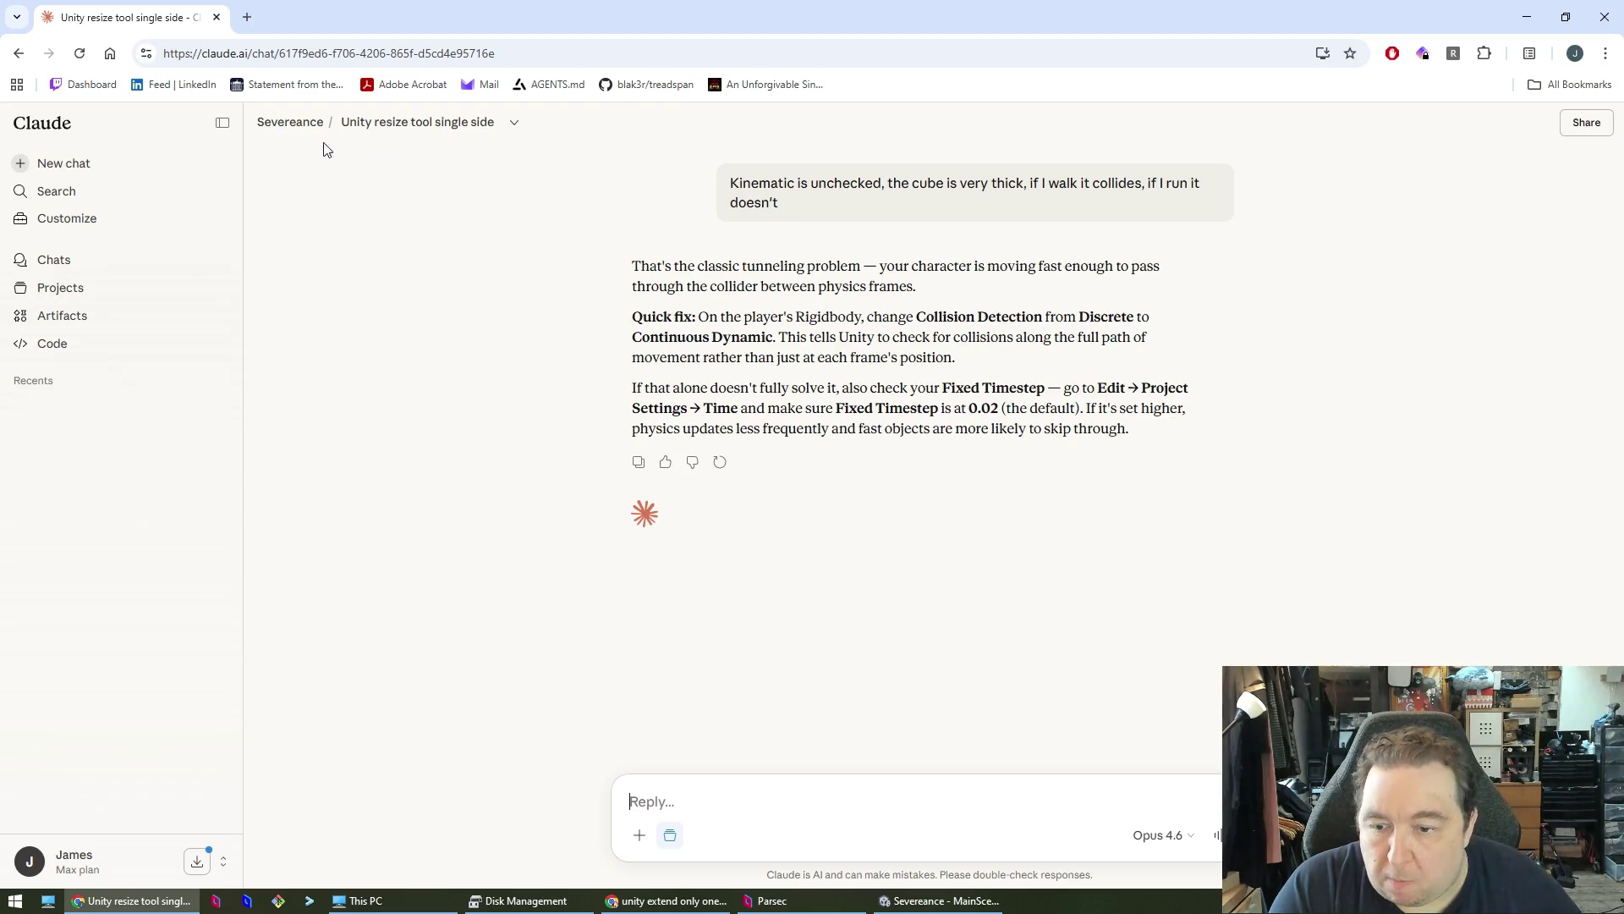
pyautogui.click(939, 901)
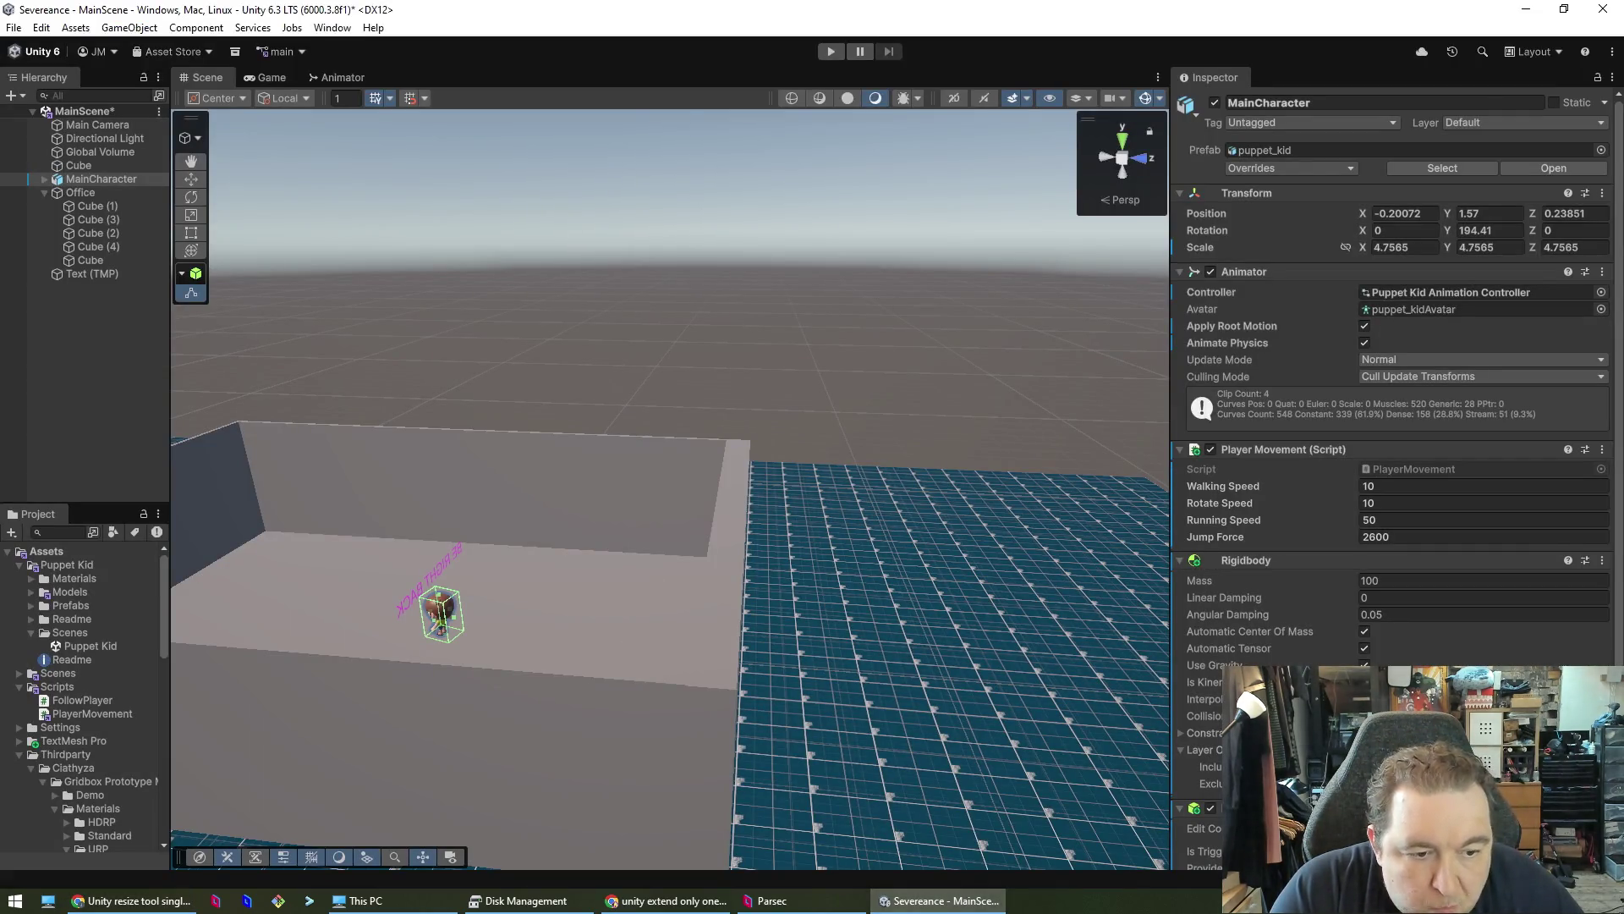
# - Select Cube (1), then play-test steering the character into the thin wall with W, S and A before stopping
pyautogui.click(724, 548)
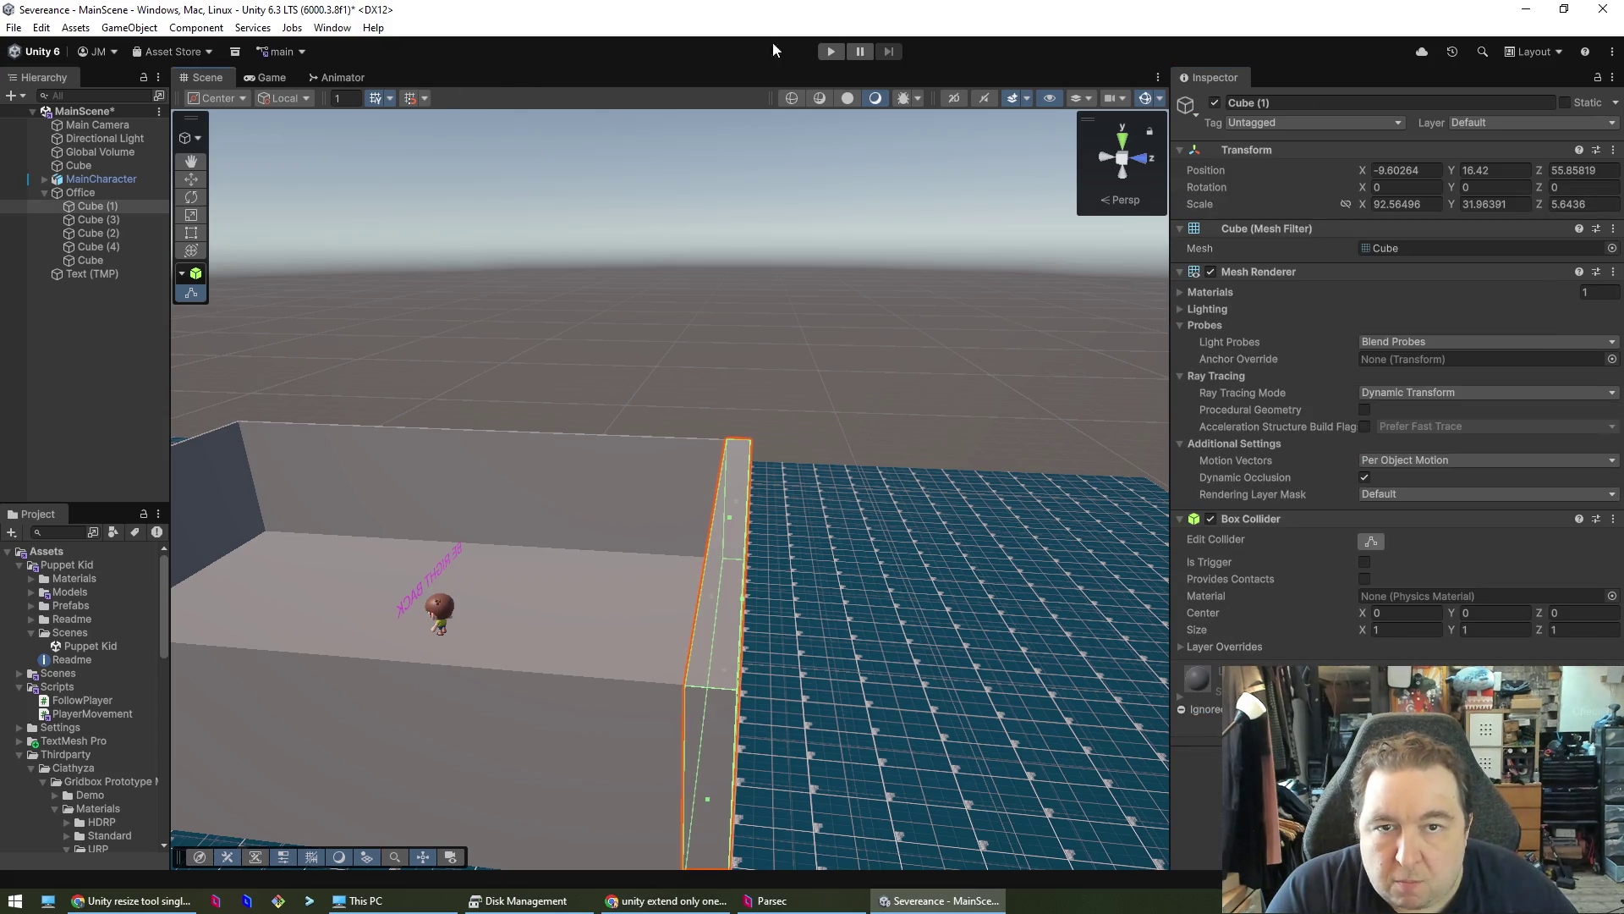
pyautogui.click(832, 51)
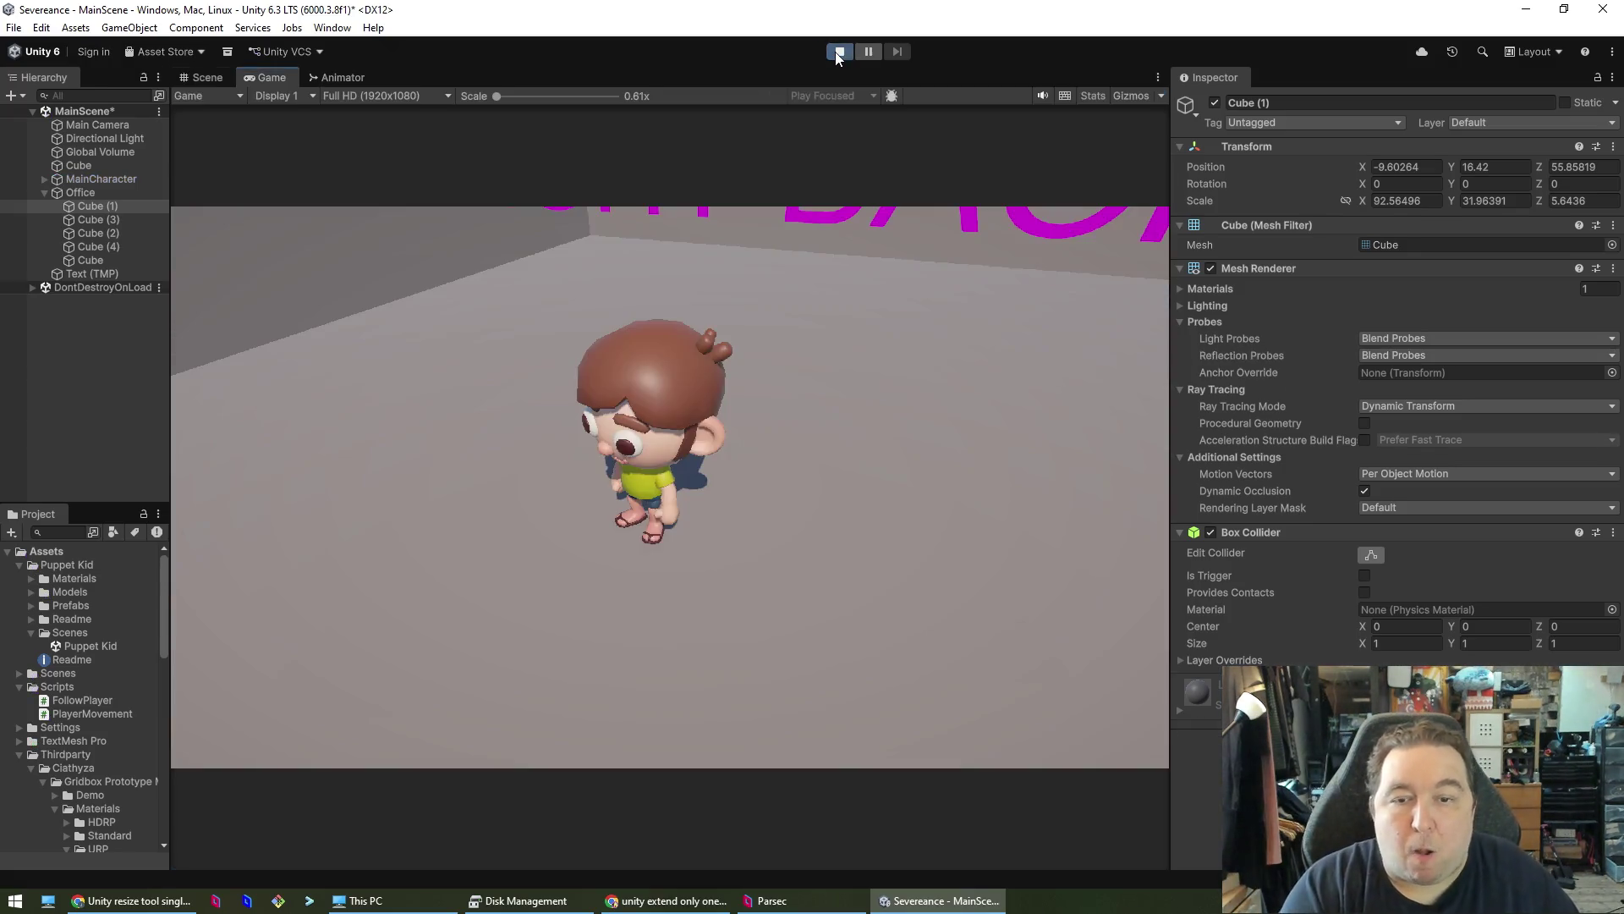
pyautogui.press('w')
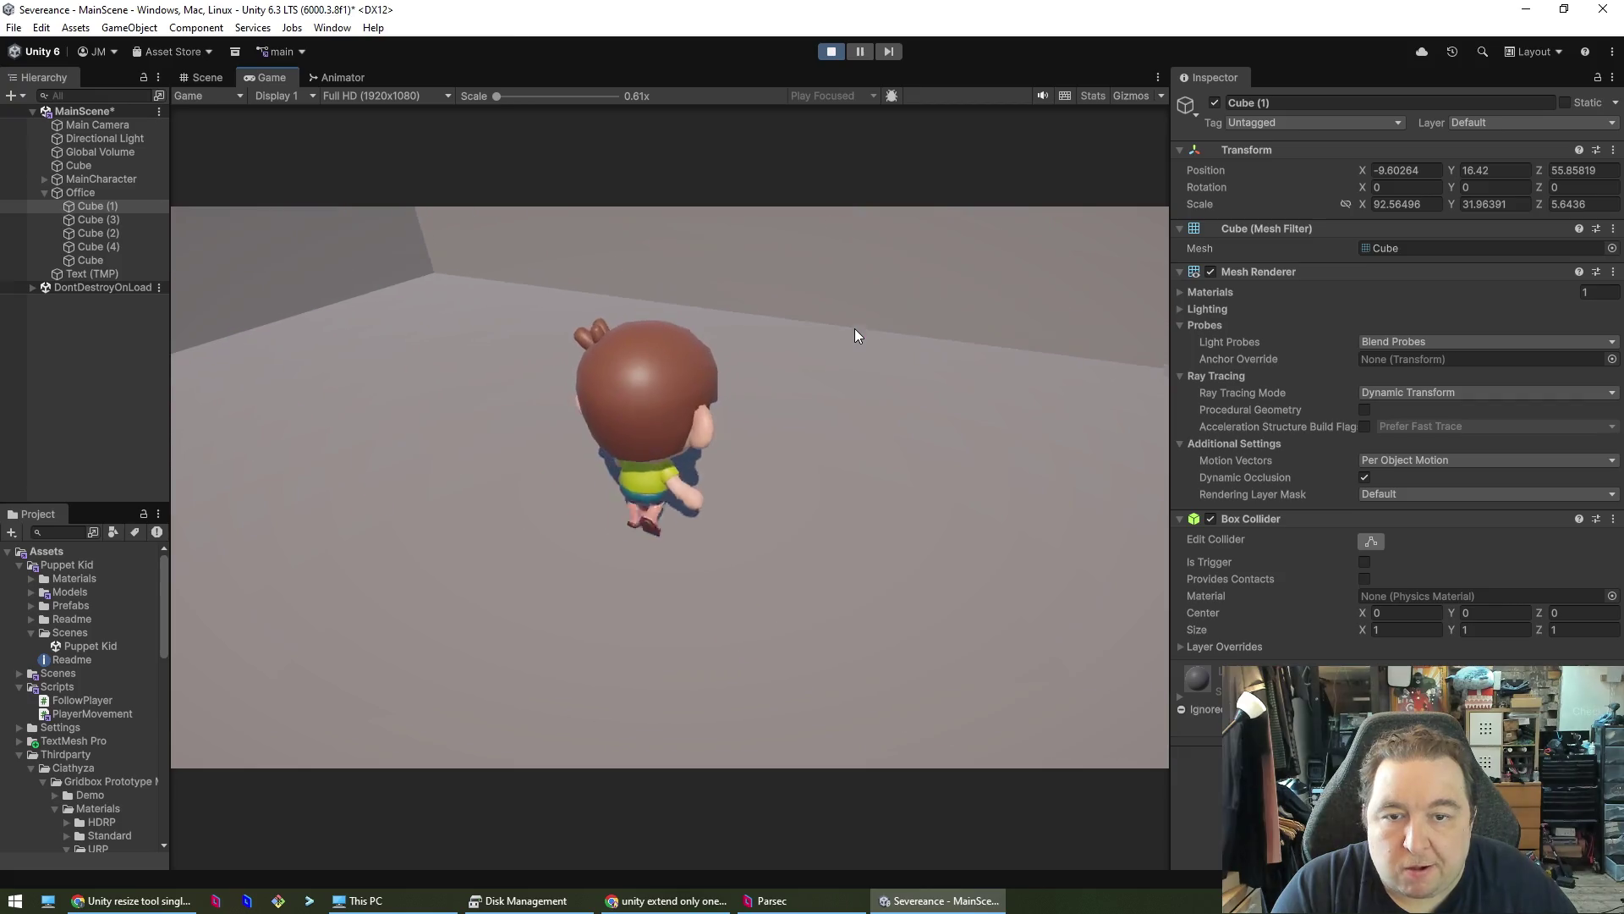
pyautogui.press('s')
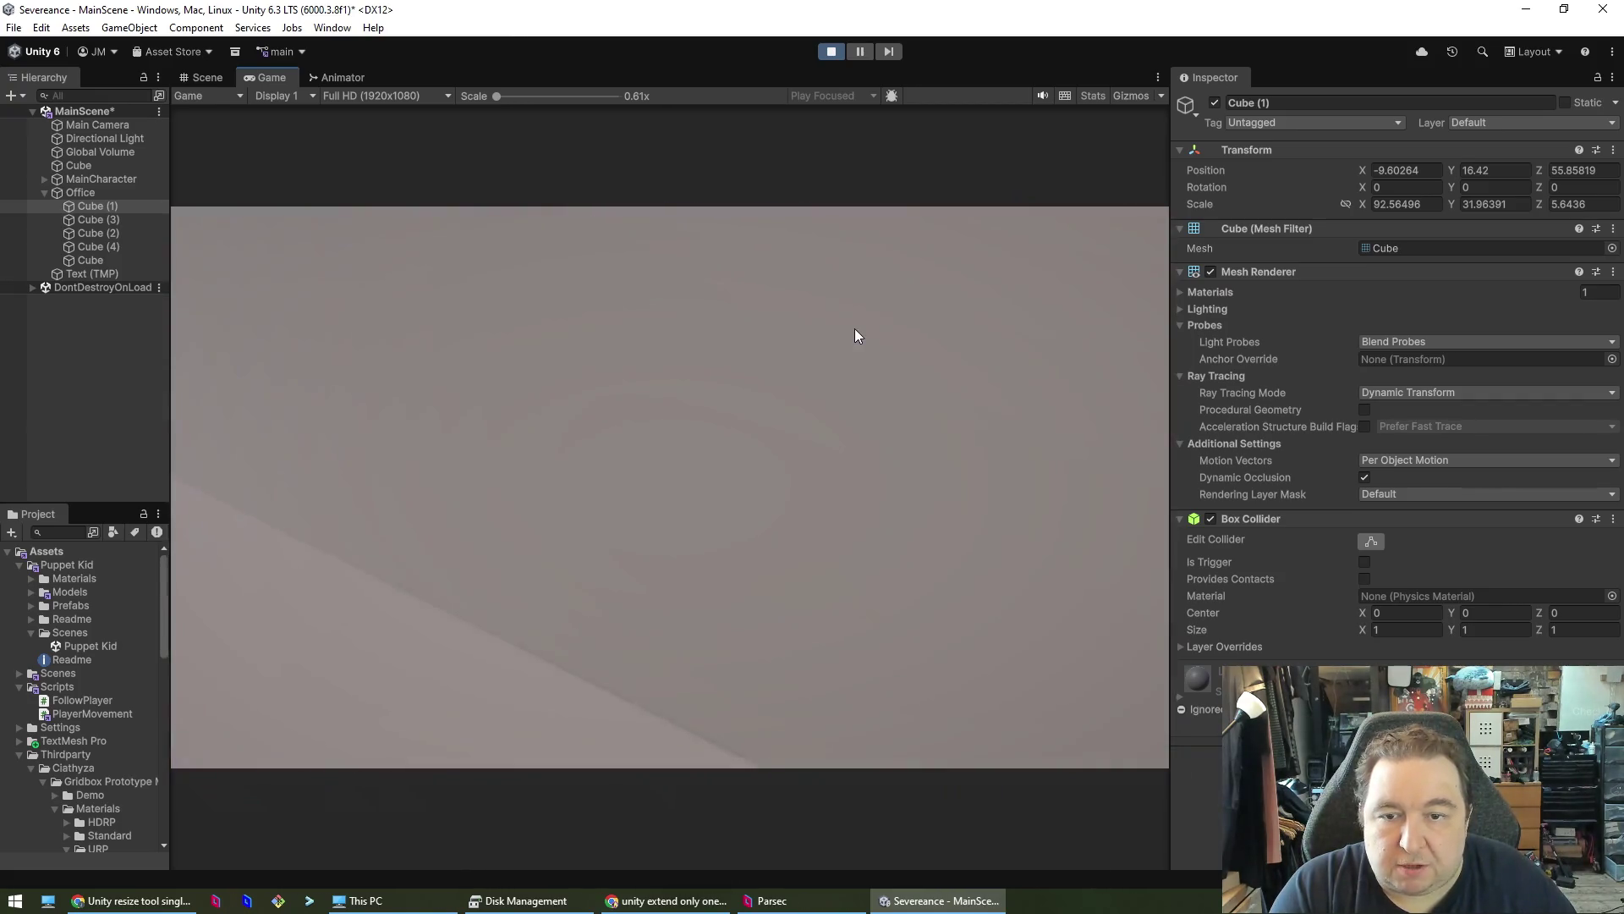
pyautogui.press('a')
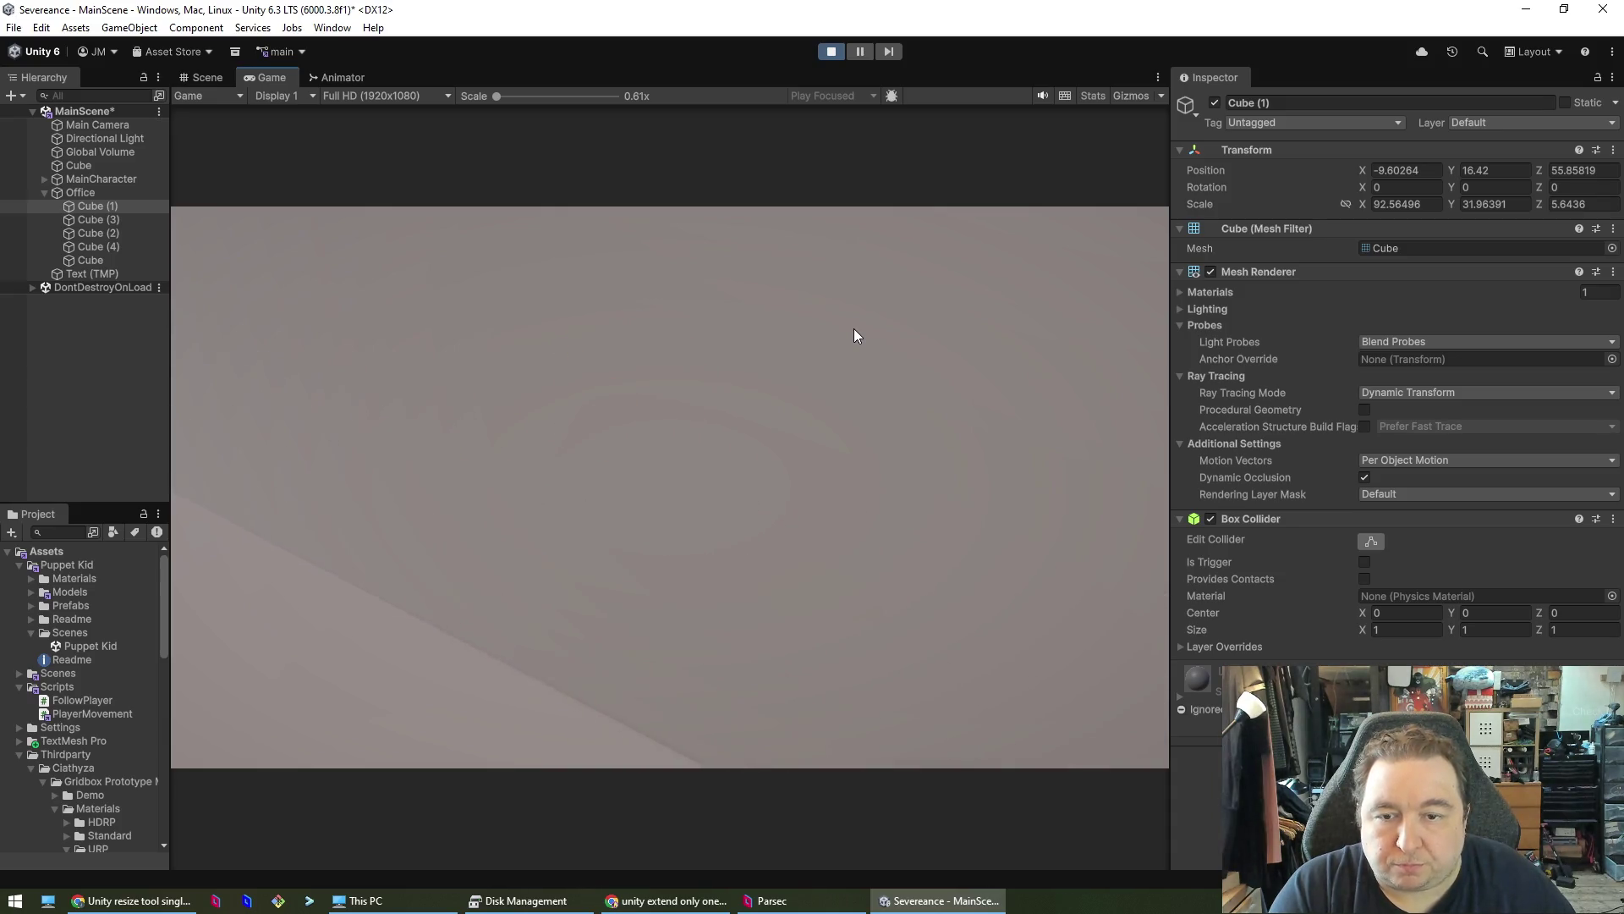
pyautogui.press('w')
pyautogui.press('w')
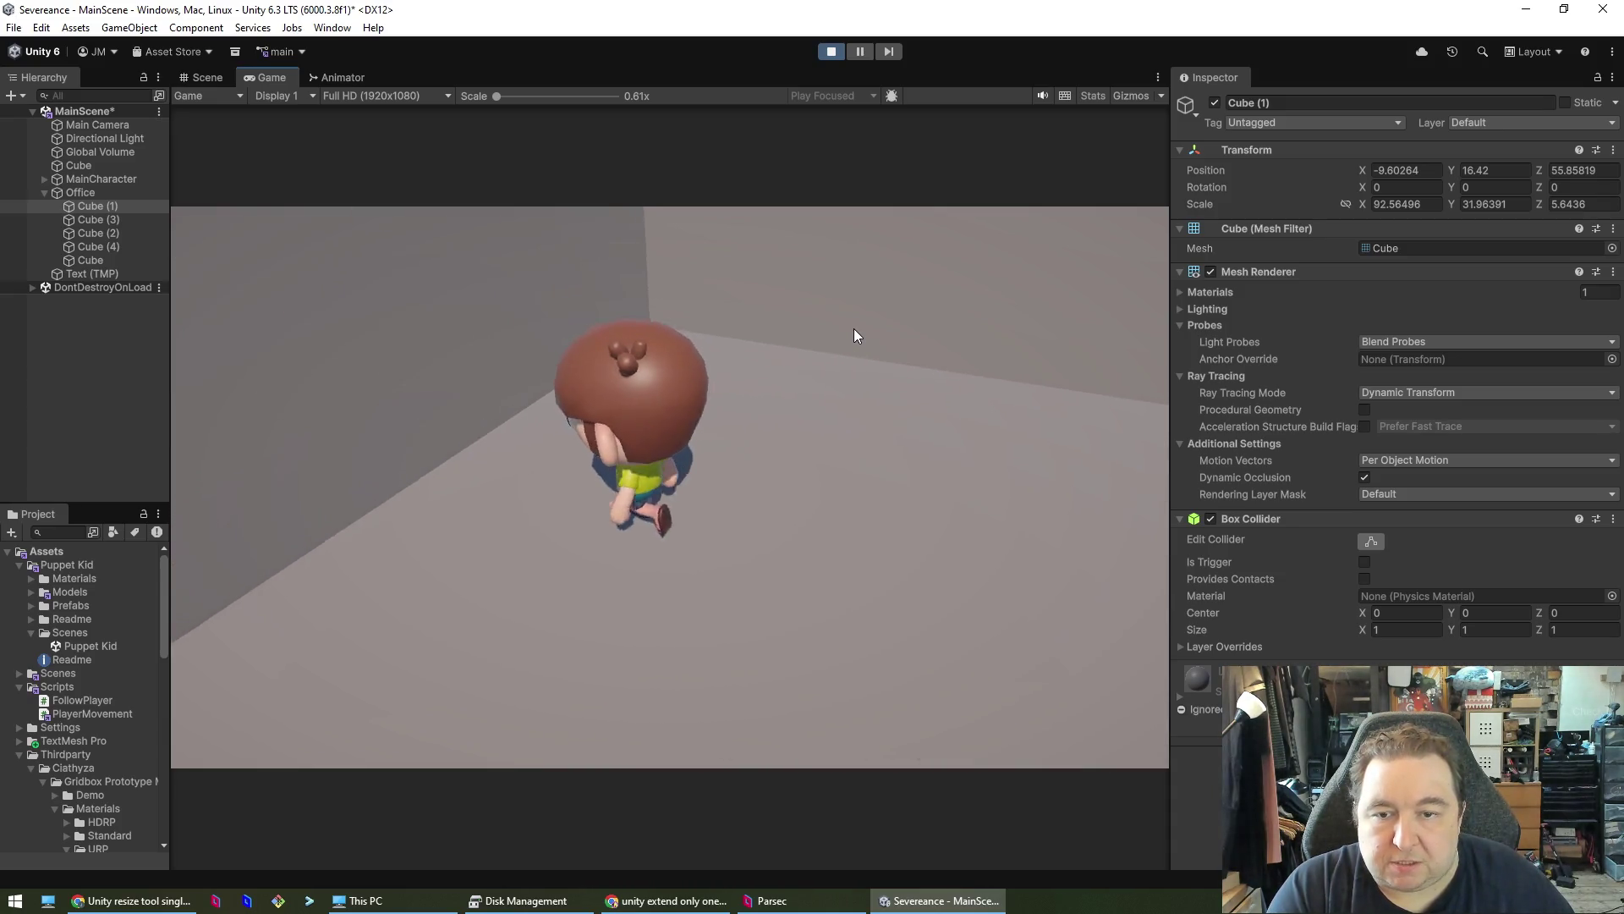
pyautogui.press('s')
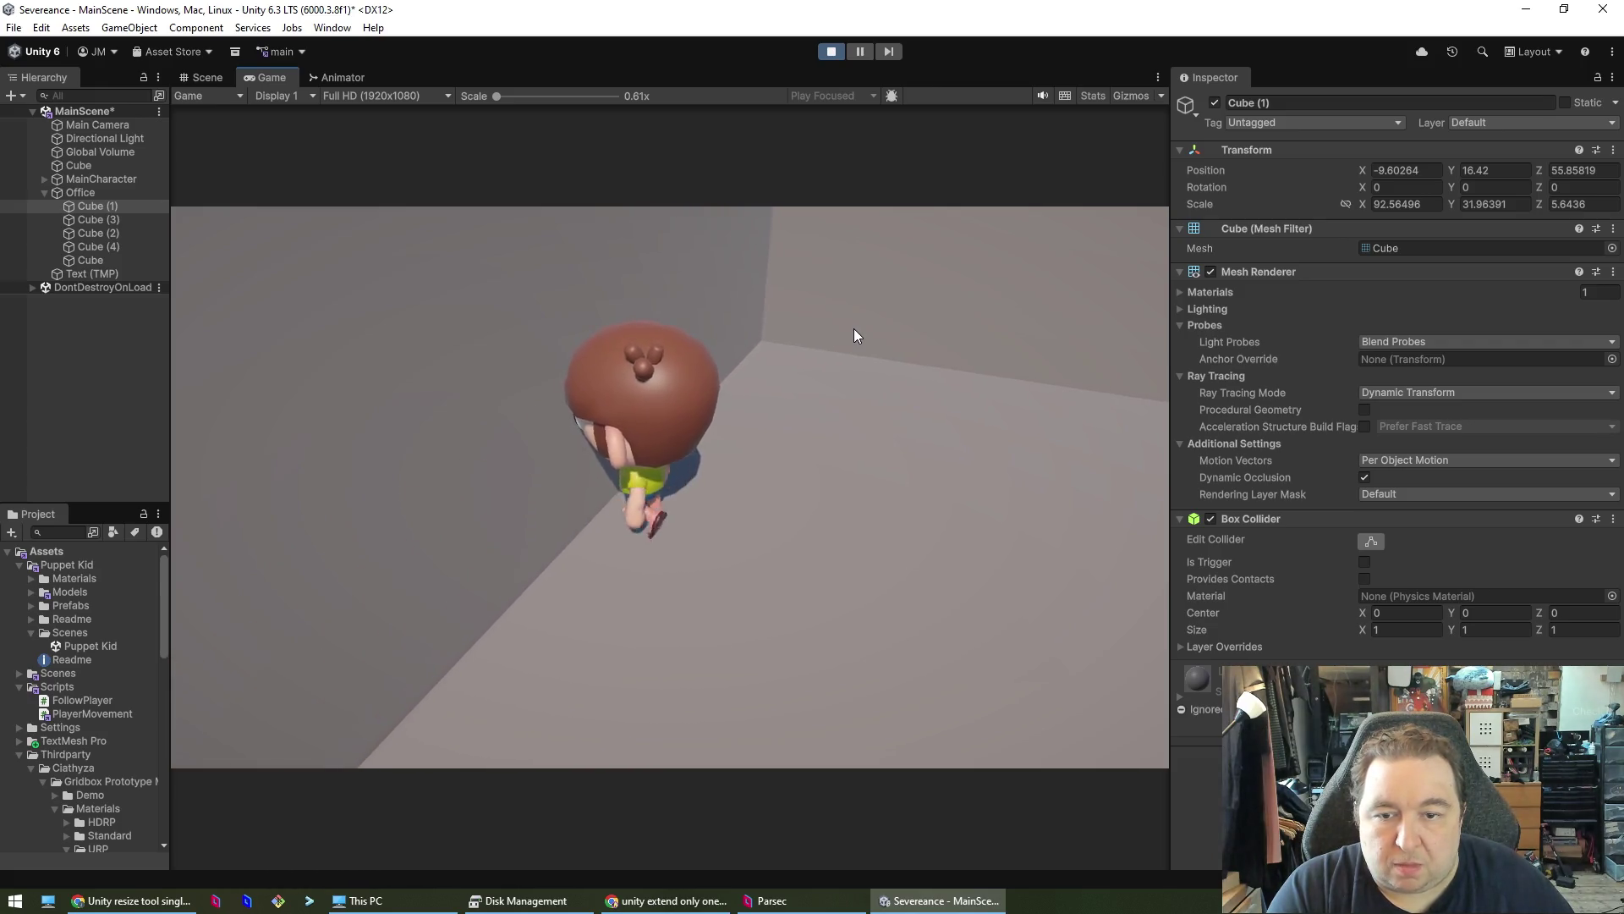
pyautogui.click(833, 51)
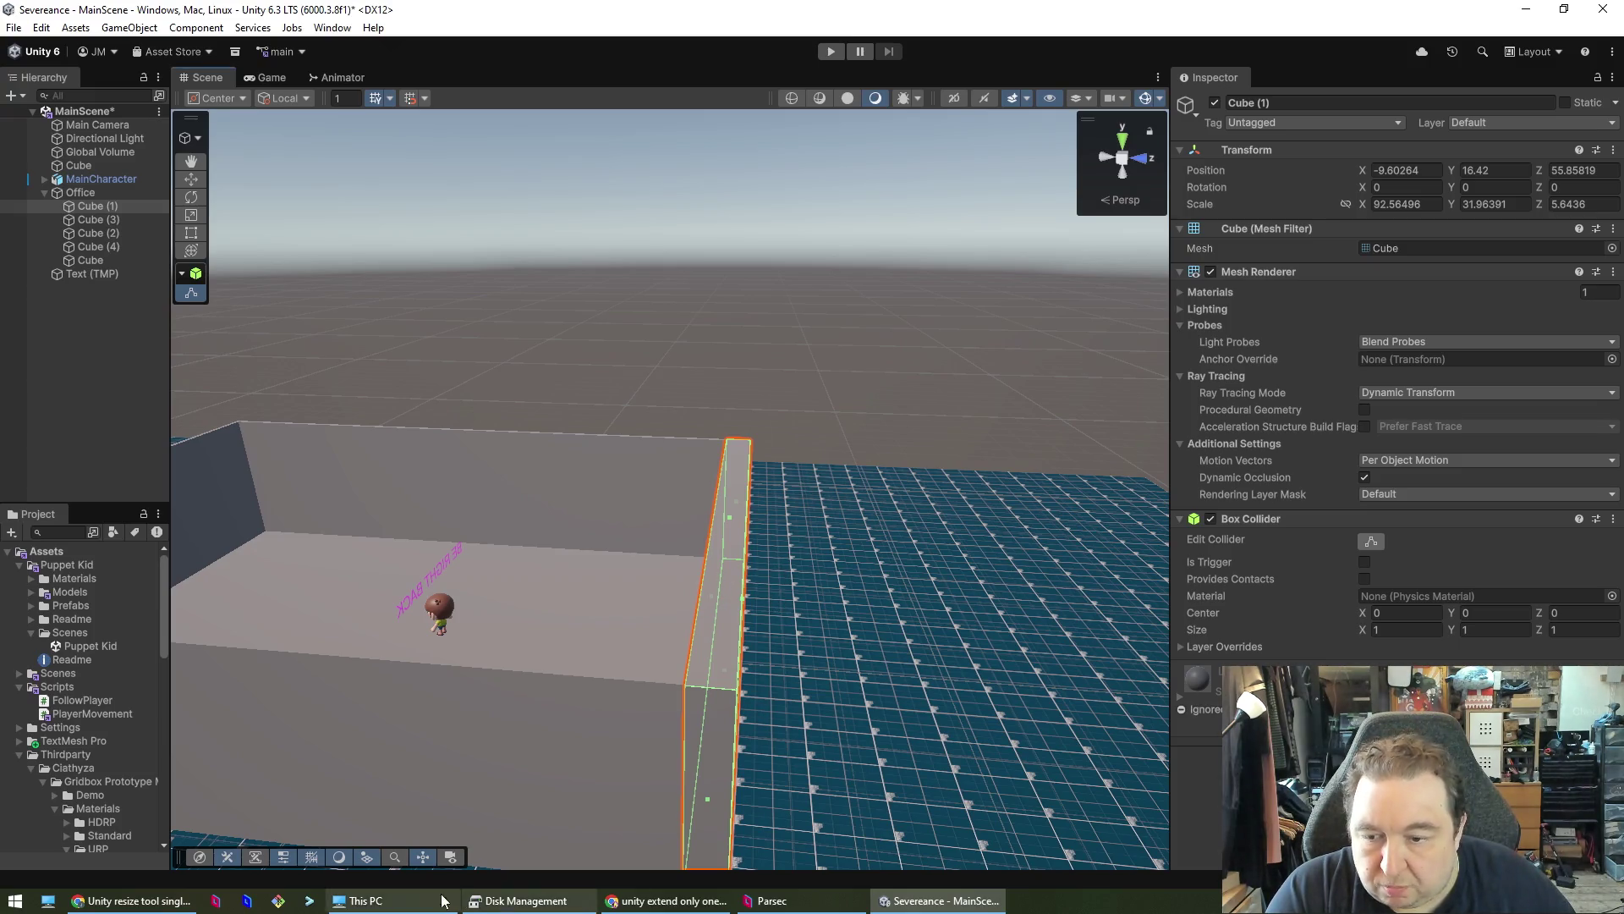
# - Read Claude's advice on Continuous Dynamic collision and a 0.02 Fixed Timestep while switching back to Unity
pyautogui.click(151, 910)
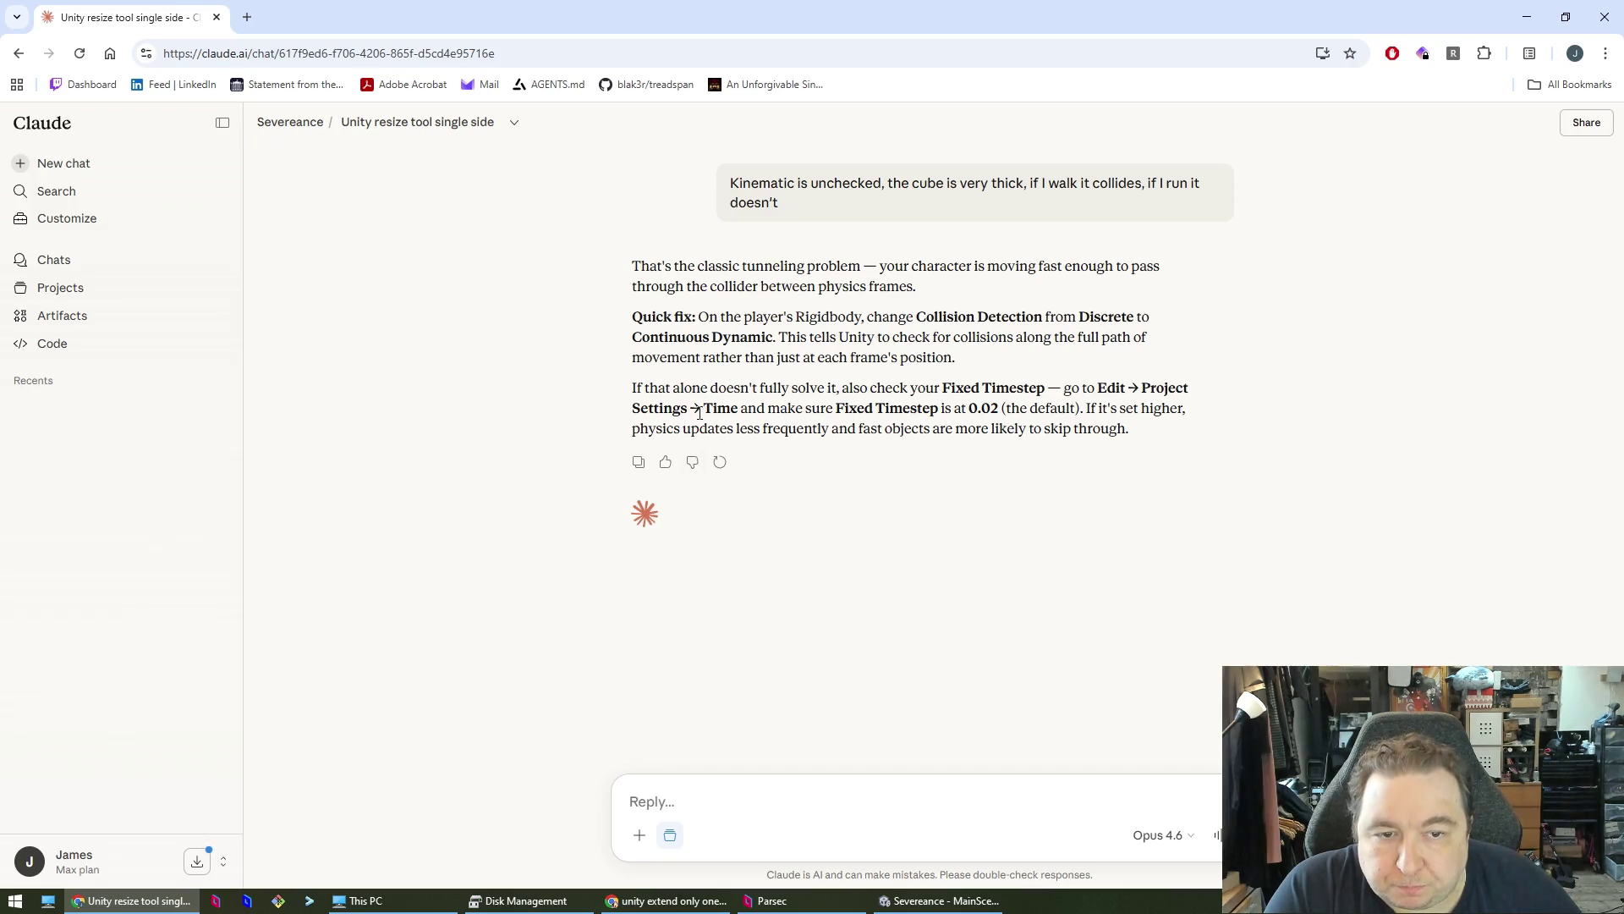
pyautogui.hotkey('alt', 'Tab')
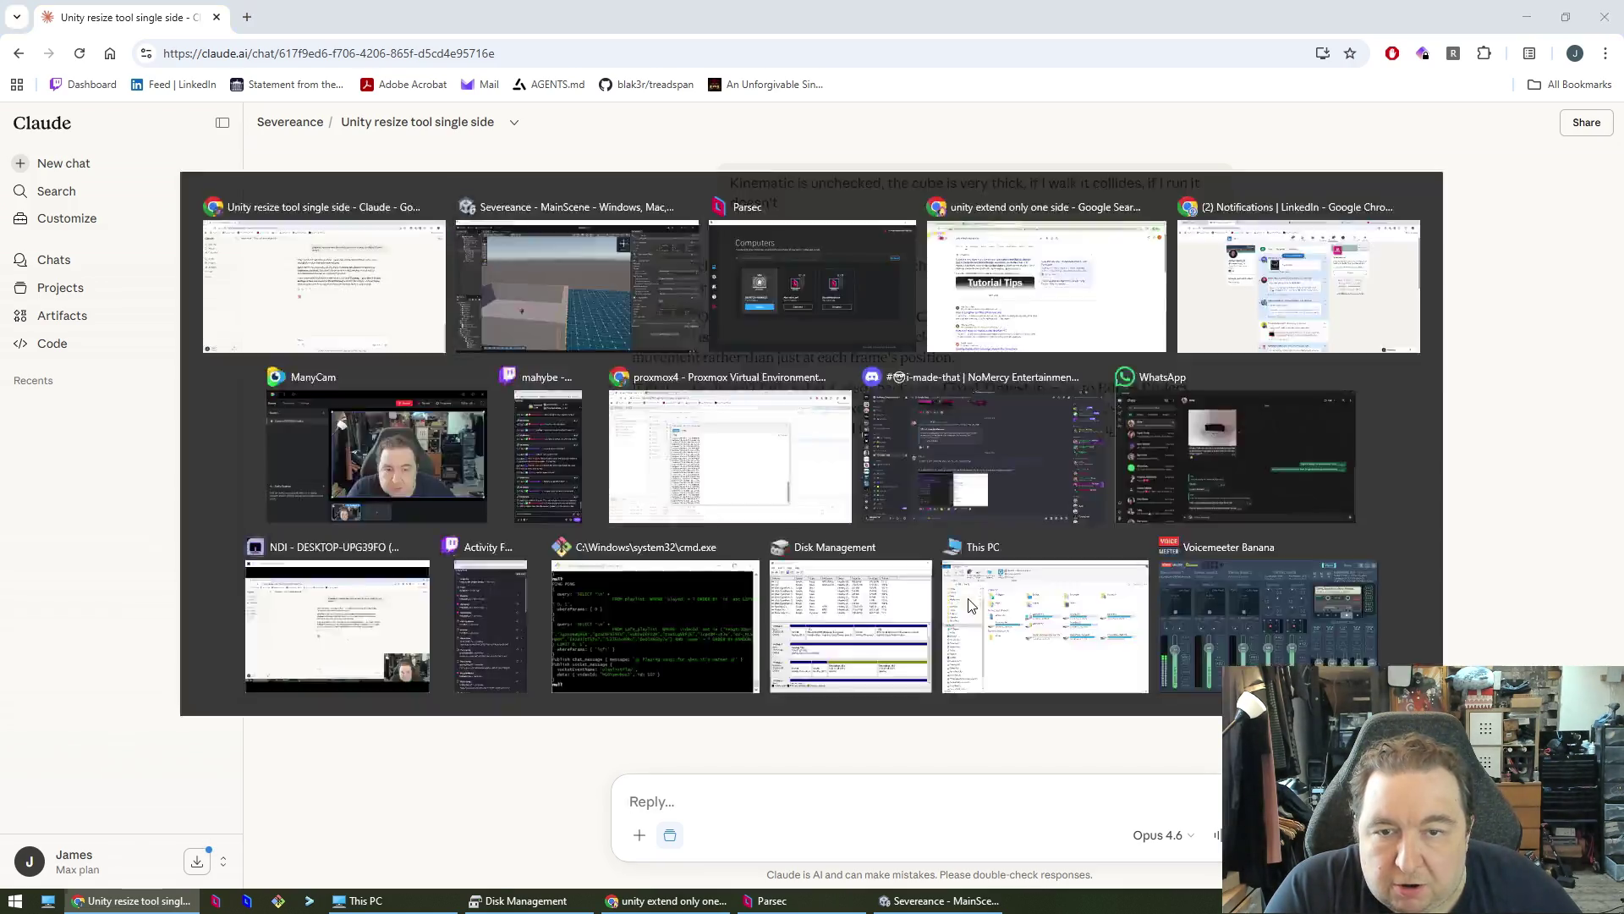
pyautogui.hotkey('alt', 'Tab')
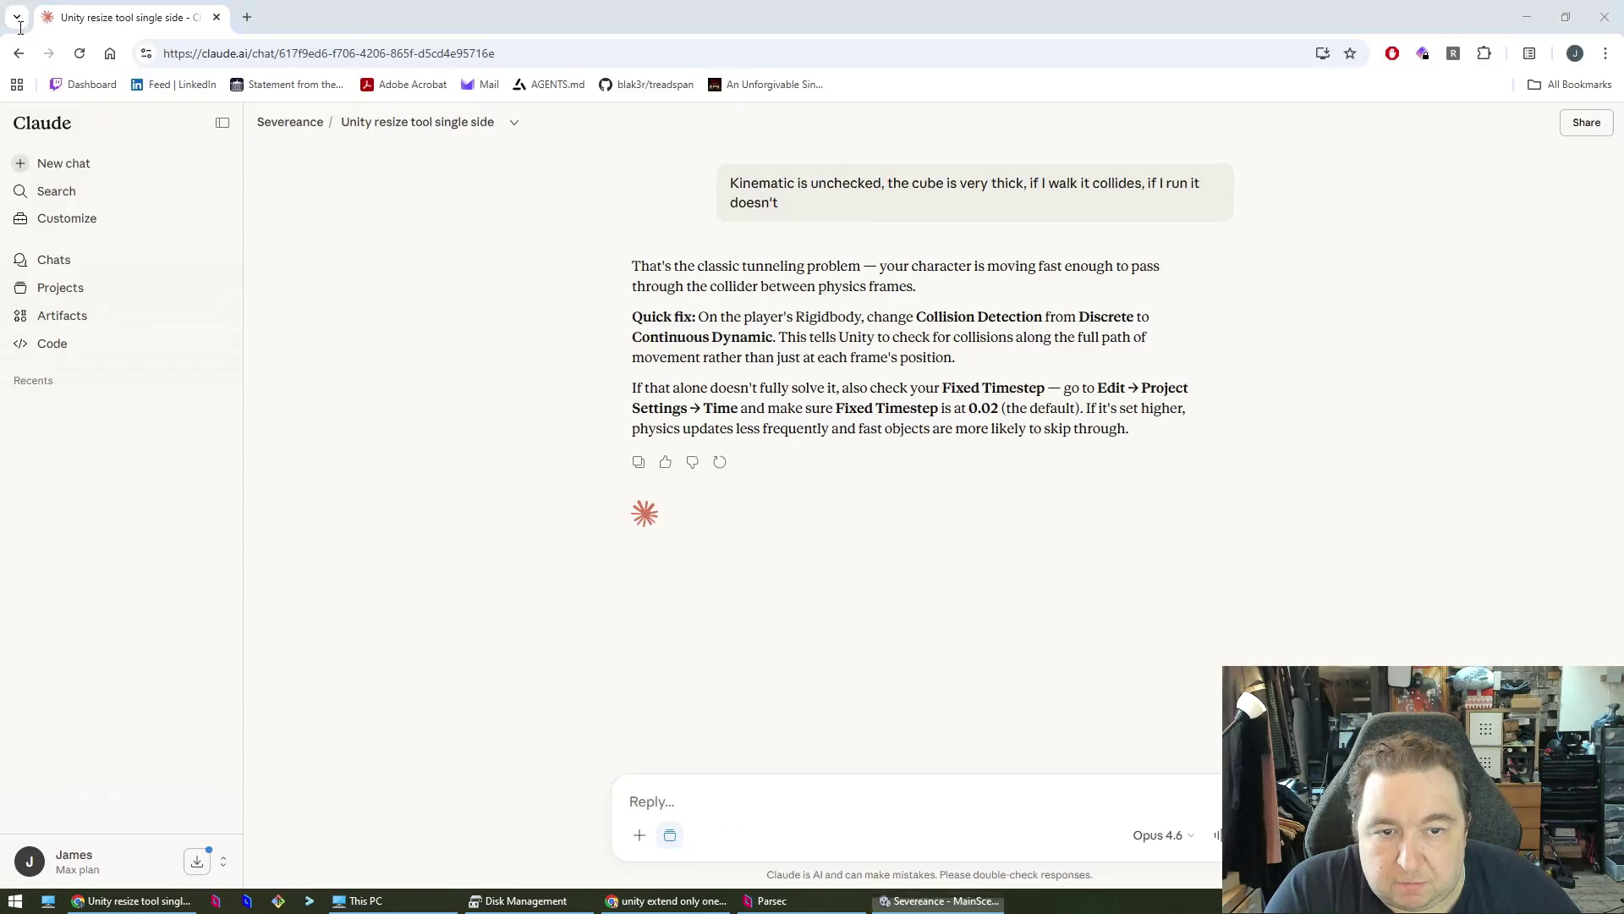
pyautogui.hotkey('alt', 'Tab')
# - Check Edit > Project Settings > Time shows Fixed Timestep 0.02, then go back to Claude
pyautogui.click(41, 27)
pyautogui.click(93, 530)
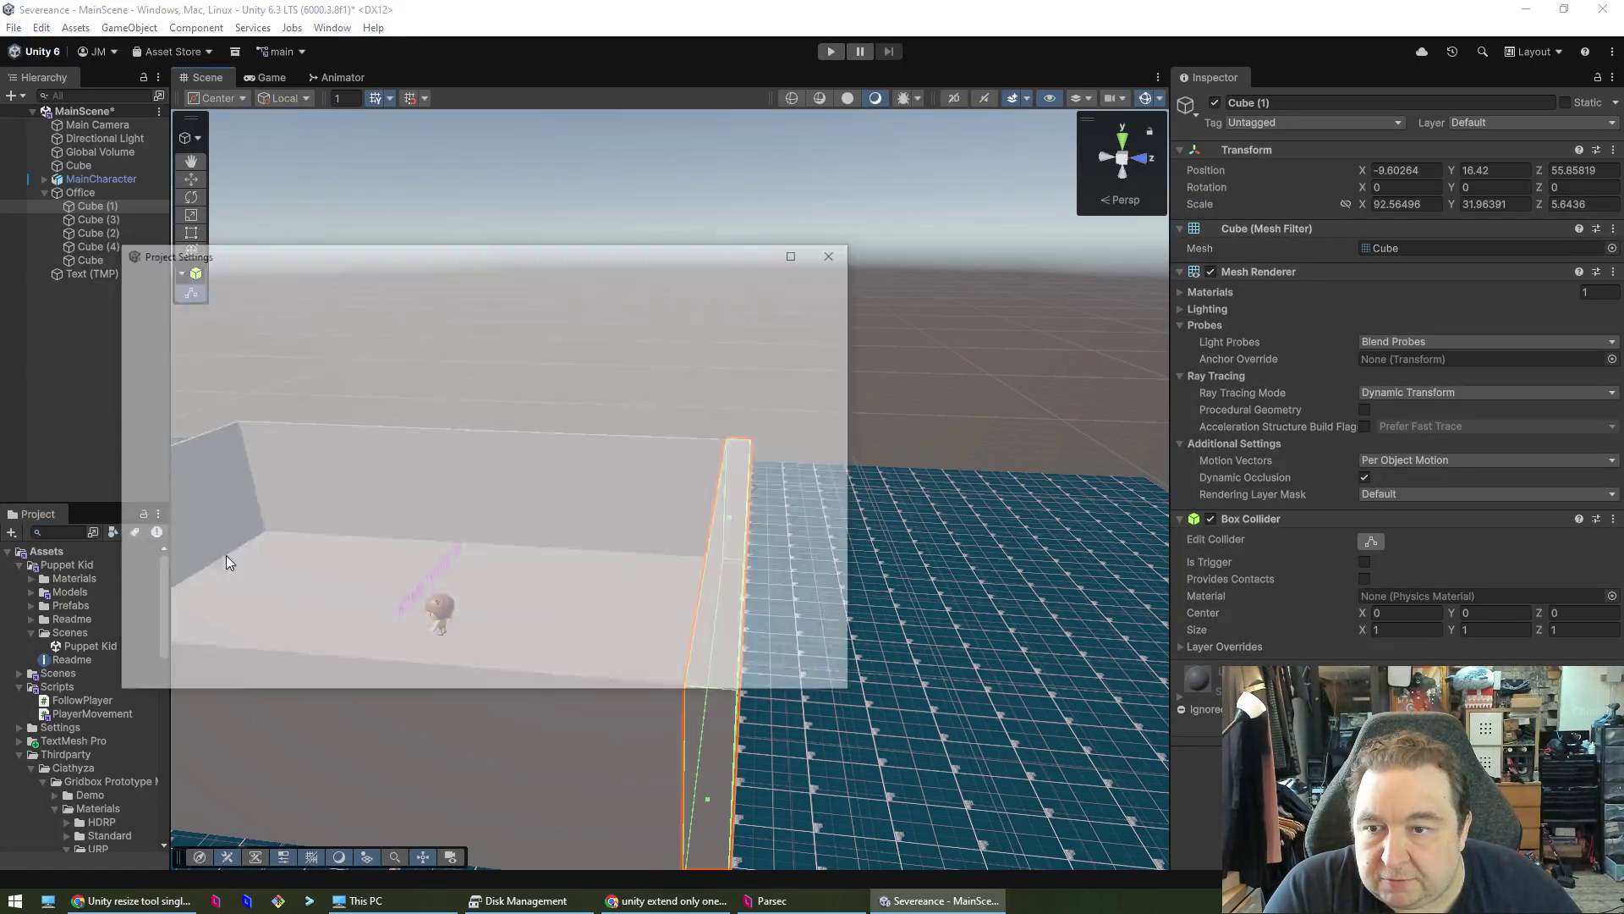
pyautogui.scroll(-3, 226, 574)
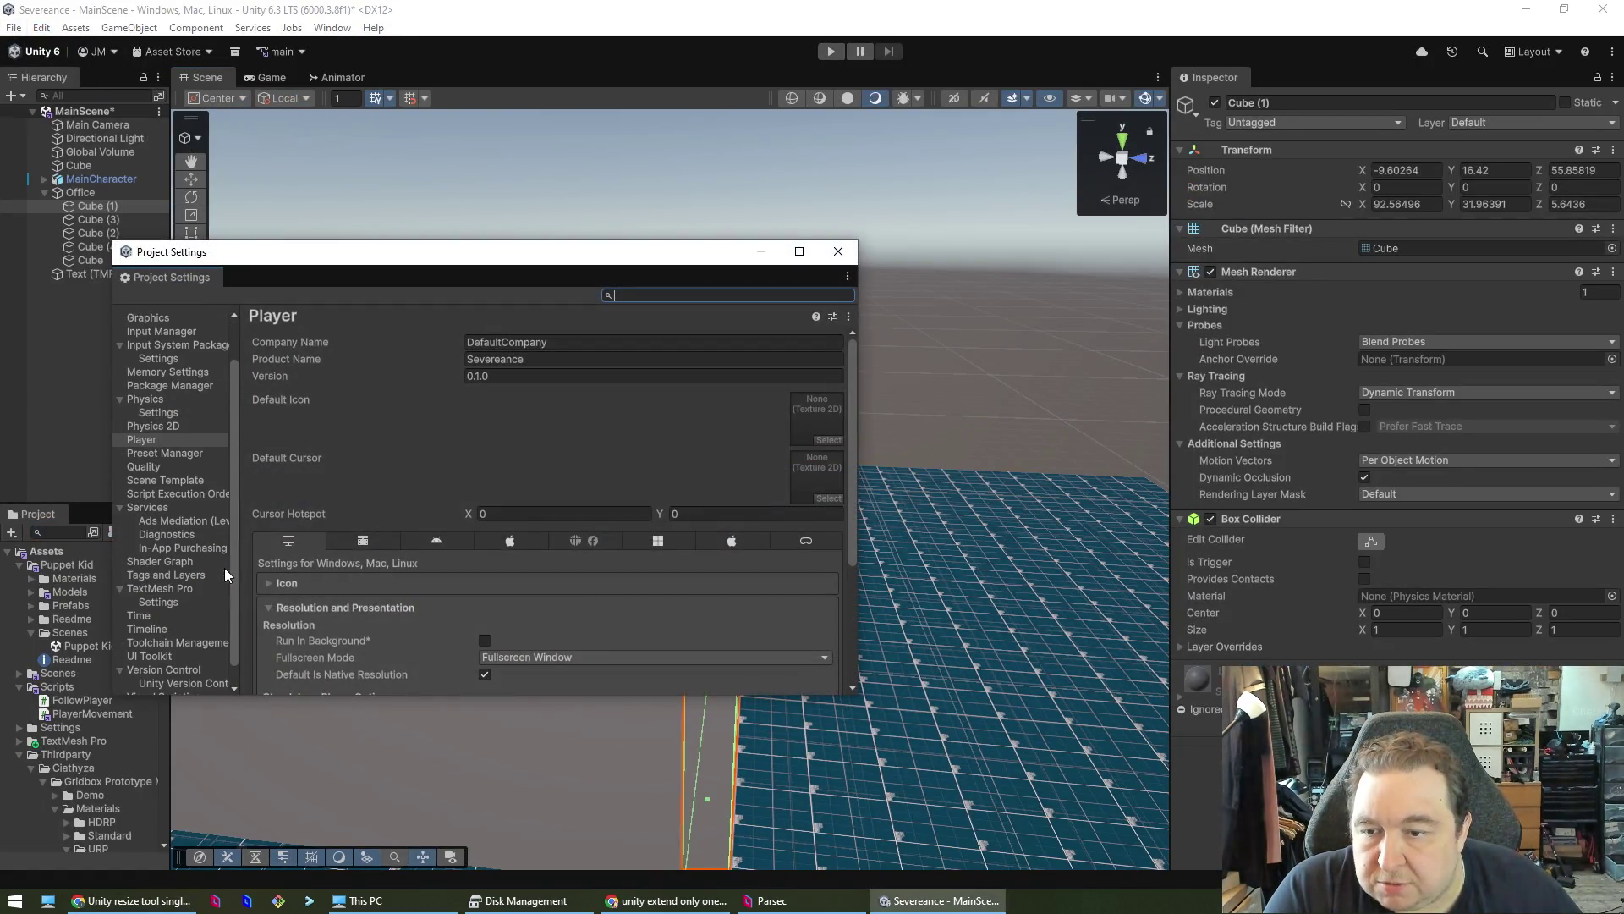
pyautogui.click(140, 615)
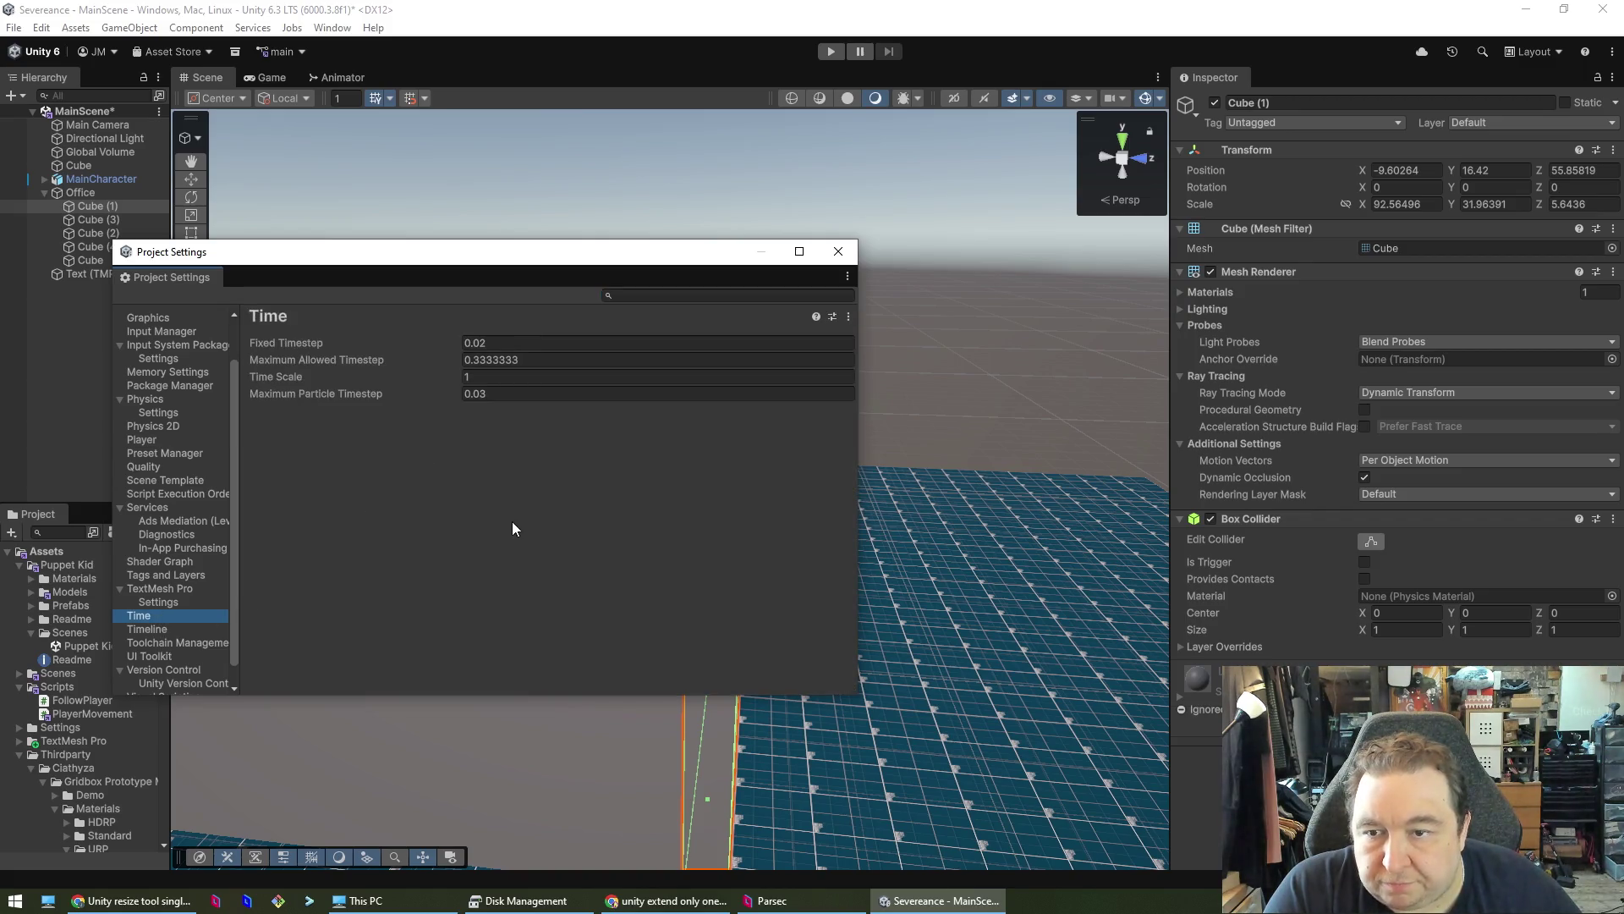
pyautogui.hotkey('alt', 'Tab')
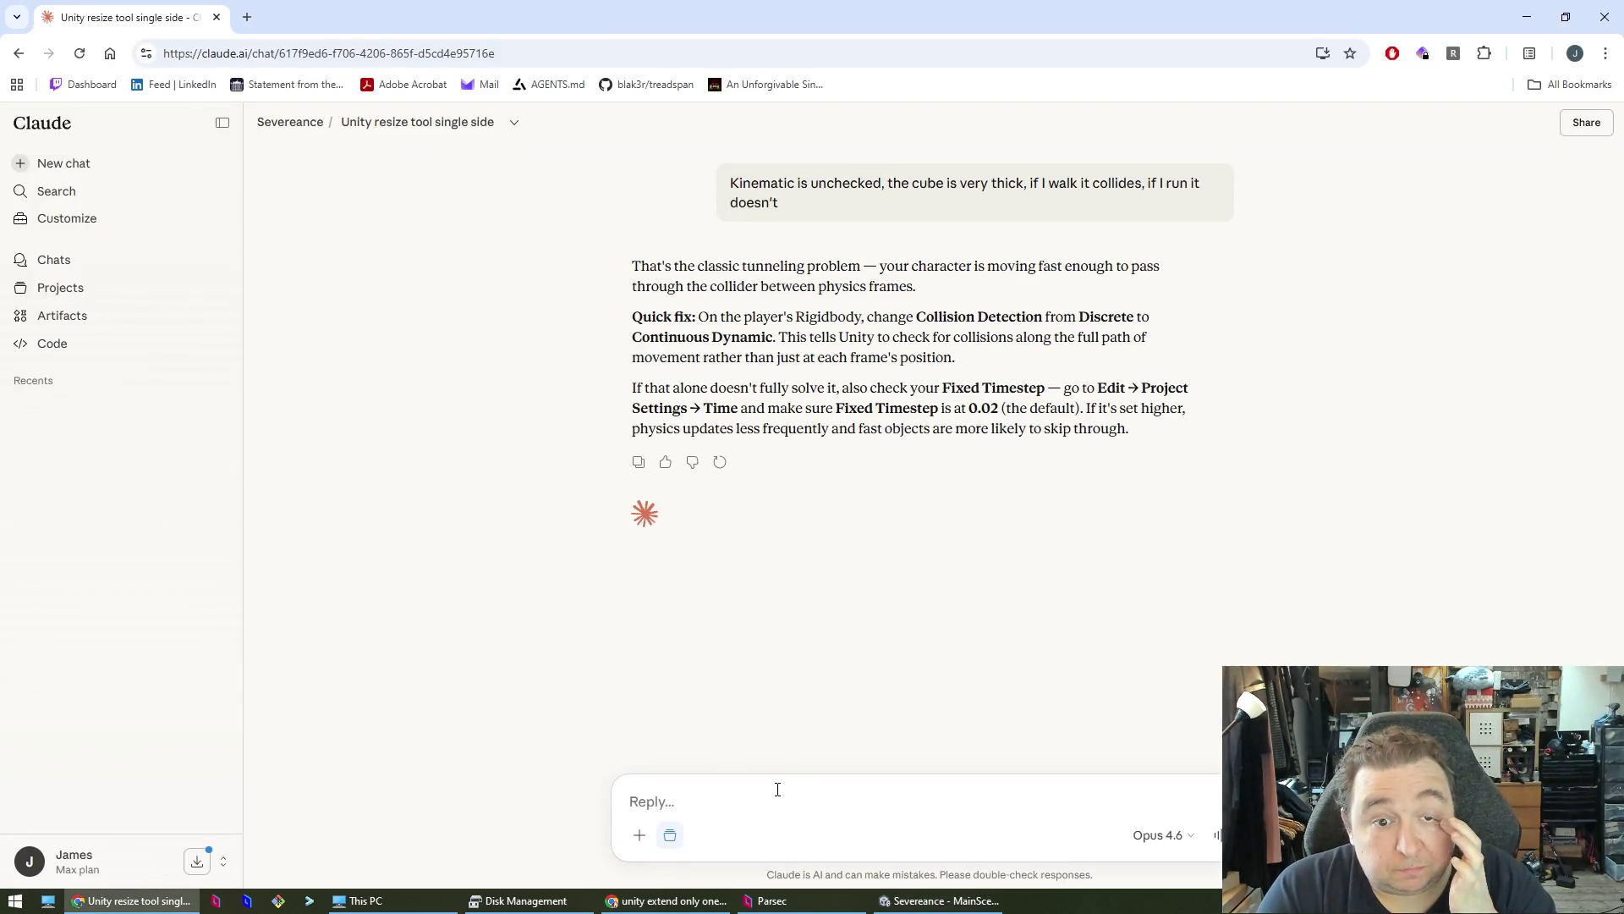
# - Send Claude 'Collision is Continuous Dynamic, FixedTimestep is 0.02 and it's still not wokring', then return to Unity
pyautogui.write('Collision is Continuous Dynamic,')
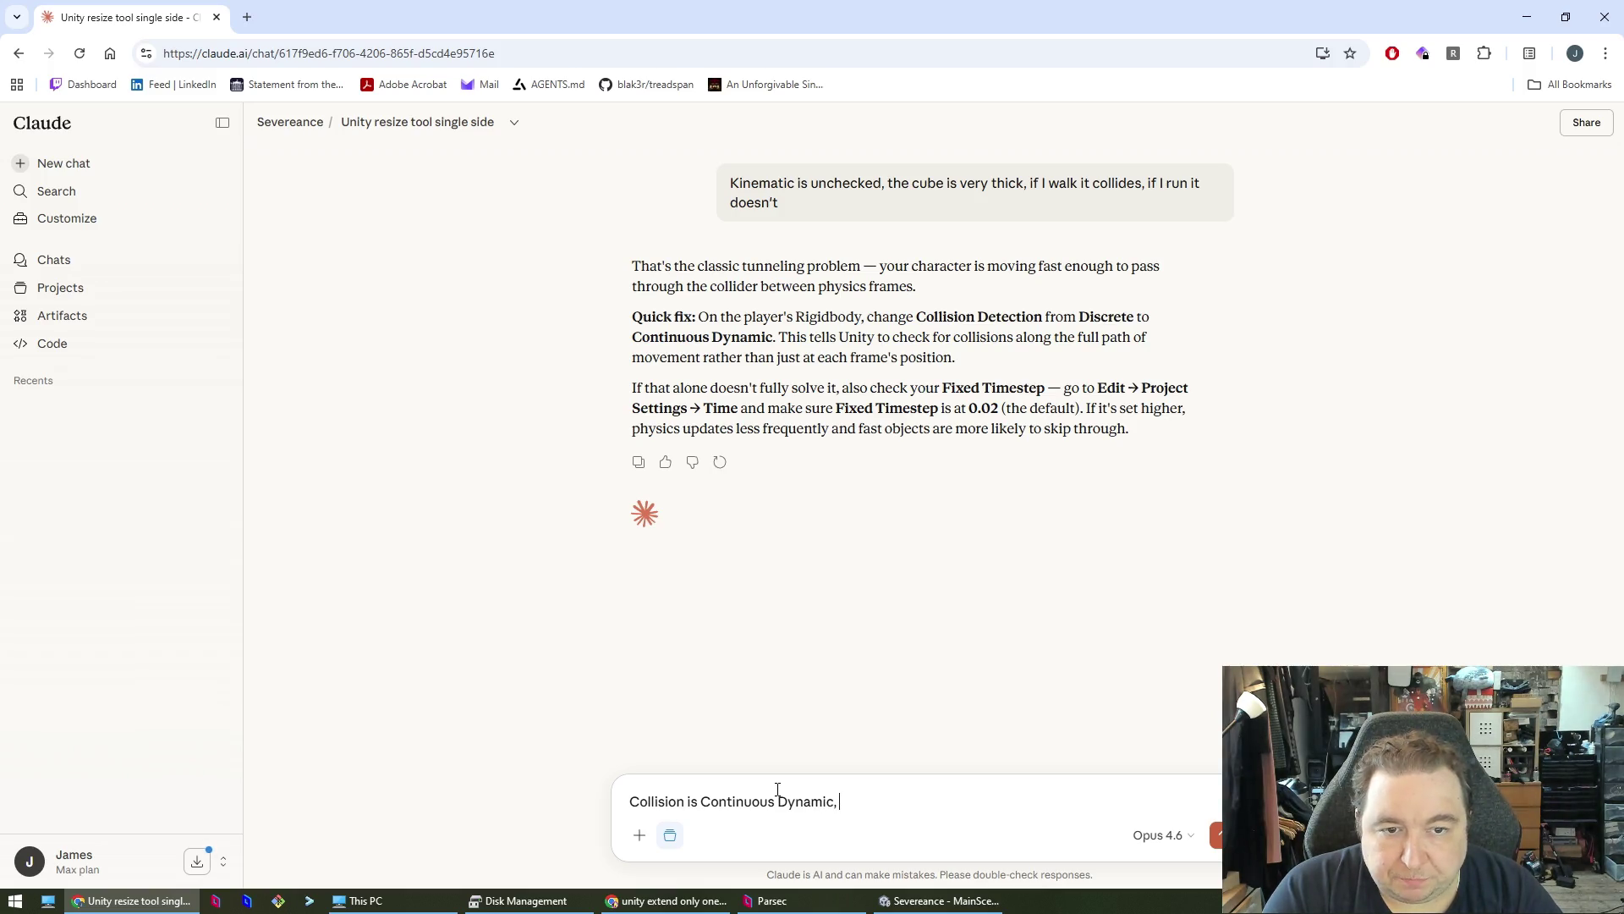
pyautogui.write(' FixedTim')
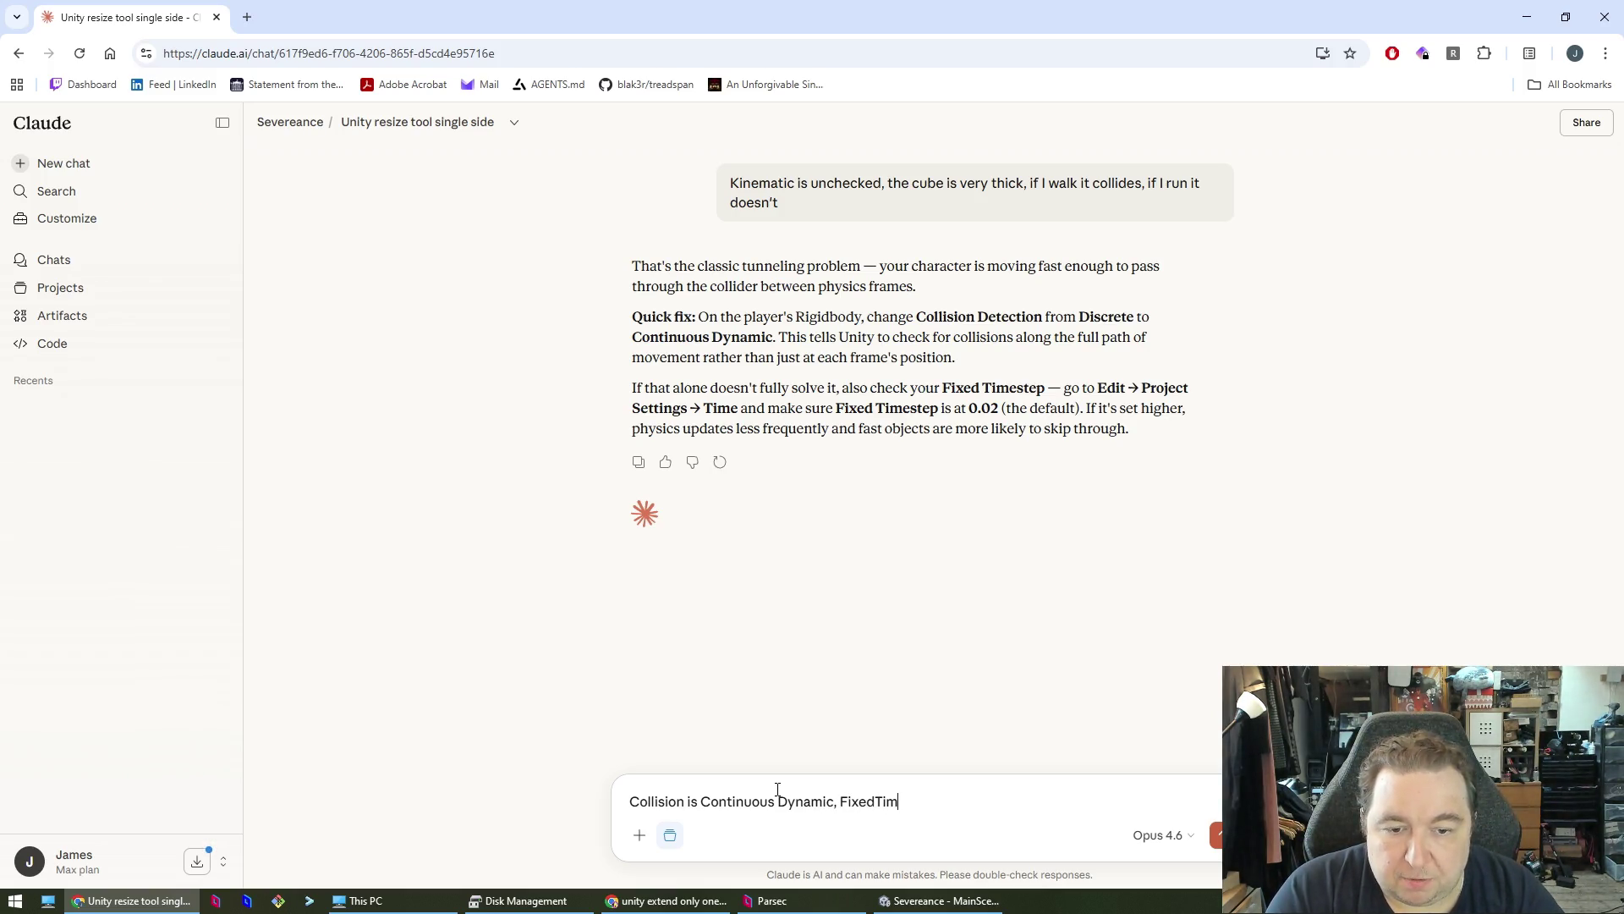
pyautogui.write('estep is 0.02 and it')
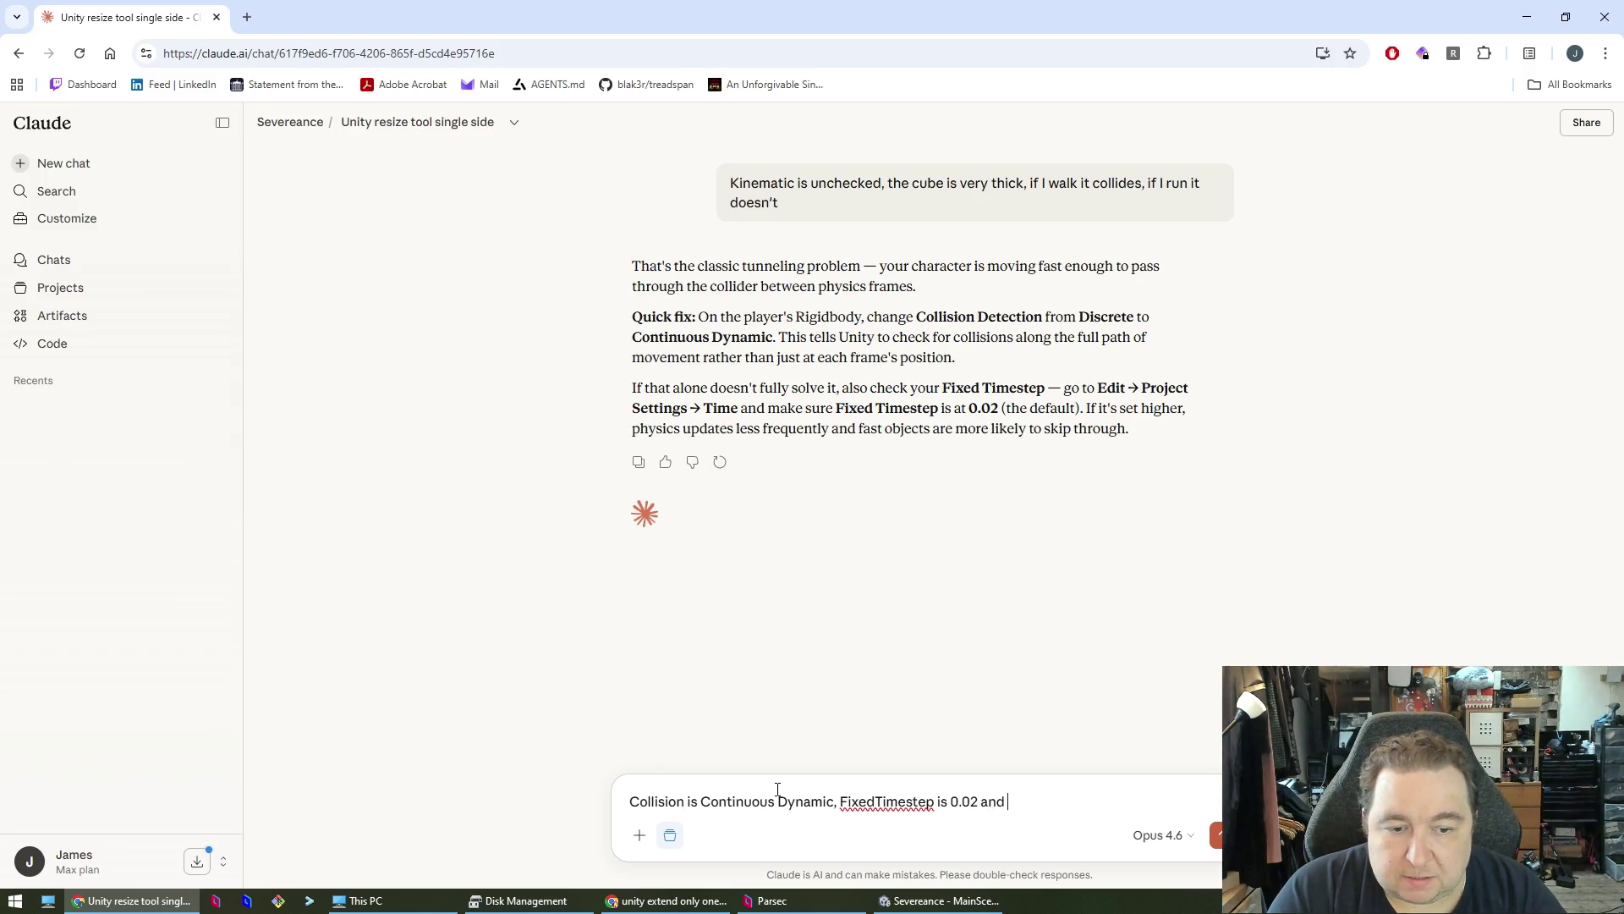
pyautogui.write("'s still not ")
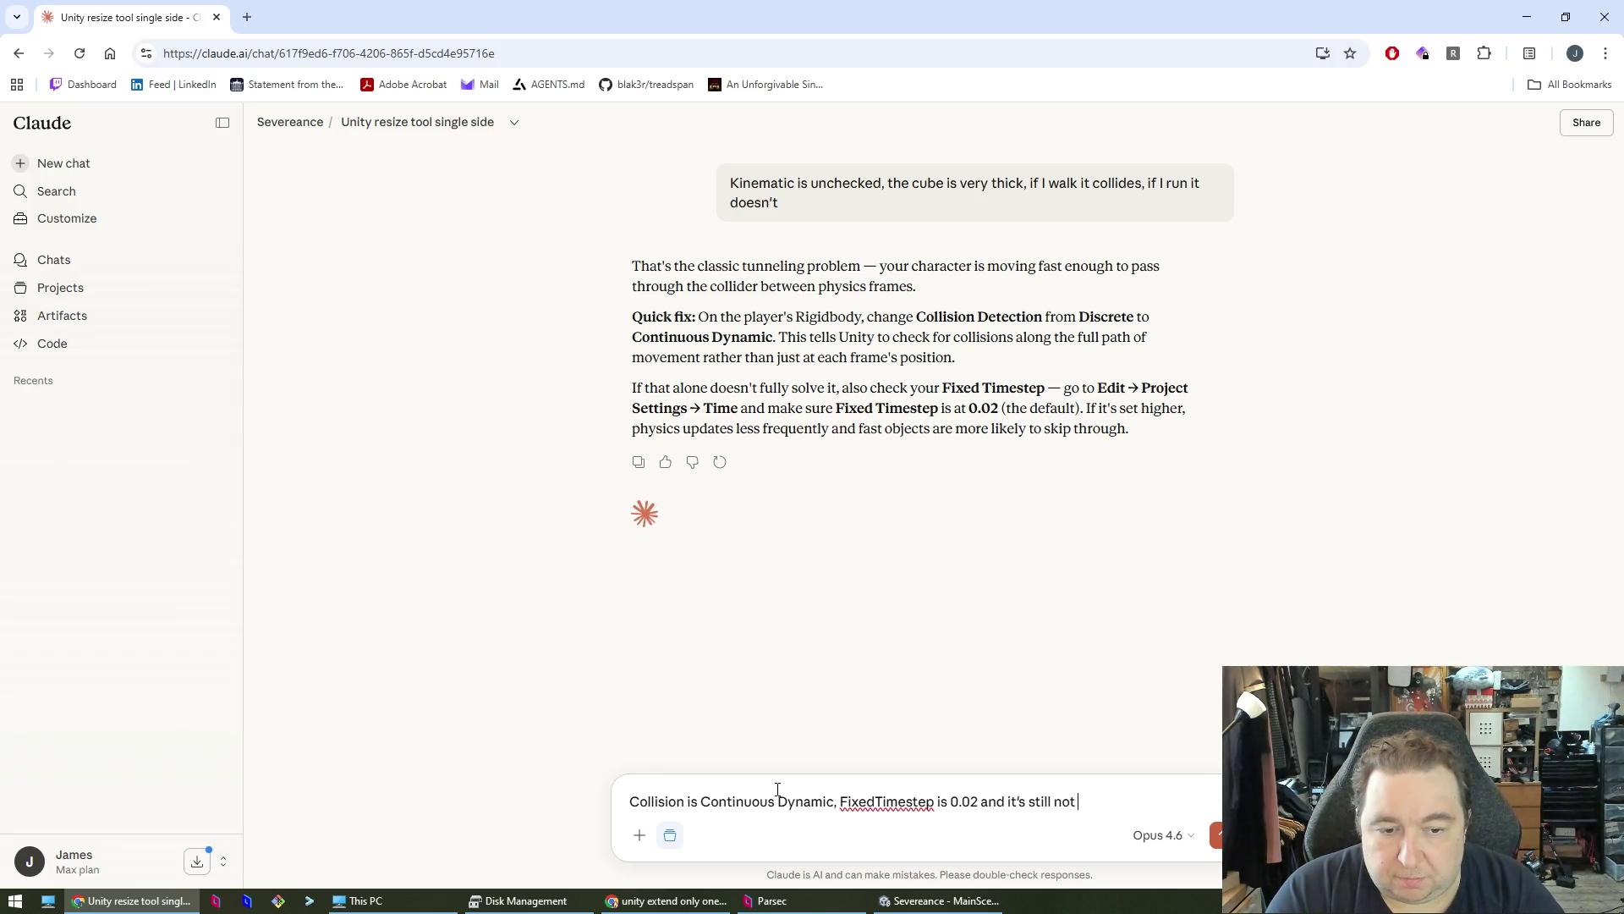
pyautogui.write('wokring')
pyautogui.press('Return')
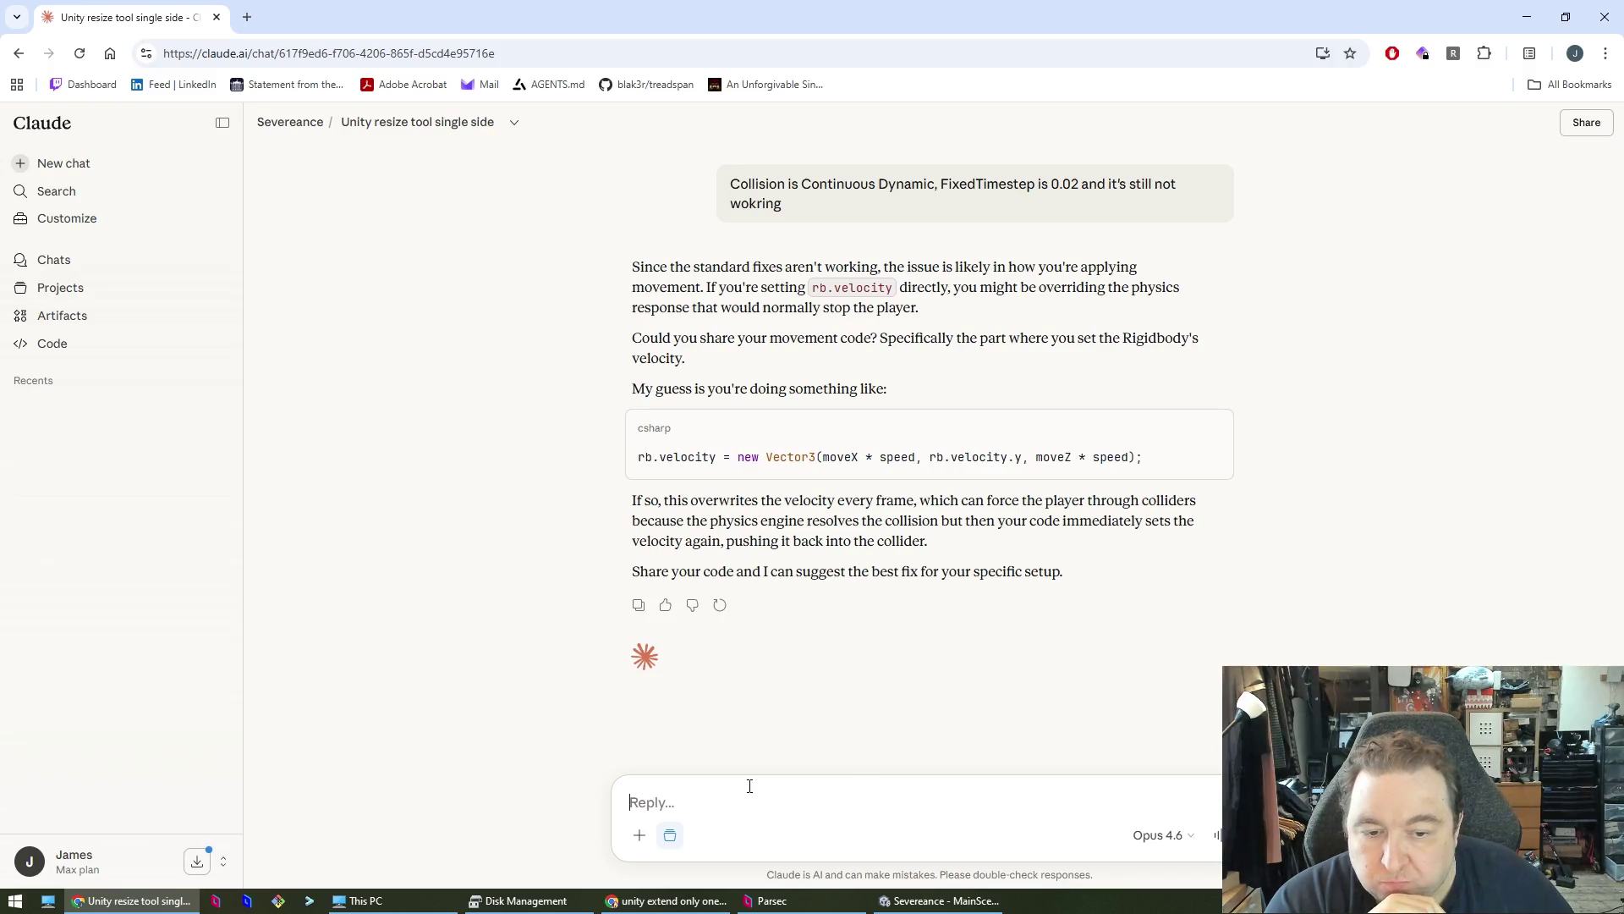
pyautogui.click(939, 901)
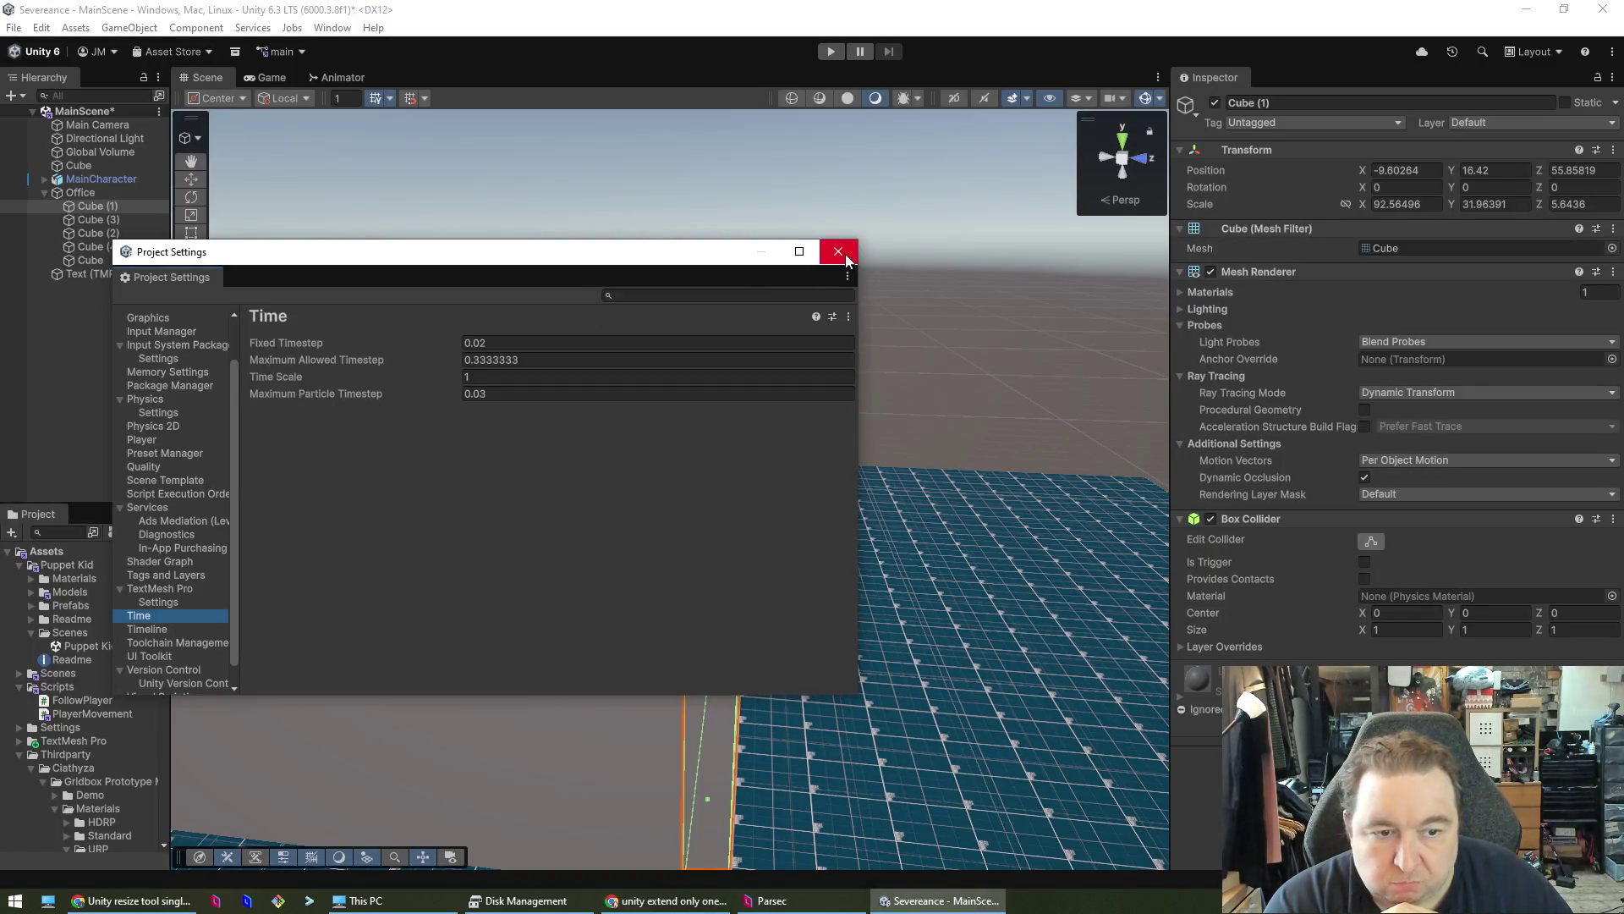
# - Close Project Settings, select MainCharacter, locate its PlayerMovement script, and bring it up in Rider
pyautogui.click(846, 258)
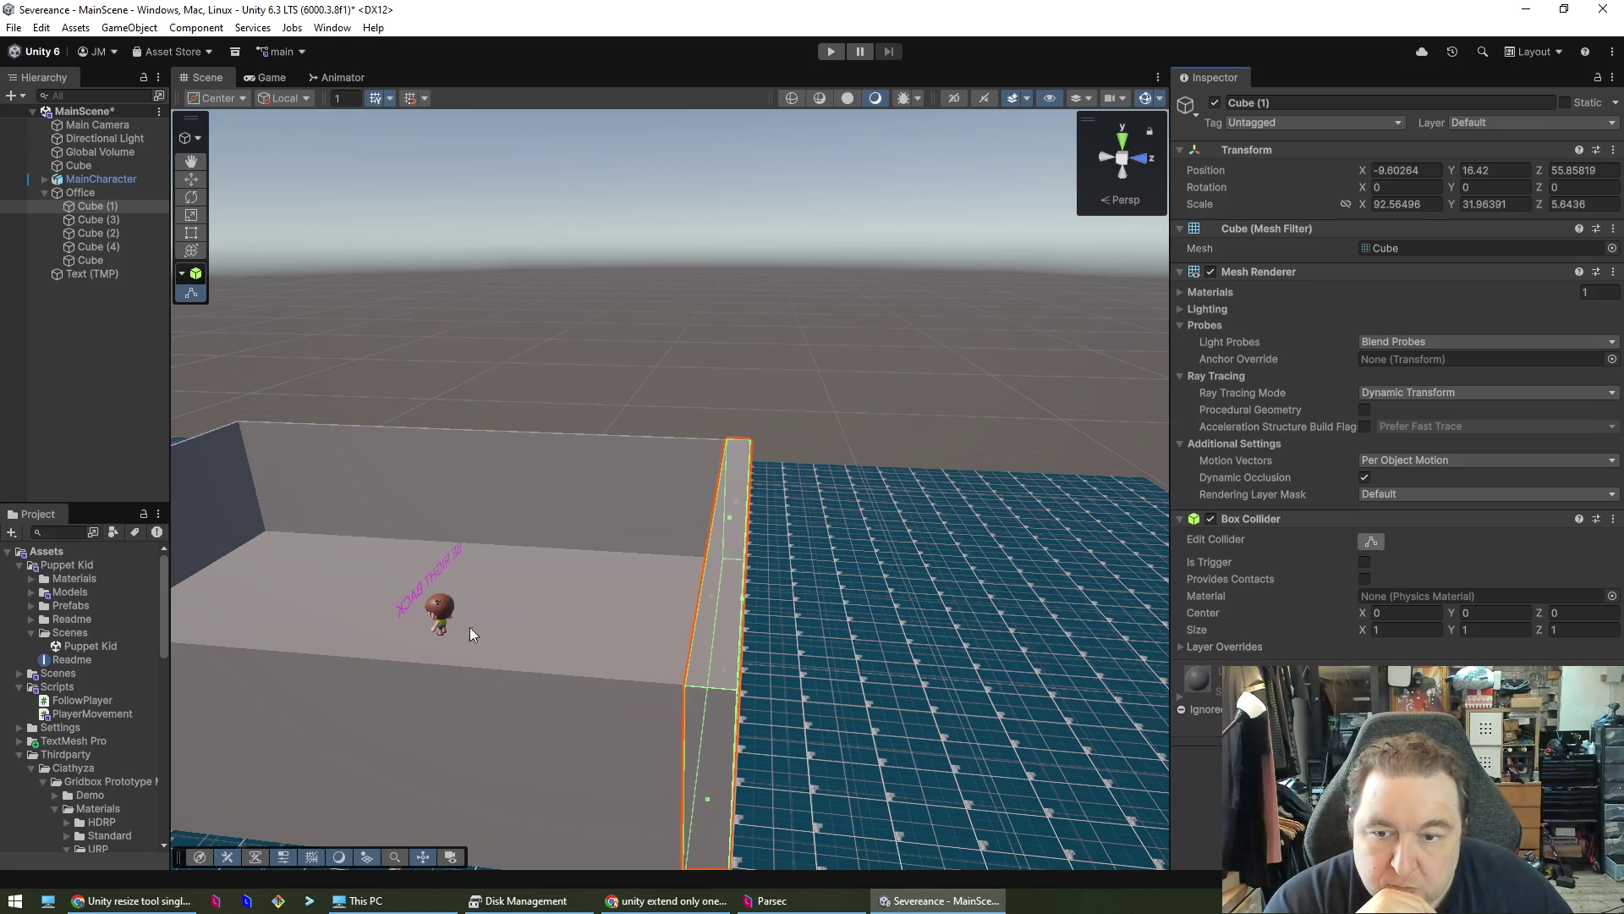
pyautogui.click(443, 616)
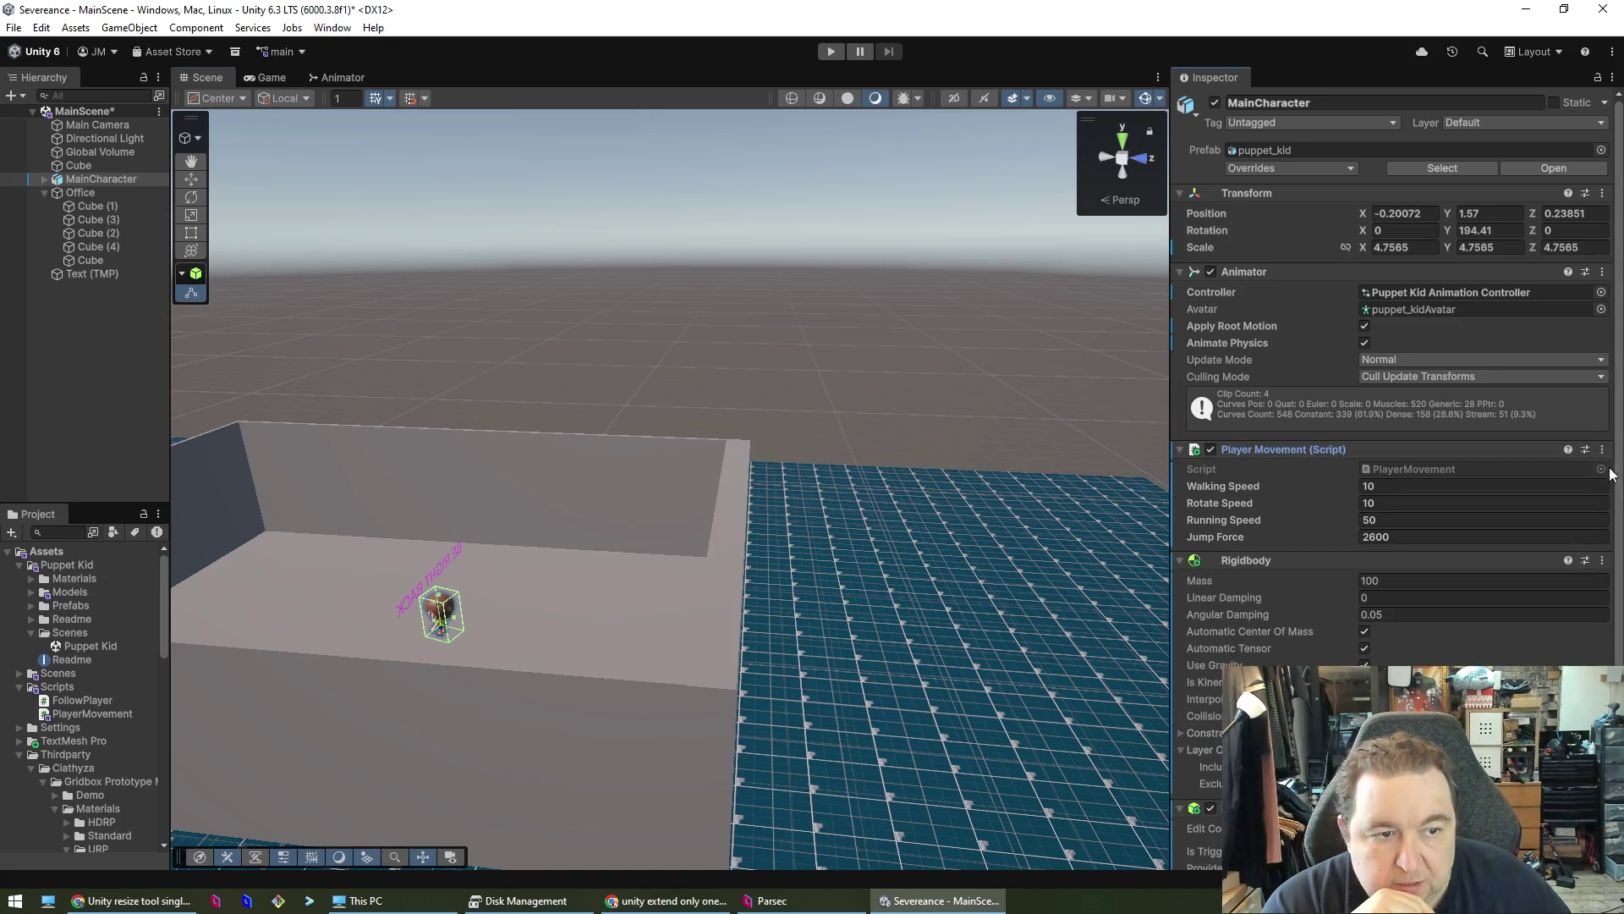
pyautogui.click(1423, 469)
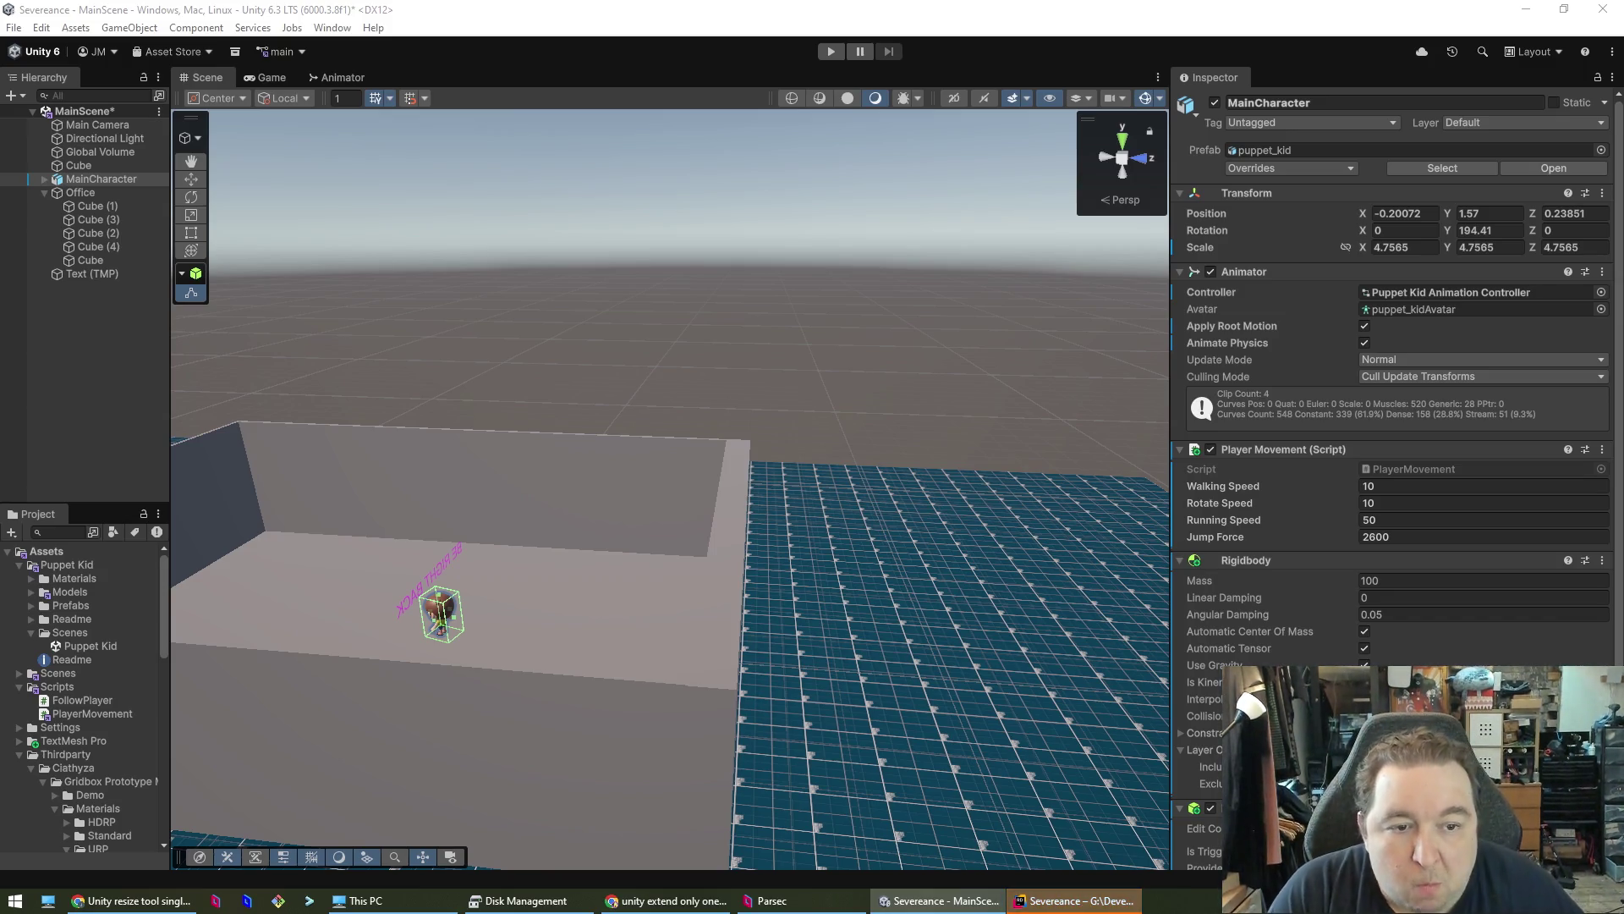
pyautogui.click(1056, 904)
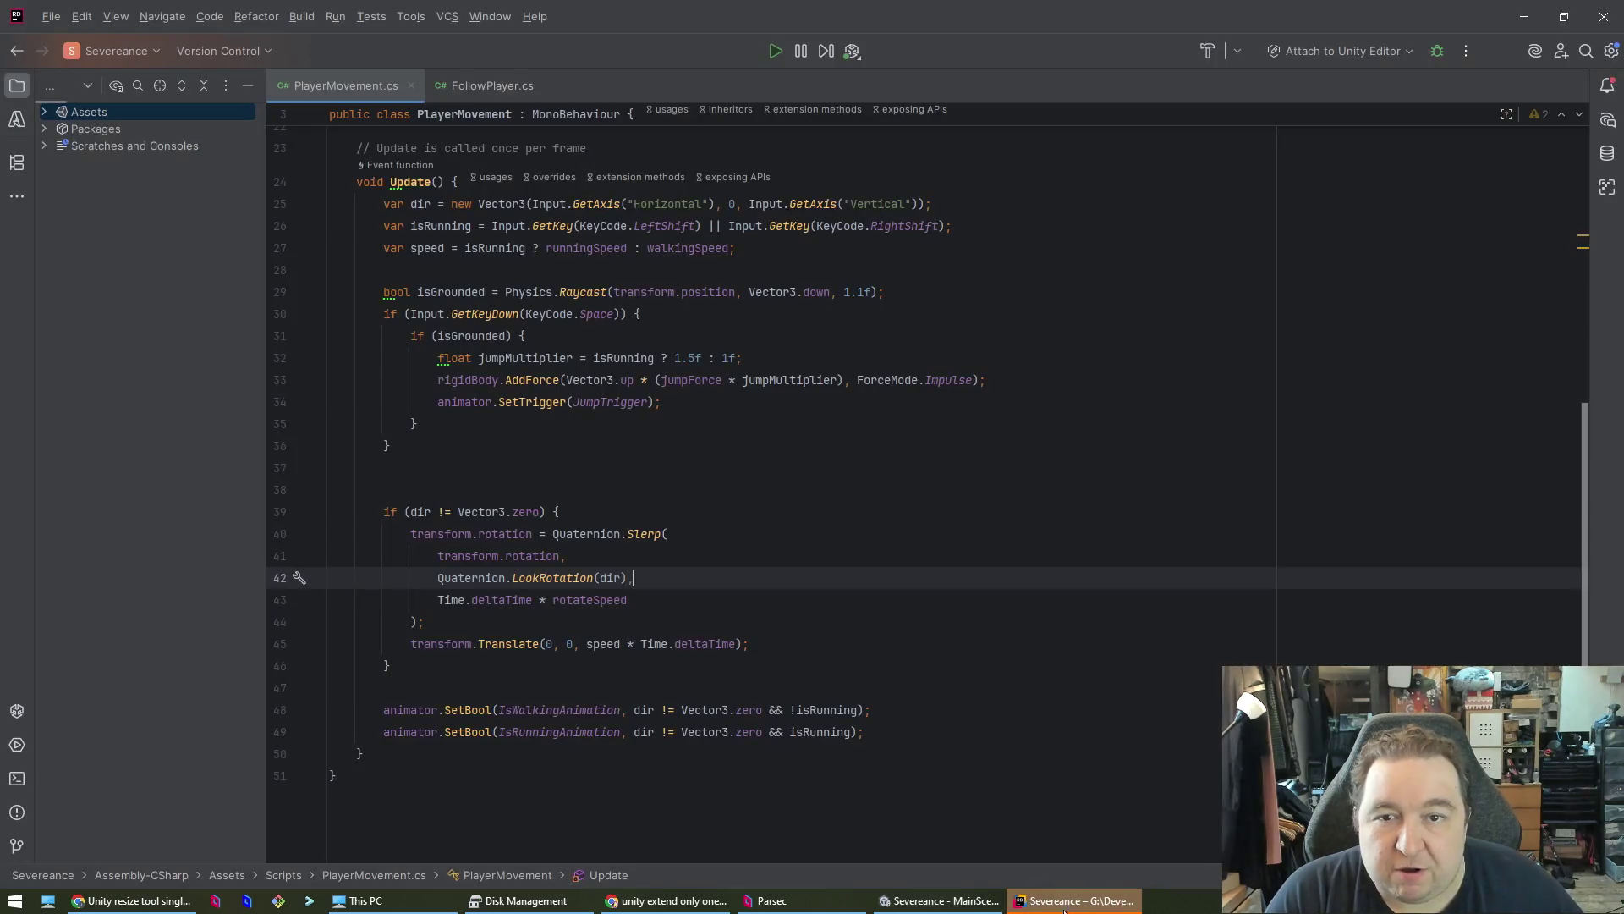
# - Select and copy all of PlayerMovement's code in Rider, then switch to the Claude chat
pyautogui.click(960, 686)
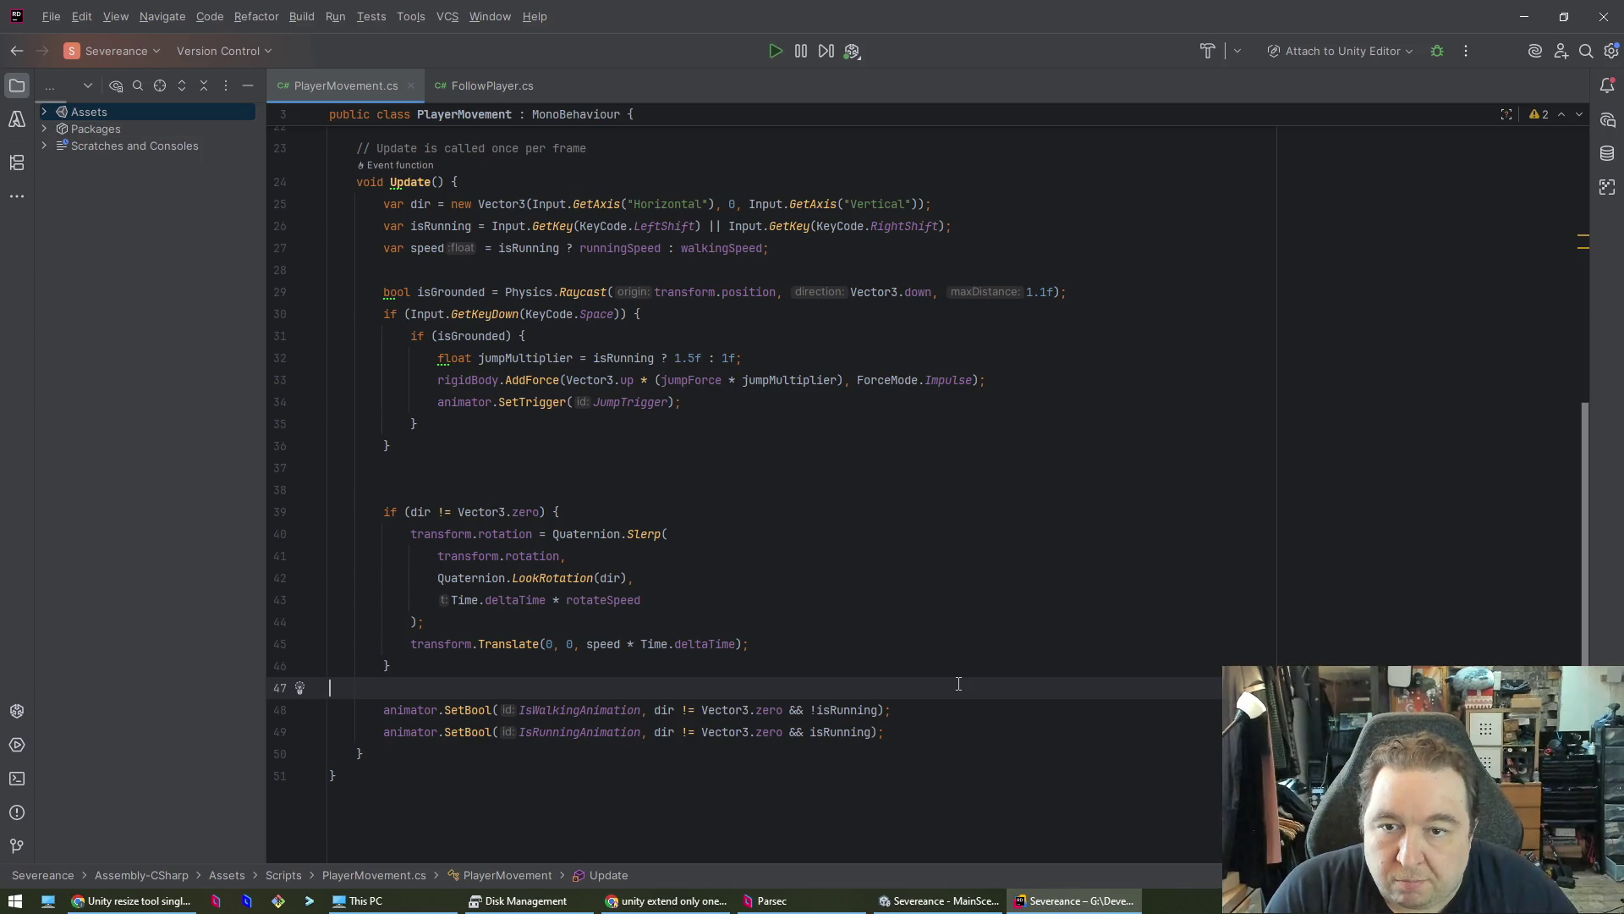
pyautogui.hotkey('ctrl', 'a')
pyautogui.hotkey('alt', 'Tab')
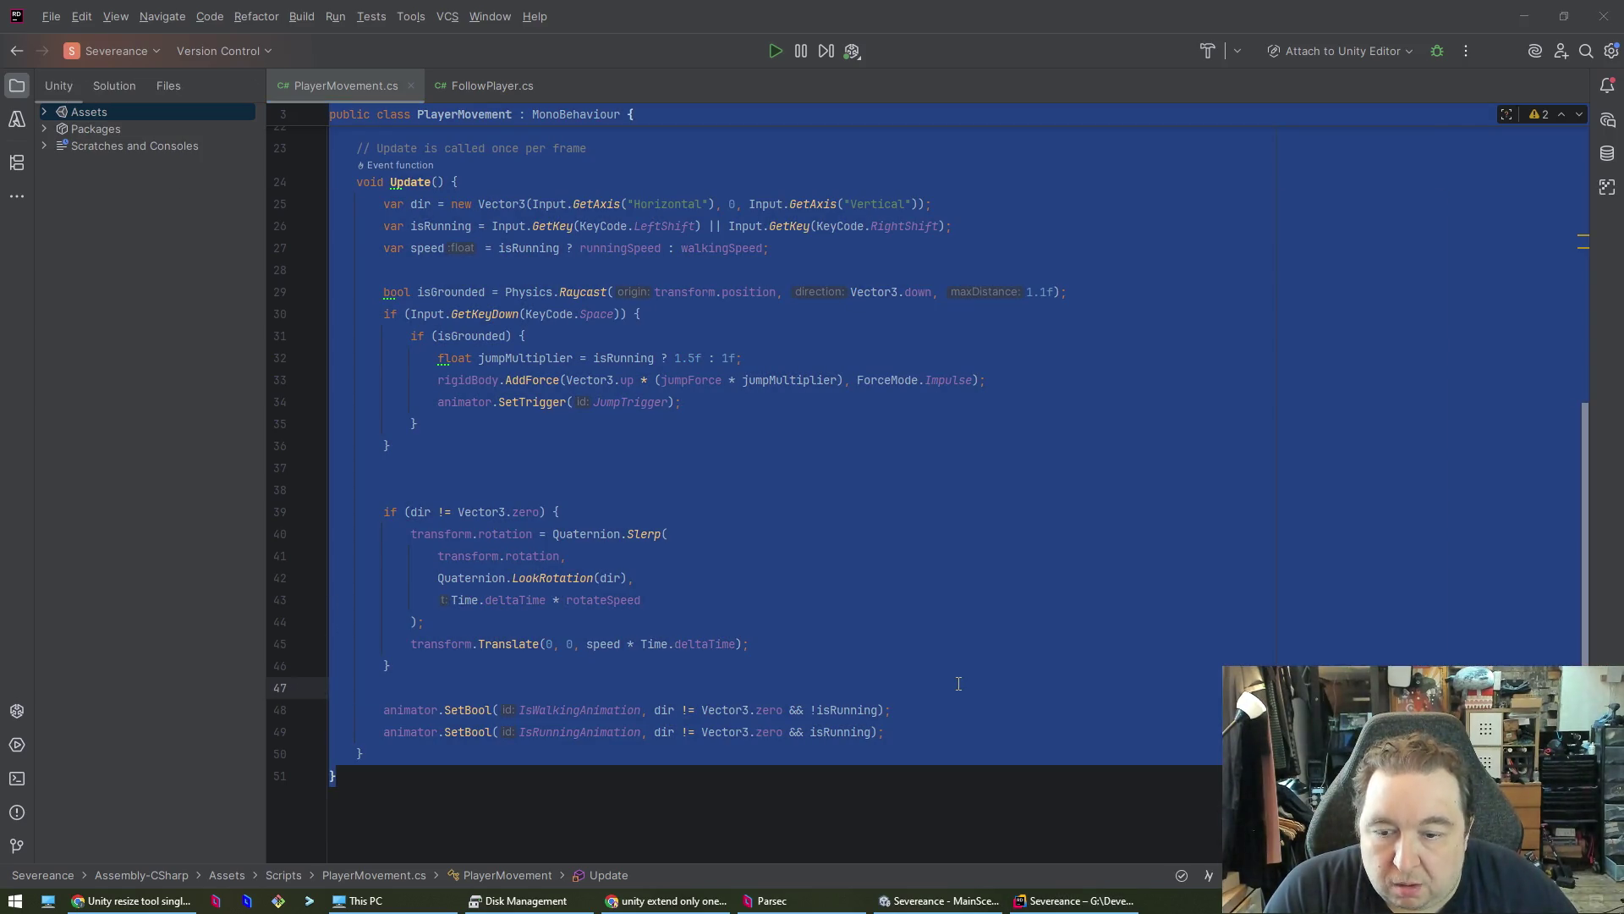
pyautogui.click(131, 901)
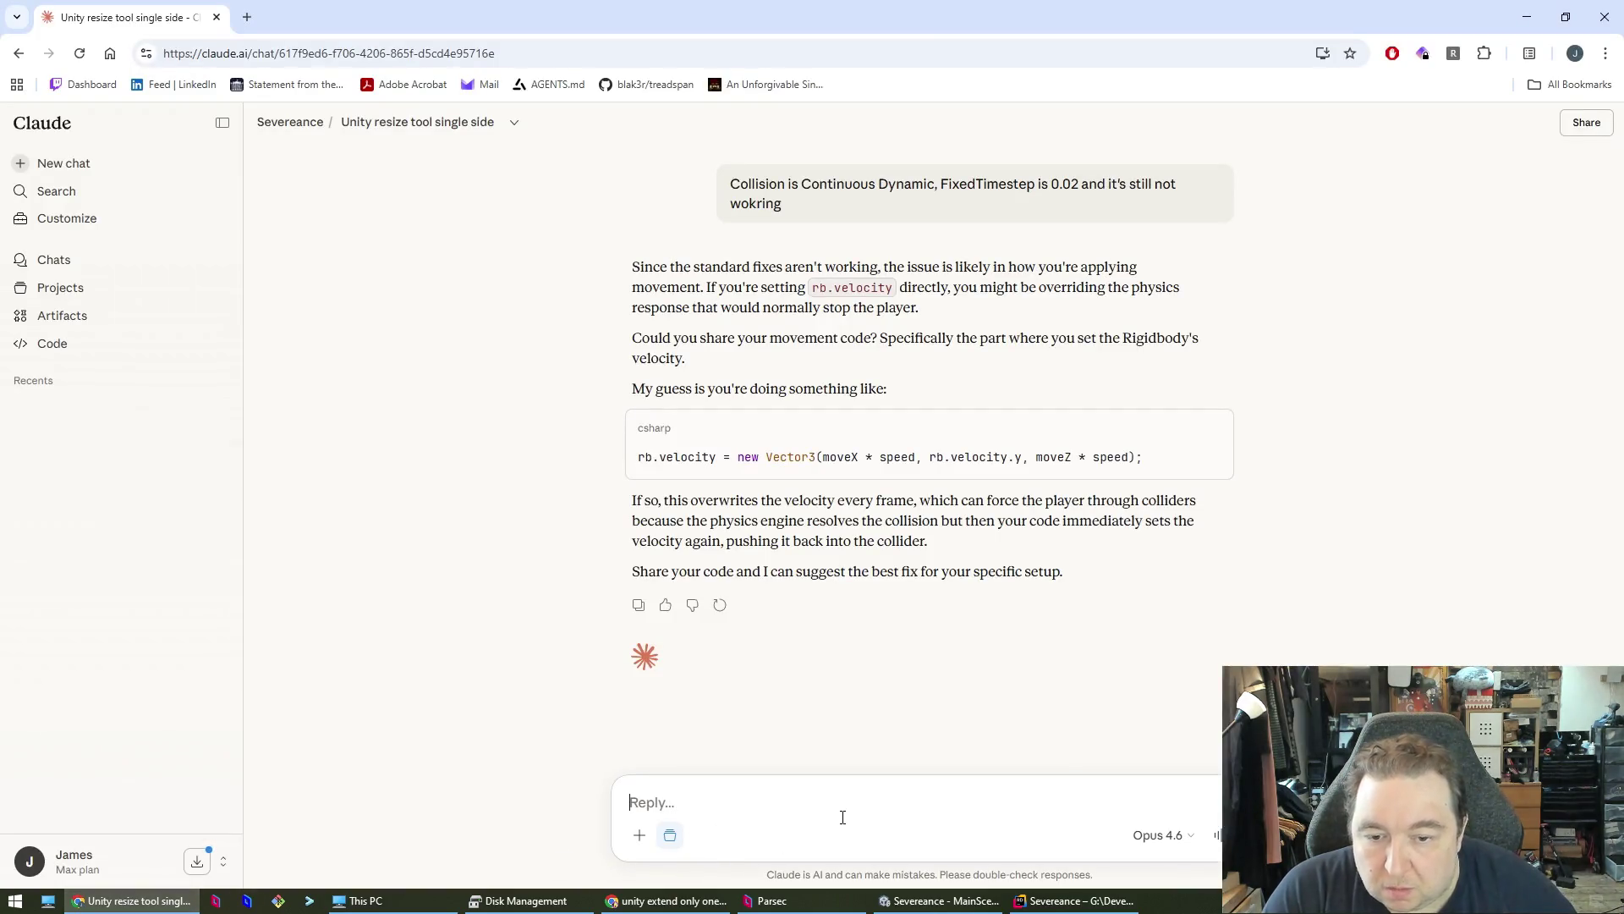
# - Send Claude the PlayerMovement code, mark line 45 in Rider, and copy Claude's rigidBody.velocity replacement lines
pyautogui.hotkey('ctrl', 'v')
pyautogui.press('Return')
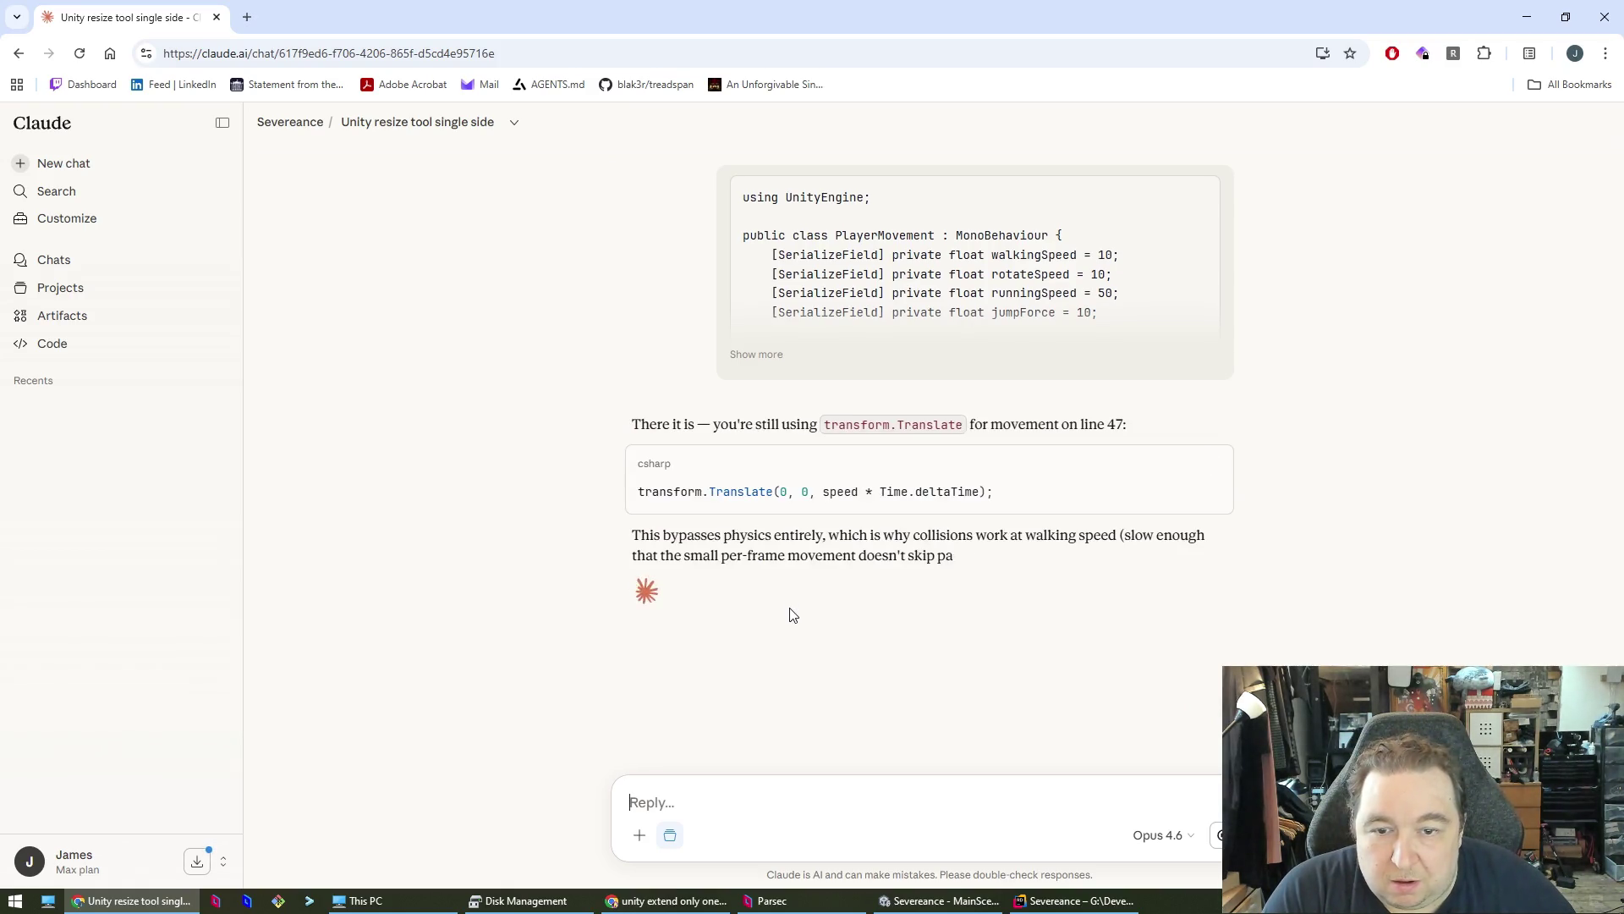
pyautogui.hotkey('alt', 'Tab')
pyautogui.click(870, 663)
pyautogui.click(878, 644)
pyautogui.hotkey('alt', 'Tab')
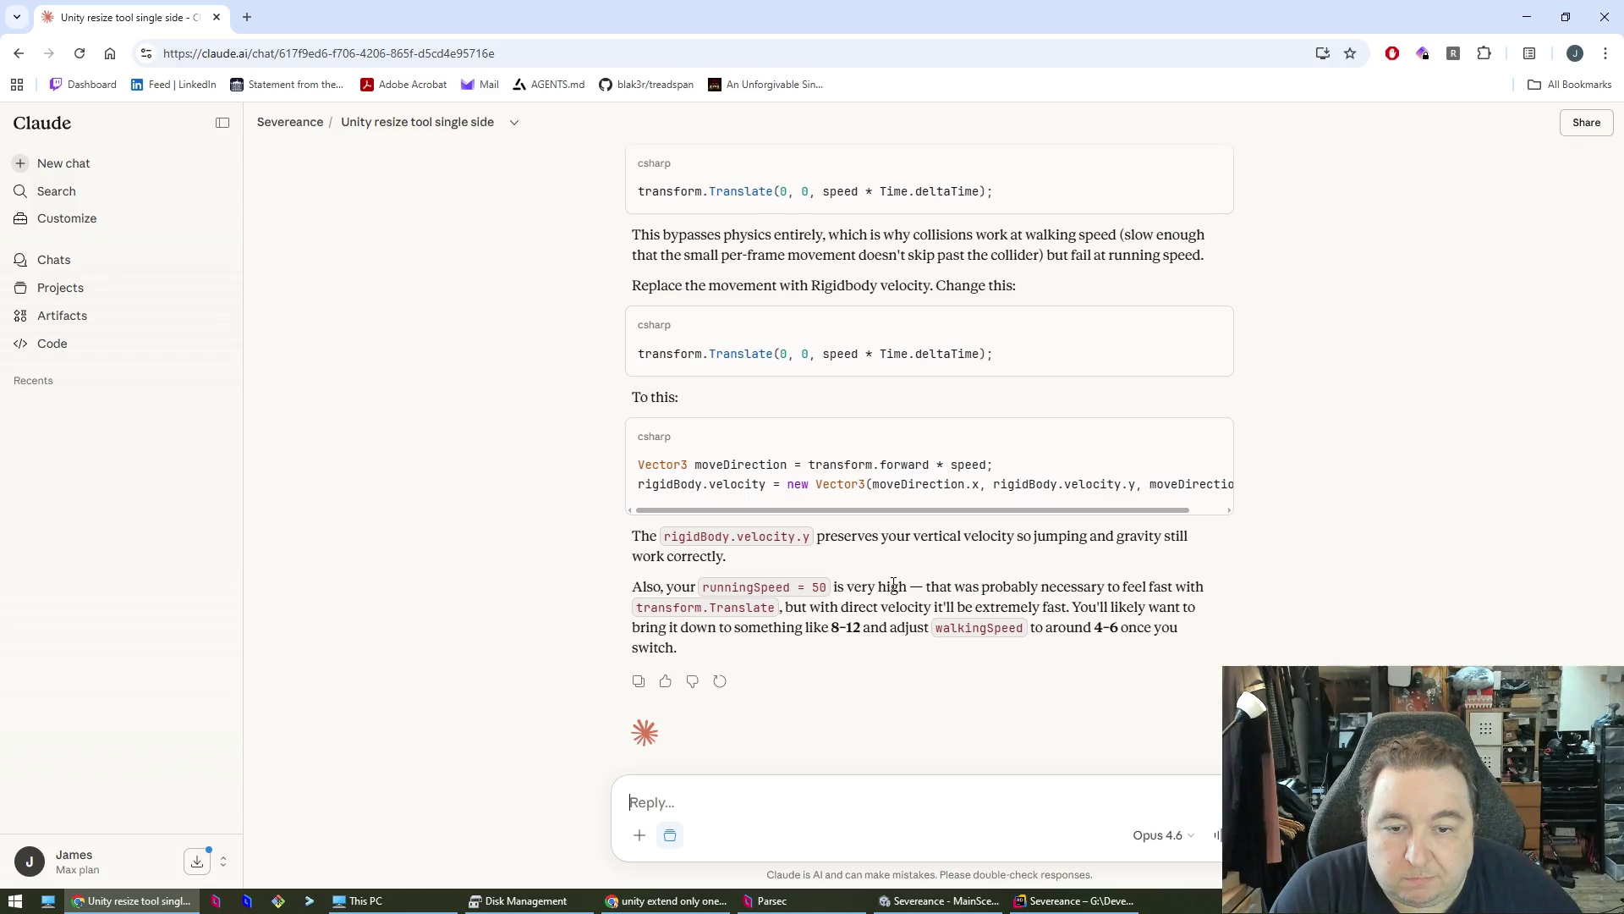
pyautogui.moveTo(637, 464); pyautogui.dragTo(1283, 505)
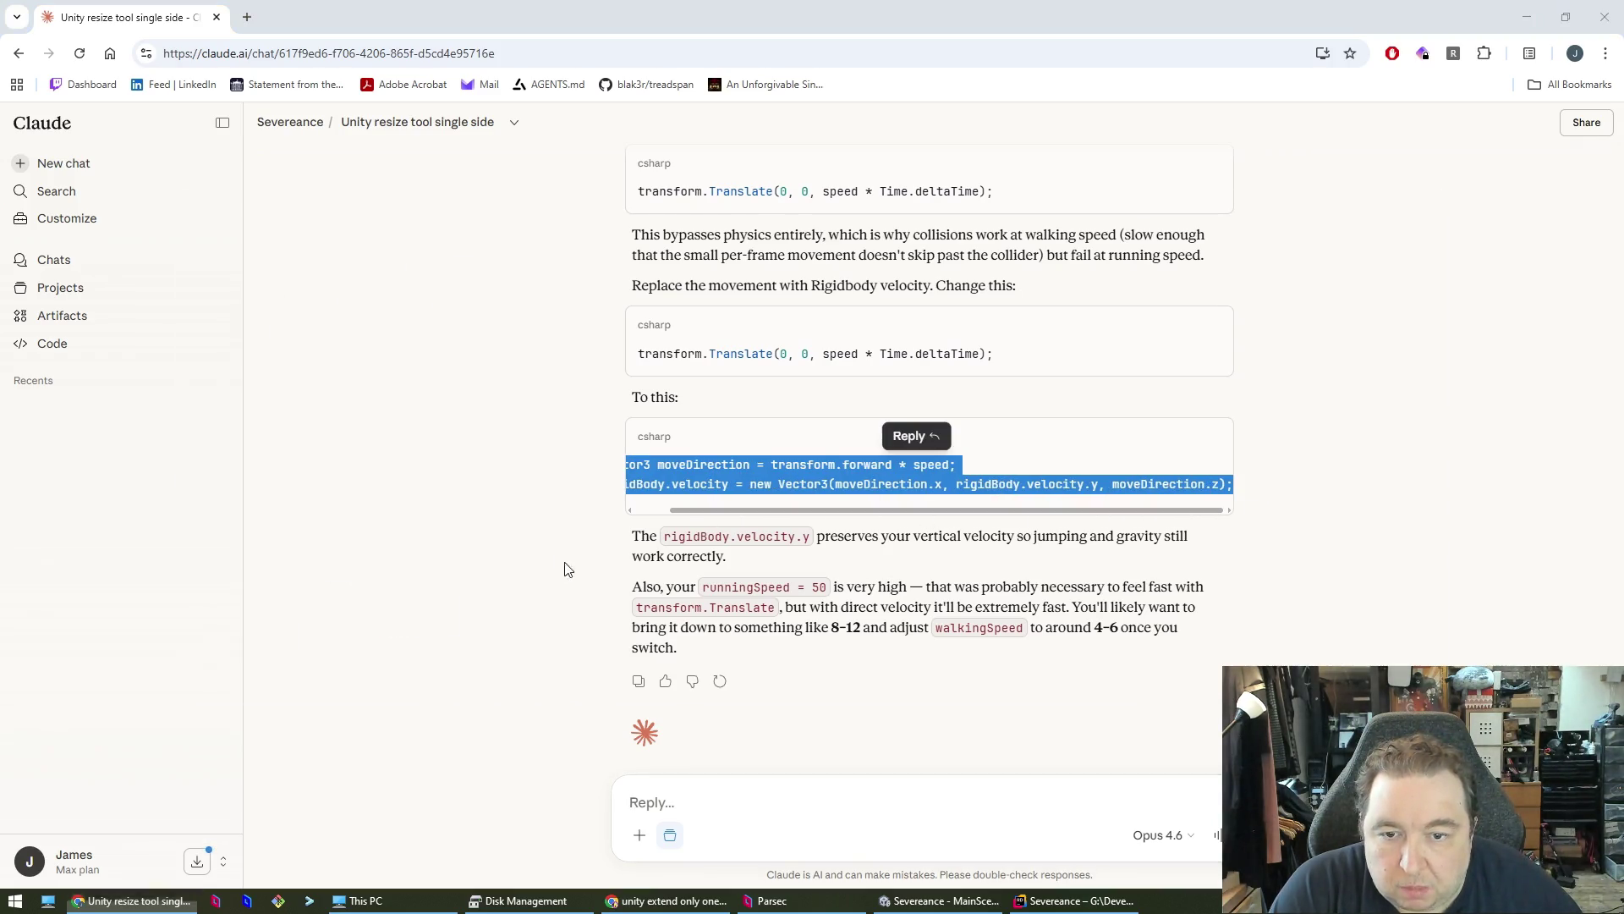
pyautogui.hotkey('alt', 'Tab')
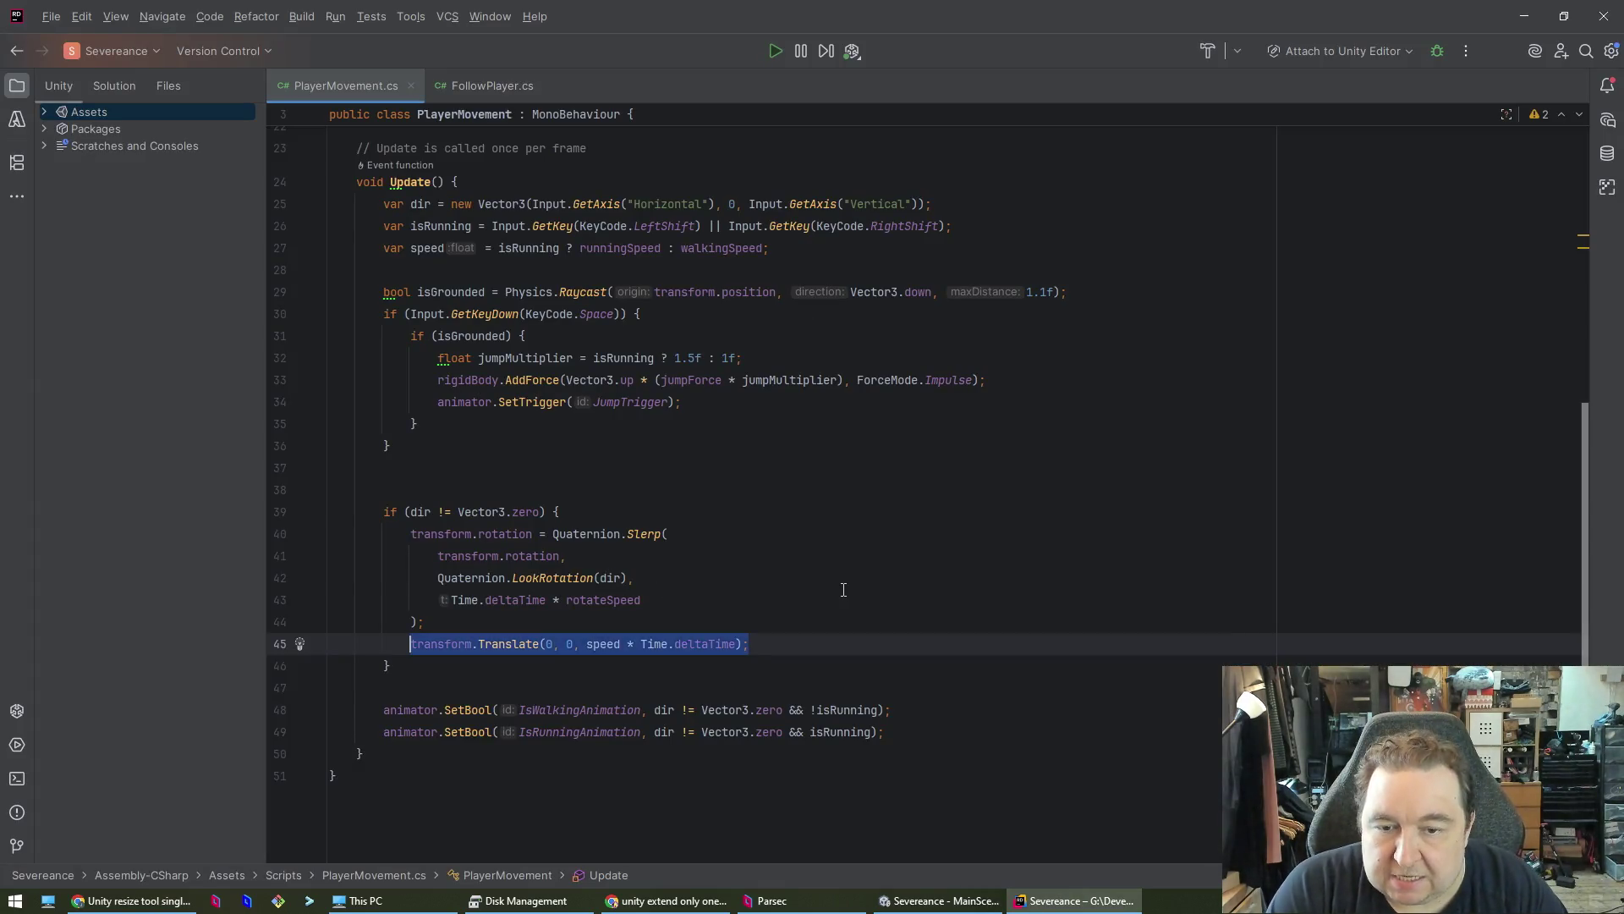
# - Replace line 45's transform.Translate with the moveDirection and rigidBody.velocity lines, then return to Unity
pyautogui.hotkey('shift', 'Home')
pyautogui.write('Vector3 moveDirection = transform.forward * speed; rigidBody.velocity = new Vector3(moveDirection.x, rigidBody.velocity.y, moveDirection.z);')
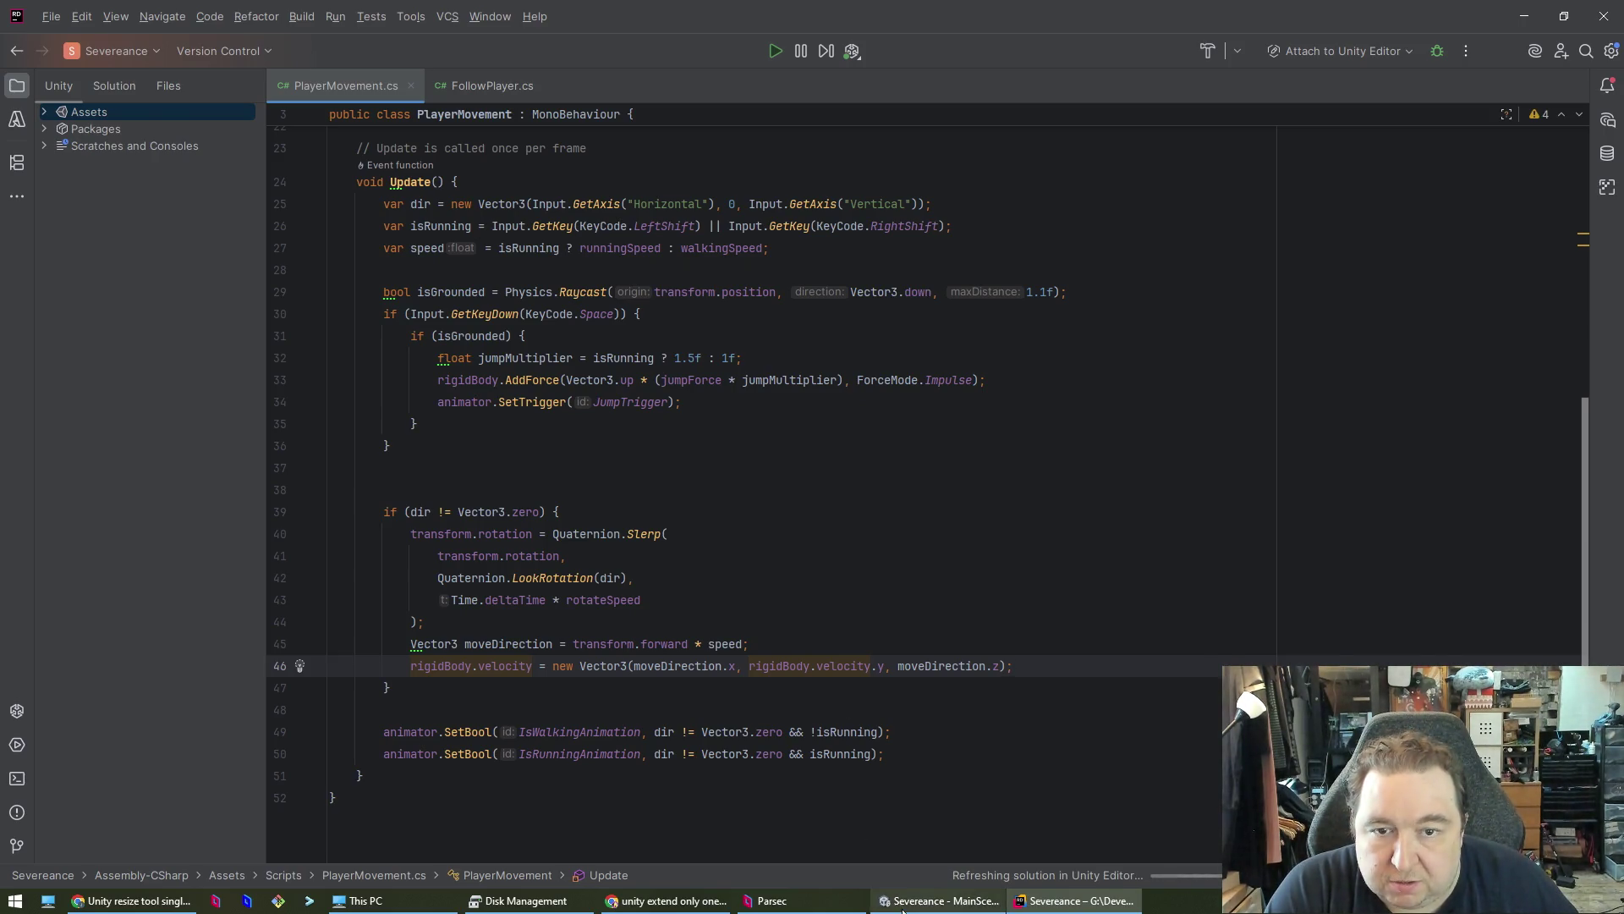
pyautogui.hotkey('alt', 'Tab')
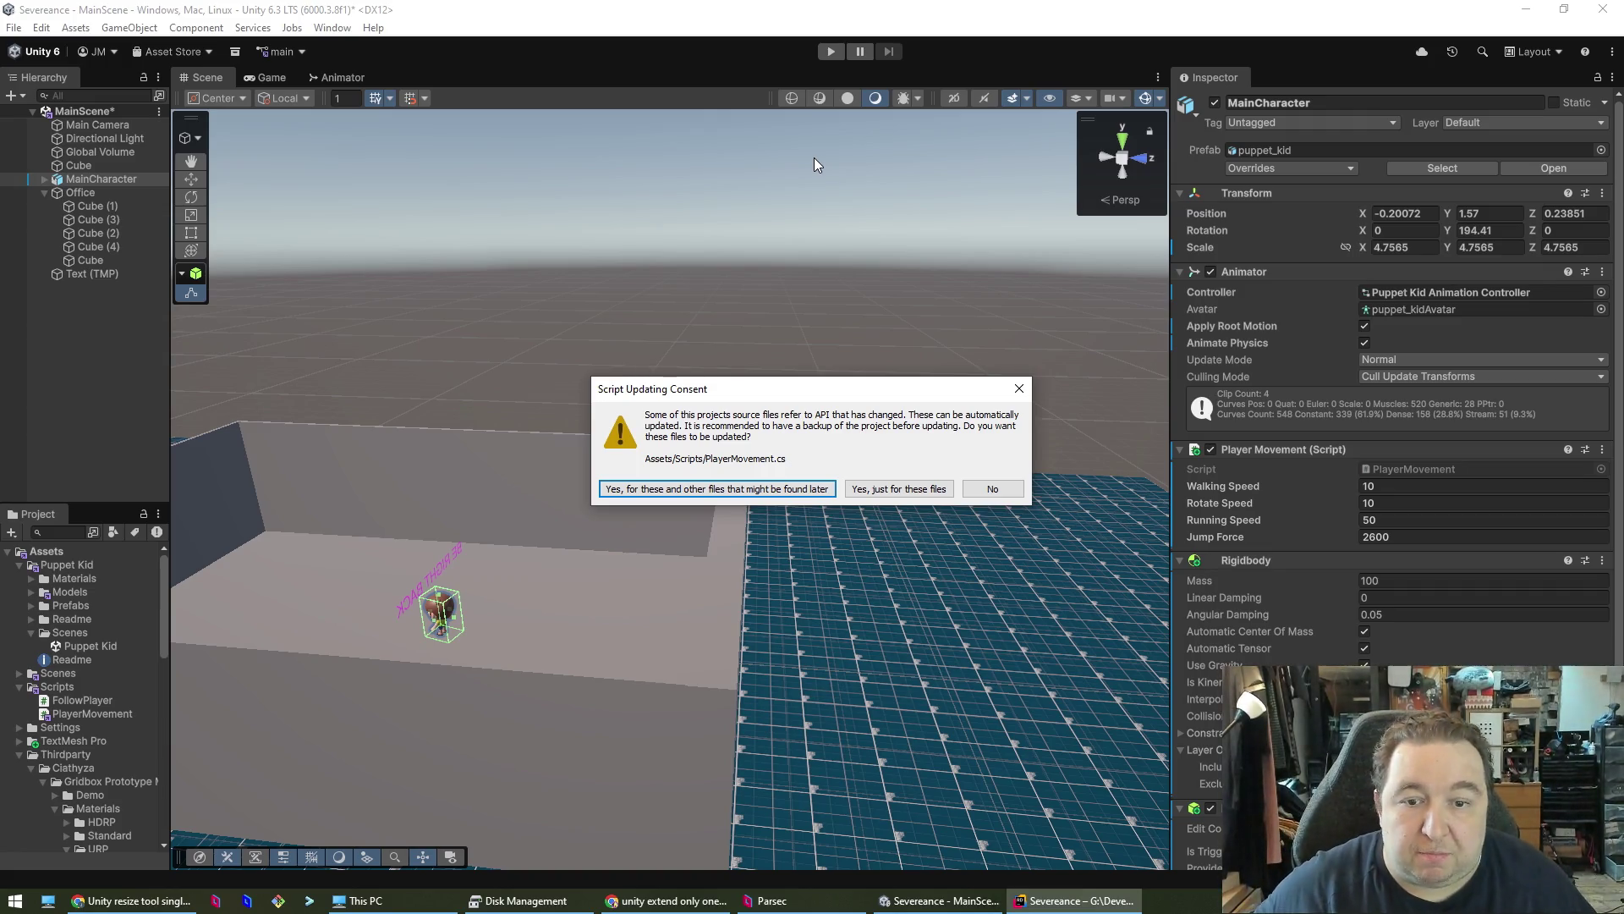
# - Let Unity update PlayerMovement.cs so velocity becomes linearVelocity, then return to the Editor
pyautogui.click(754, 491)
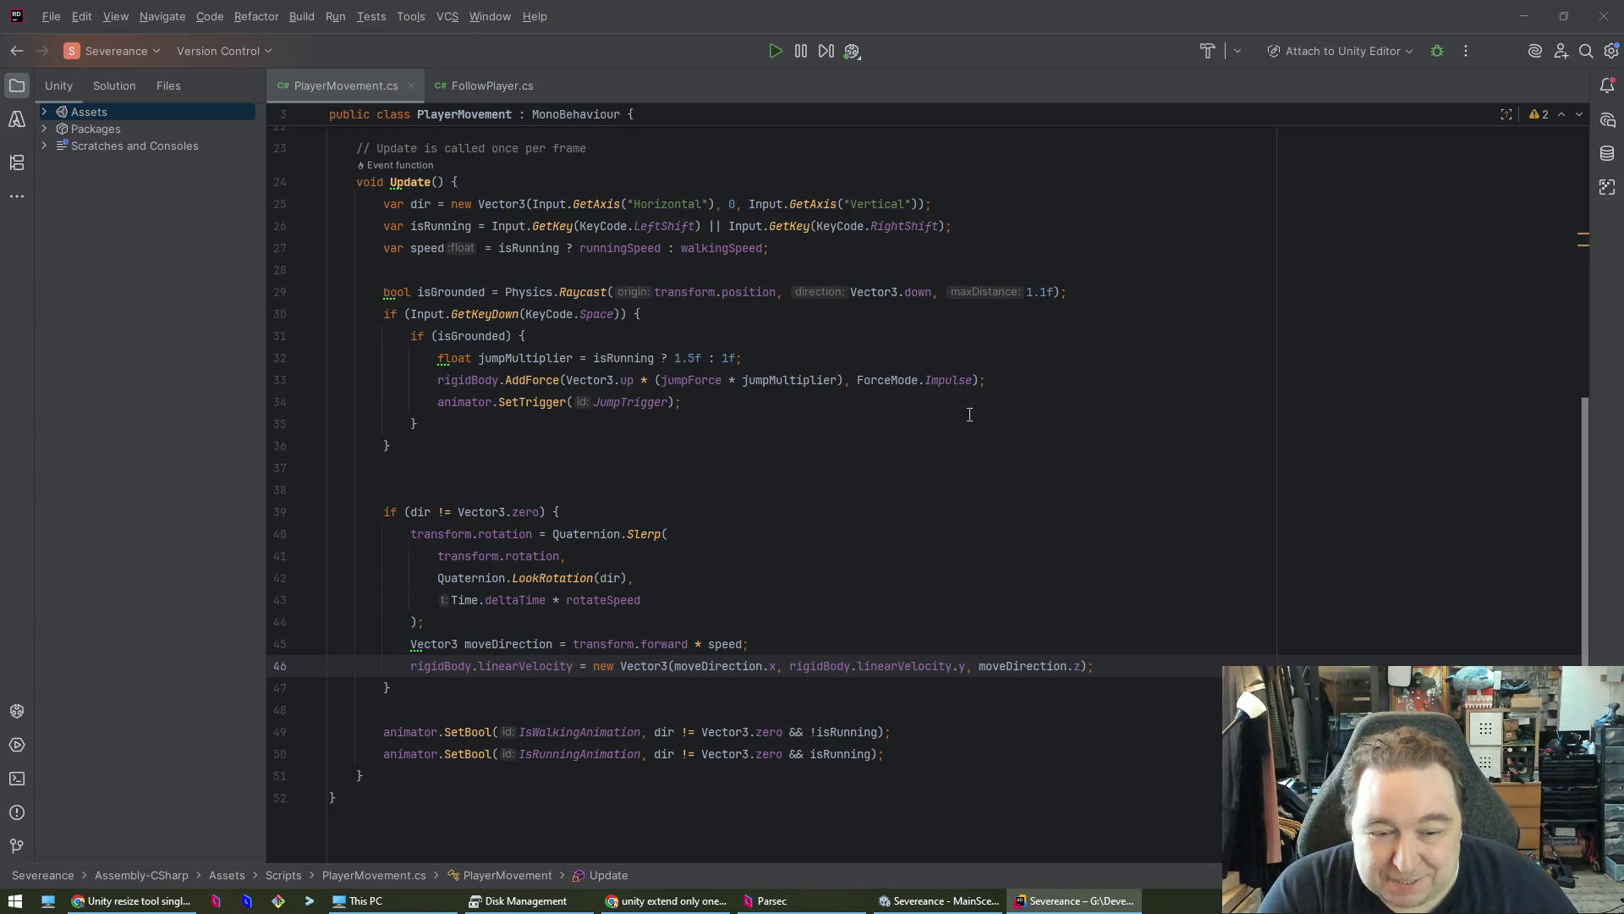
pyautogui.click(939, 900)
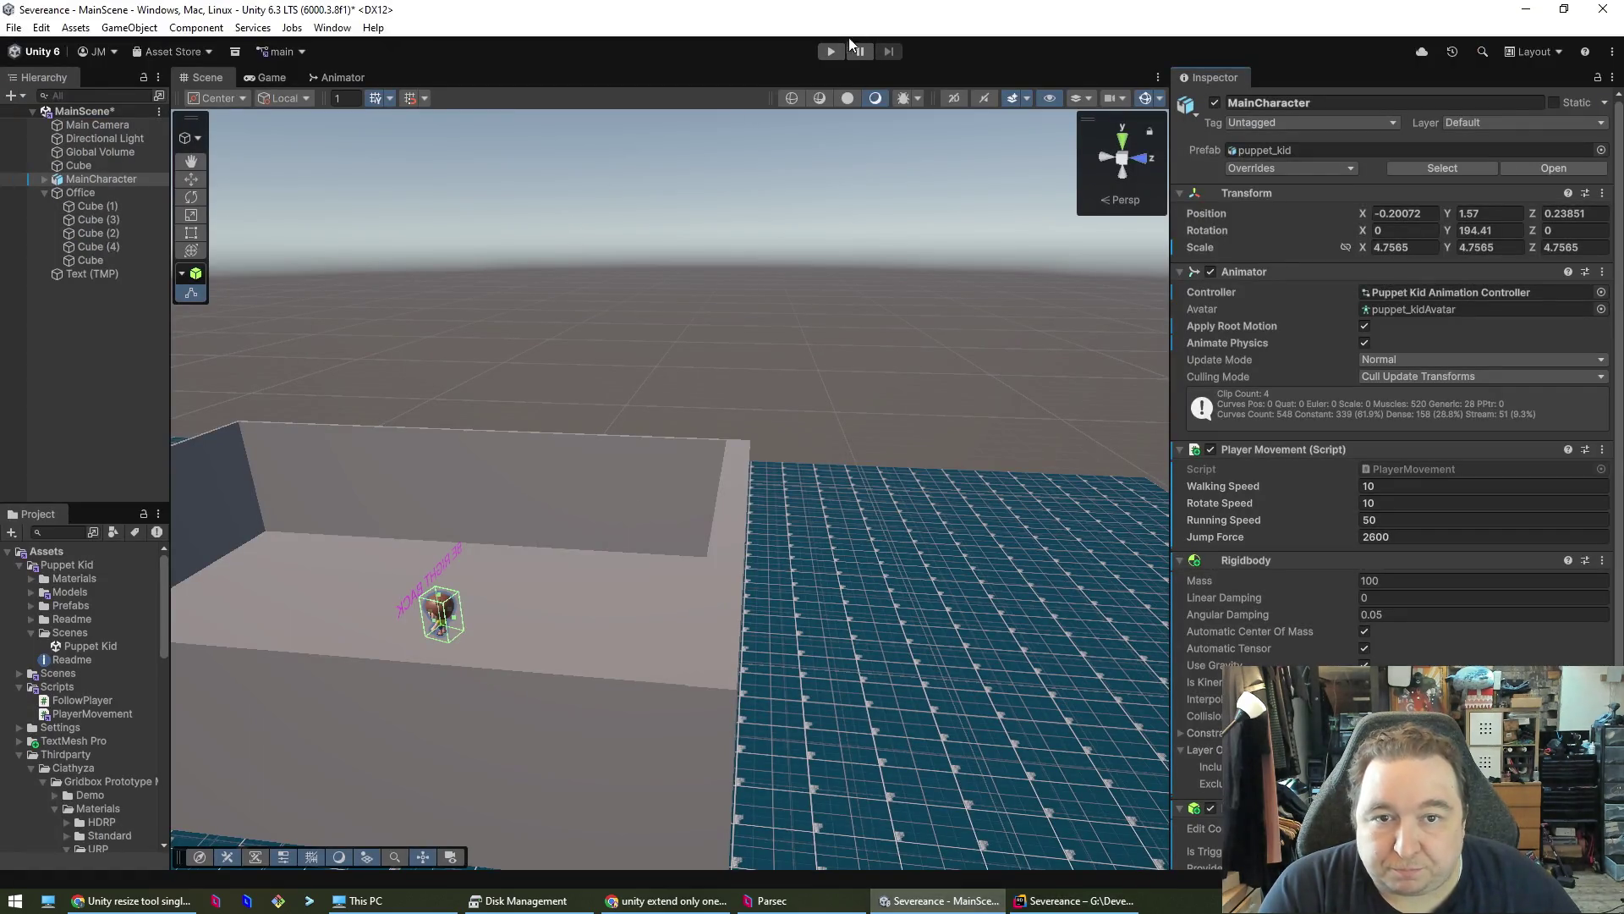
# - Play-test walking and jumping with WASD and Space, stop, then maximize the Proxmox browser
pyautogui.click(831, 50)
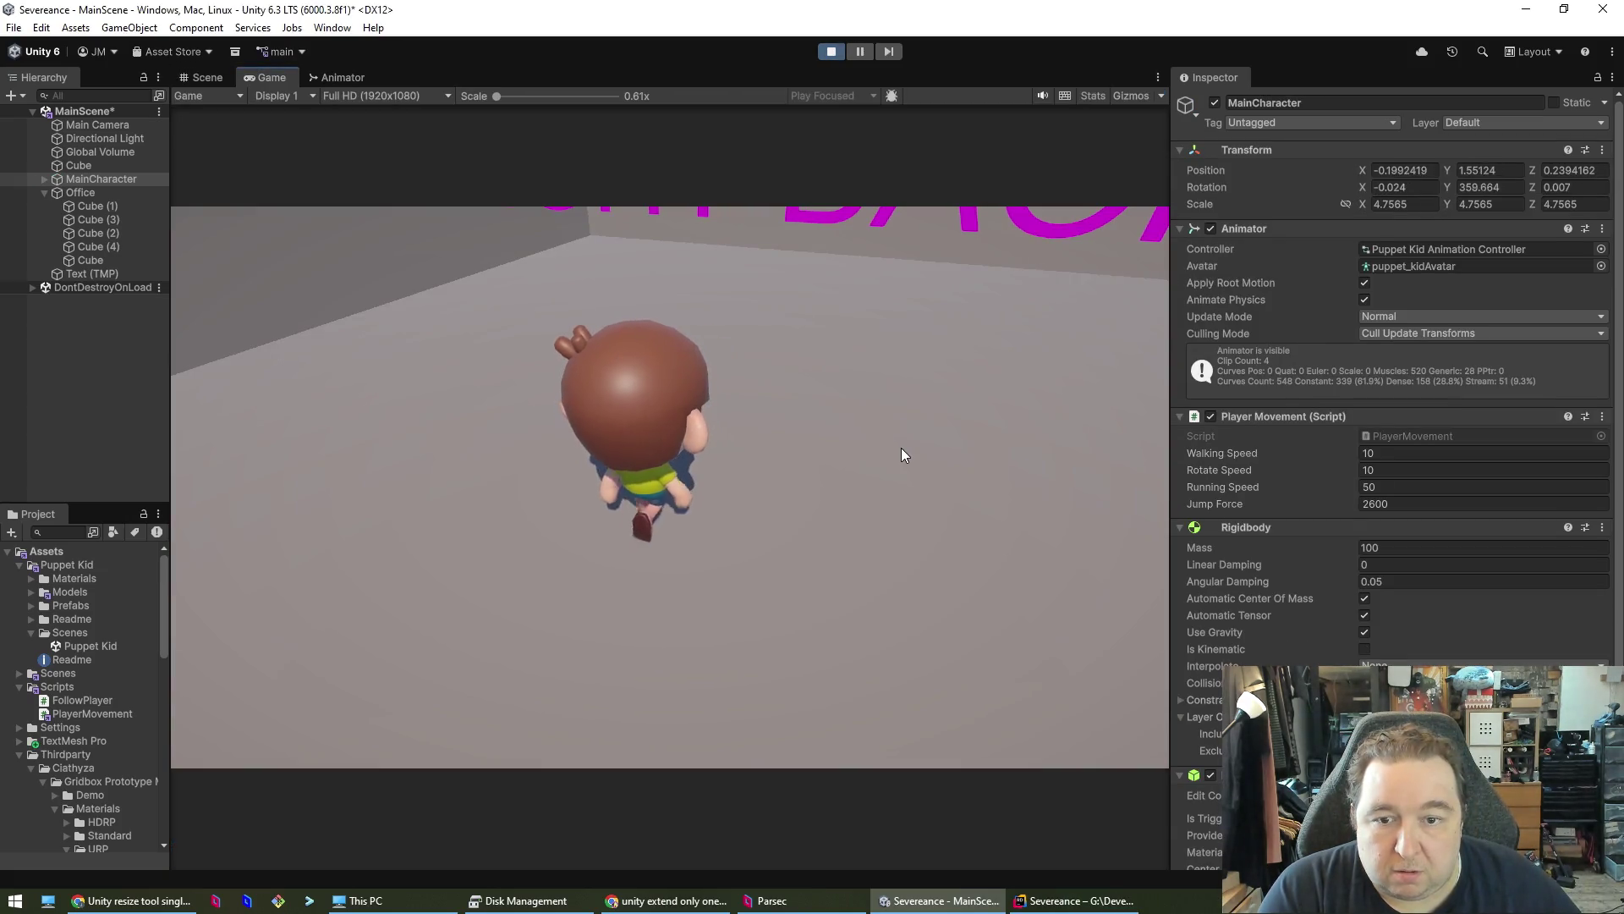
pyautogui.press('space')
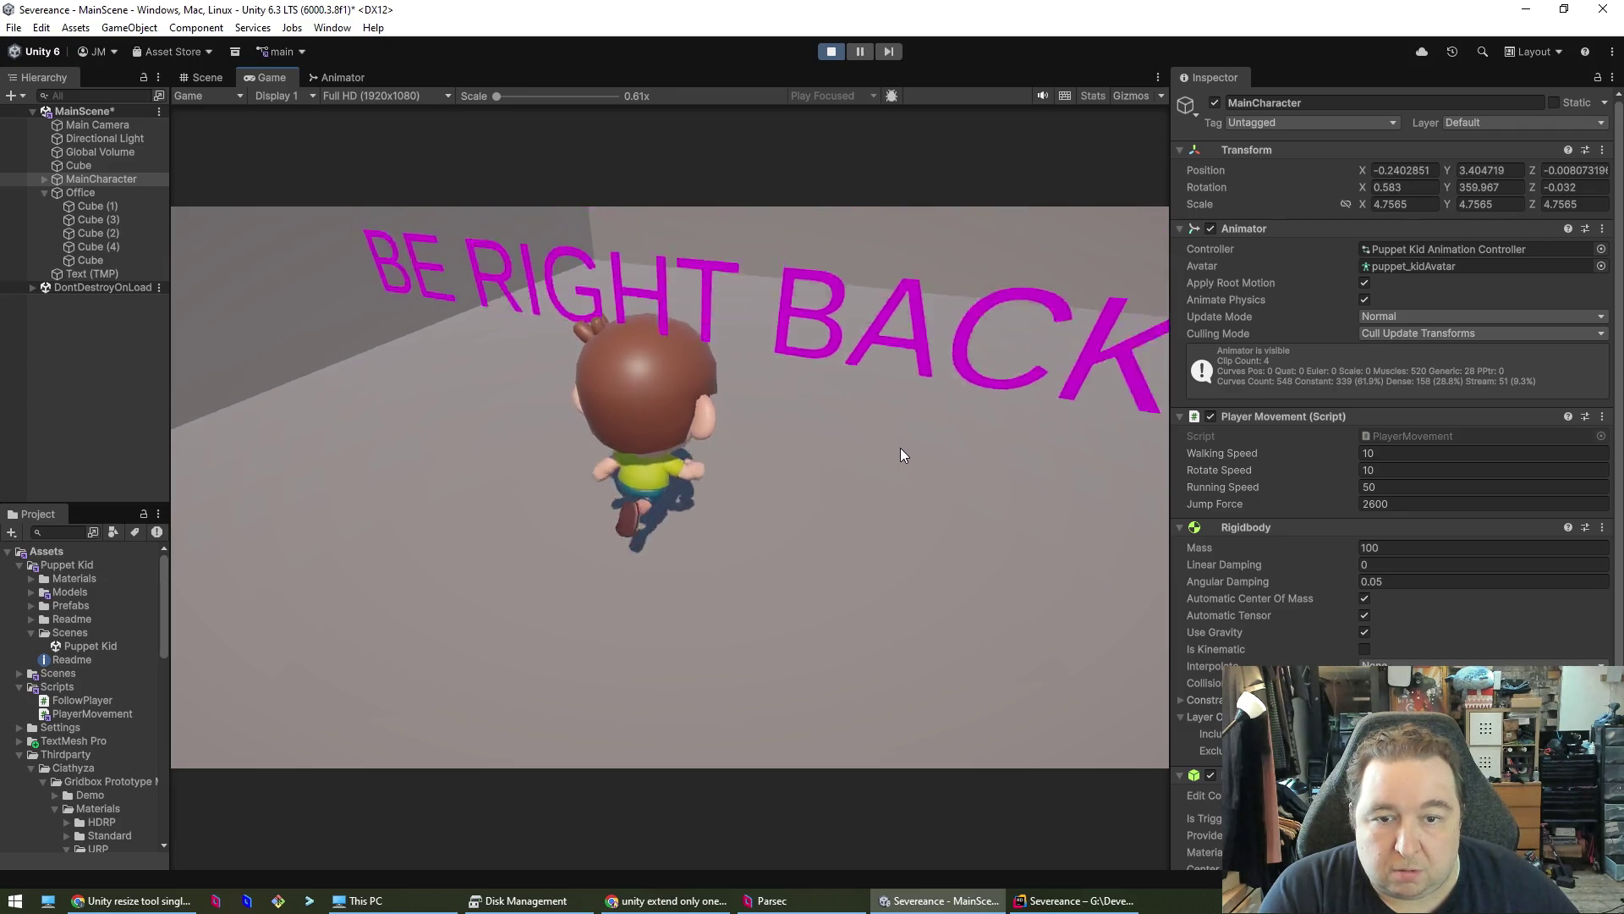
pyautogui.press('s')
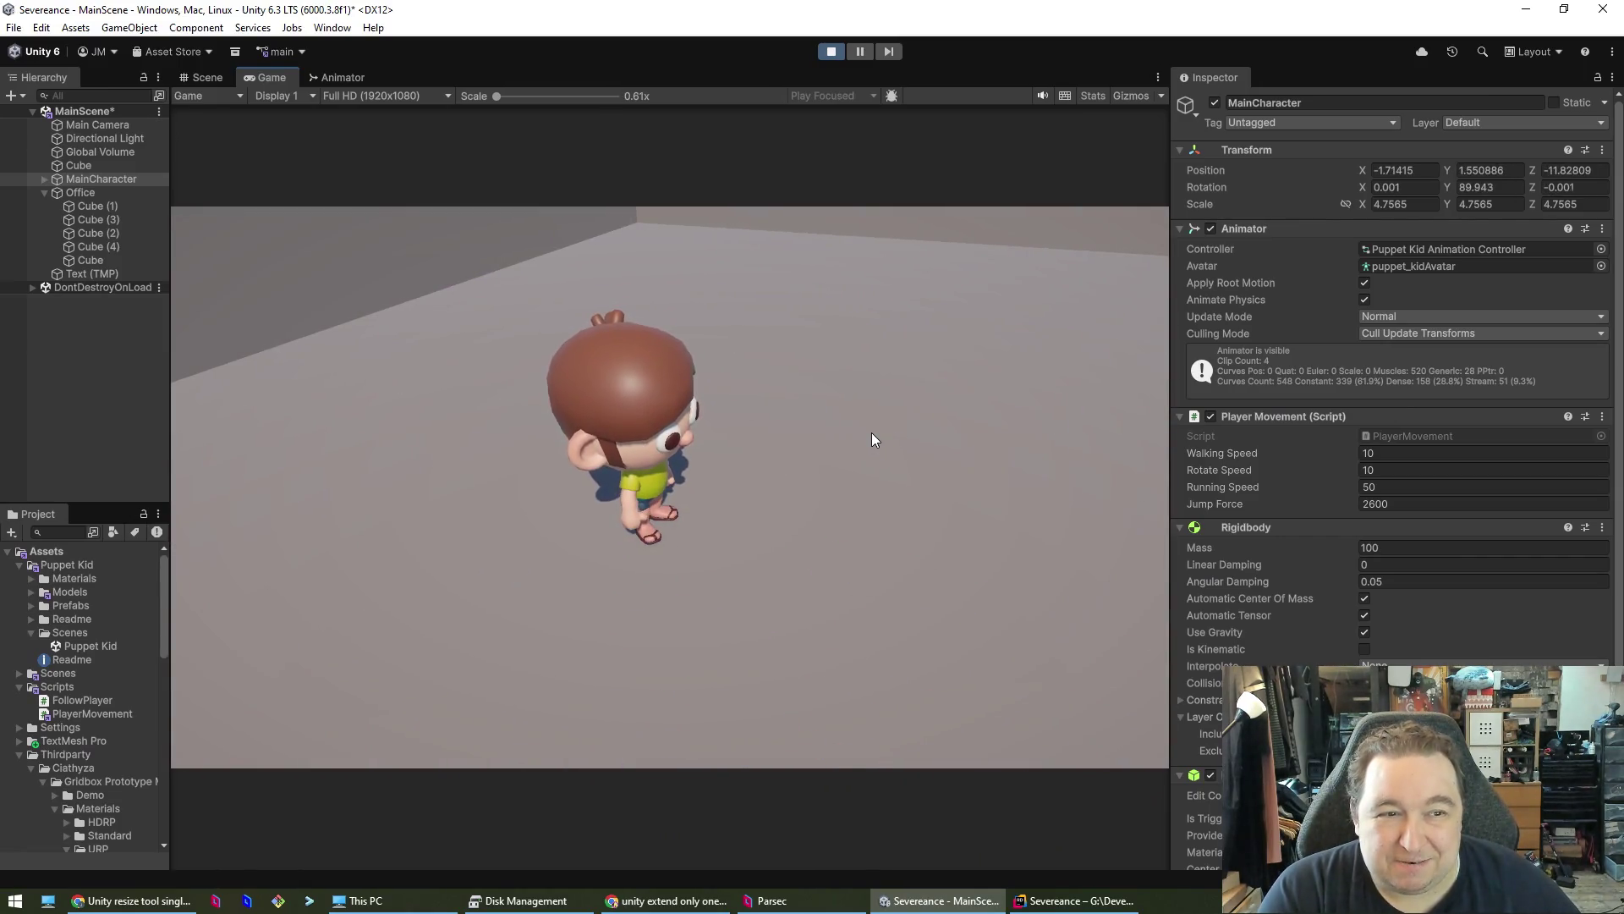
pyautogui.press('w')
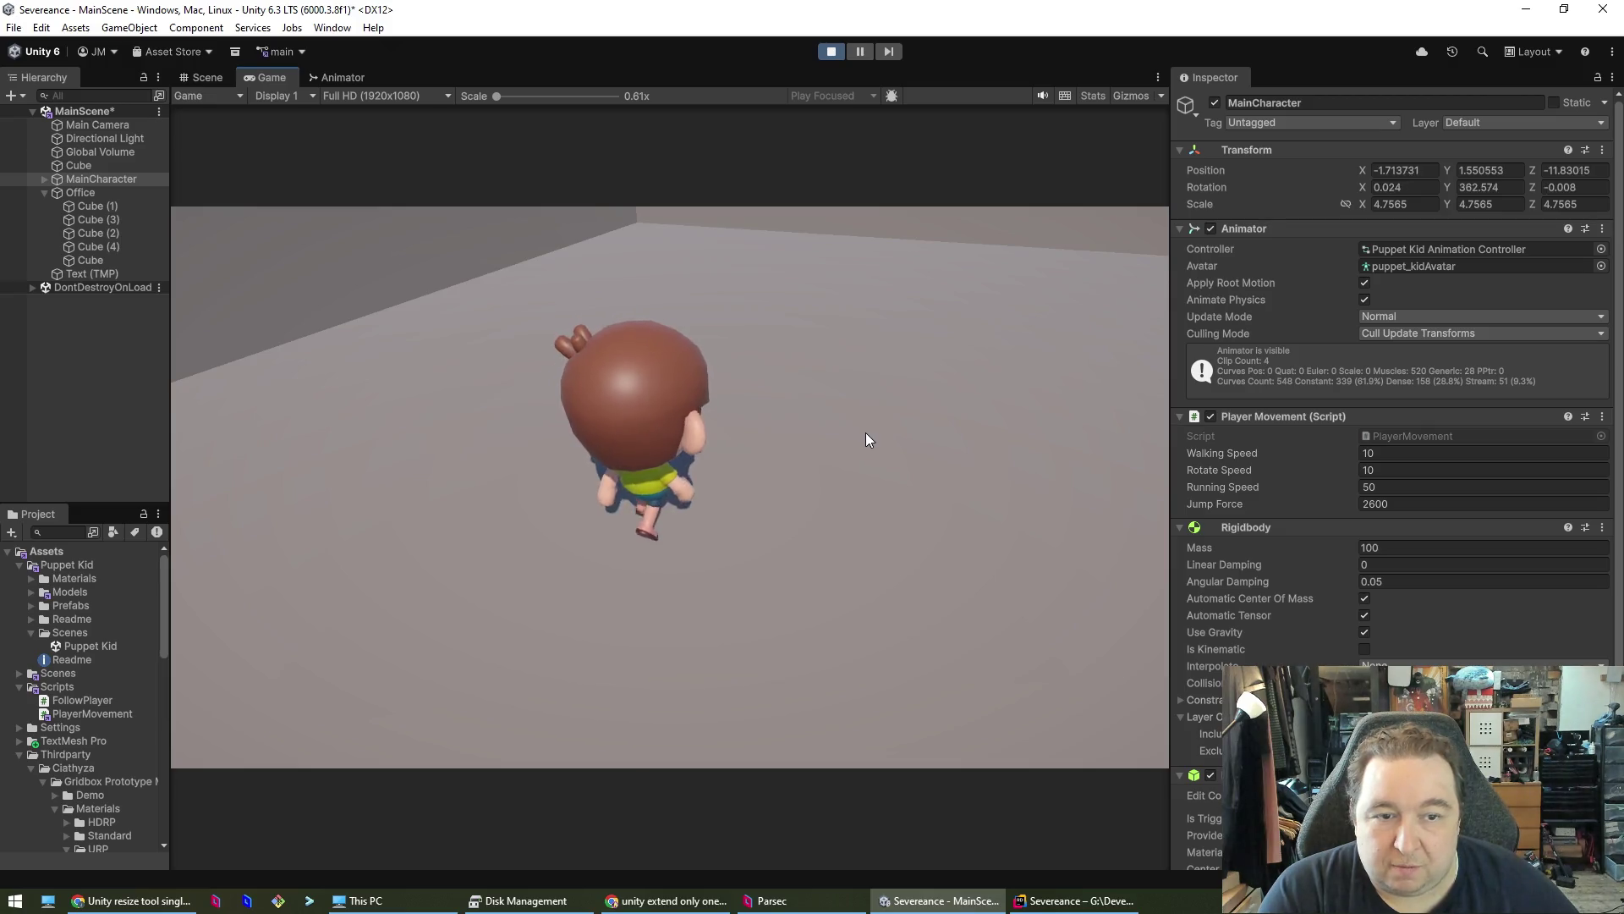
pyautogui.press('space')
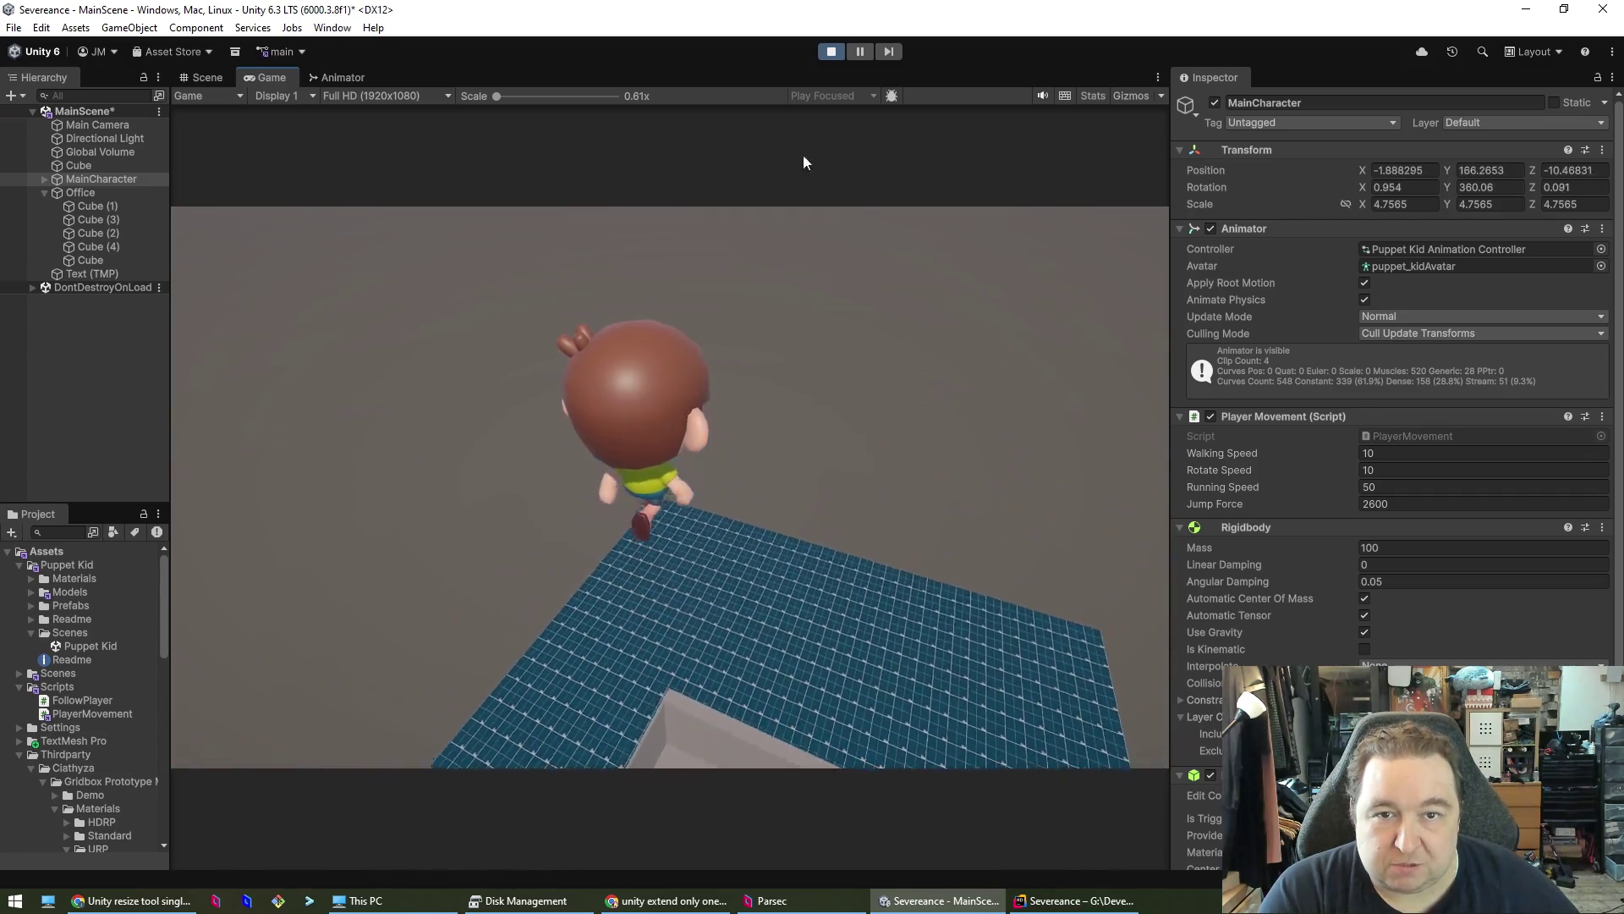
pyautogui.click(835, 49)
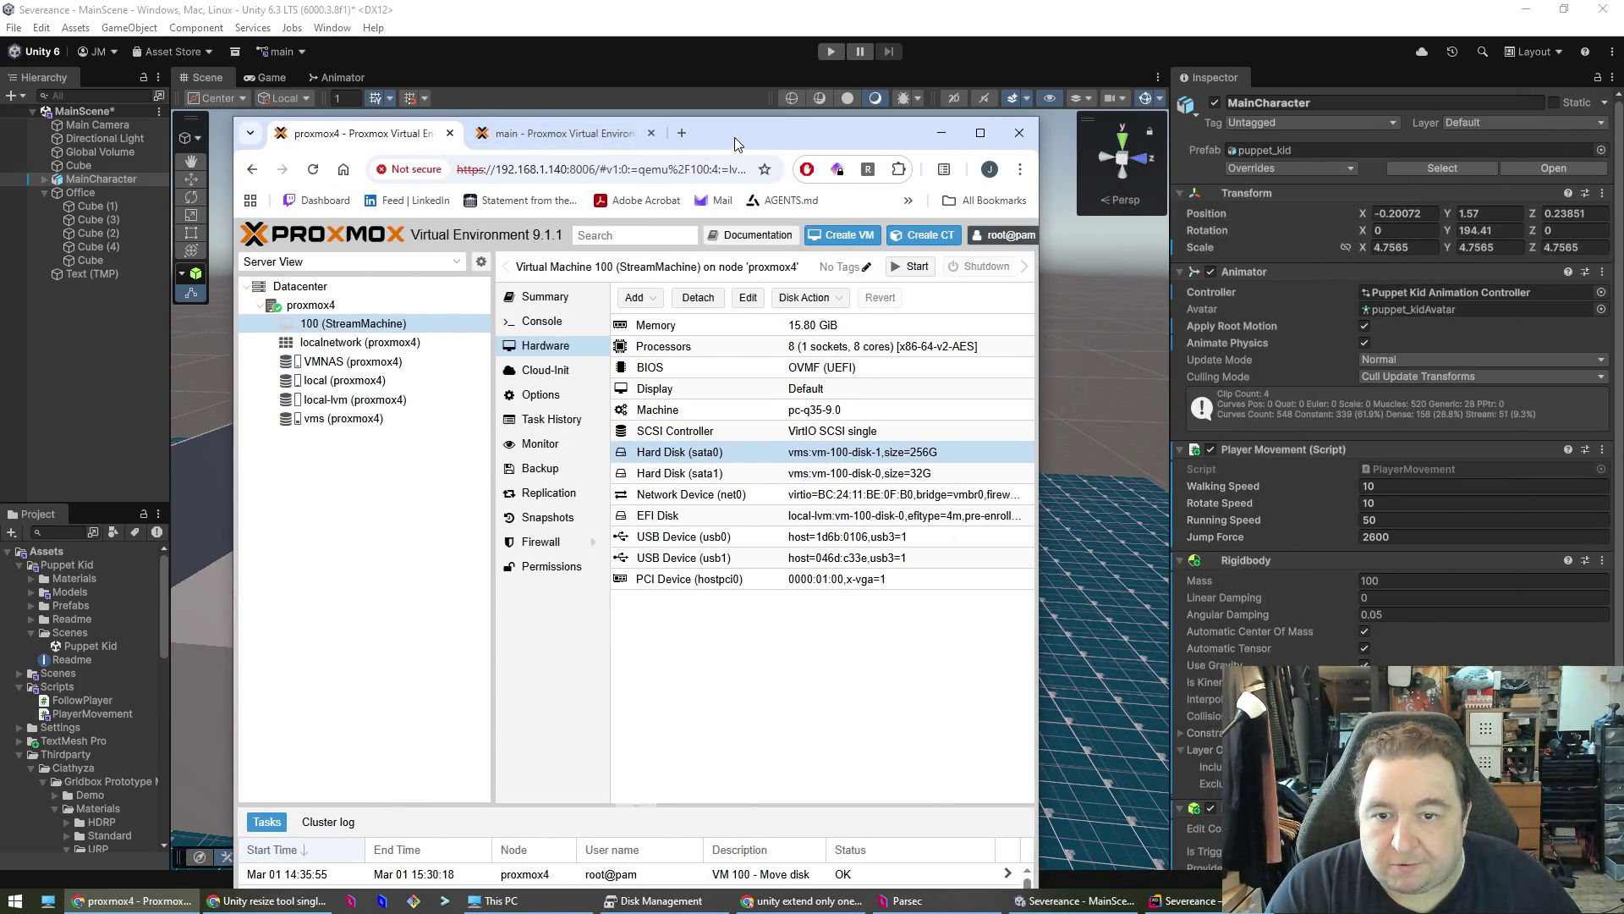
pyautogui.doubleClick(734, 137)
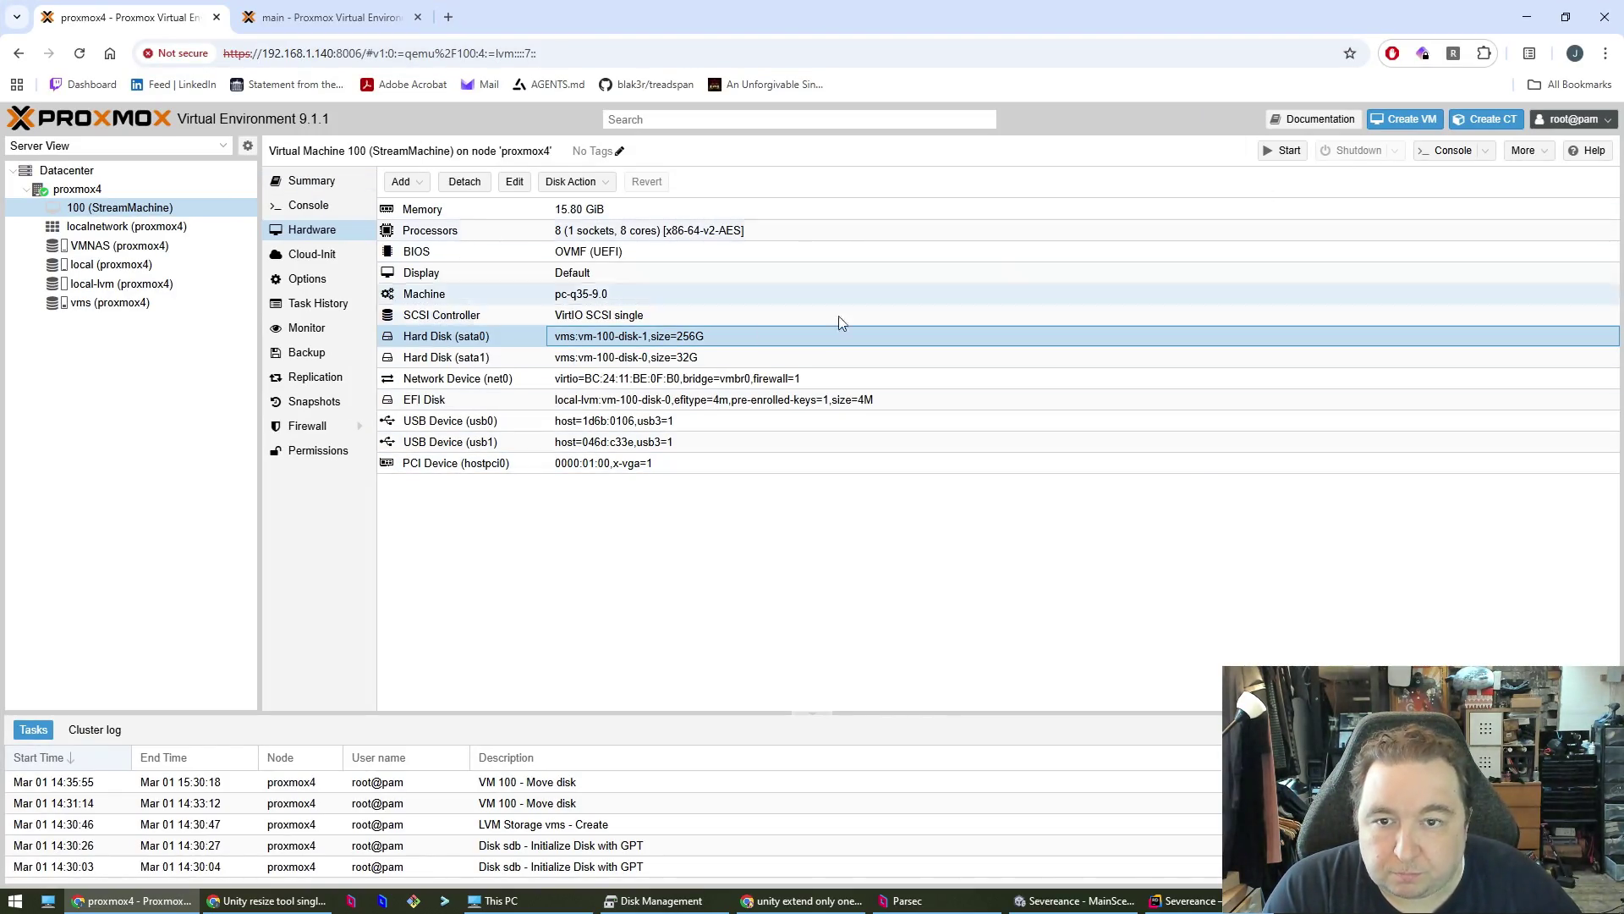
# - Set StreamMachine's memory and minimum memory to 24000 MiB with ballooning disabled
pyautogui.click(601, 210)
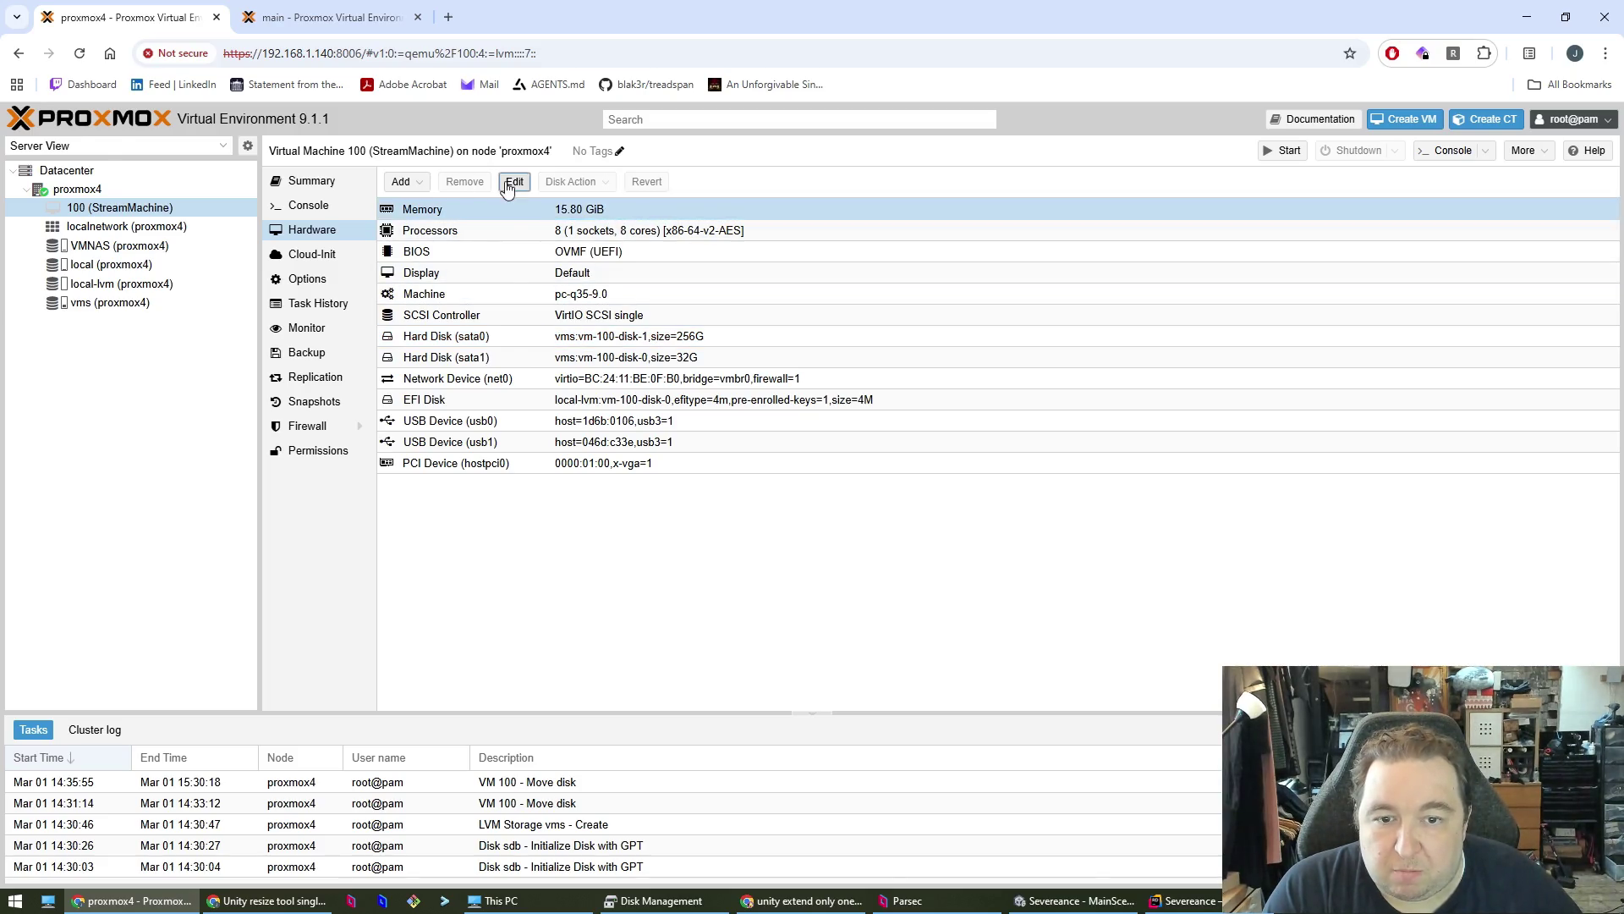
pyautogui.click(508, 183)
pyautogui.doubleClick(855, 438)
pyautogui.write('24000')
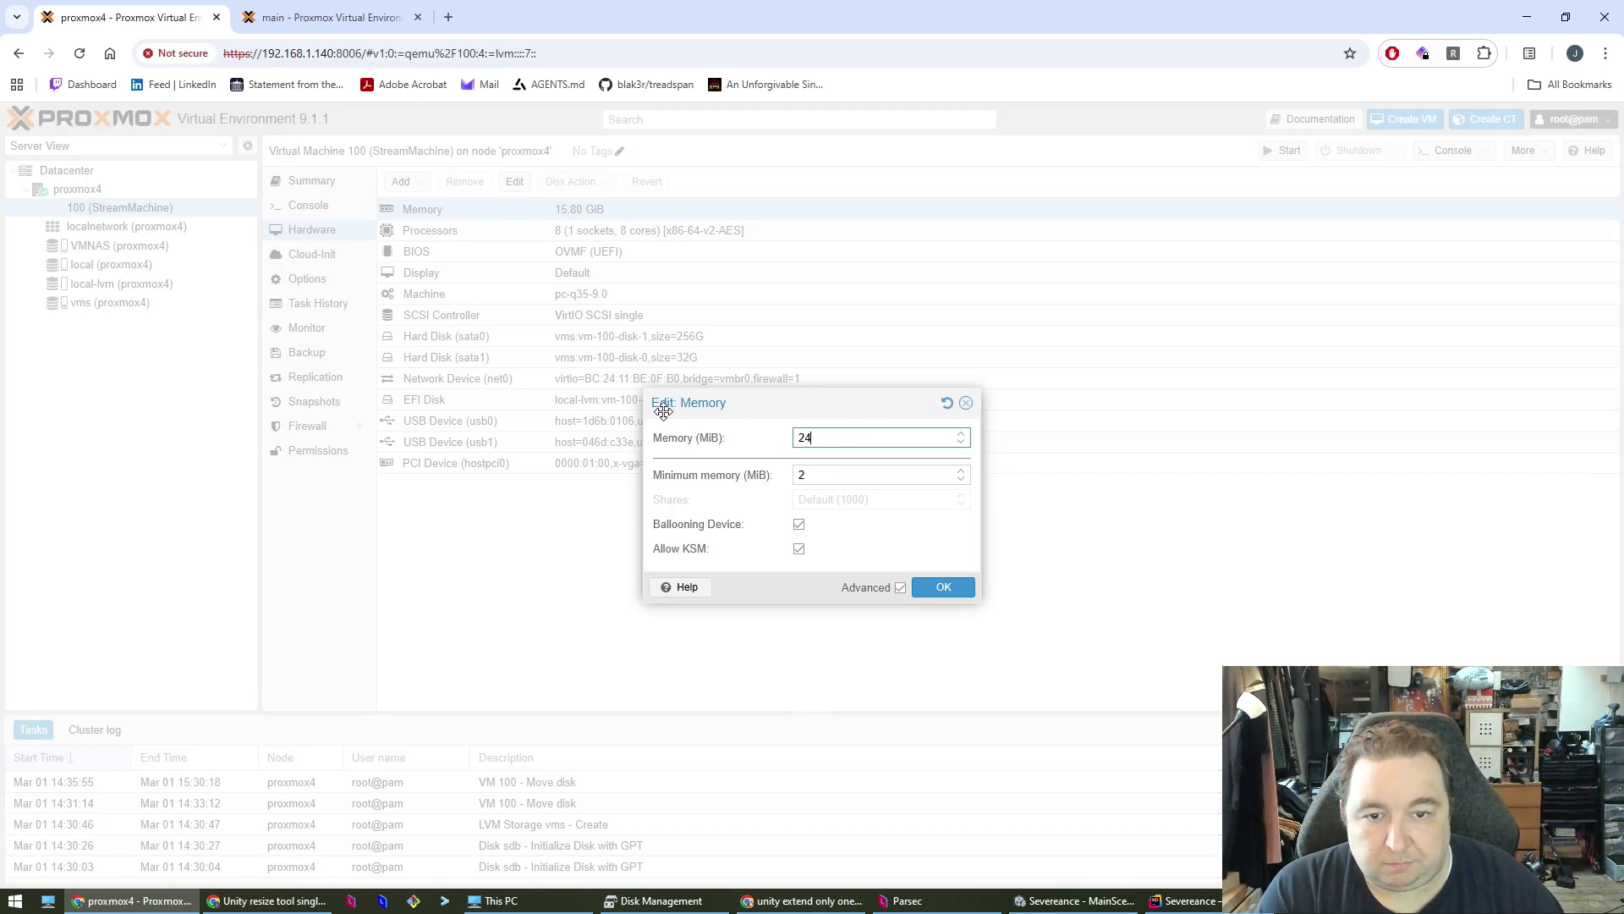
pyautogui.press('Tab')
pyautogui.write('24000')
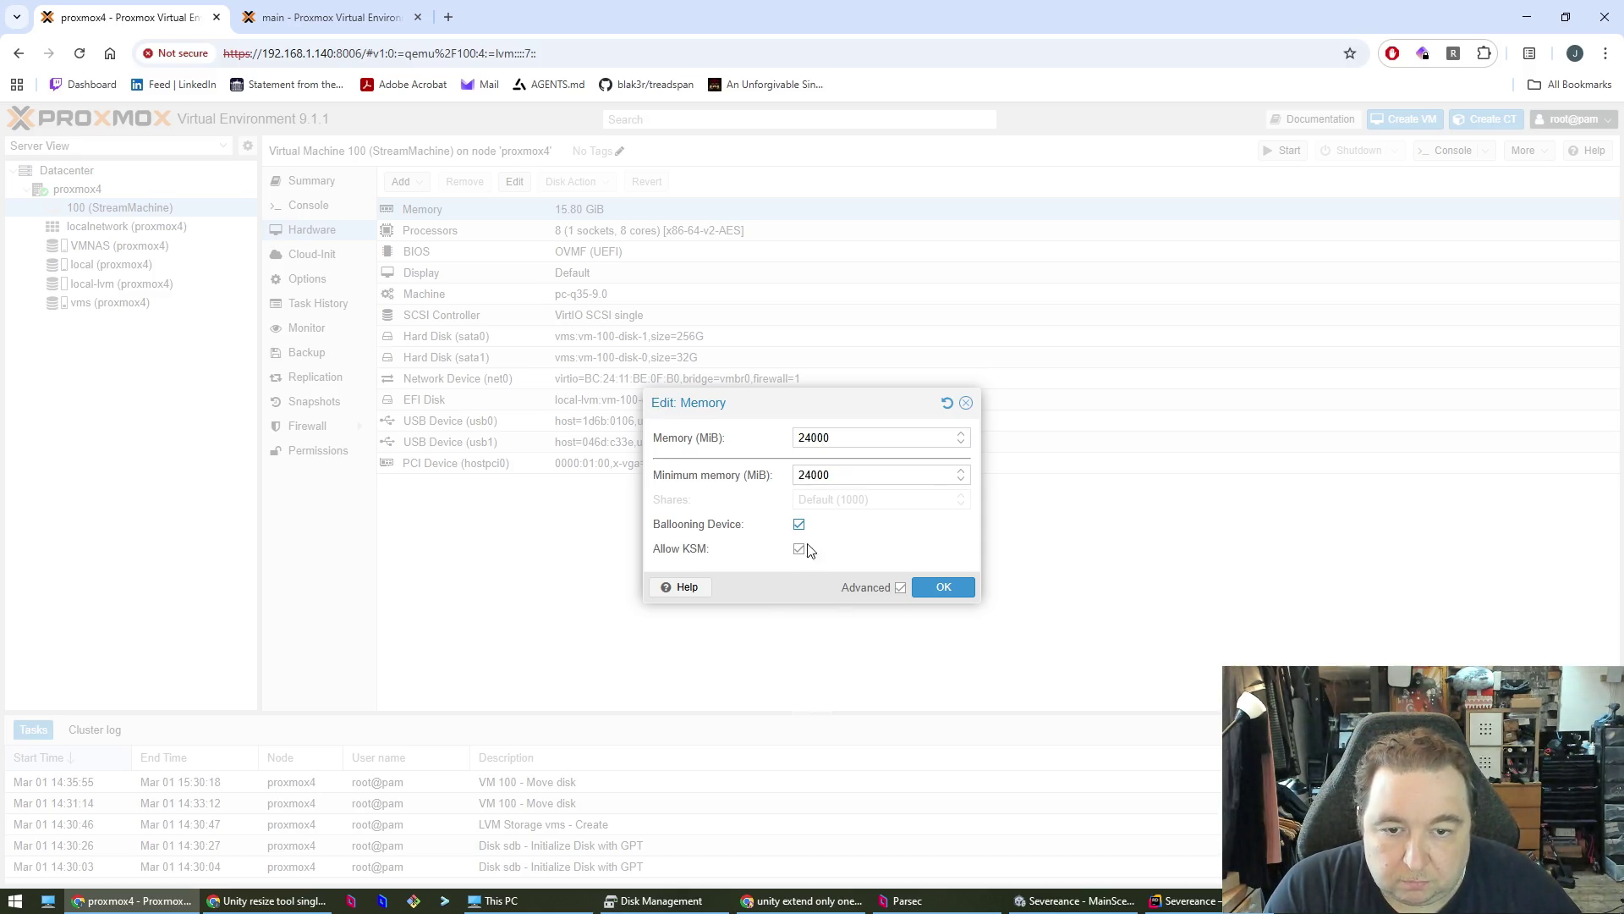
pyautogui.click(800, 525)
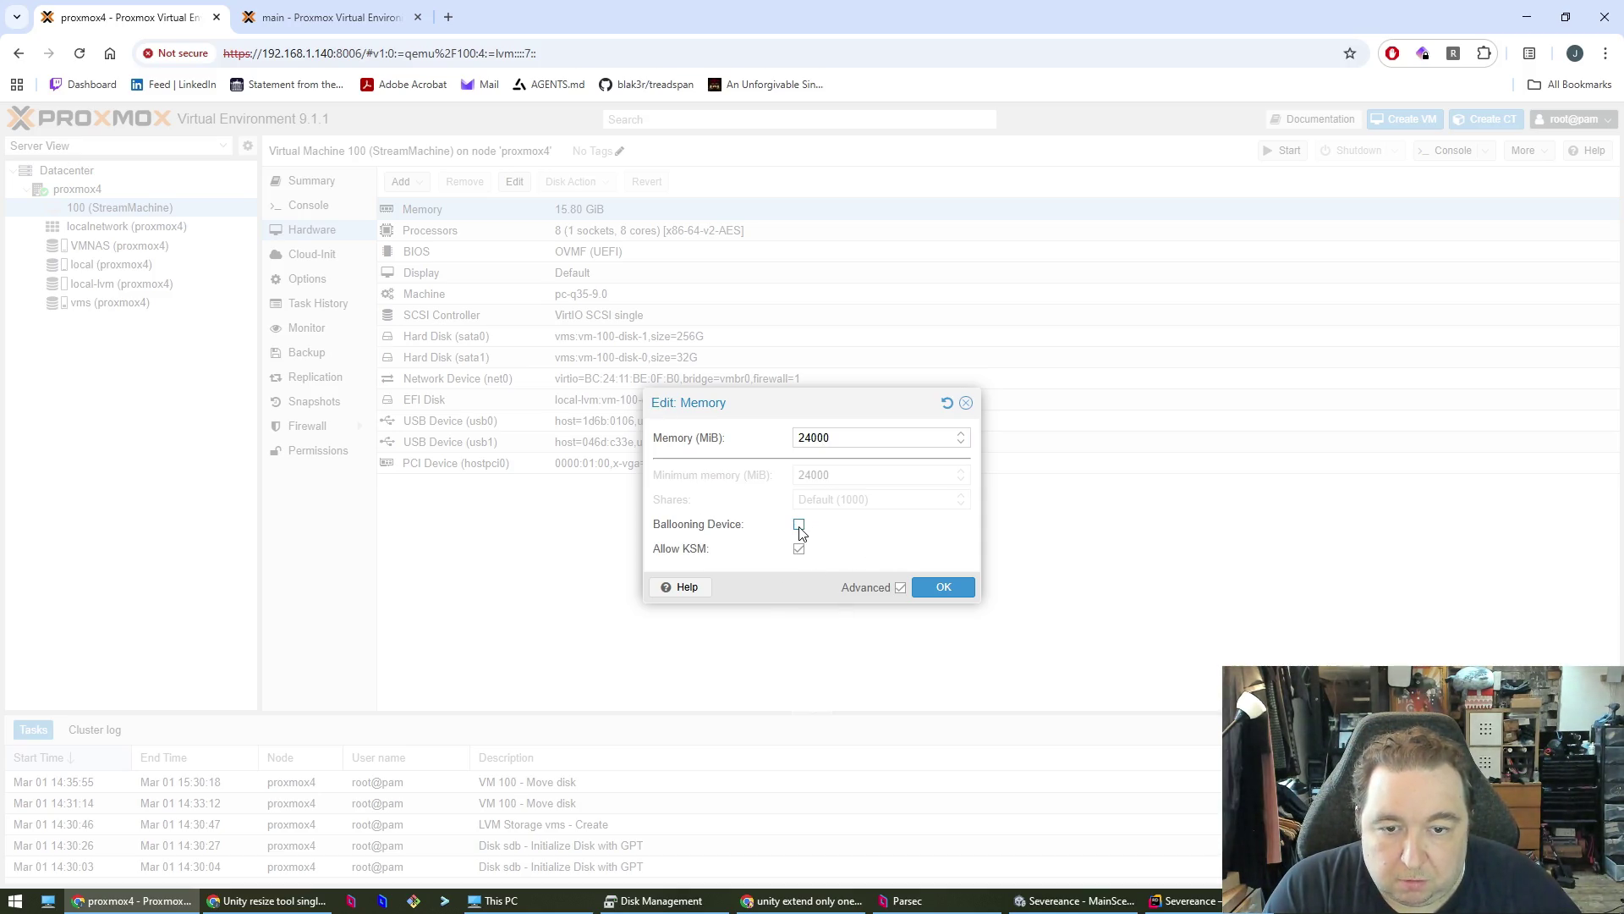
pyautogui.moveTo(694, 551)
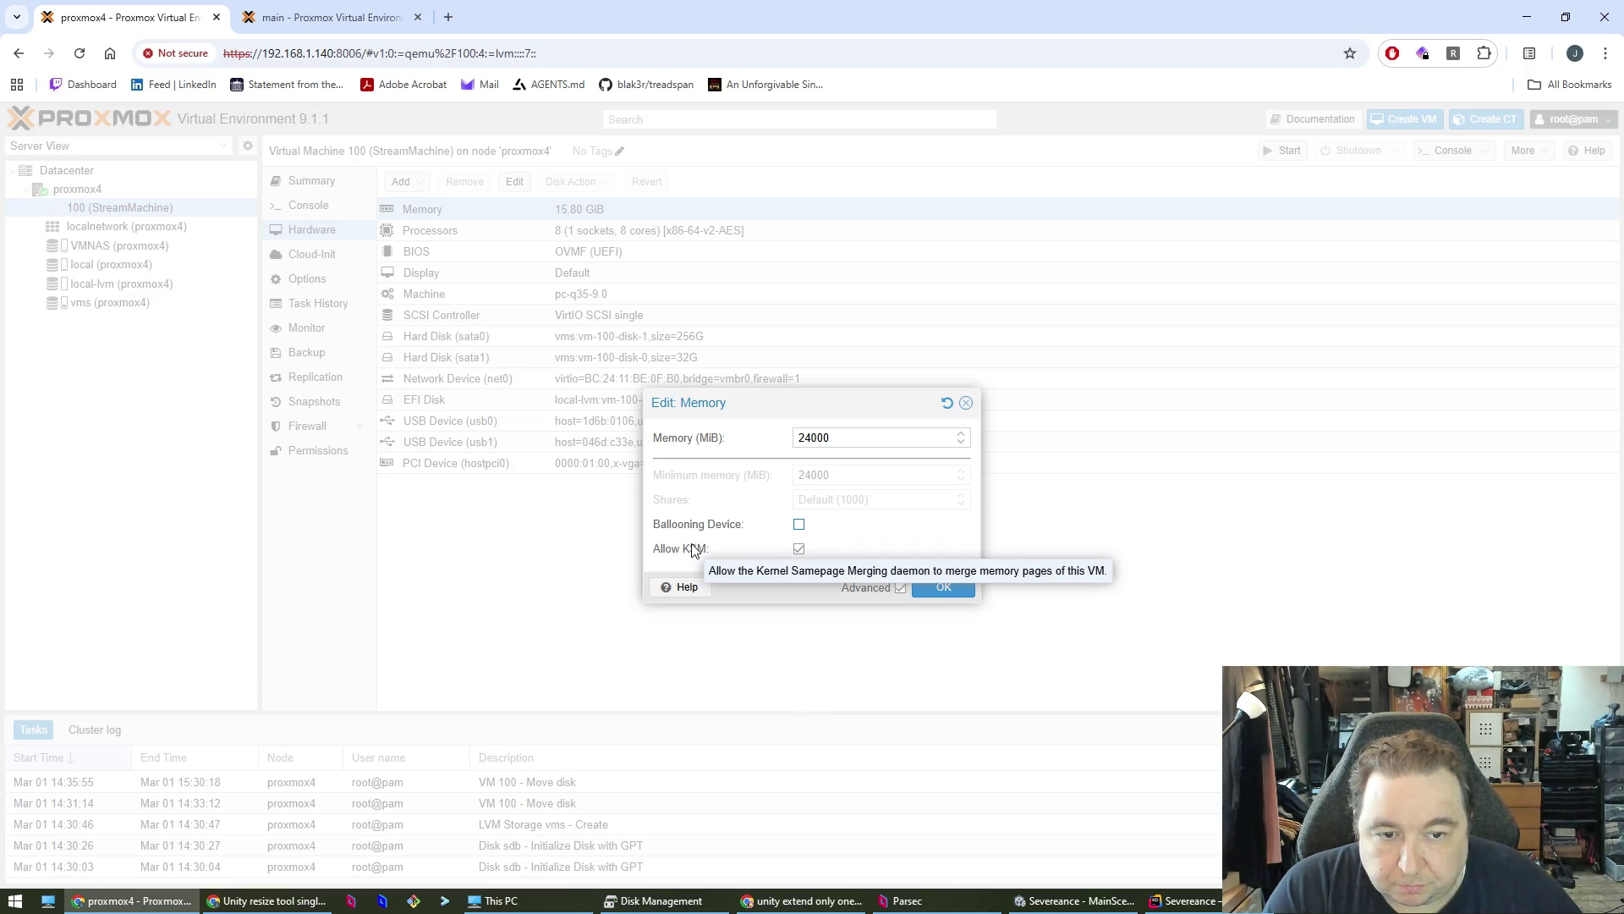
pyautogui.click(942, 588)
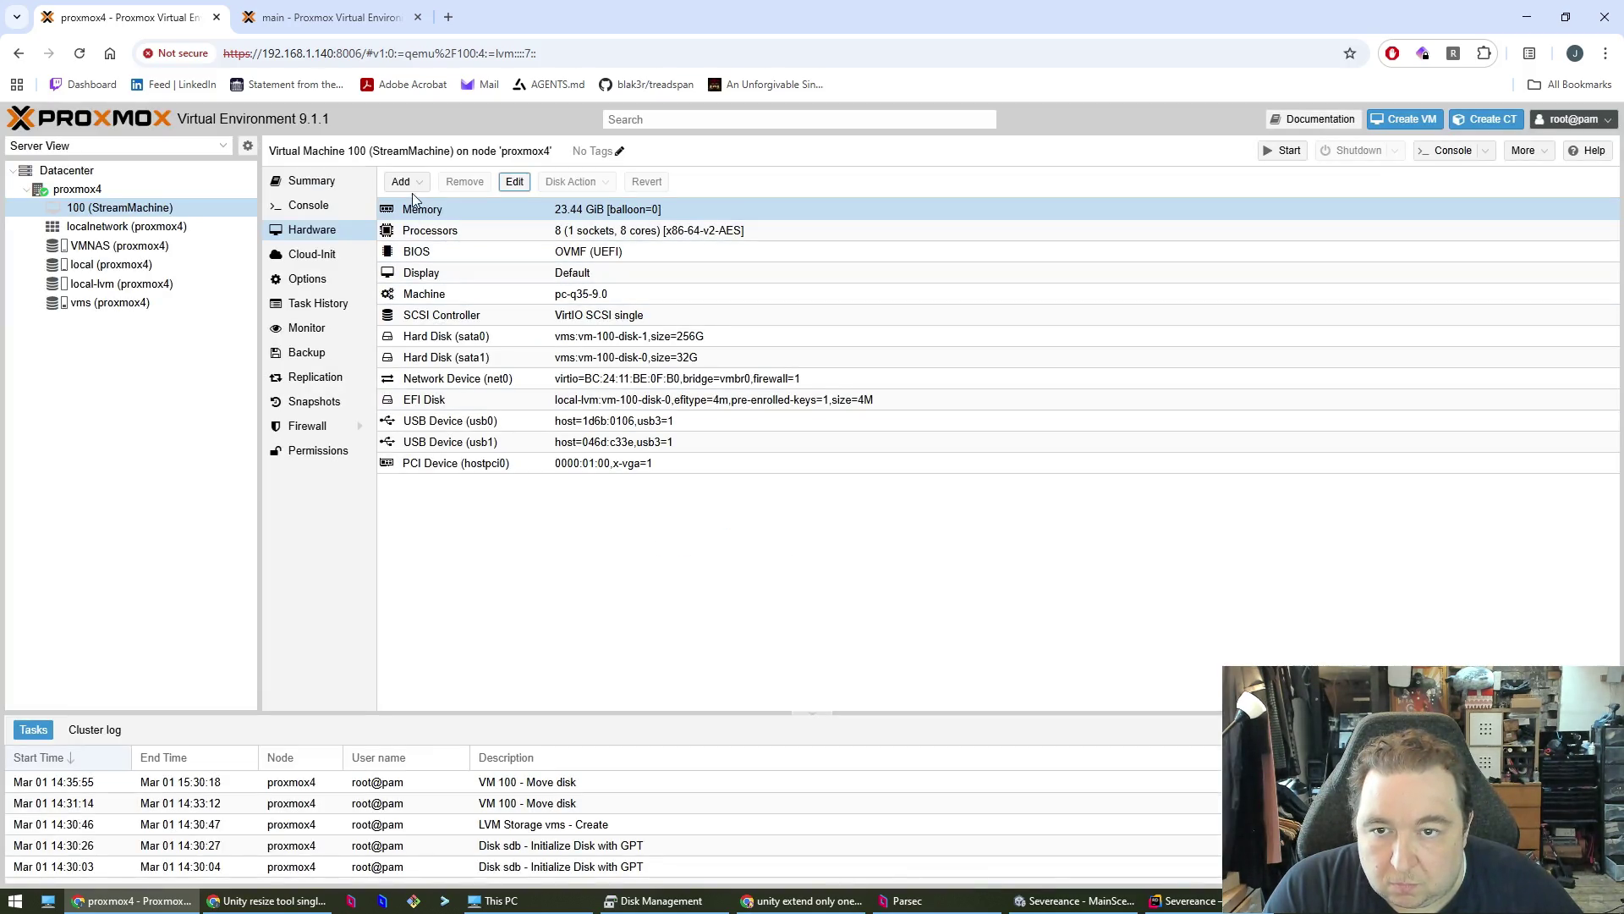
# - Start the StreamMachine VM and check the other Proxmox server's tab
pyautogui.click(1285, 152)
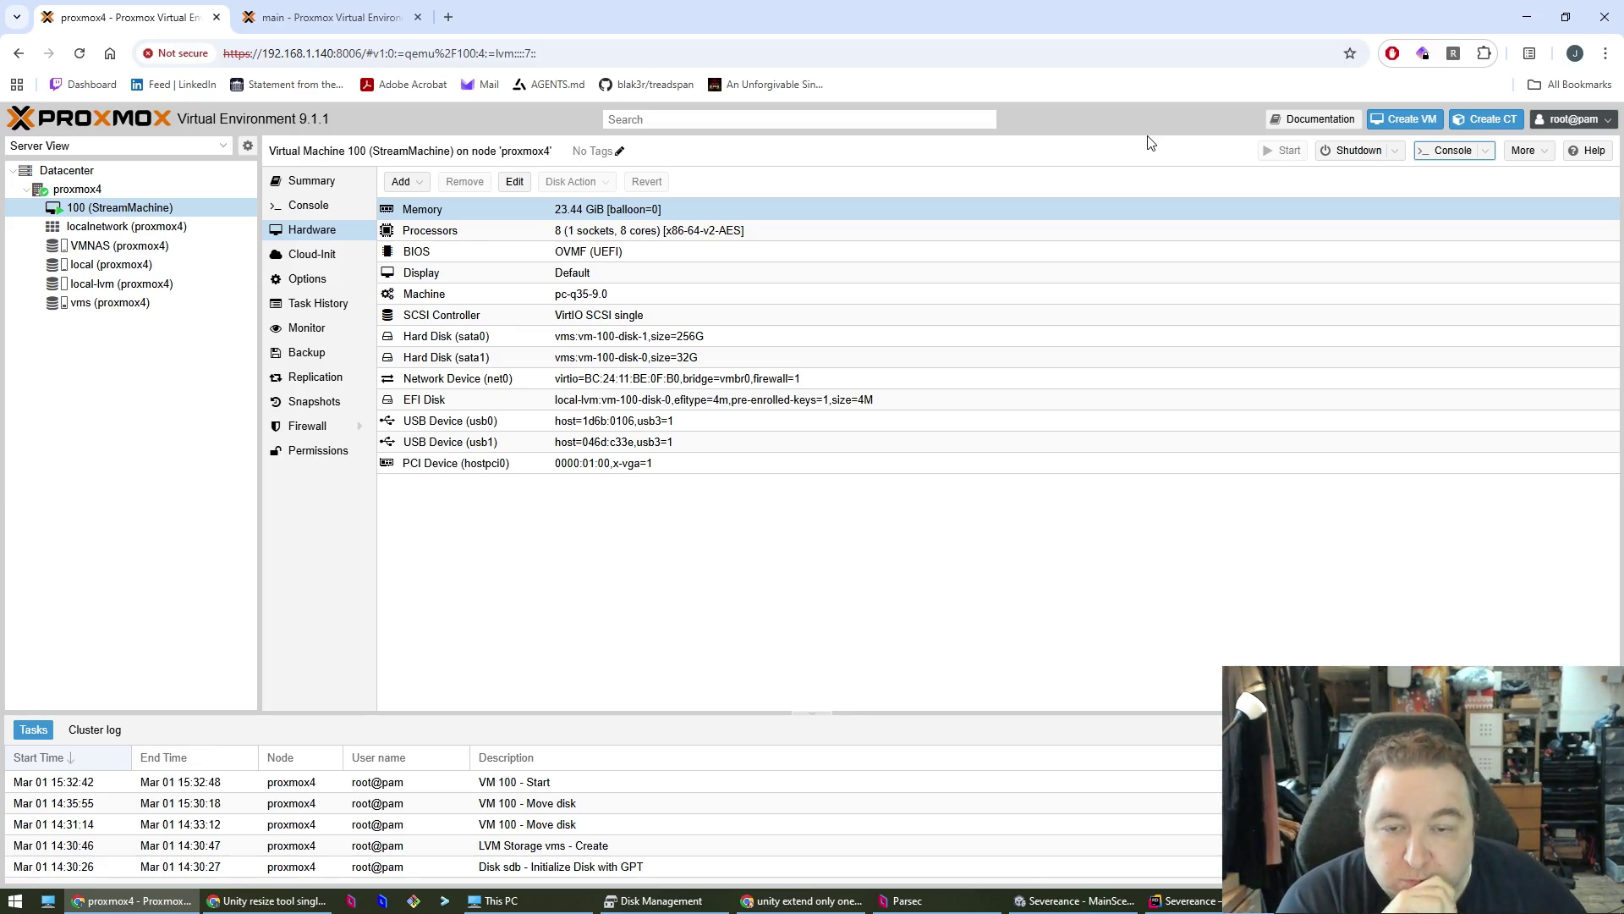
pyautogui.click(755, 670)
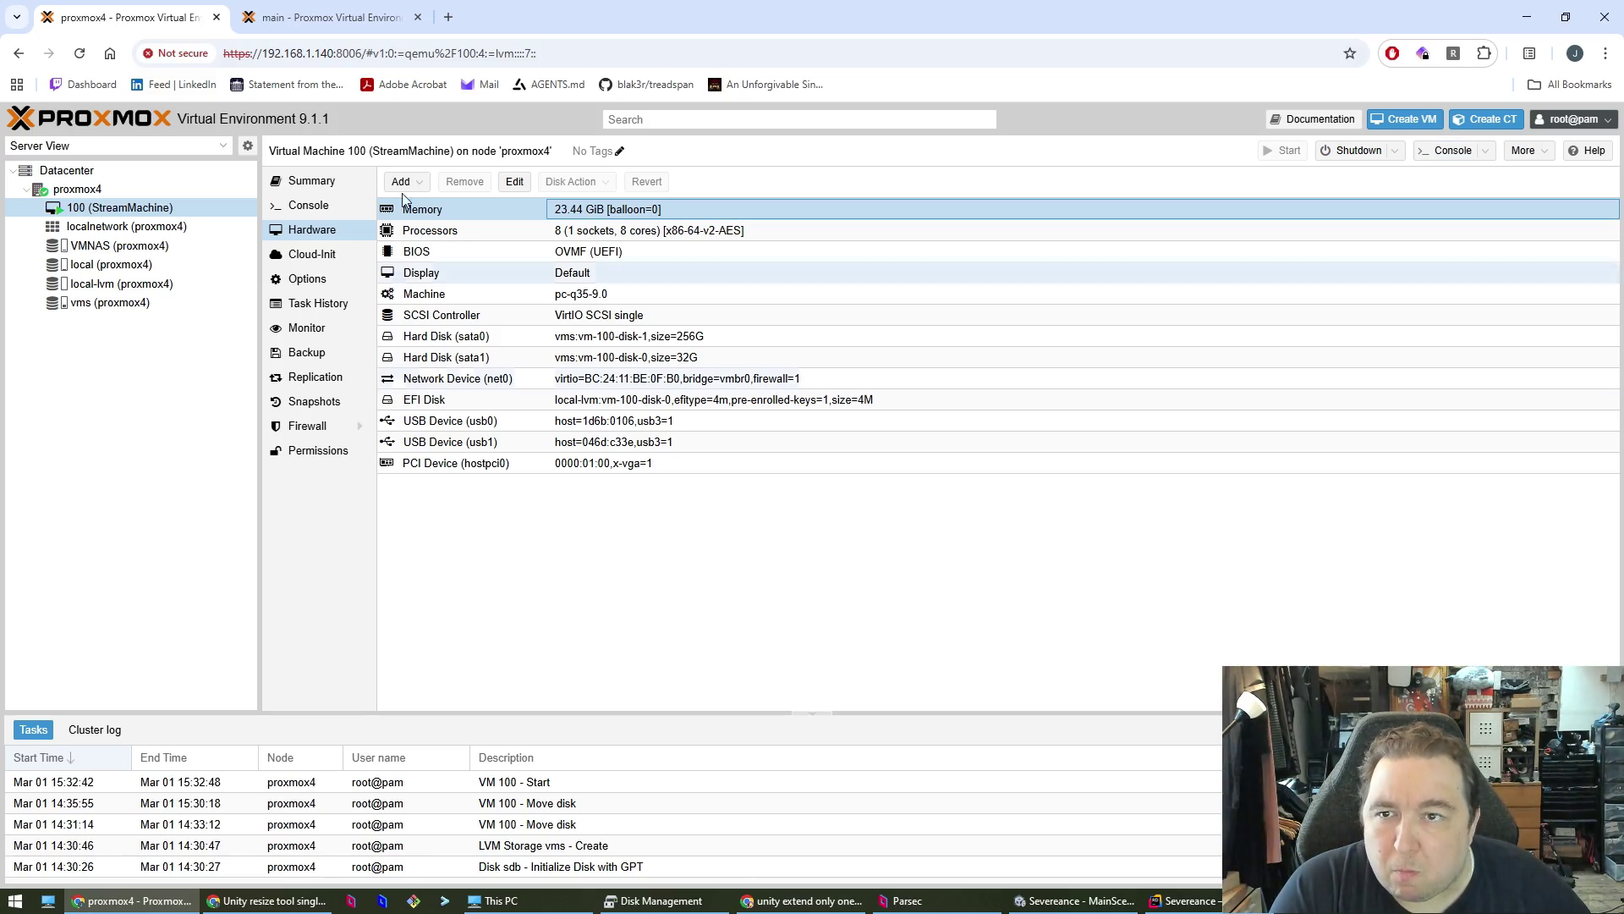
pyautogui.click(326, 17)
pyautogui.click(169, 17)
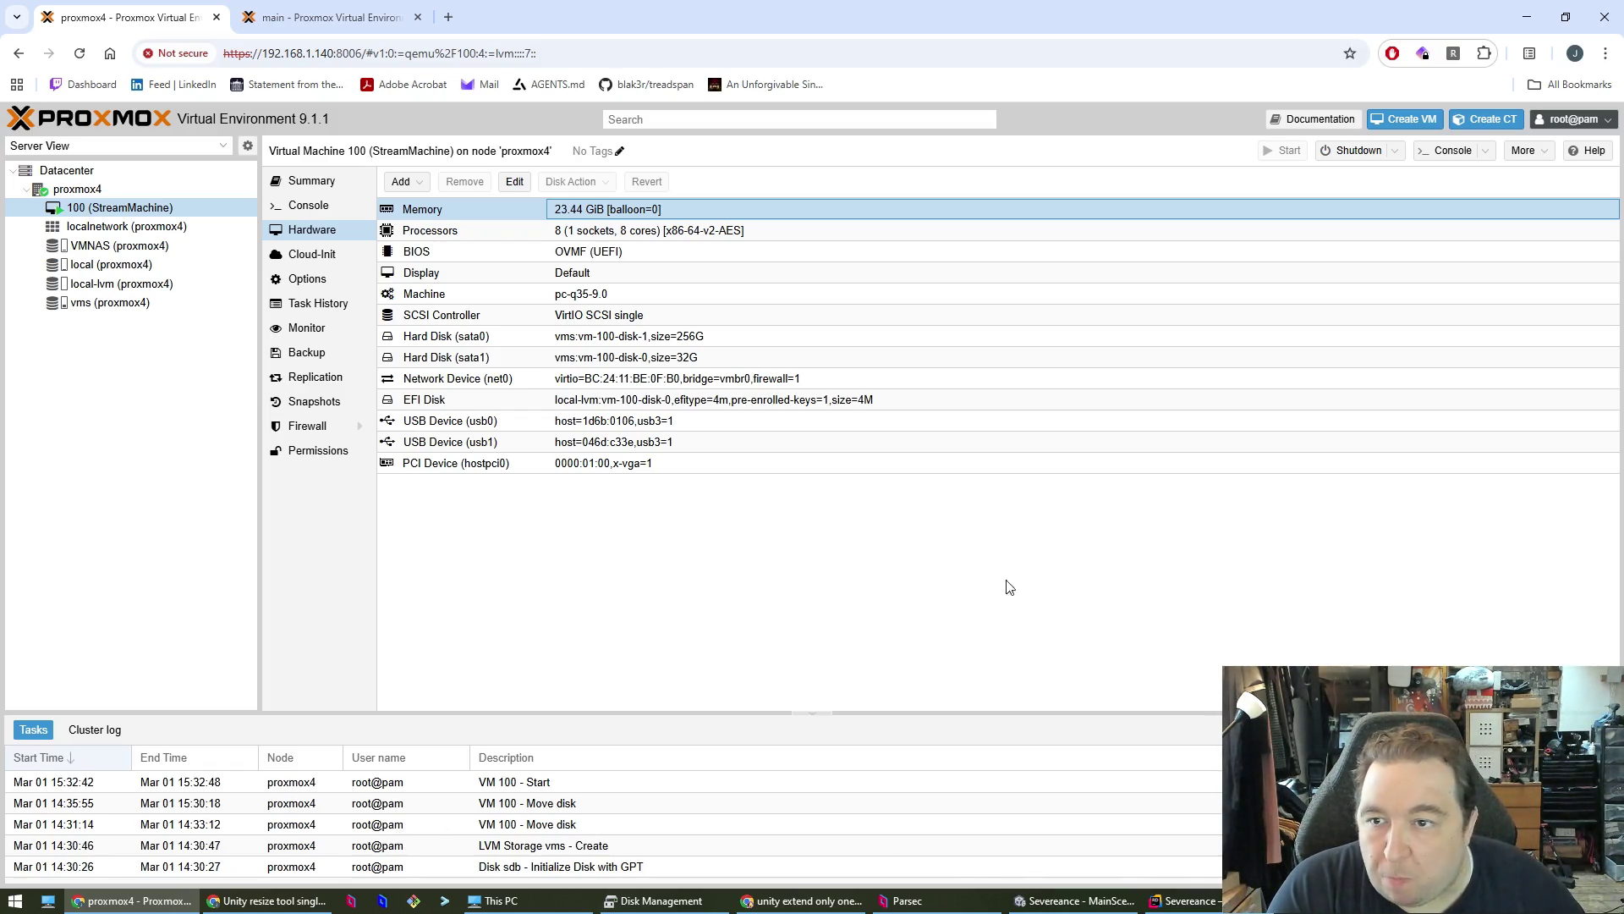
pyautogui.press('super')
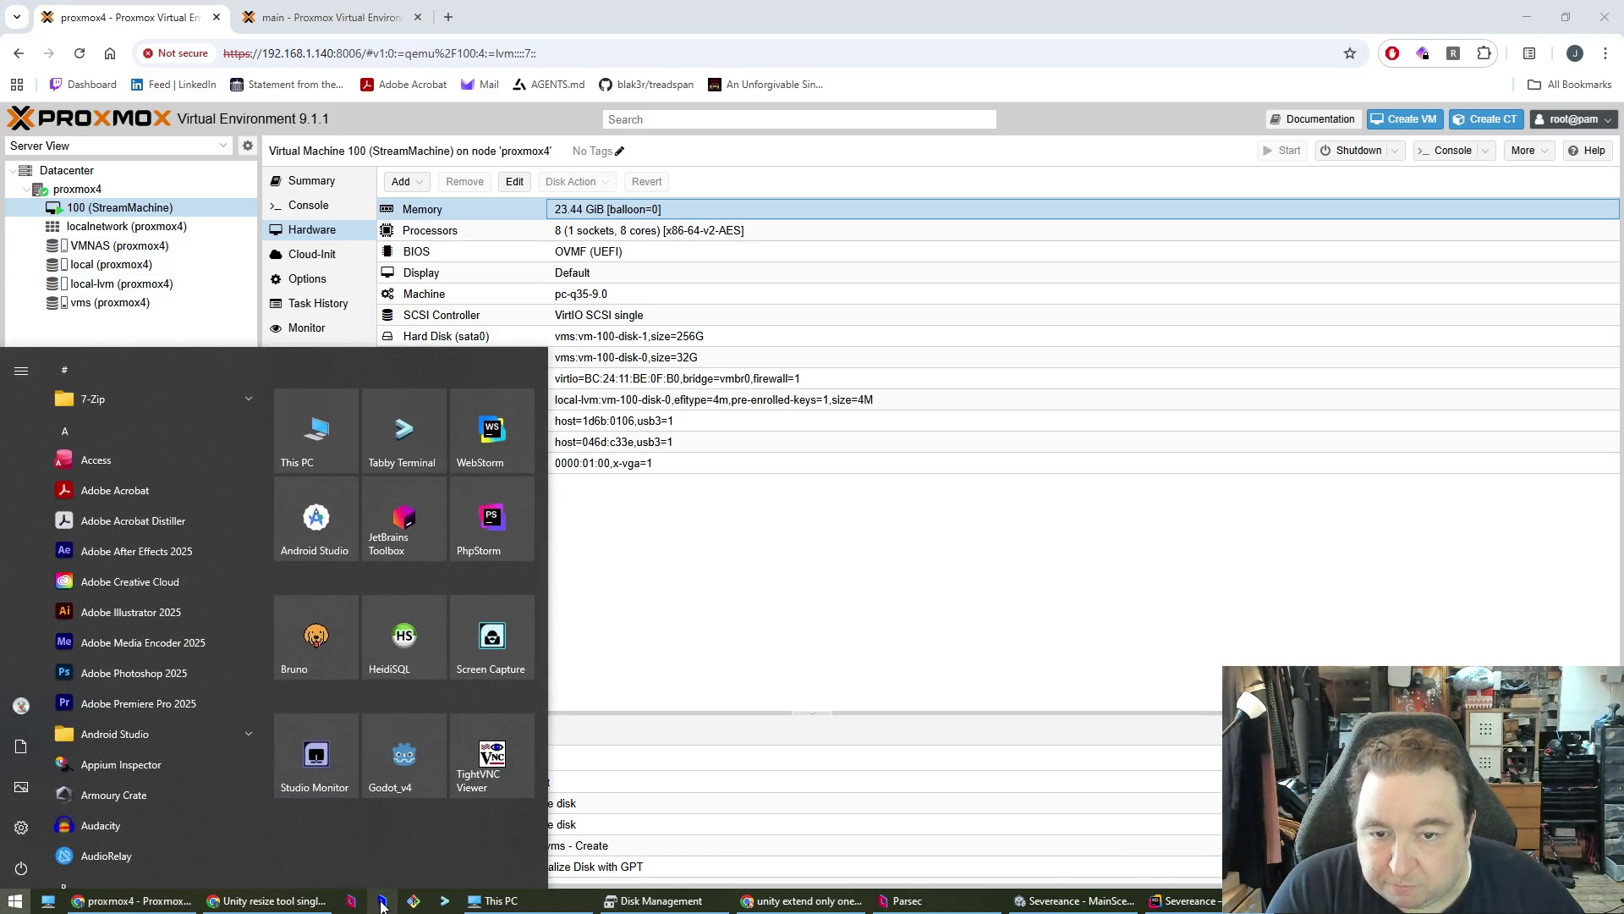
# - Launch Parsec, connect to NewStreamMachine and sign in with the Windows password
pyautogui.click(382, 902)
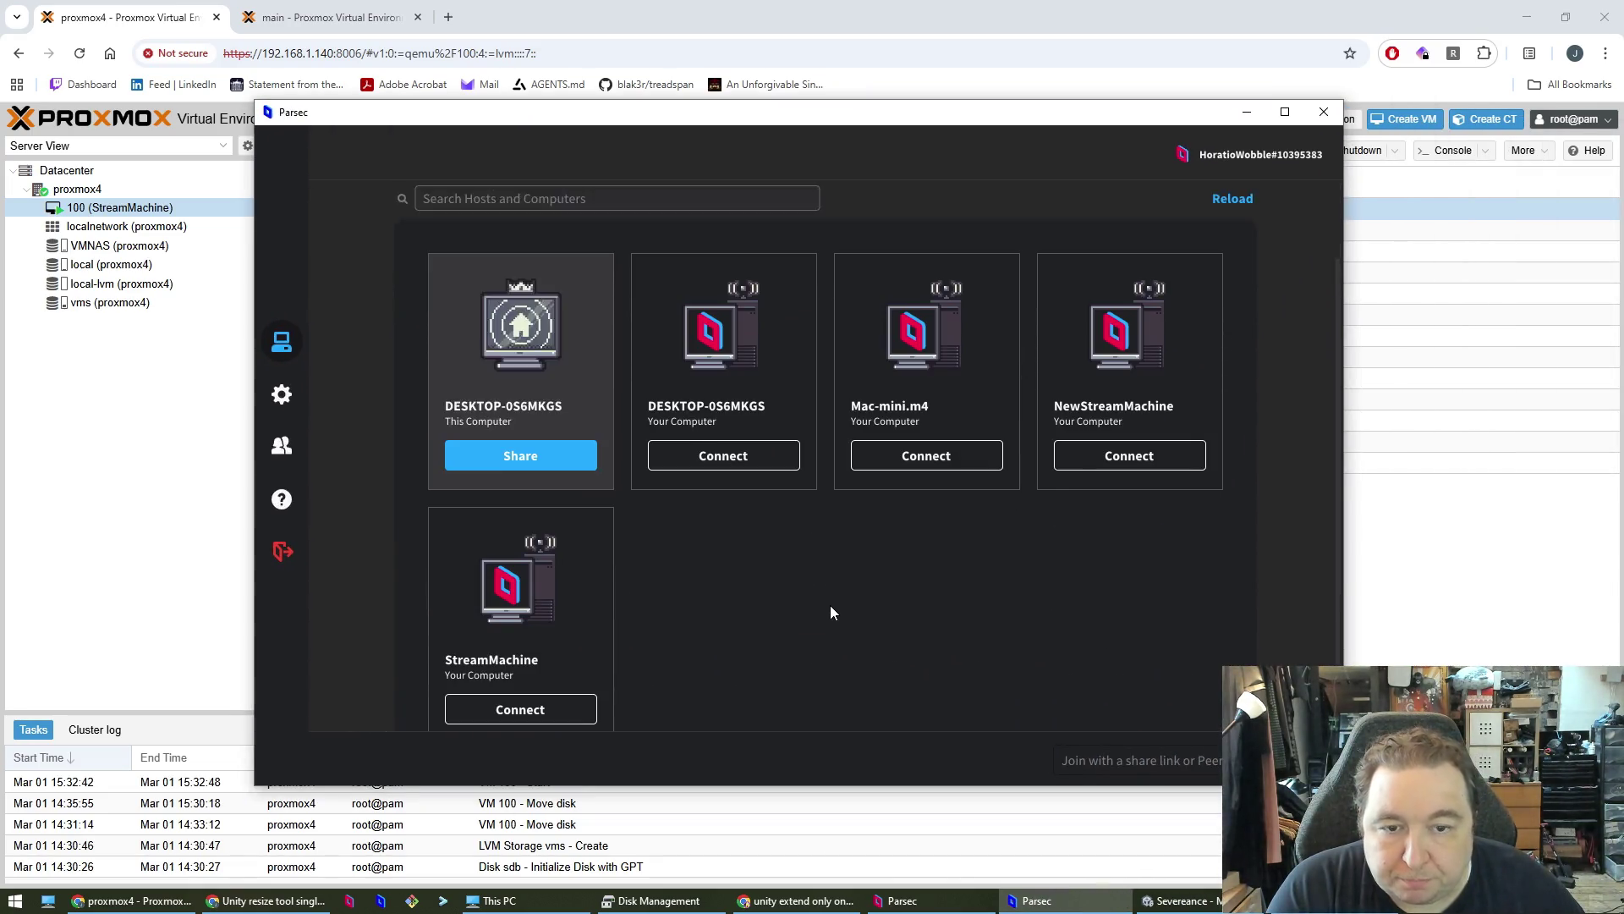
pyautogui.click(1145, 552)
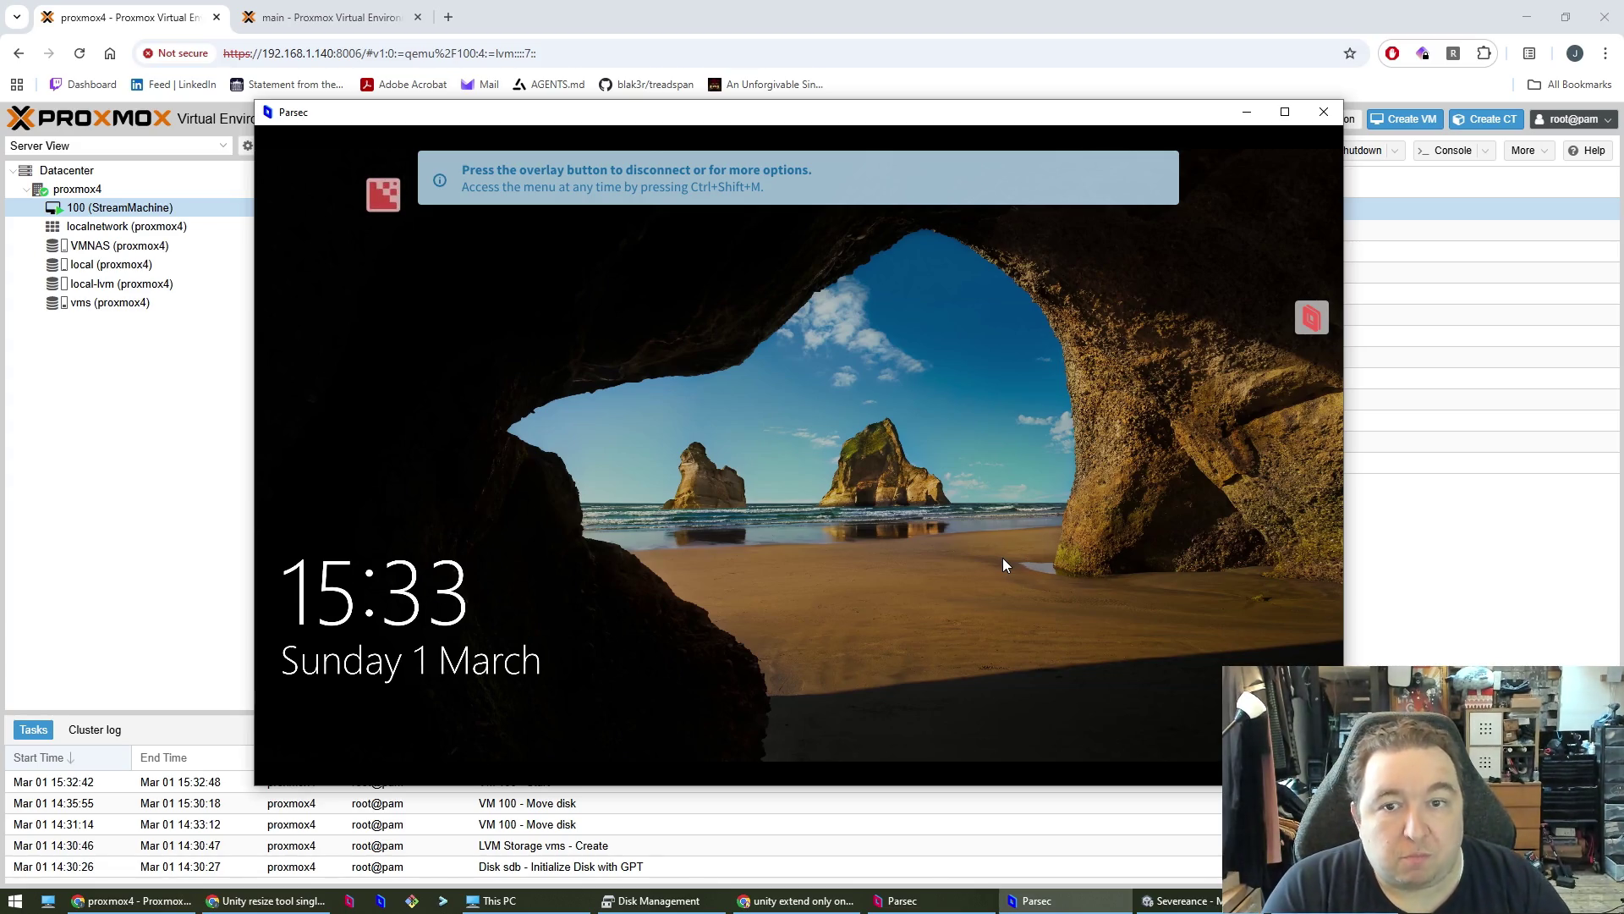
pyautogui.click(1005, 566)
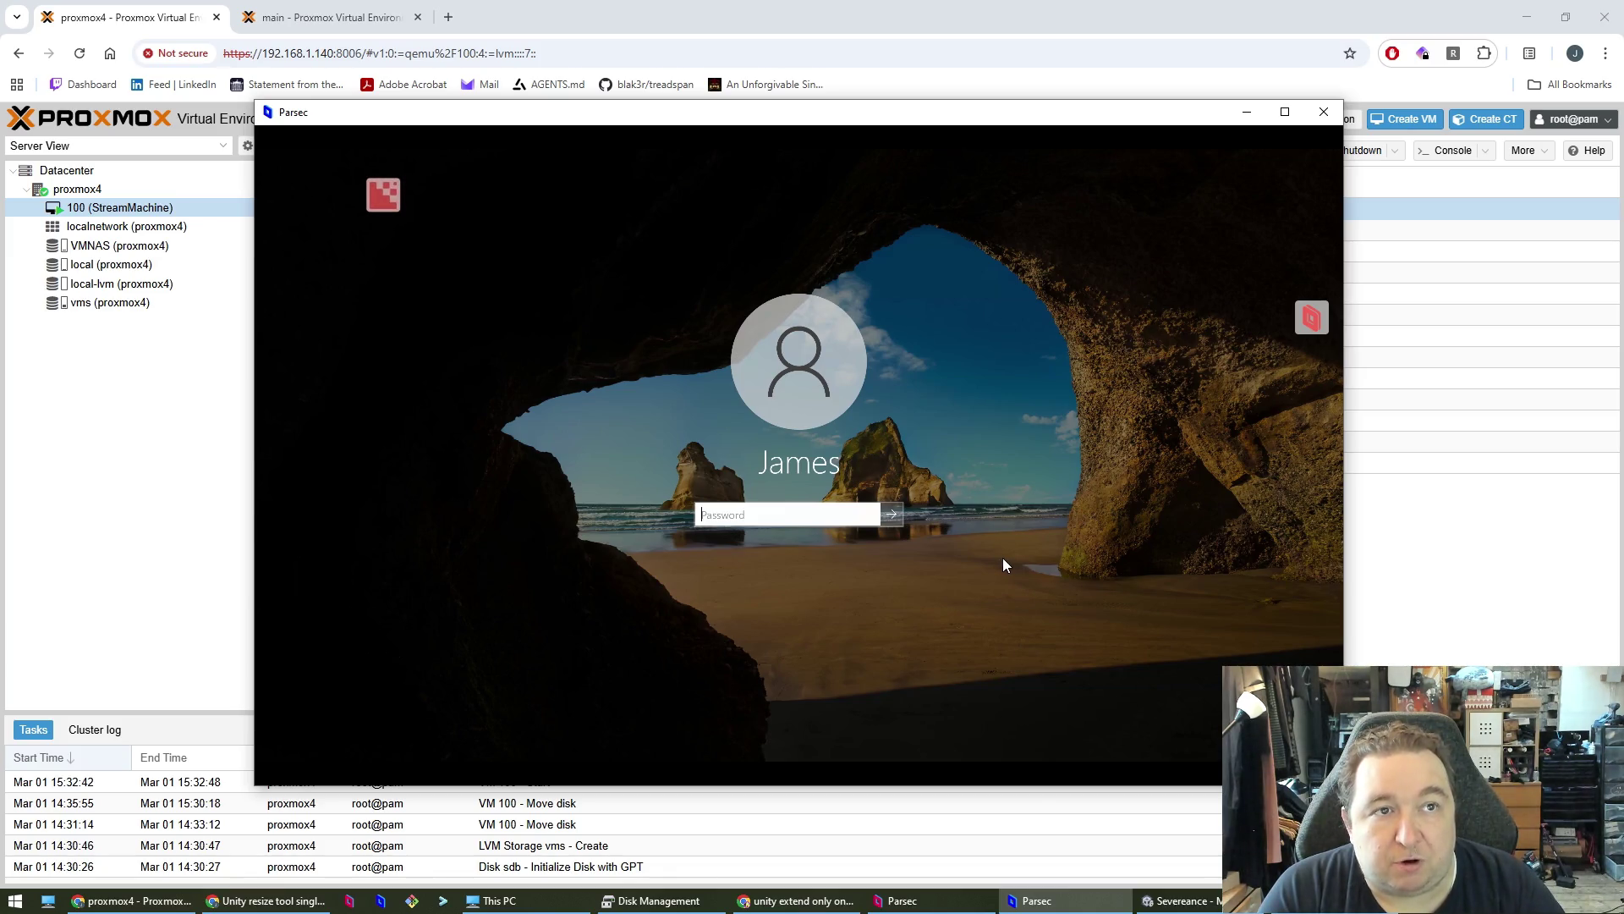
pyautogui.write('••••••••••••••••')
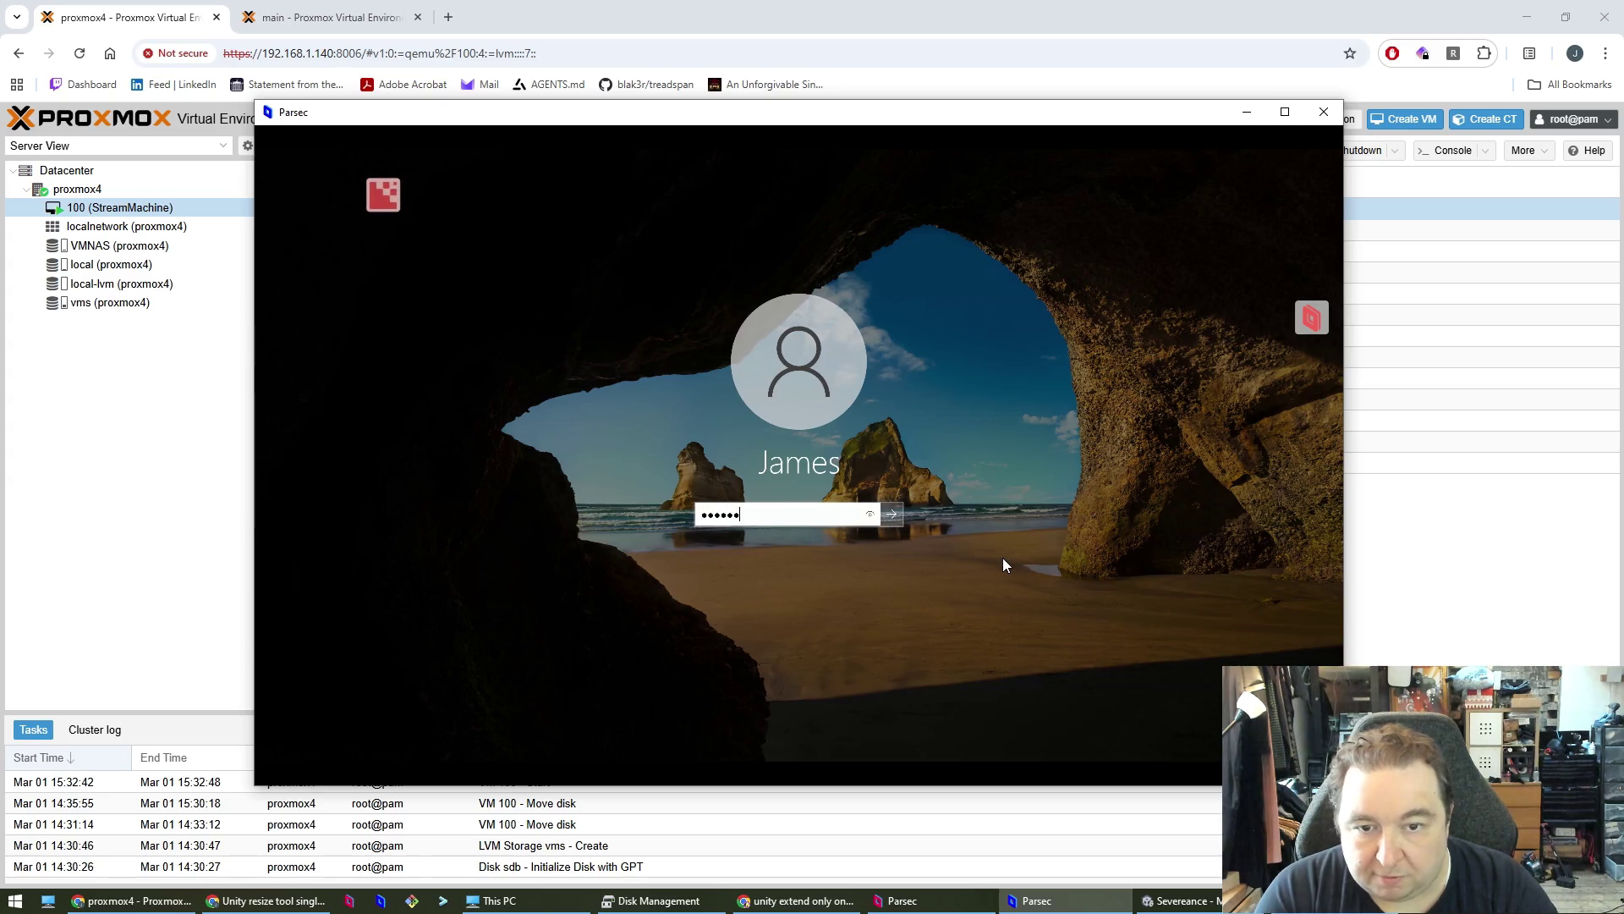
pyautogui.press('Return')
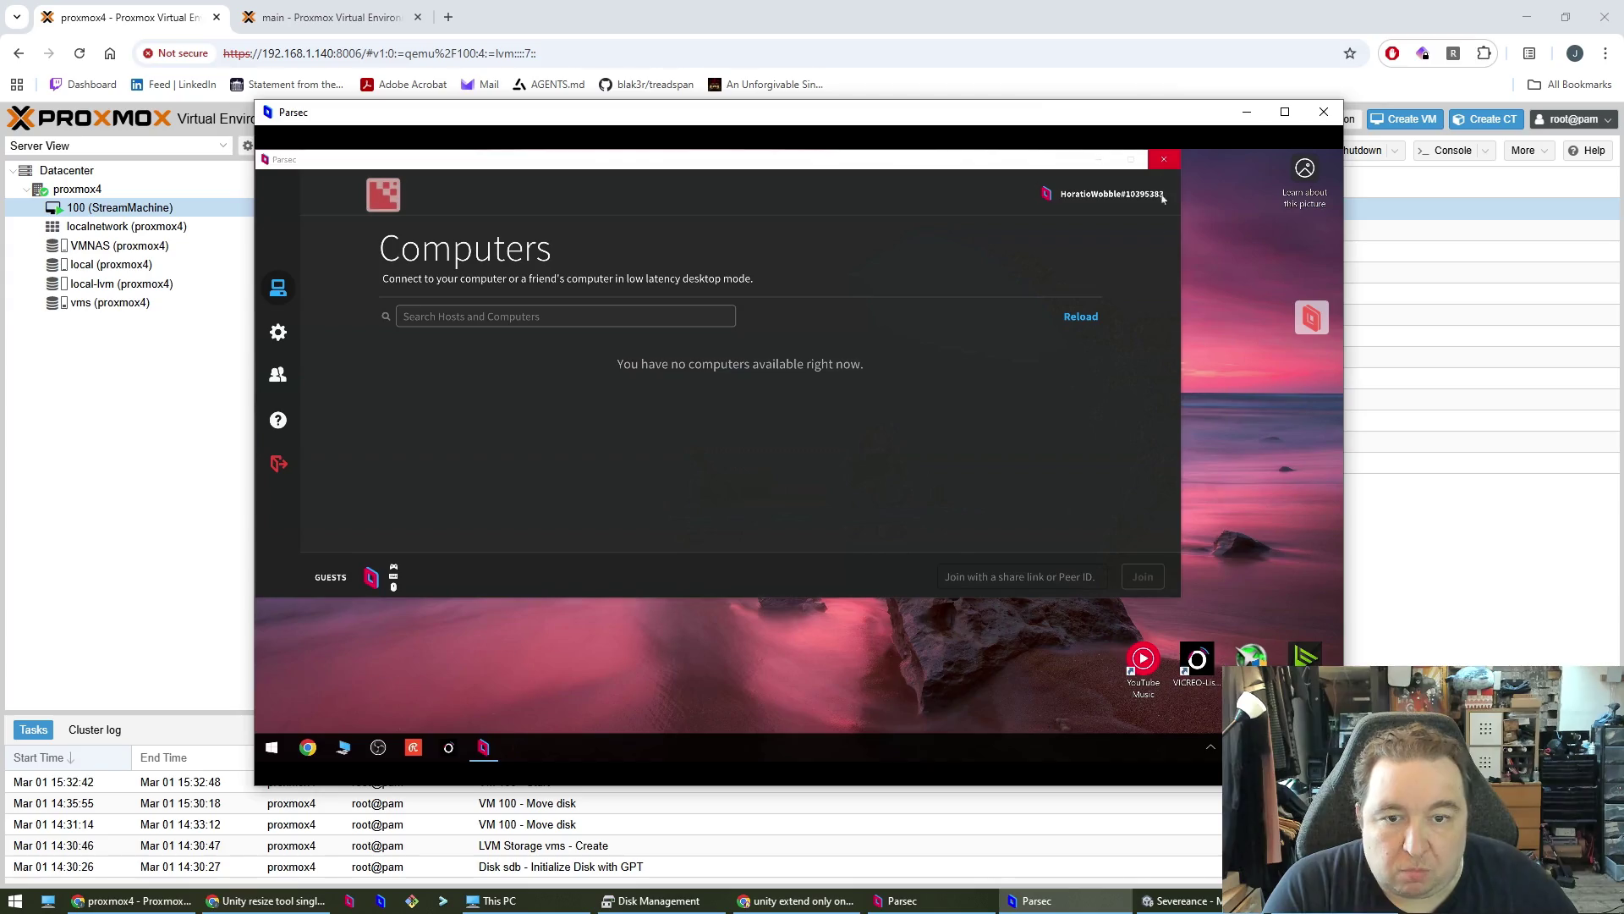
# - Close the remote Parsec window and open Task Manager, sorting by CPU then Disk
pyautogui.click(1164, 159)
pyautogui.rightClick(886, 751)
pyautogui.click(935, 677)
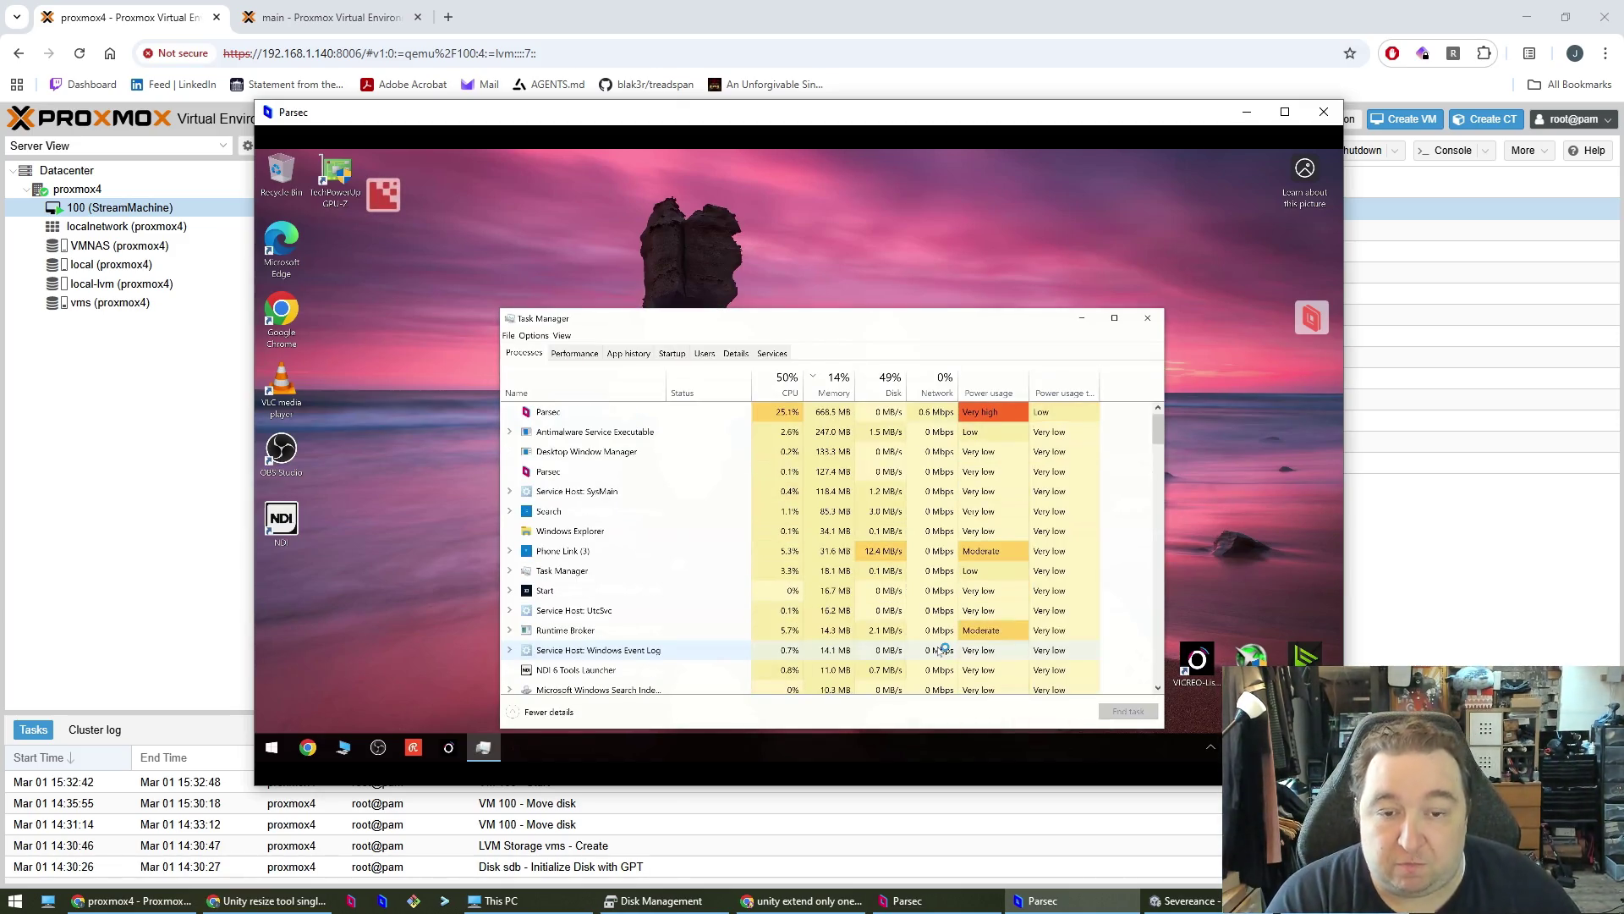
pyautogui.click(791, 382)
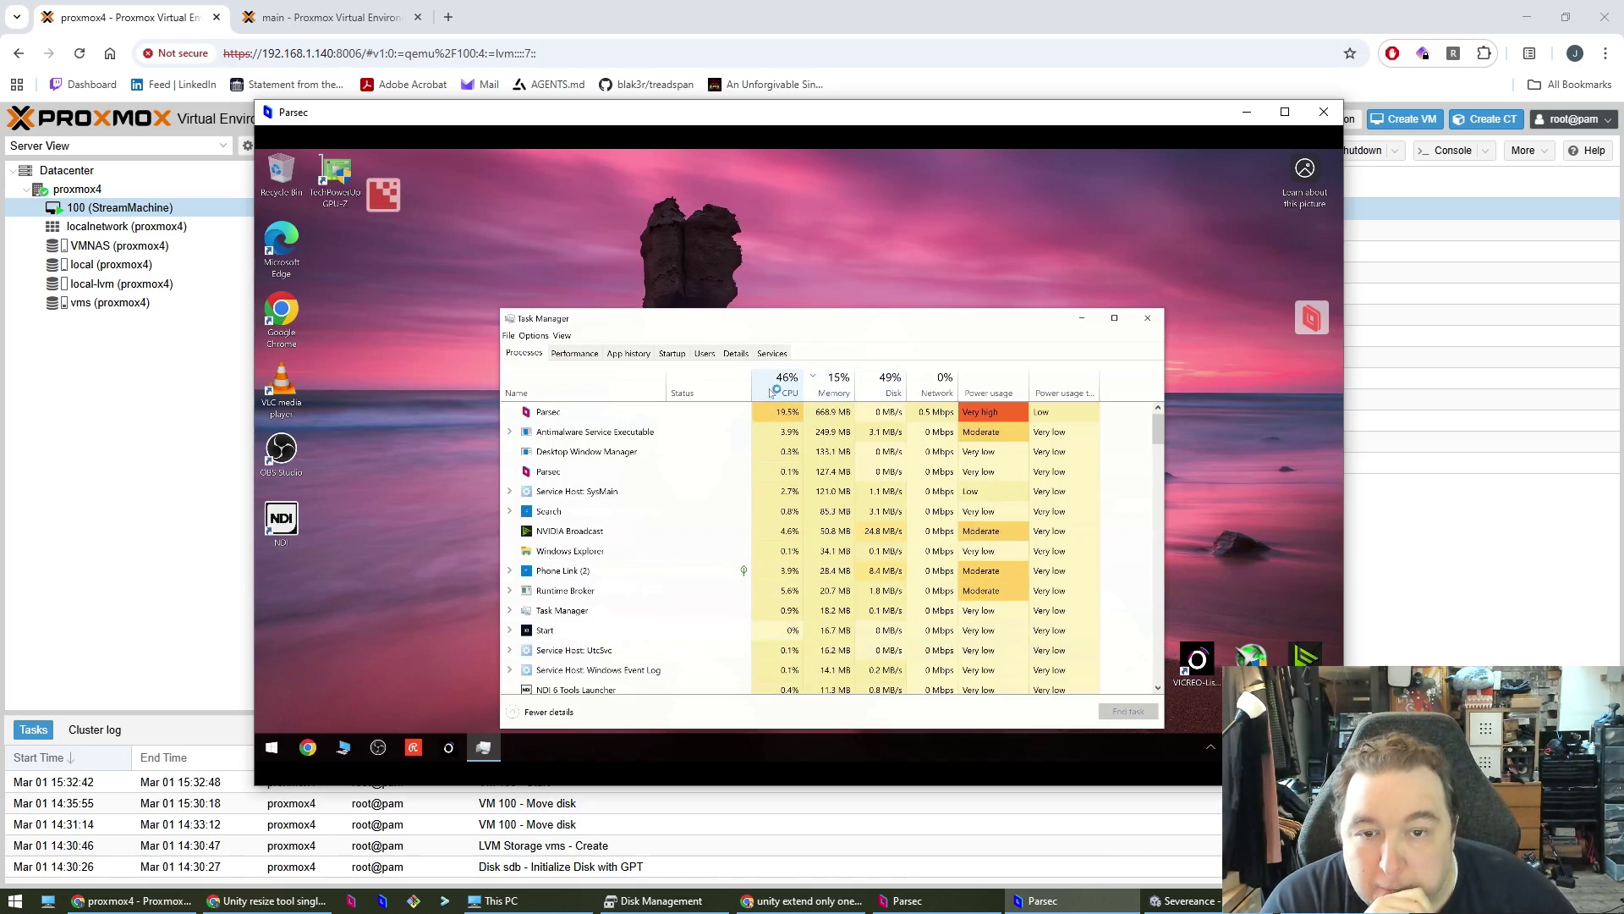
pyautogui.click(899, 386)
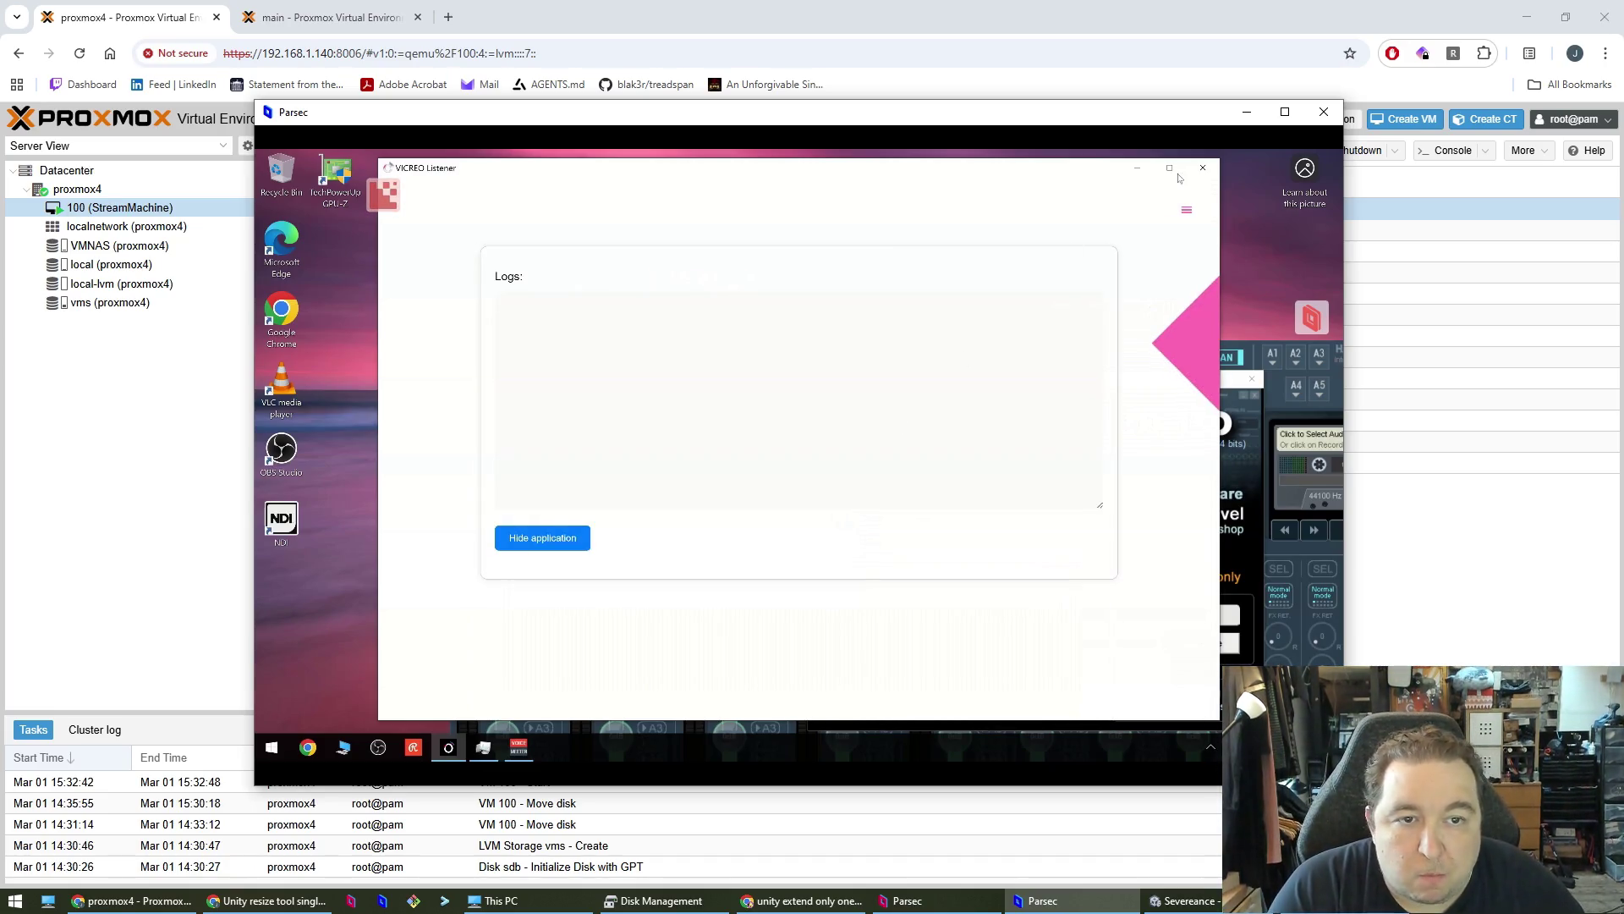
# - Close VICREO Listener, move the Voicemeeter registration dialog aside, and refocus Task Manager
pyautogui.click(1203, 167)
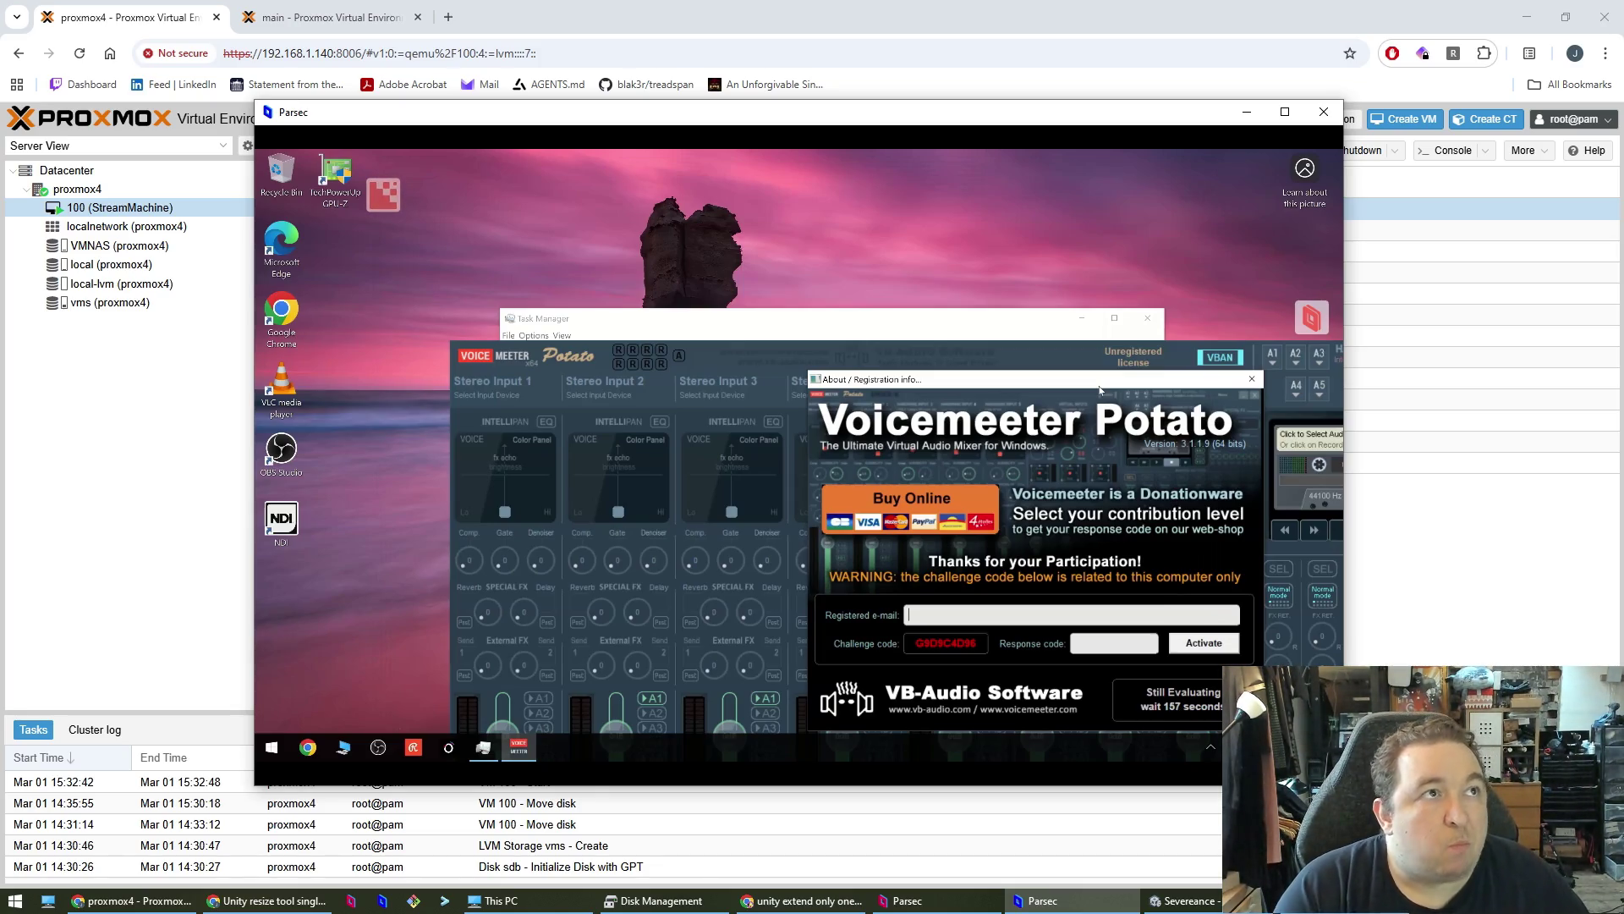
pyautogui.moveTo(1006, 380); pyautogui.dragTo(855, 344)
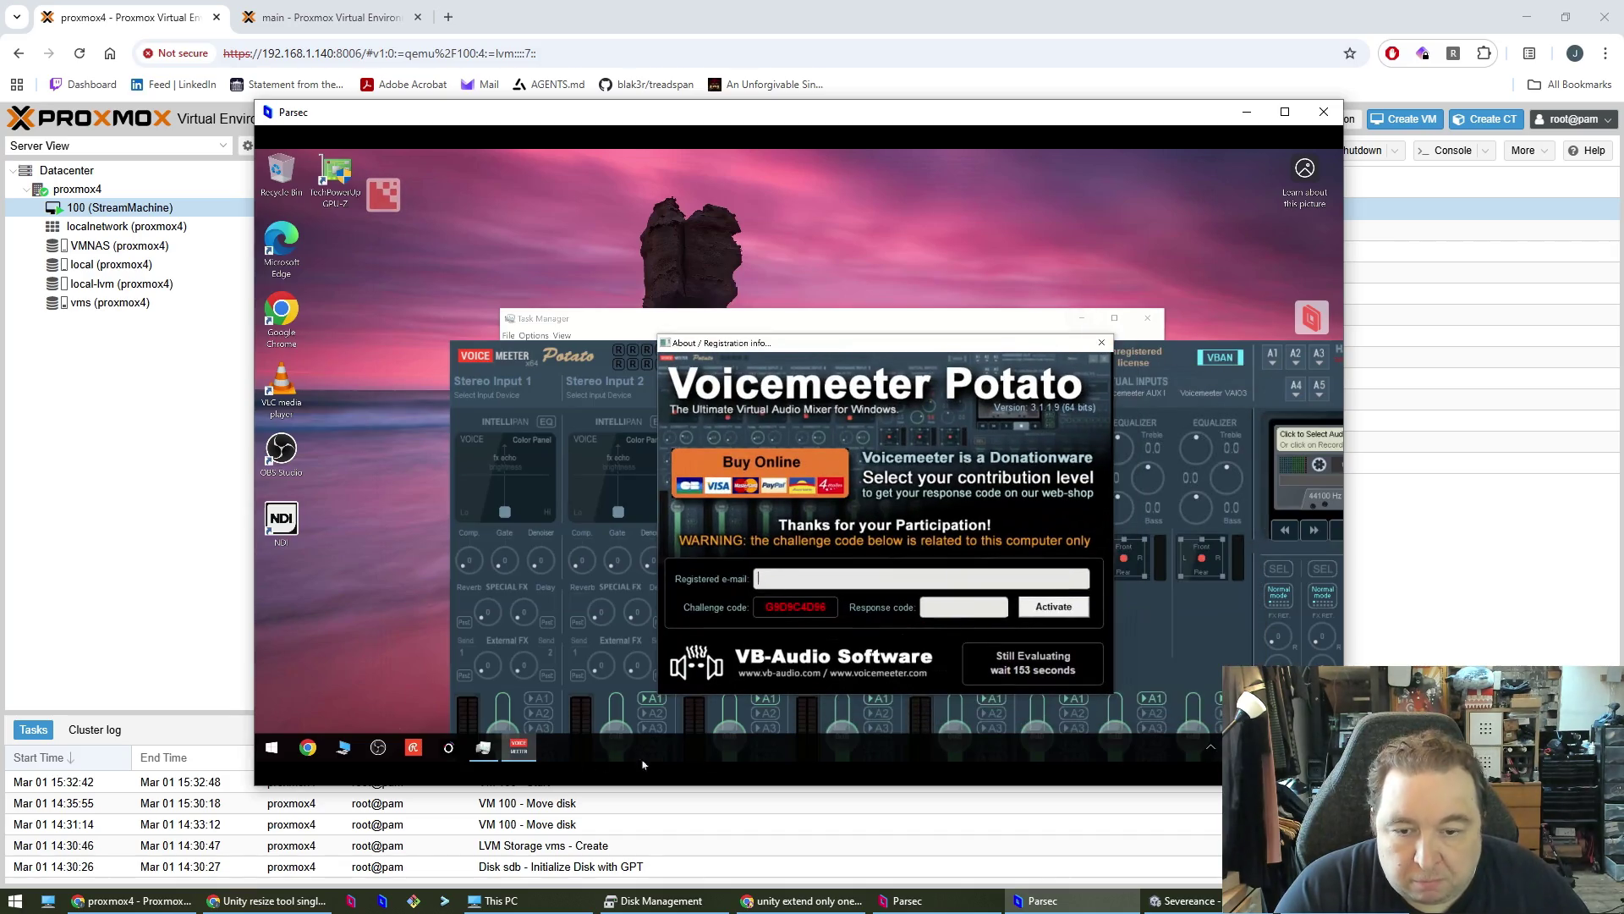
pyautogui.click(490, 753)
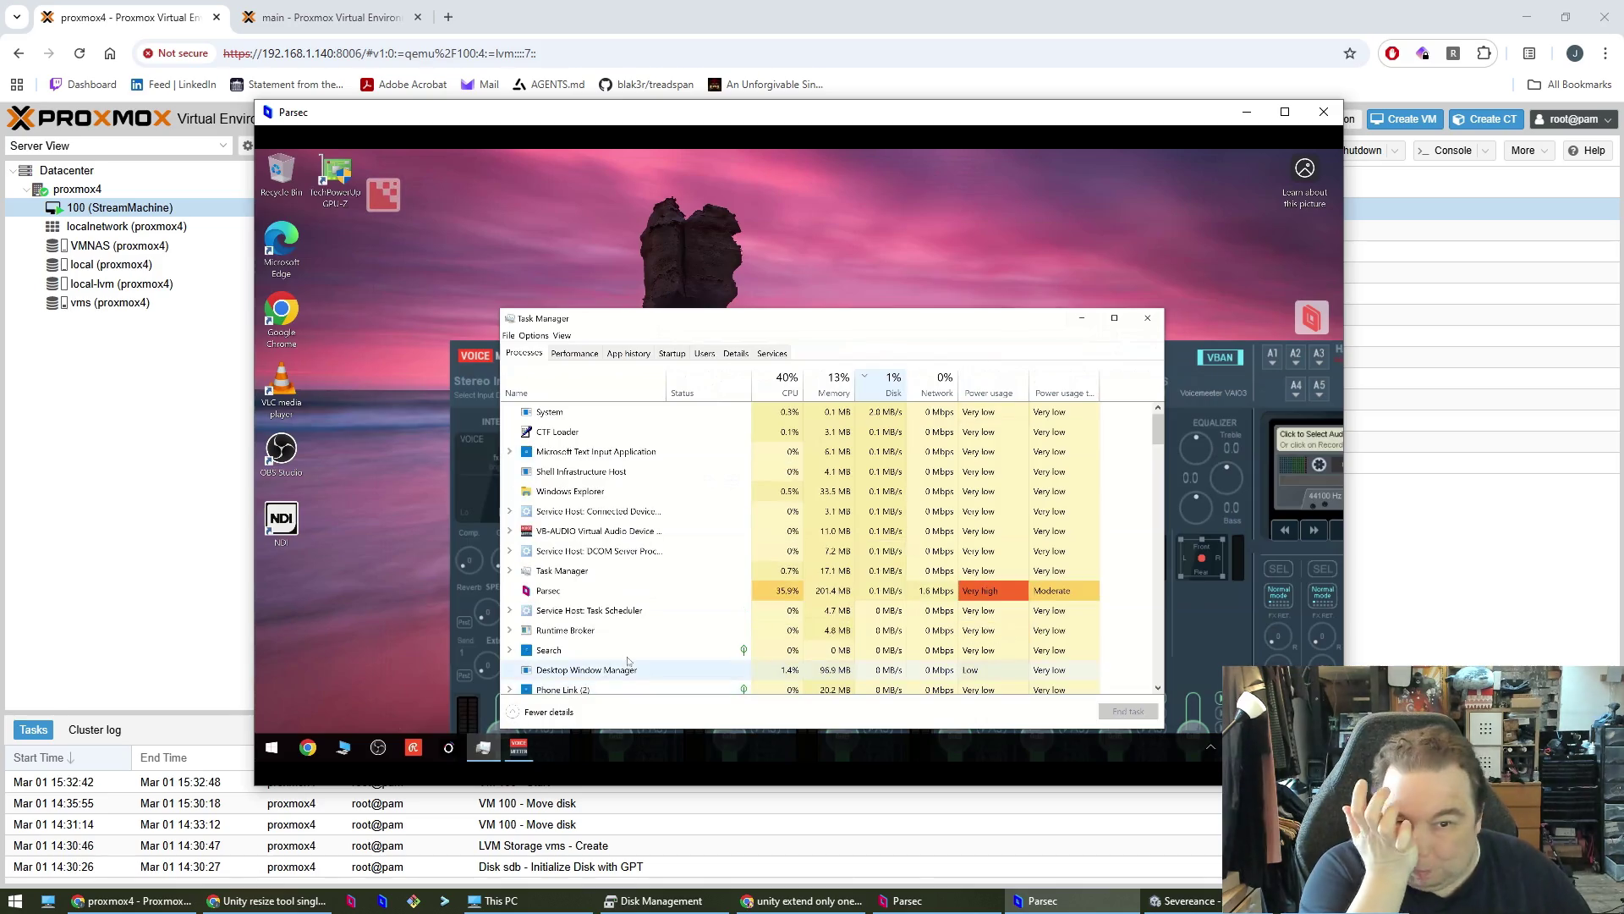
# - Add a GPU column to remote Task Manager, sort by it, and reposition the window
pyautogui.rightClick(998, 387)
pyautogui.click(1028, 522)
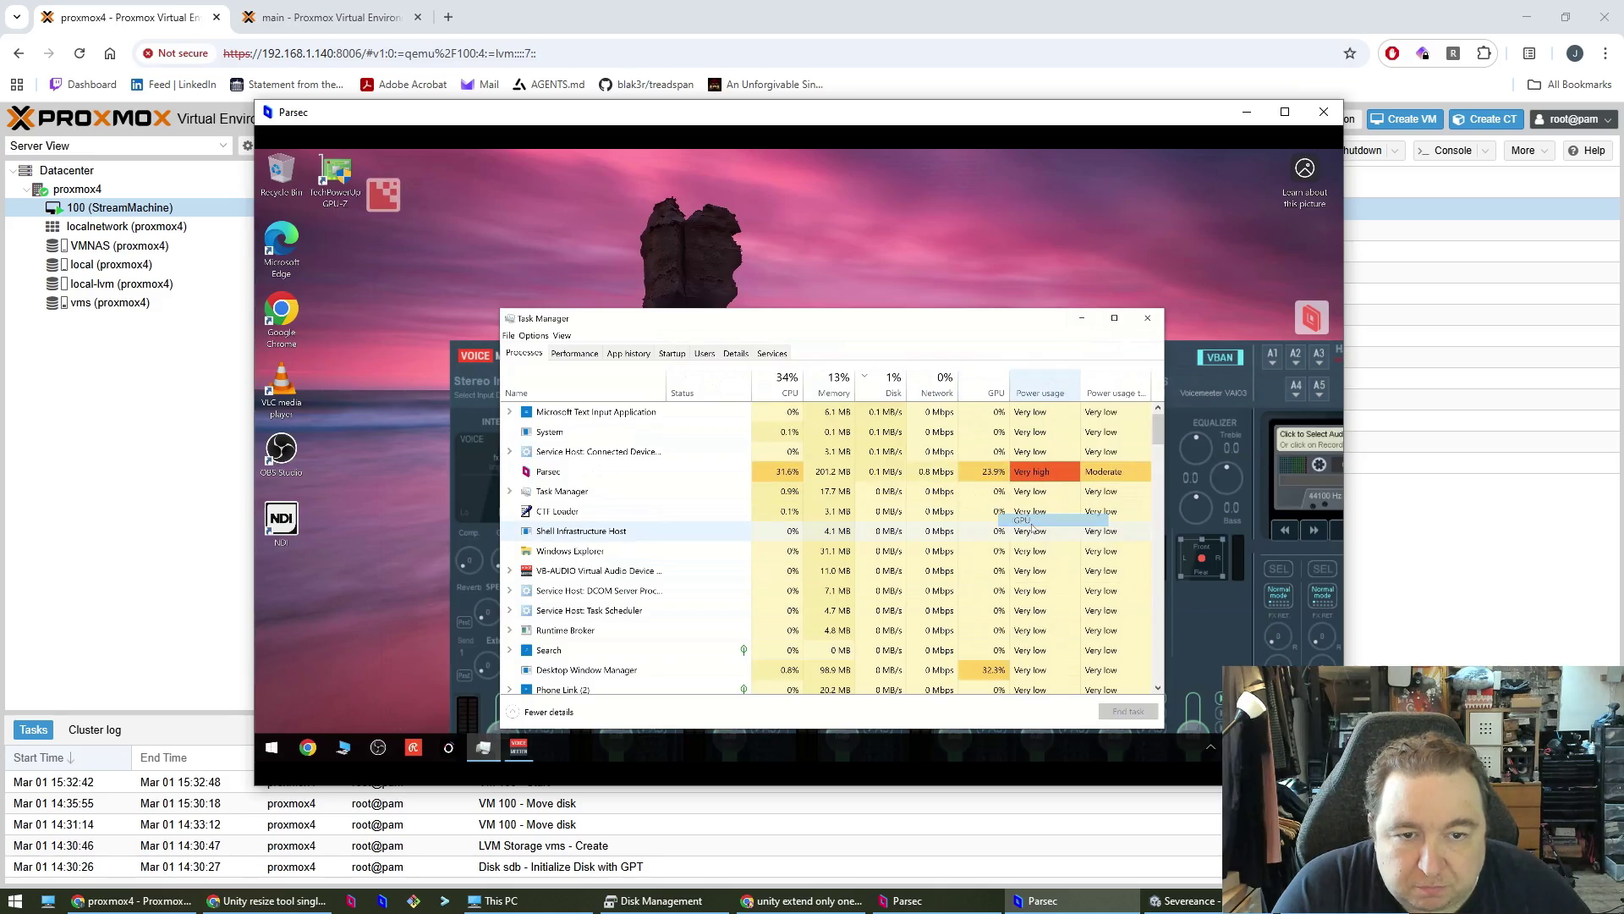
pyautogui.click(995, 383)
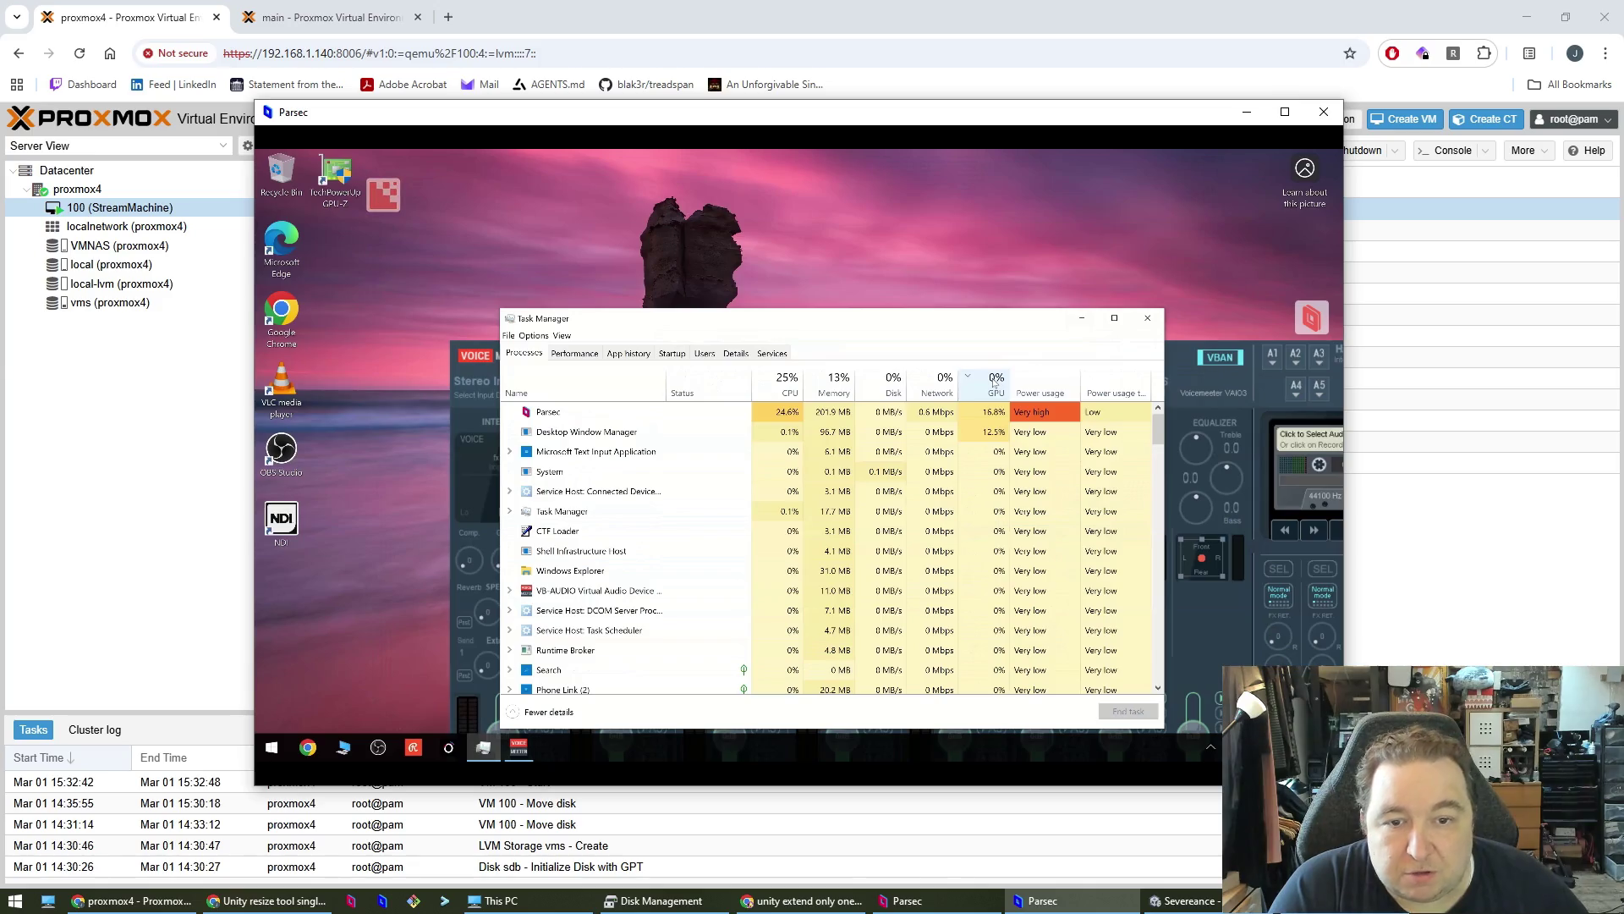
pyautogui.moveTo(871, 328); pyautogui.dragTo(784, 292)
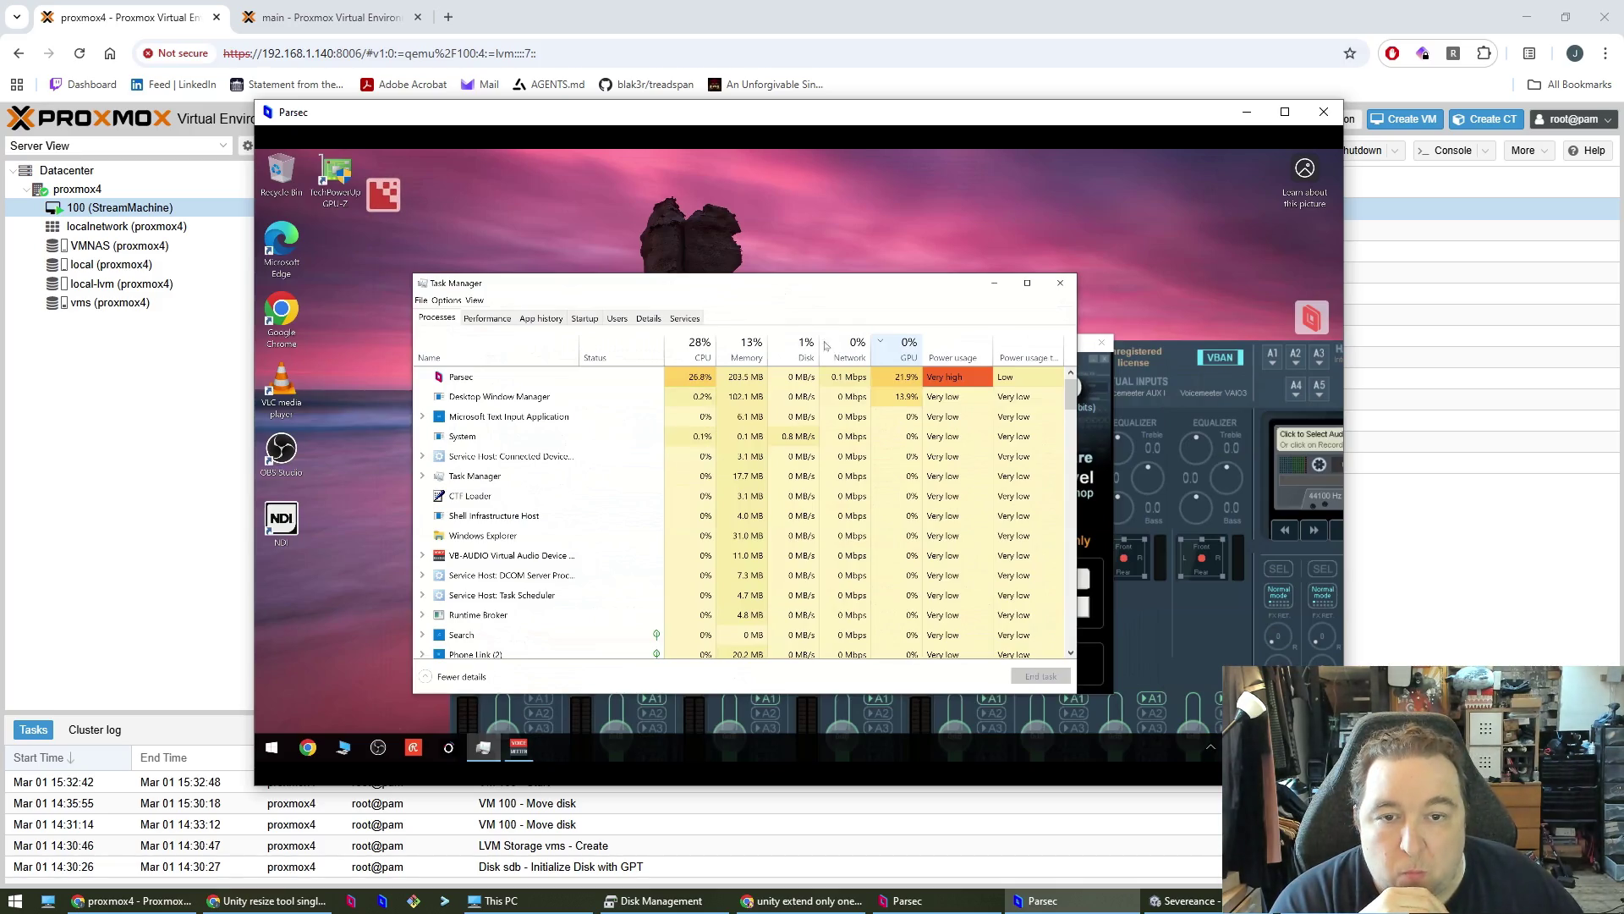
pyautogui.moveTo(847, 287); pyautogui.dragTo(904, 277)
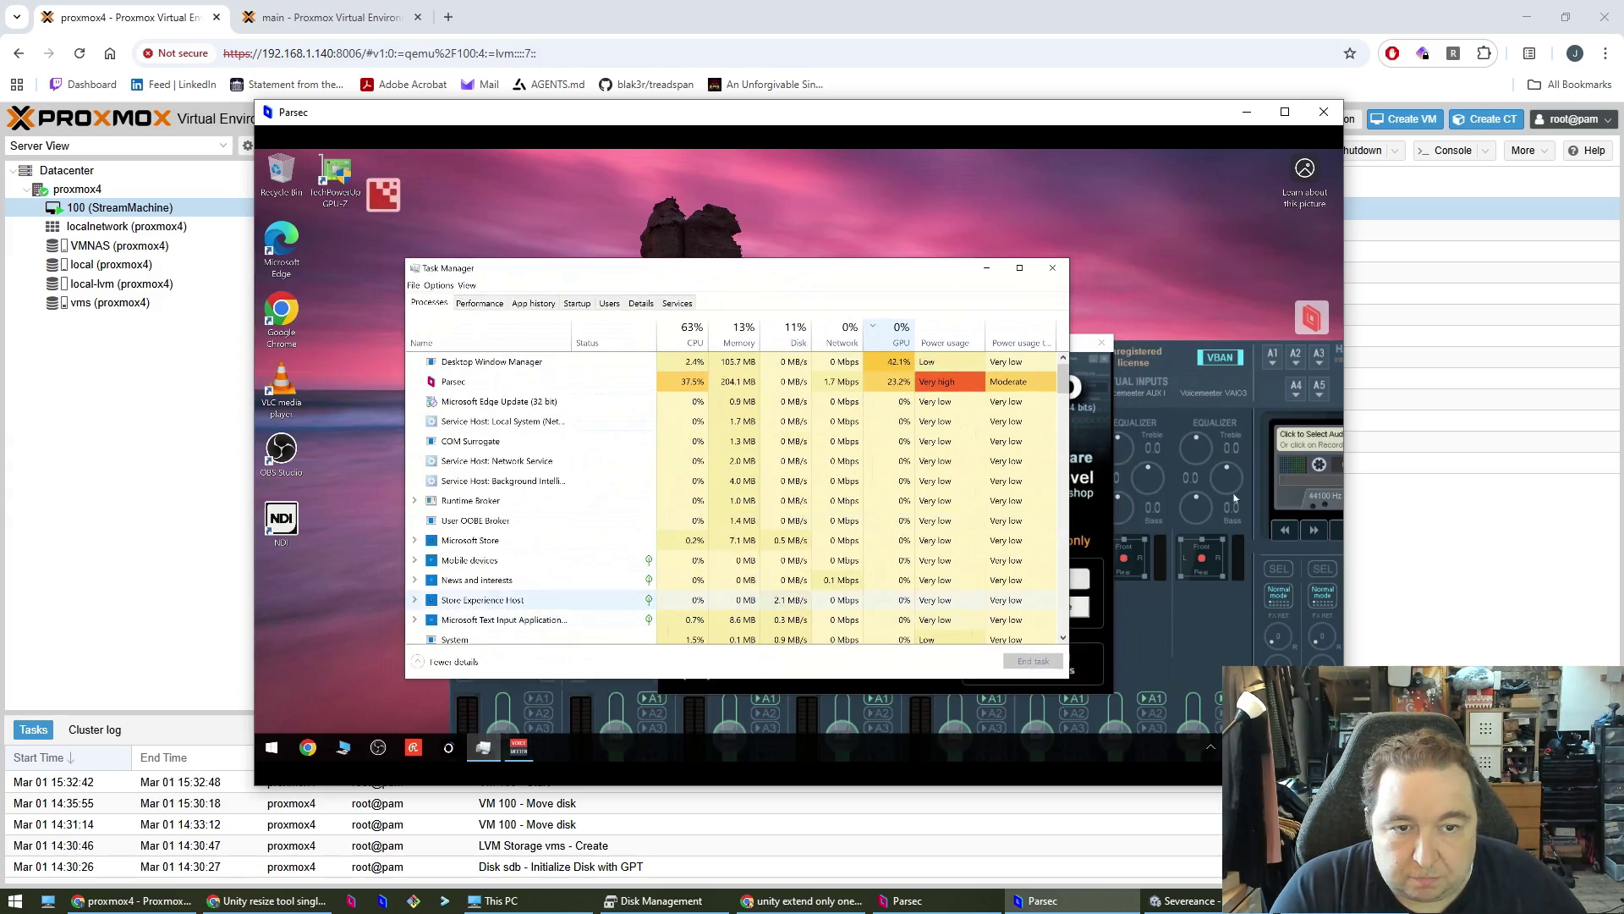
# - Close Task Manager, view remote Display settings (3840 × 2160, 250%), then return to Claude
pyautogui.click(1050, 269)
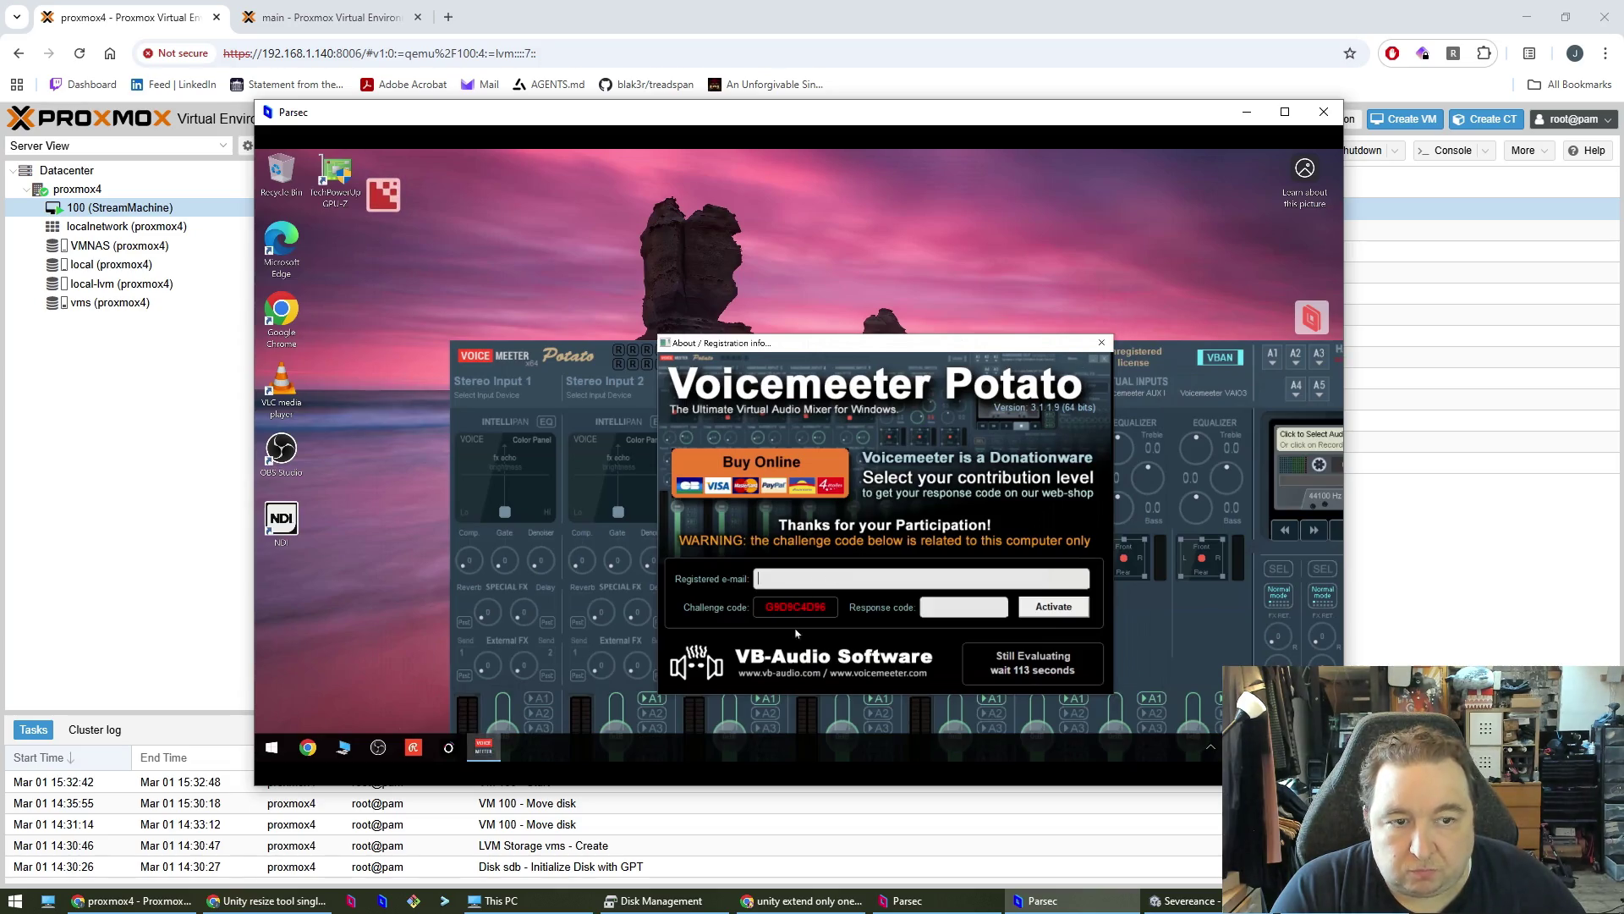
pyautogui.rightClick(348, 626)
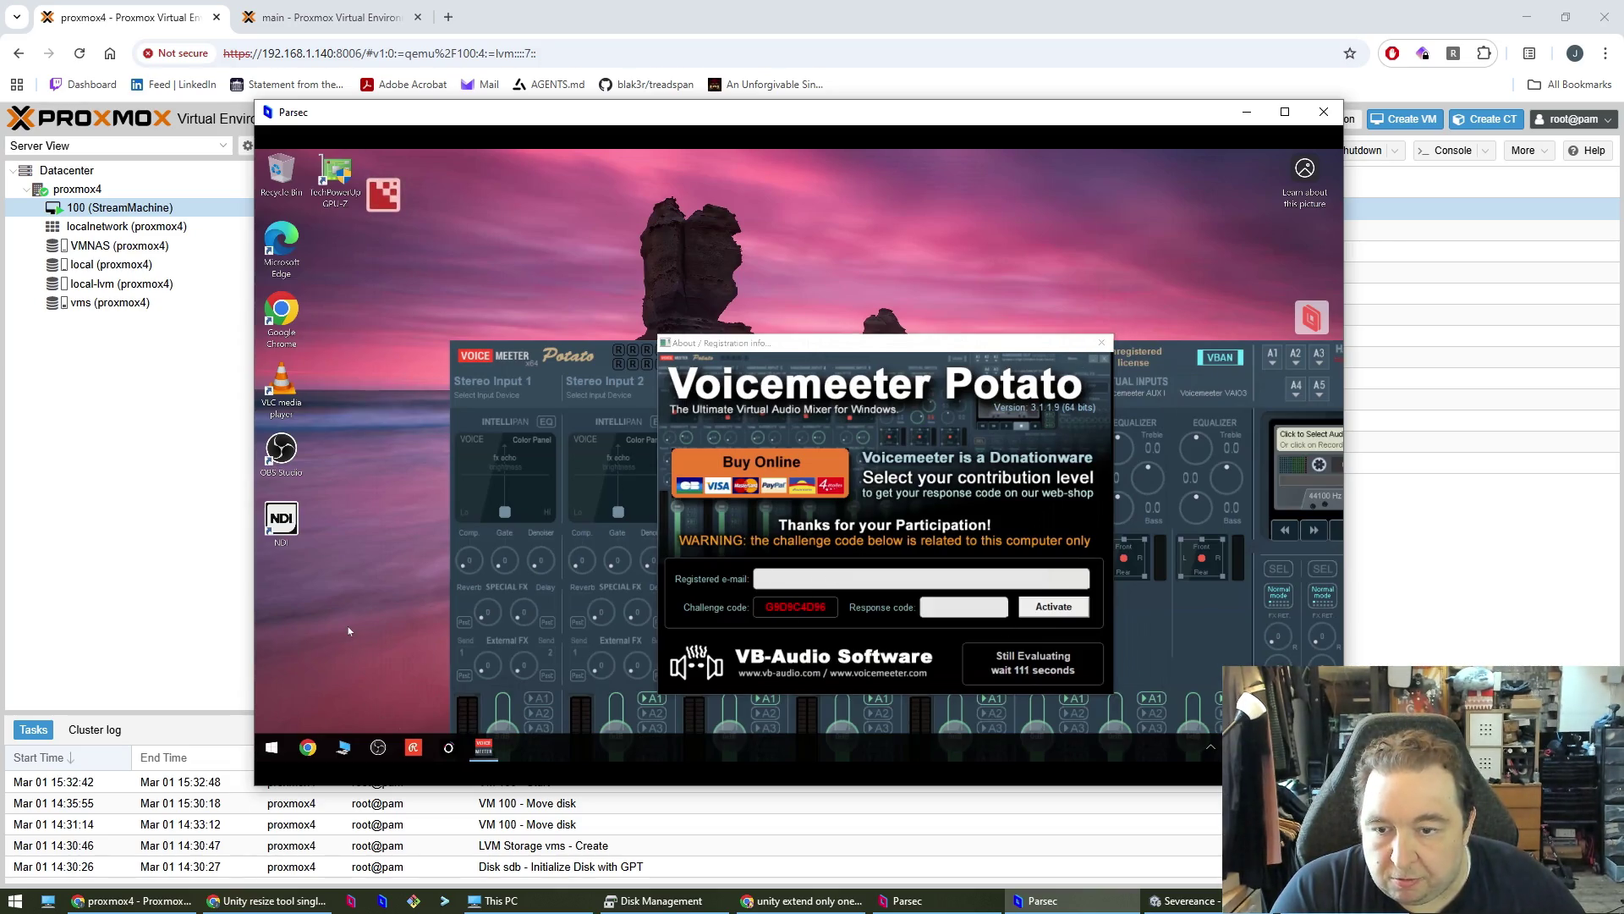
pyautogui.click(388, 597)
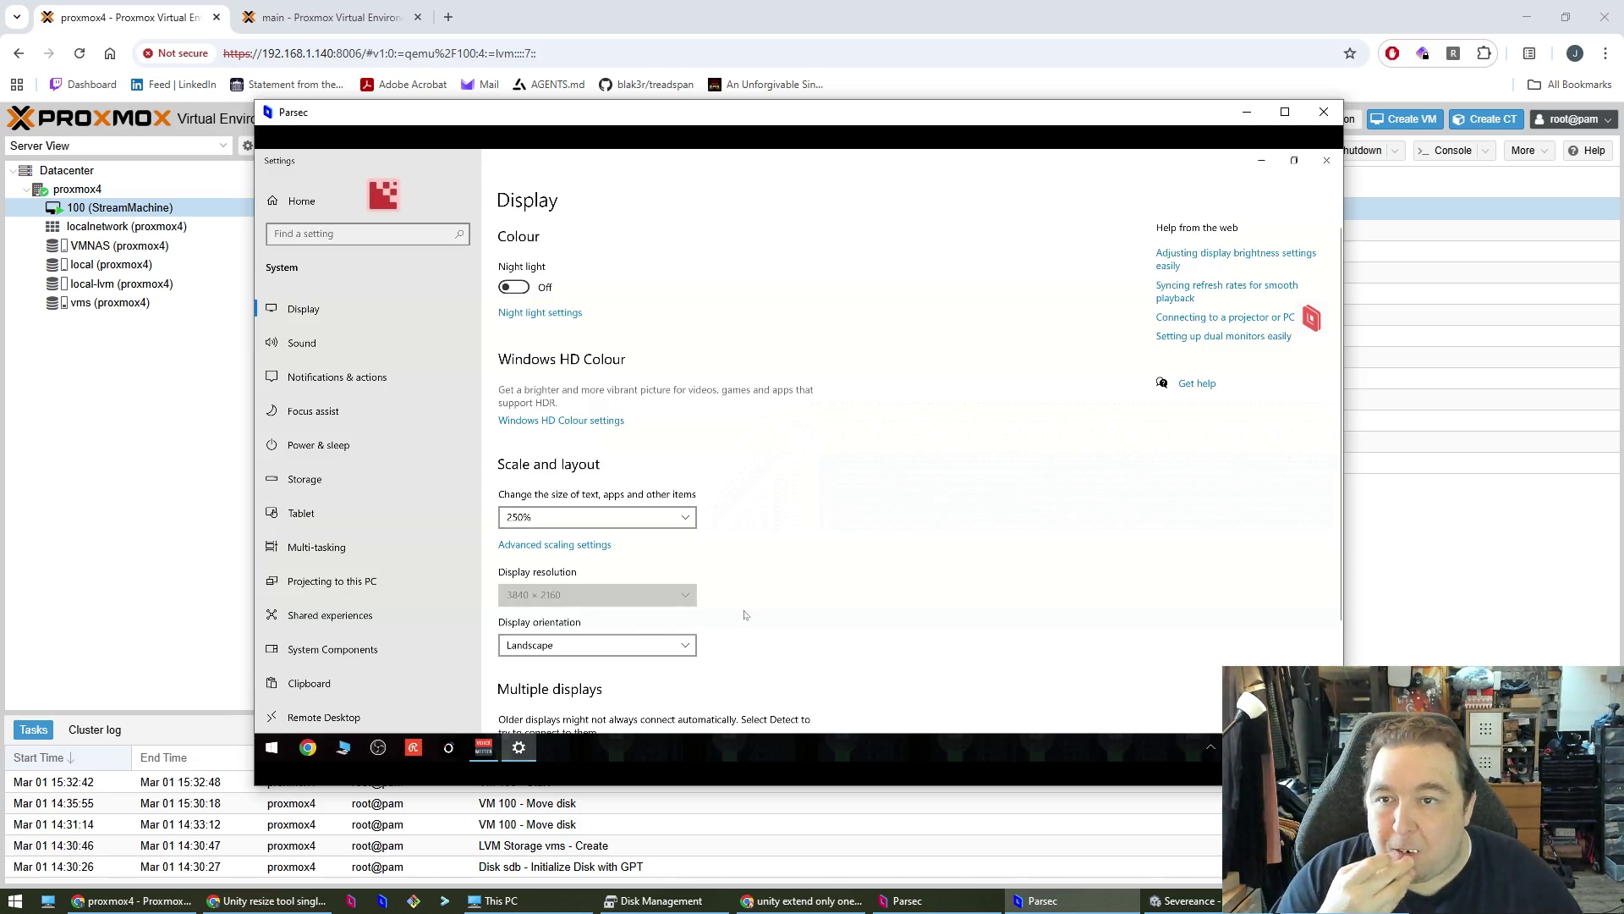
pyautogui.click(269, 901)
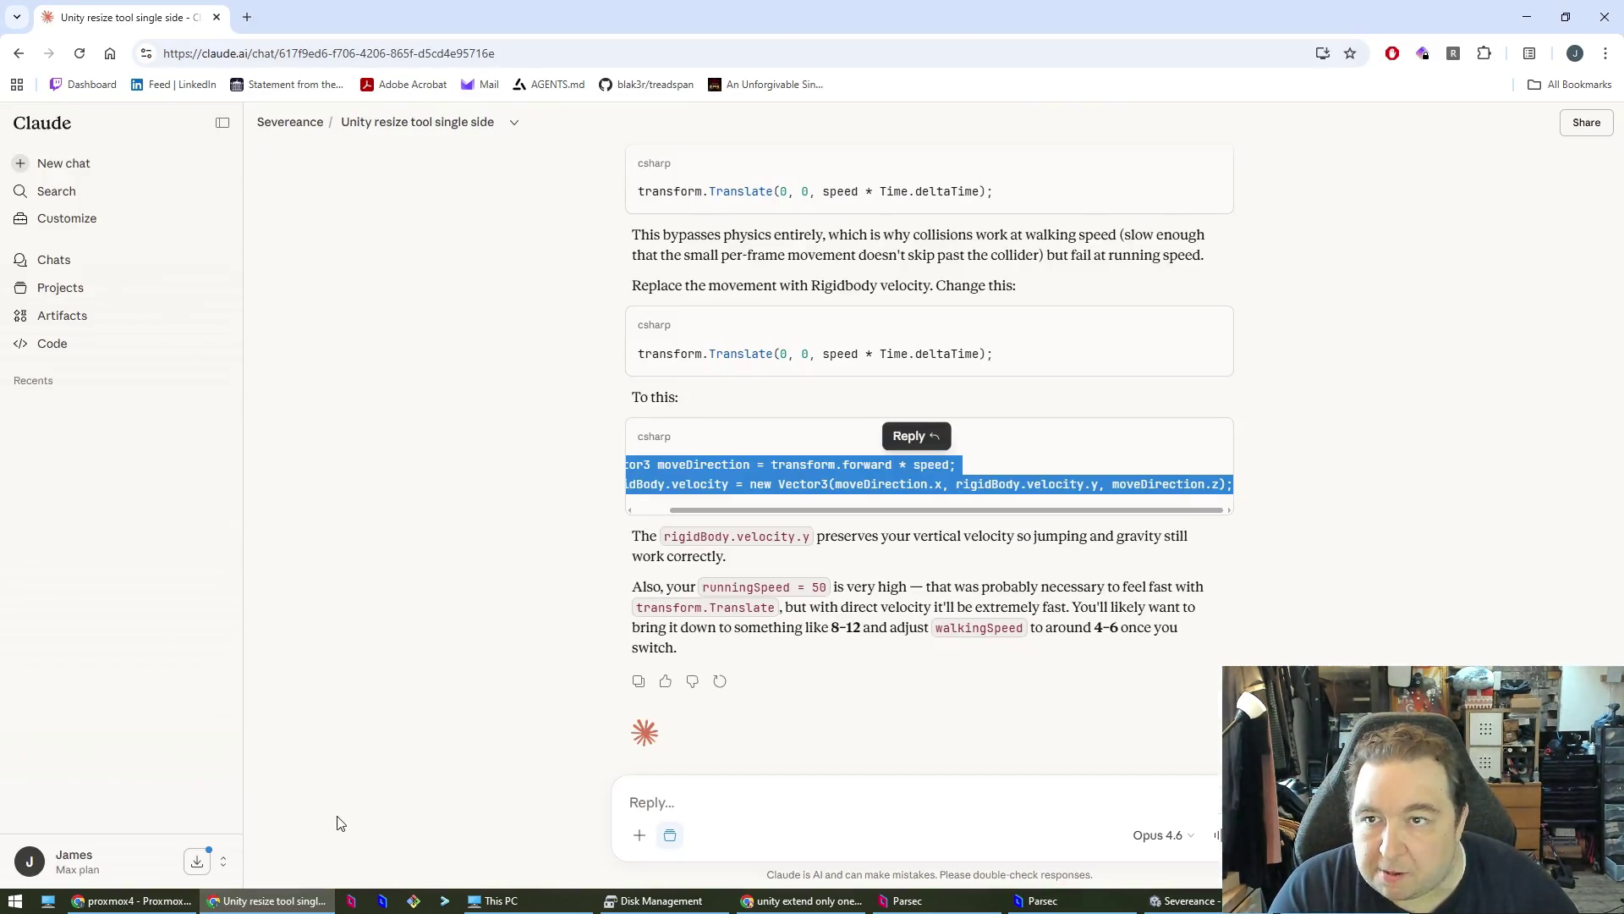
# - Google 'windows won't let me change resolution' in a new tab and expand the AI Overview fixes
pyautogui.click(800, 900)
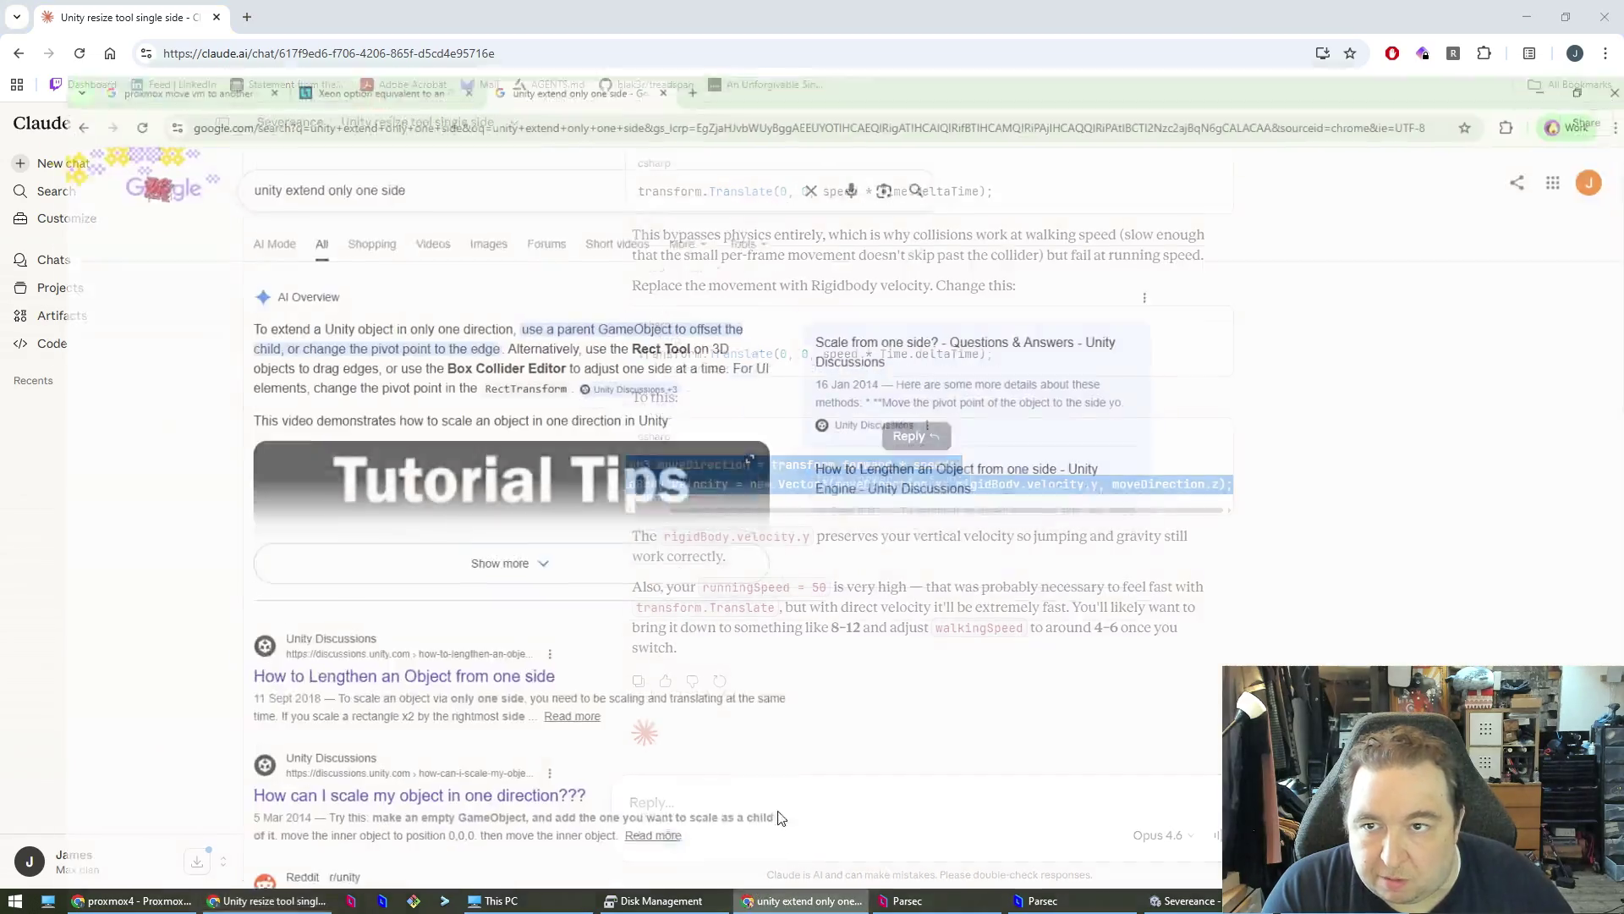
pyautogui.hotkey('ctrl', 't')
pyautogui.write('wind')
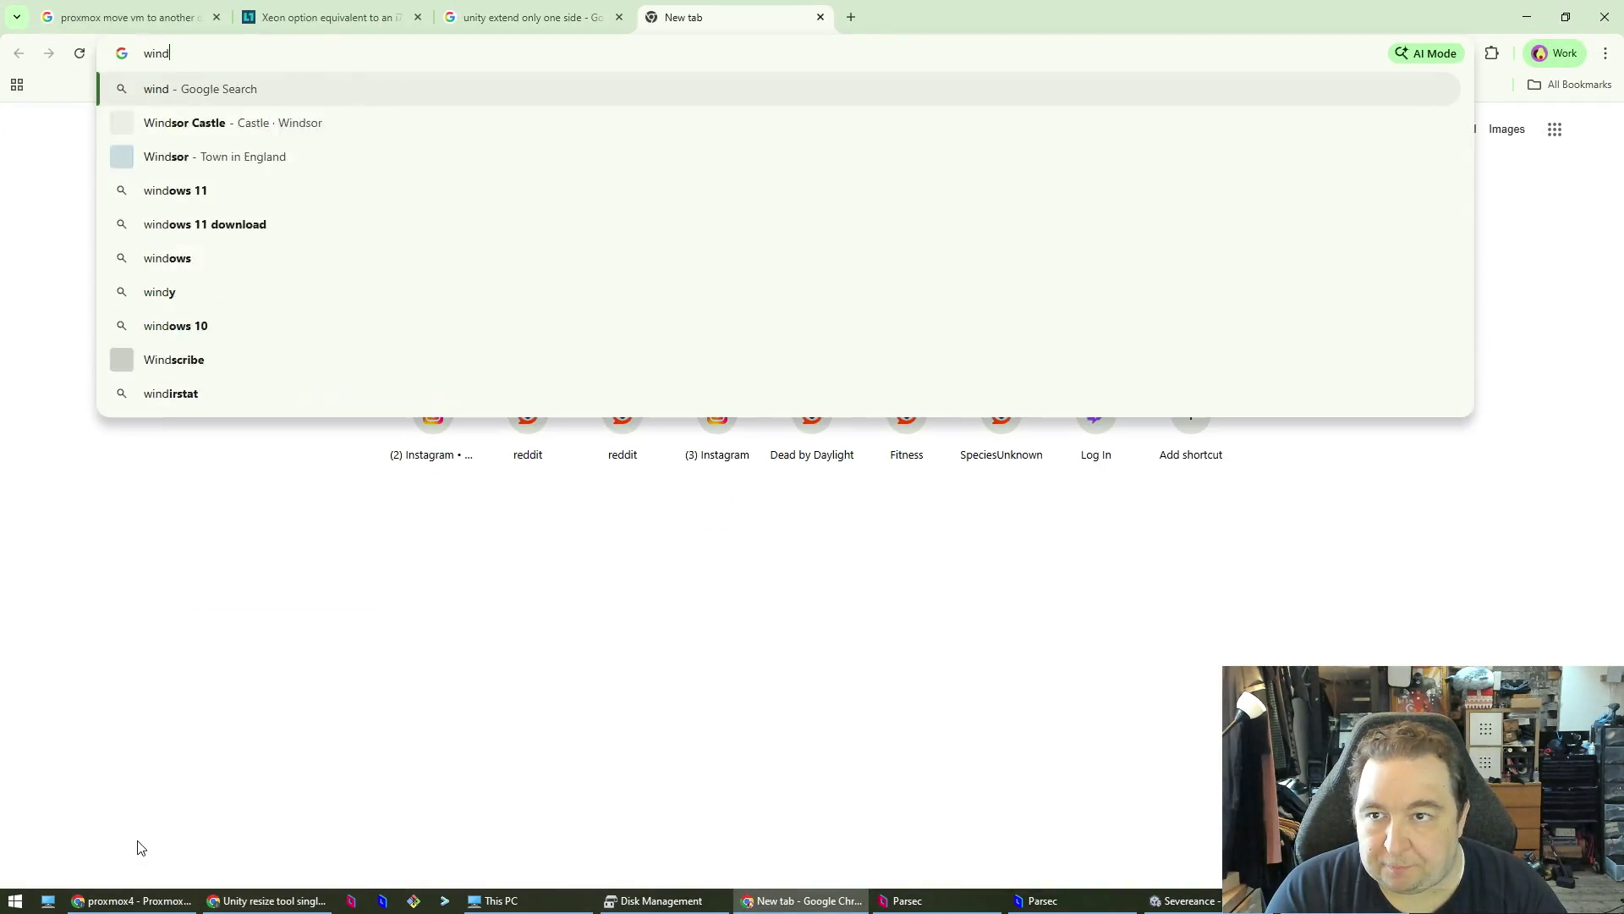
pyautogui.write("ows won't let me change")
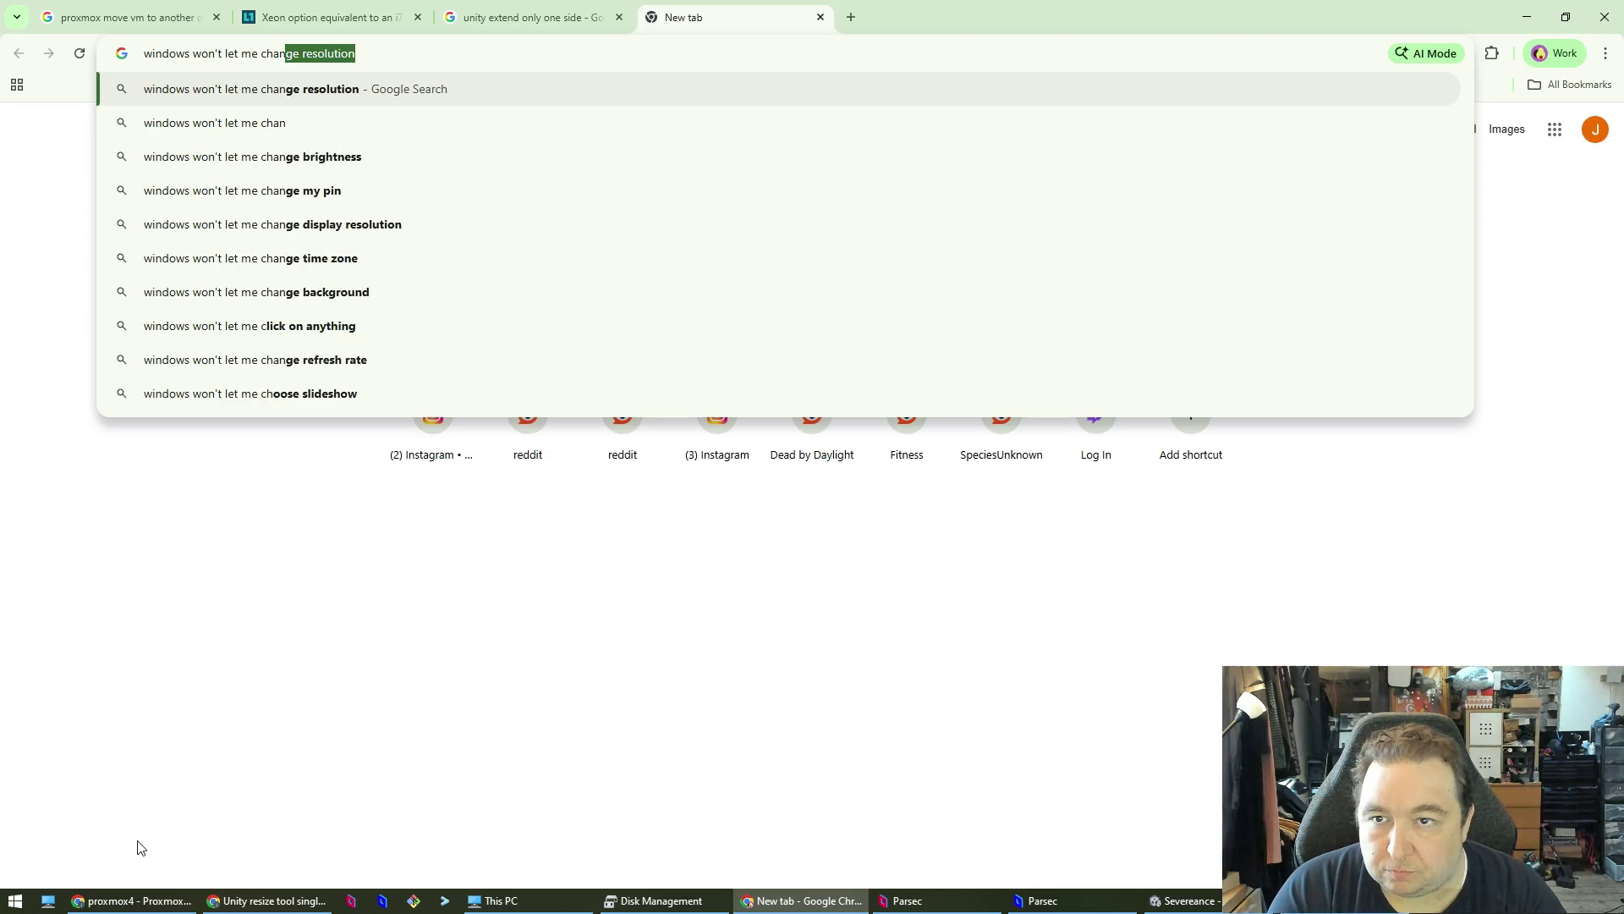
pyautogui.press('Return')
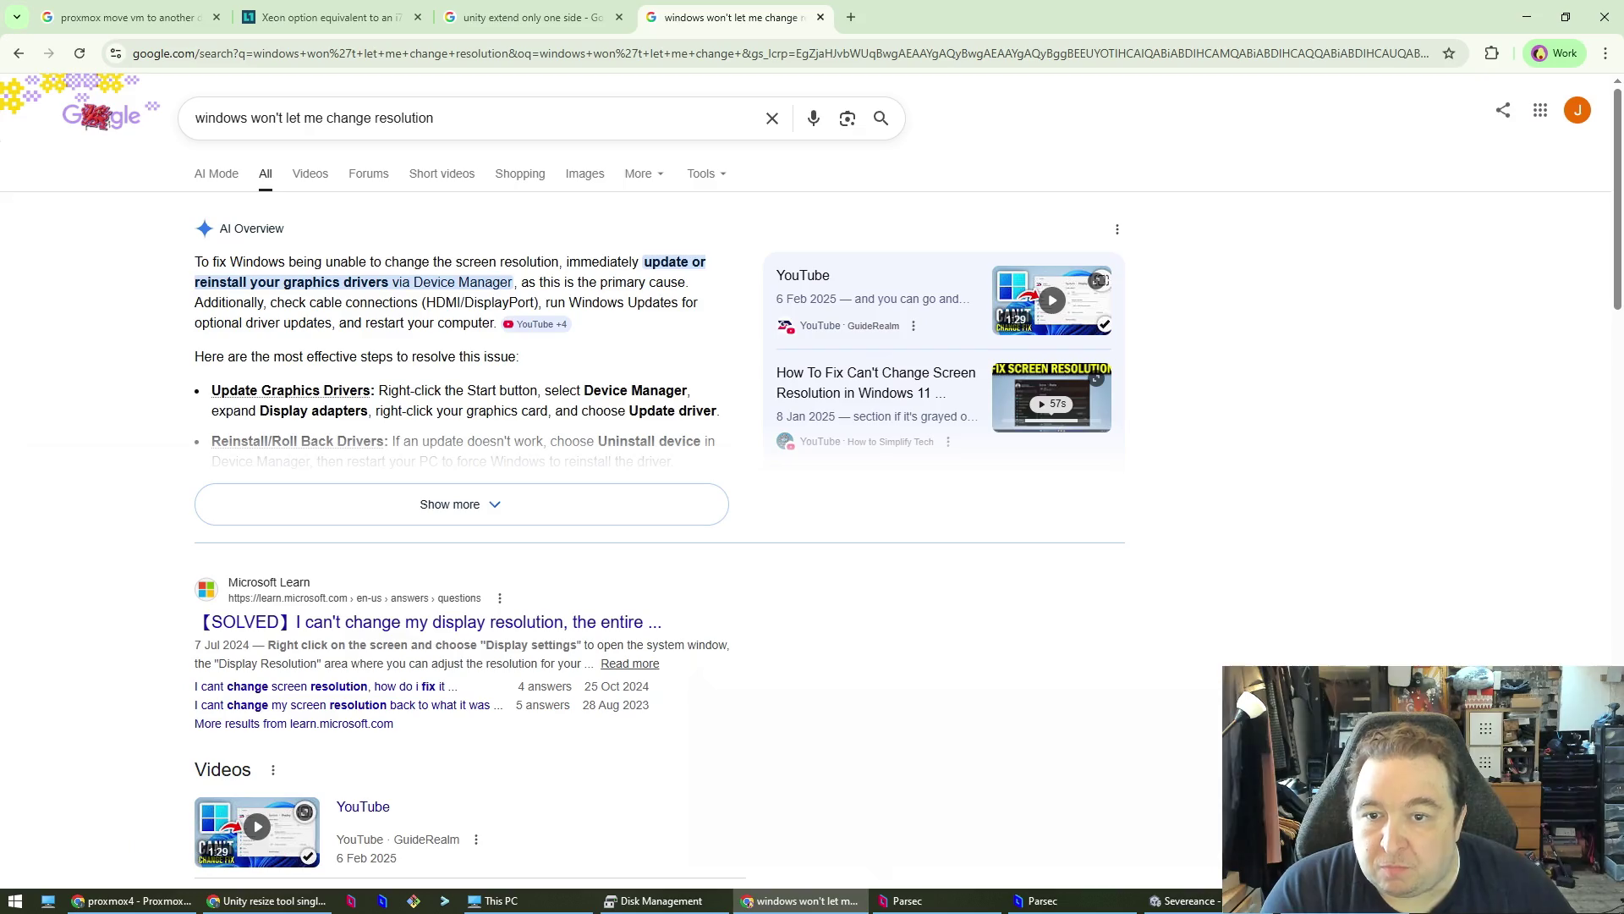
pyautogui.click(474, 501)
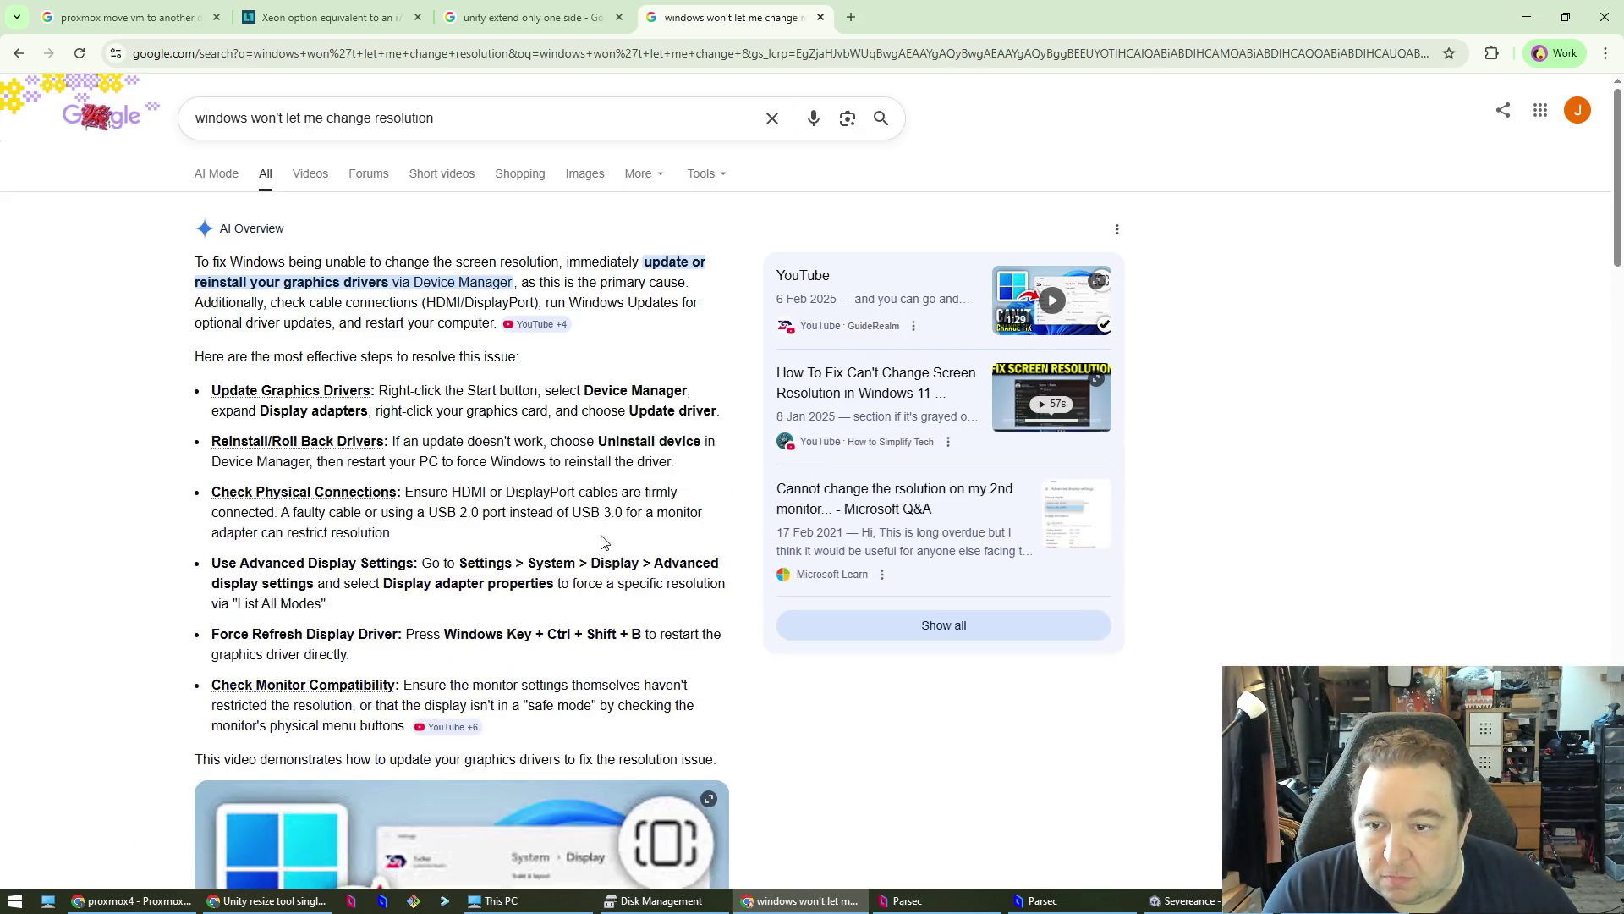
pyautogui.click(1180, 900)
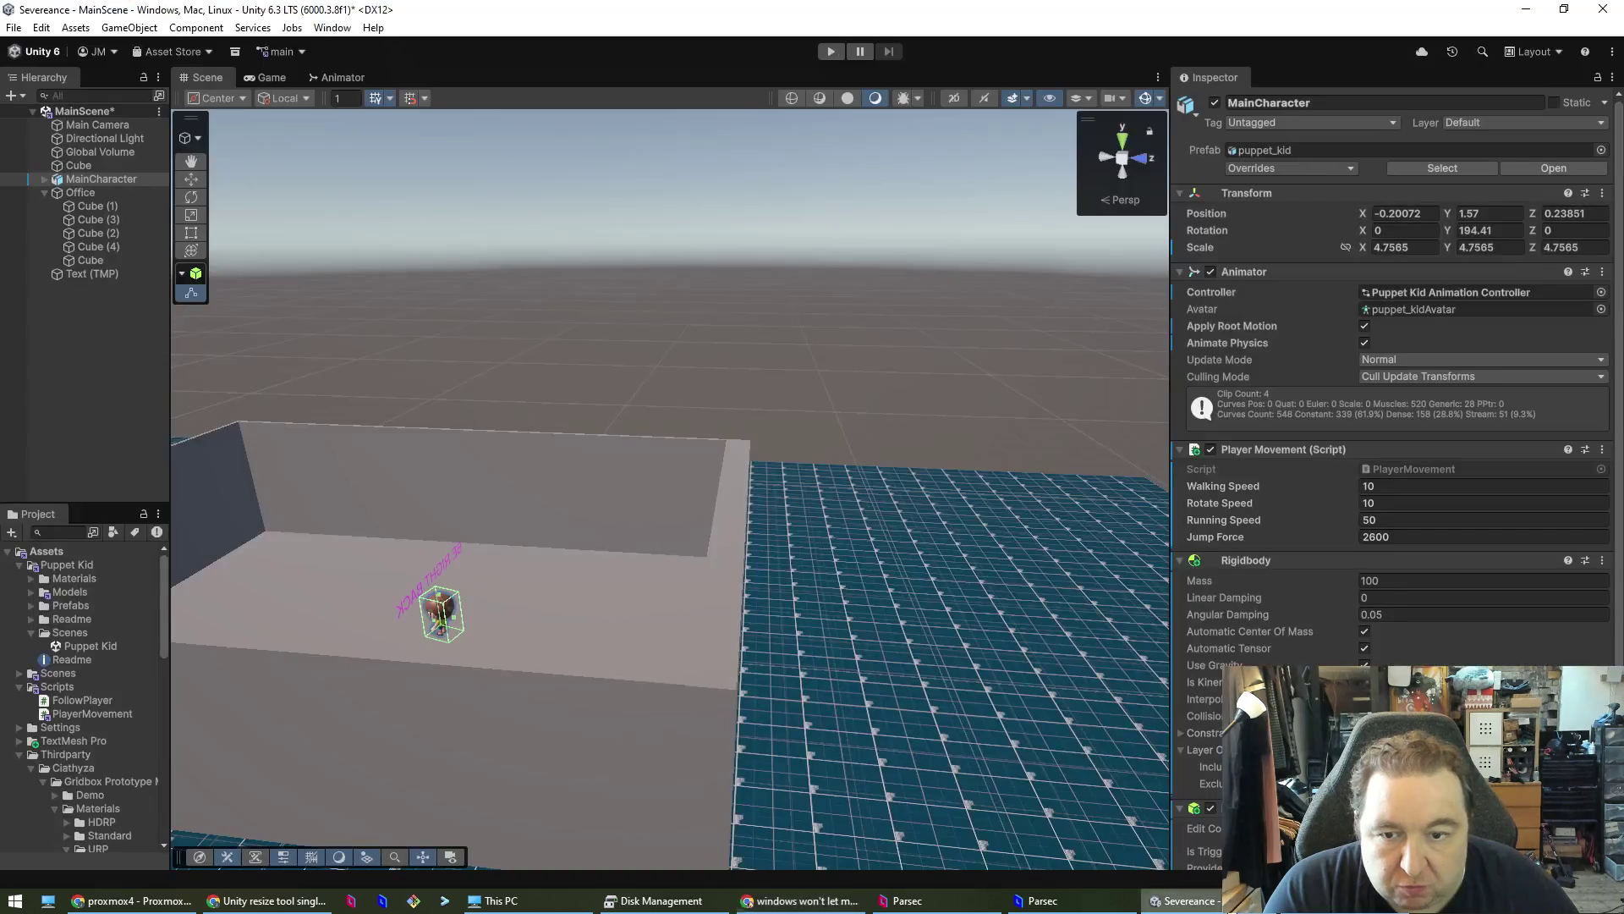
# - Return to the remote session, minimize Display settings, and launch Device Manager via 'dev'
pyautogui.click(800, 900)
pyautogui.click(907, 901)
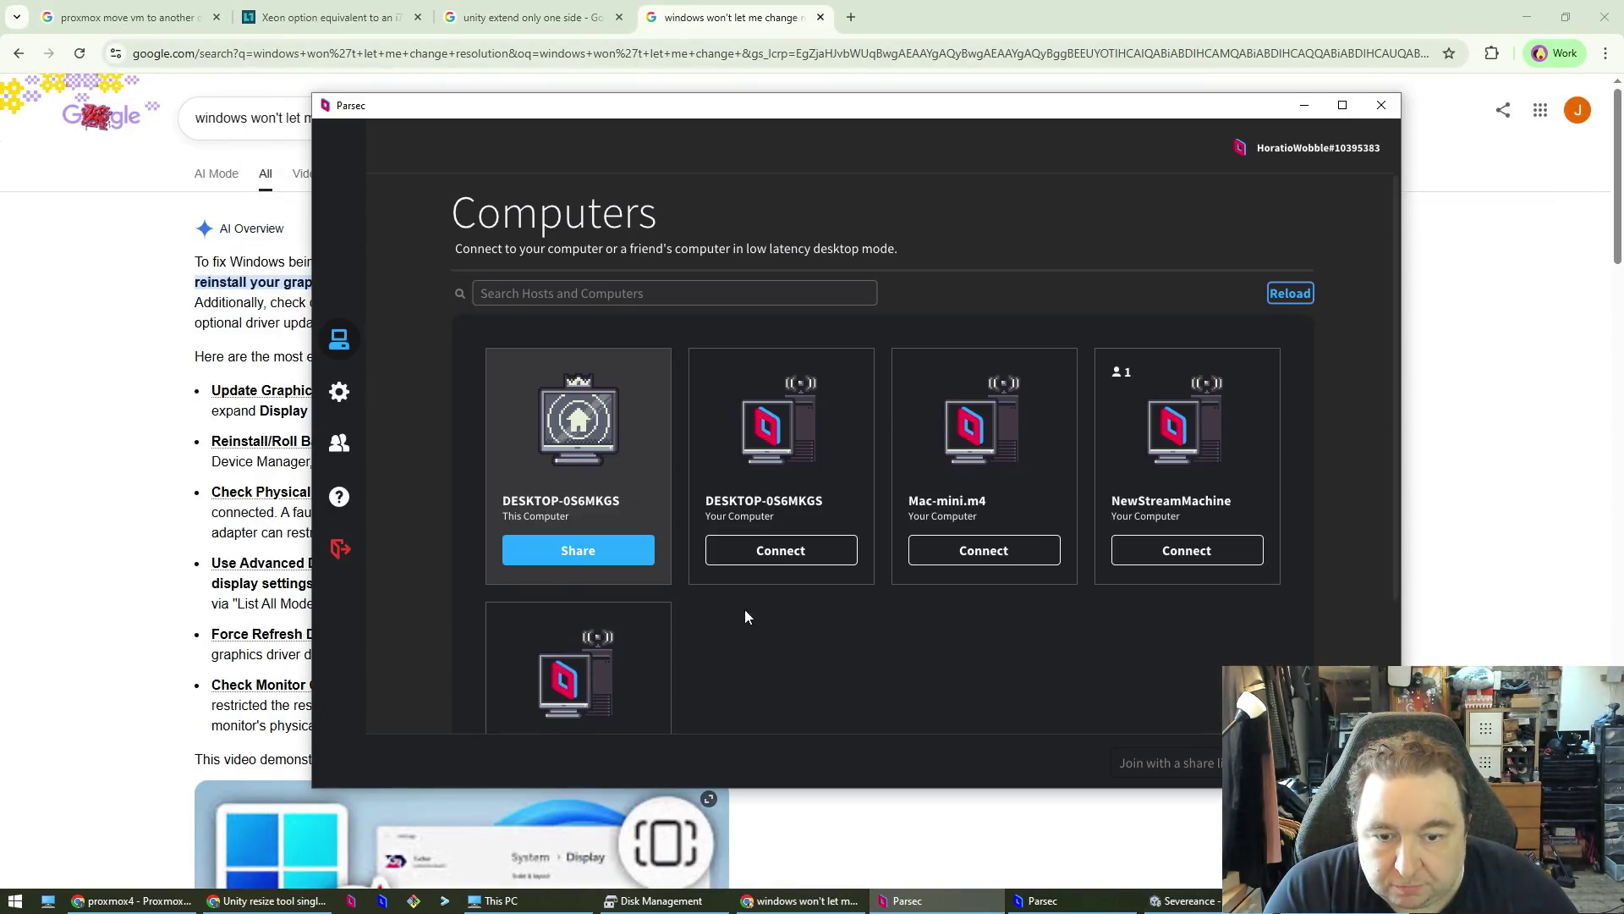
pyautogui.click(1027, 898)
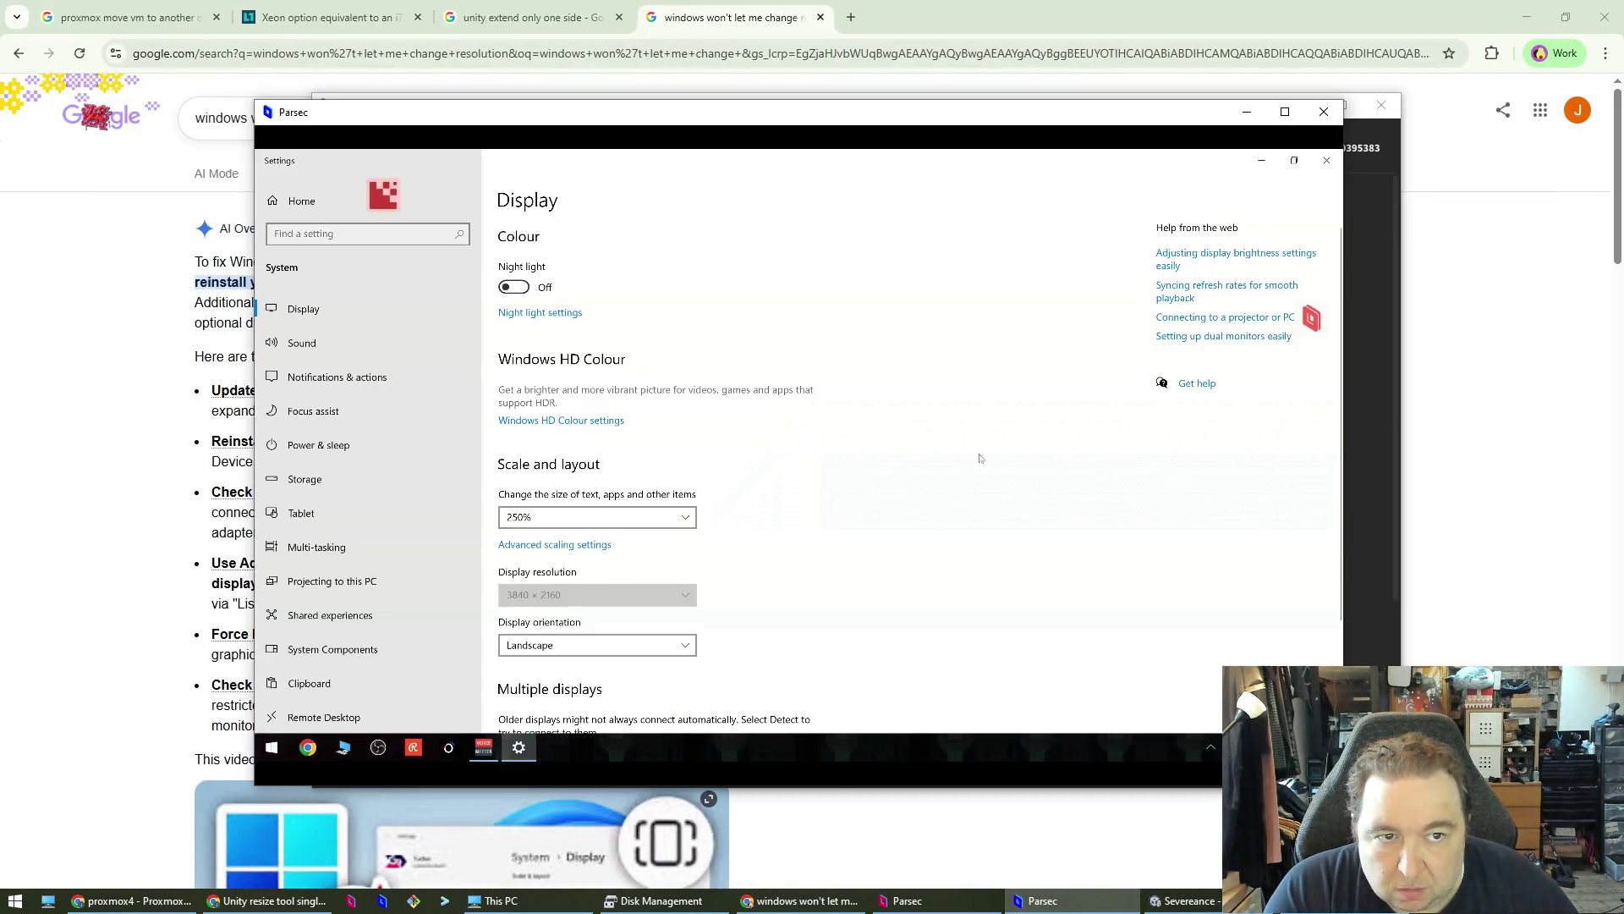
pyautogui.click(1261, 160)
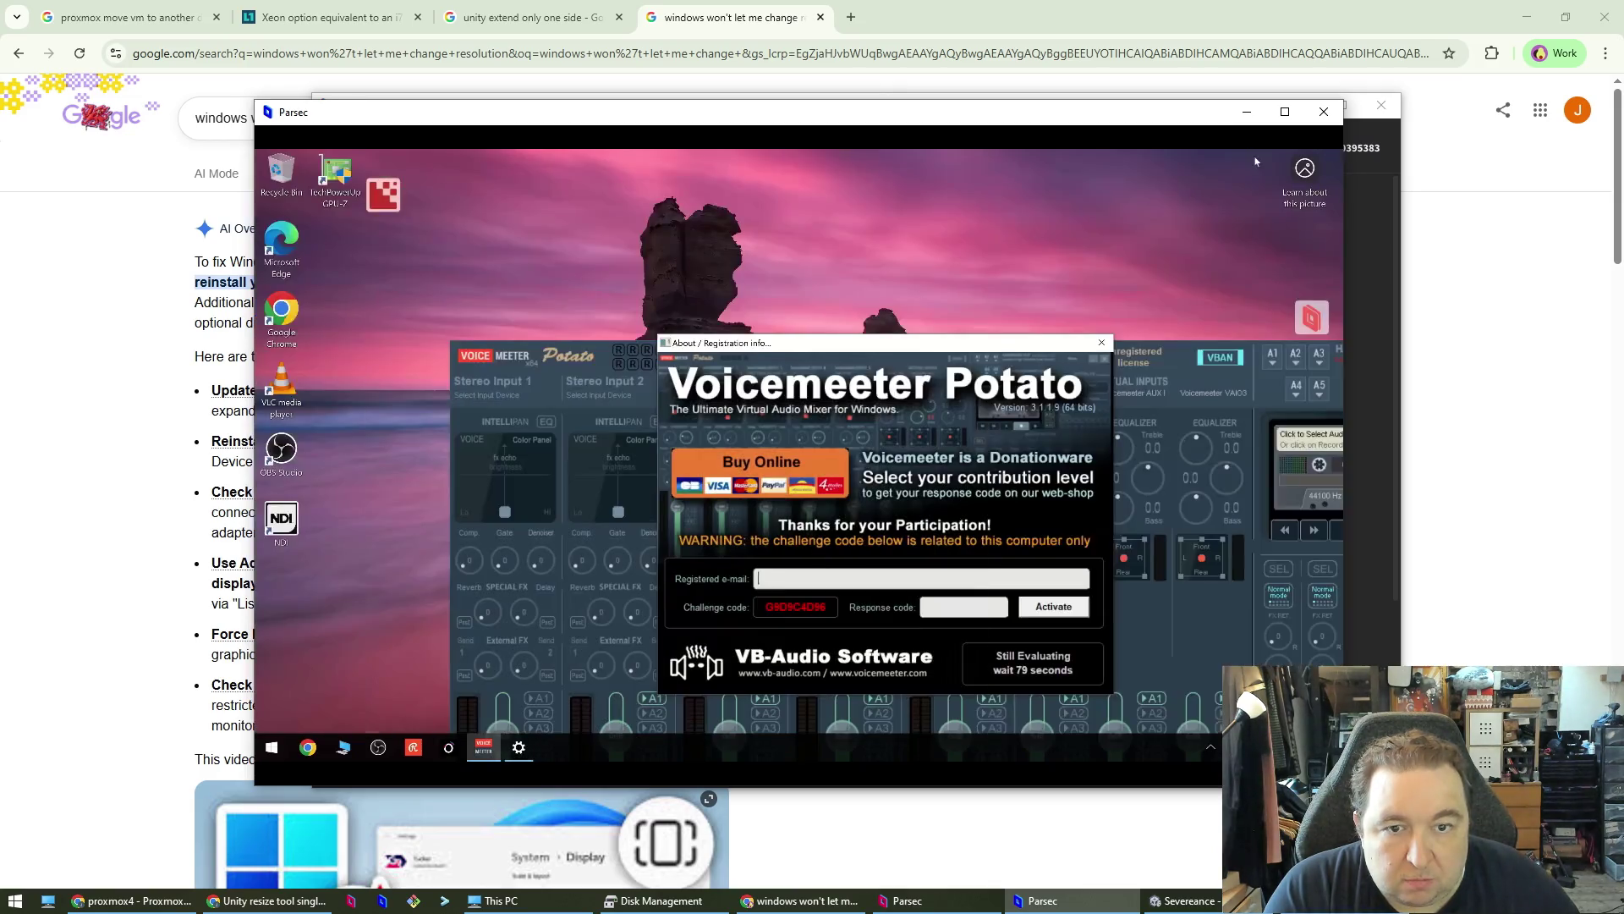
pyautogui.rightClick(1100, 201)
pyautogui.click(272, 747)
pyautogui.write('dev')
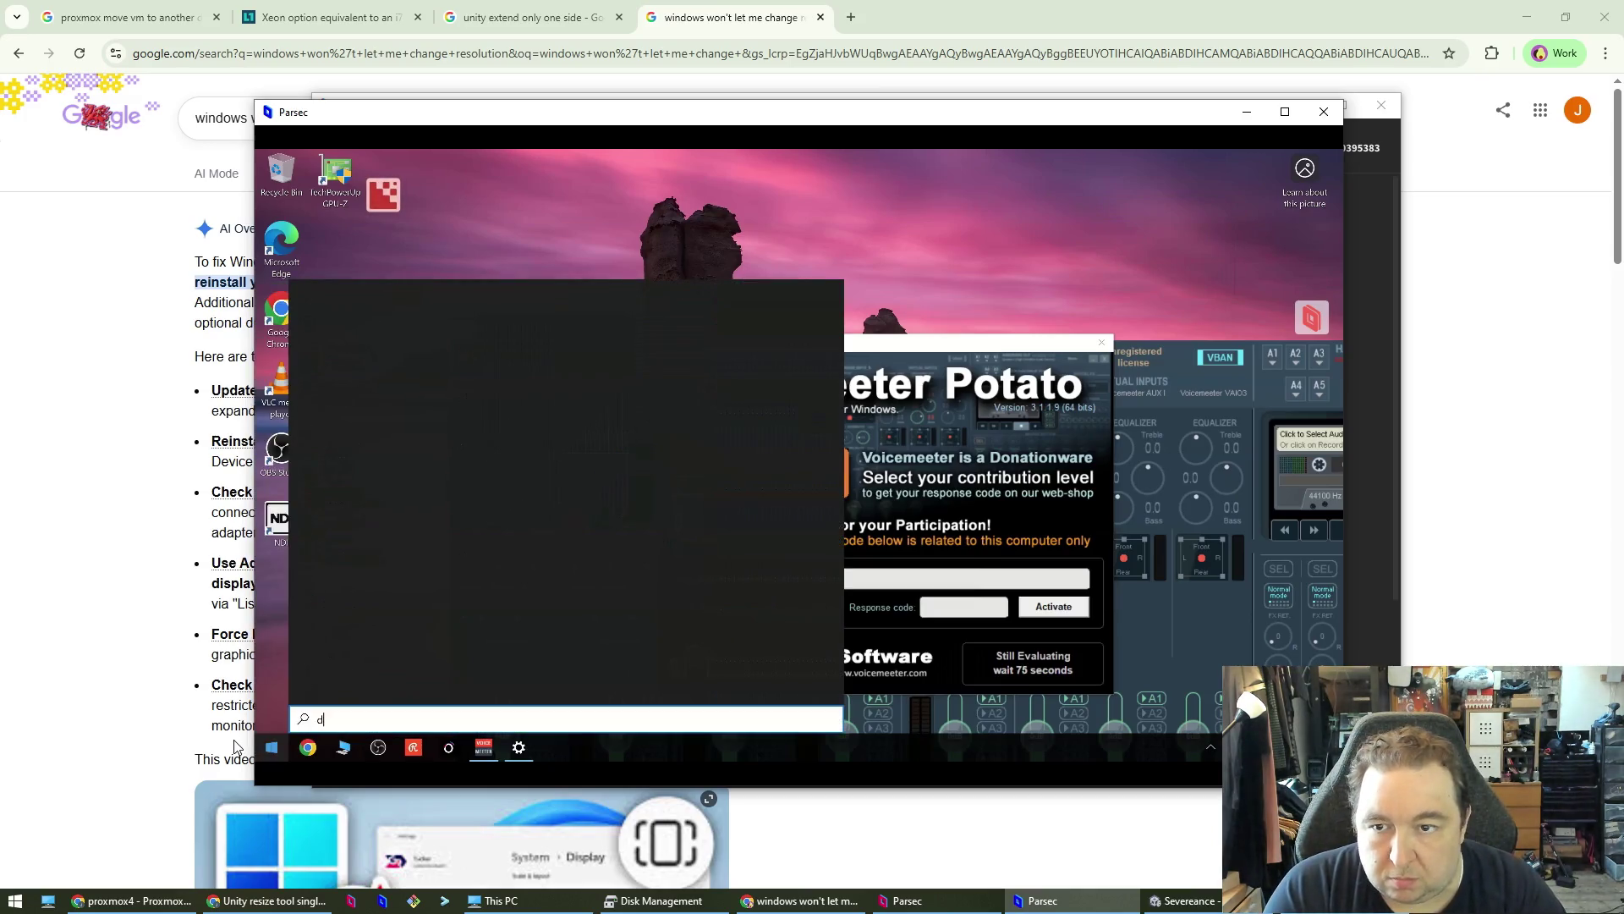
pyautogui.press('Return')
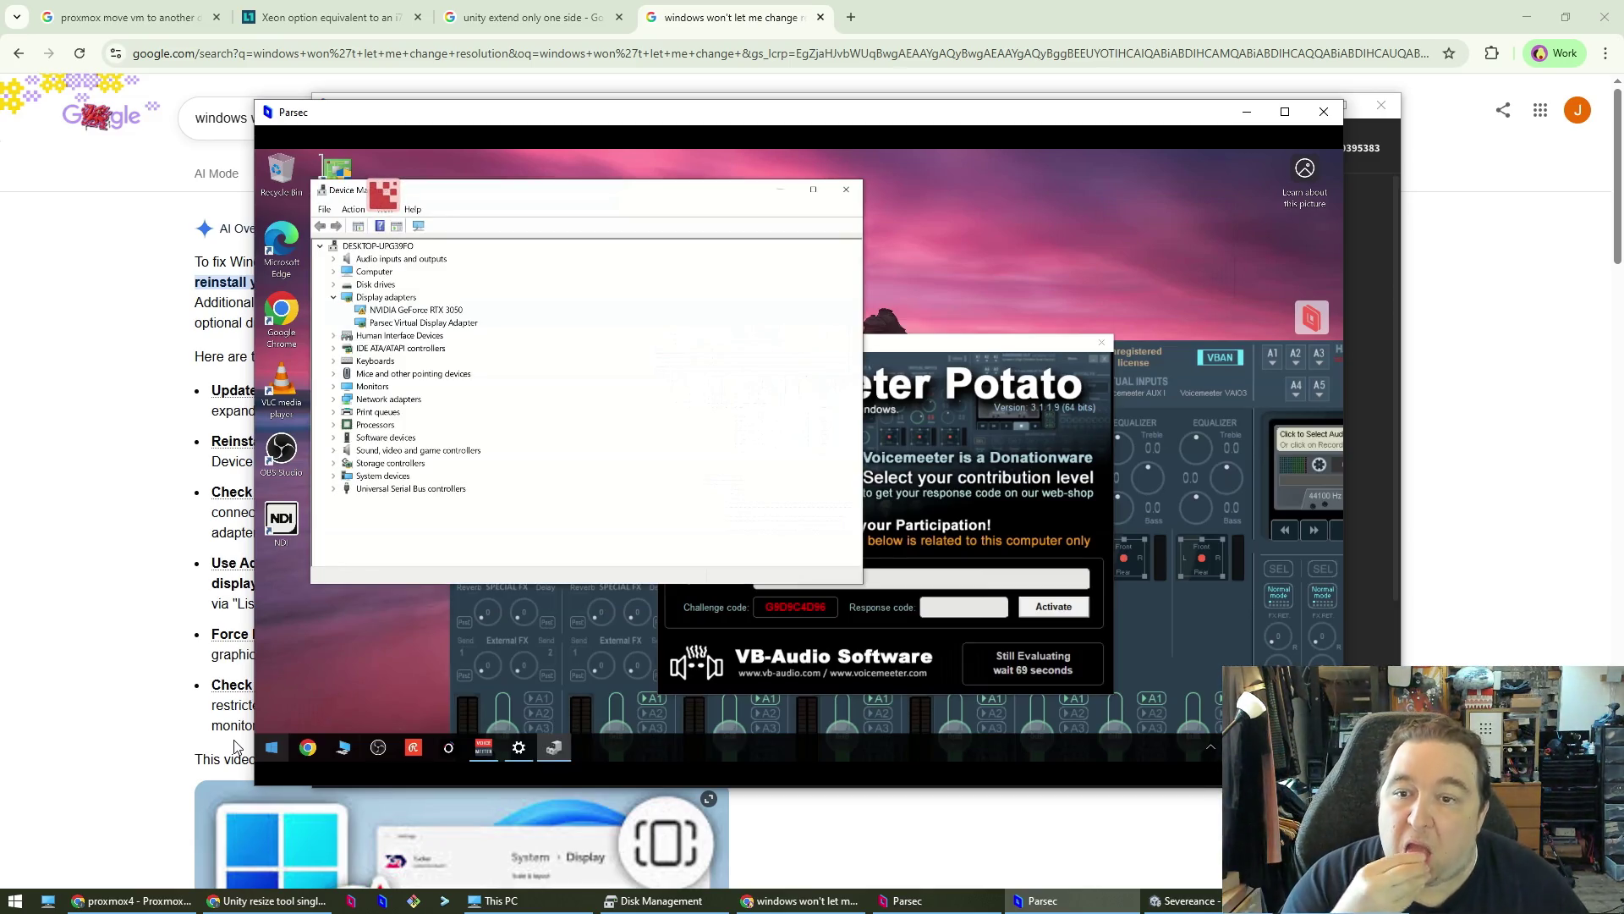
# - Inspect the RTX 3050 properties' events and resources, confirming the Code 43 error status
pyautogui.rightClick(408, 310)
pyautogui.click(468, 389)
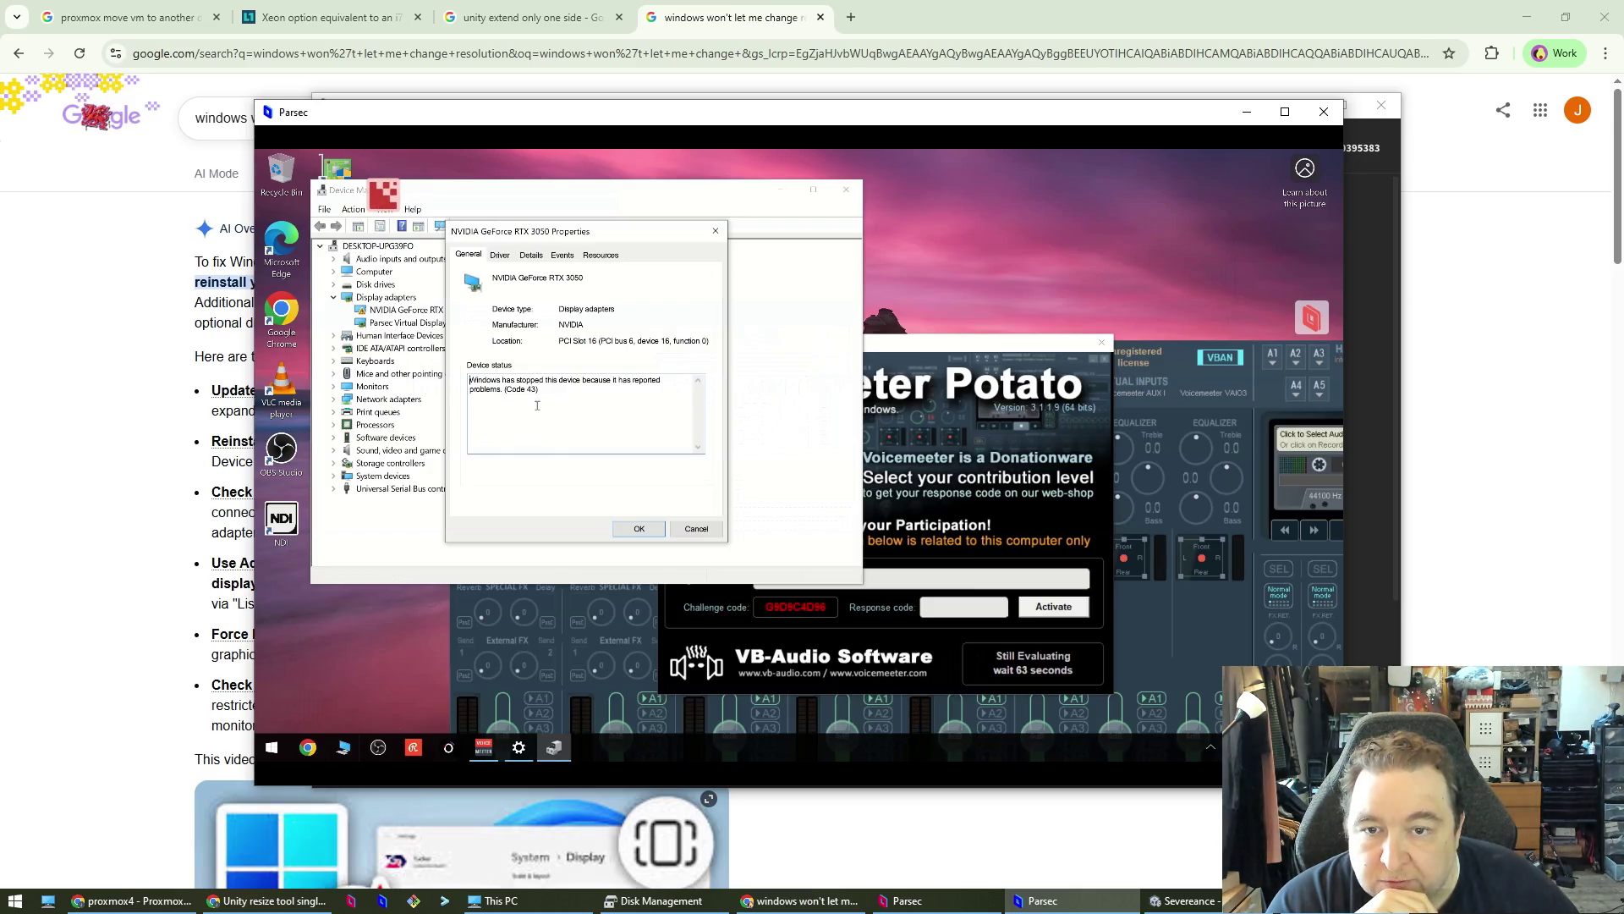
pyautogui.click(500, 256)
pyautogui.click(531, 255)
pyautogui.click(563, 255)
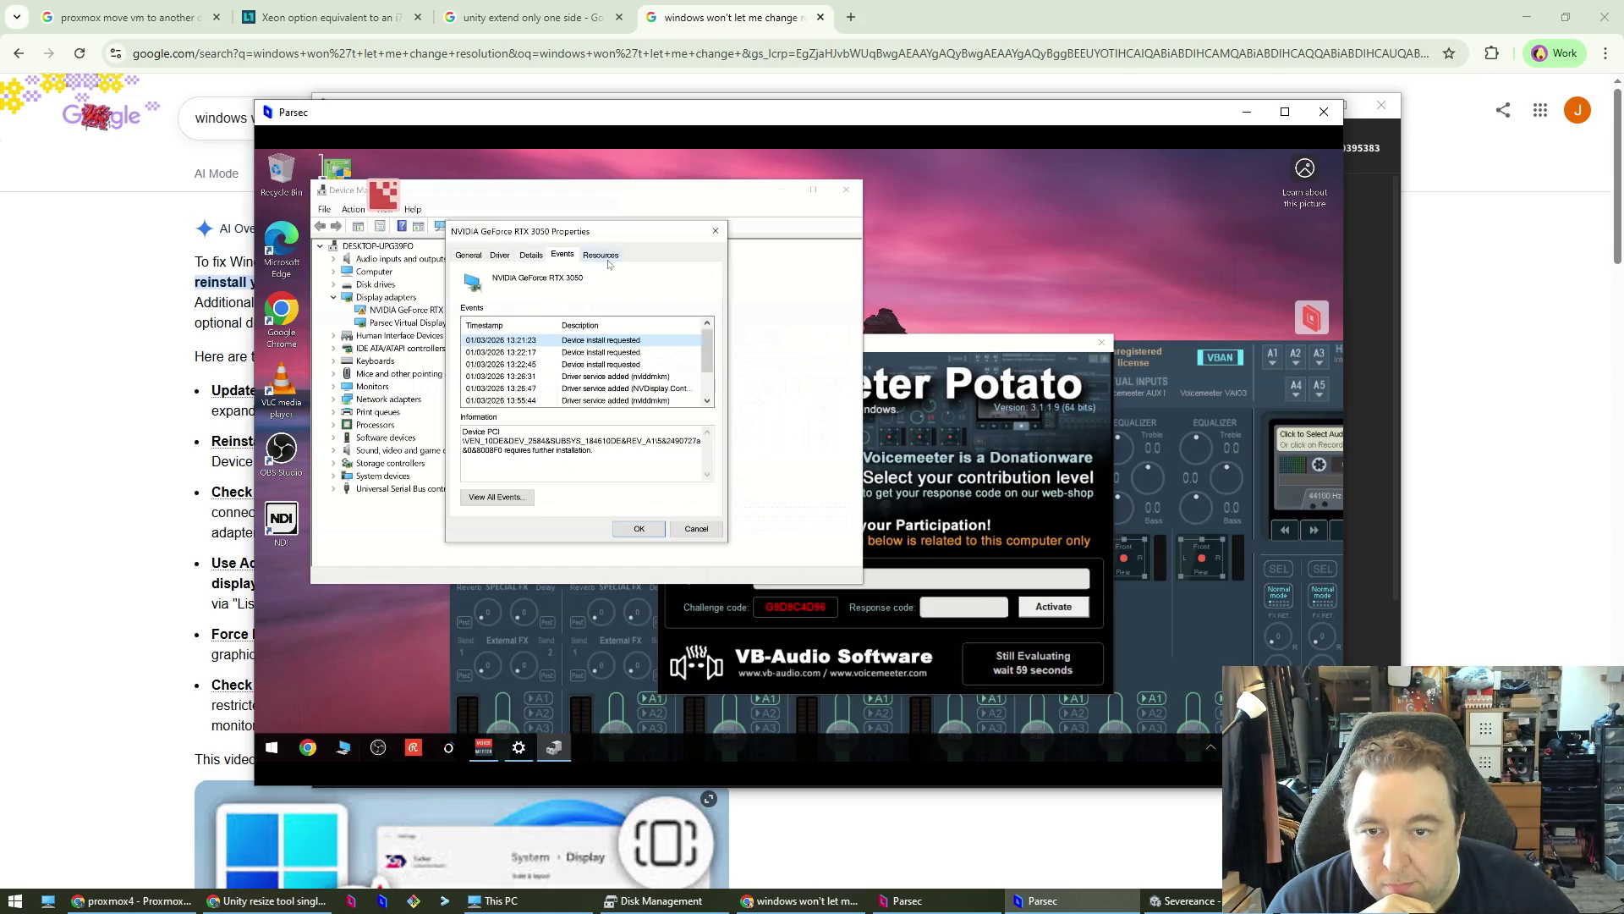
pyautogui.click(609, 262)
pyautogui.click(525, 258)
pyautogui.click(497, 258)
pyautogui.click(470, 258)
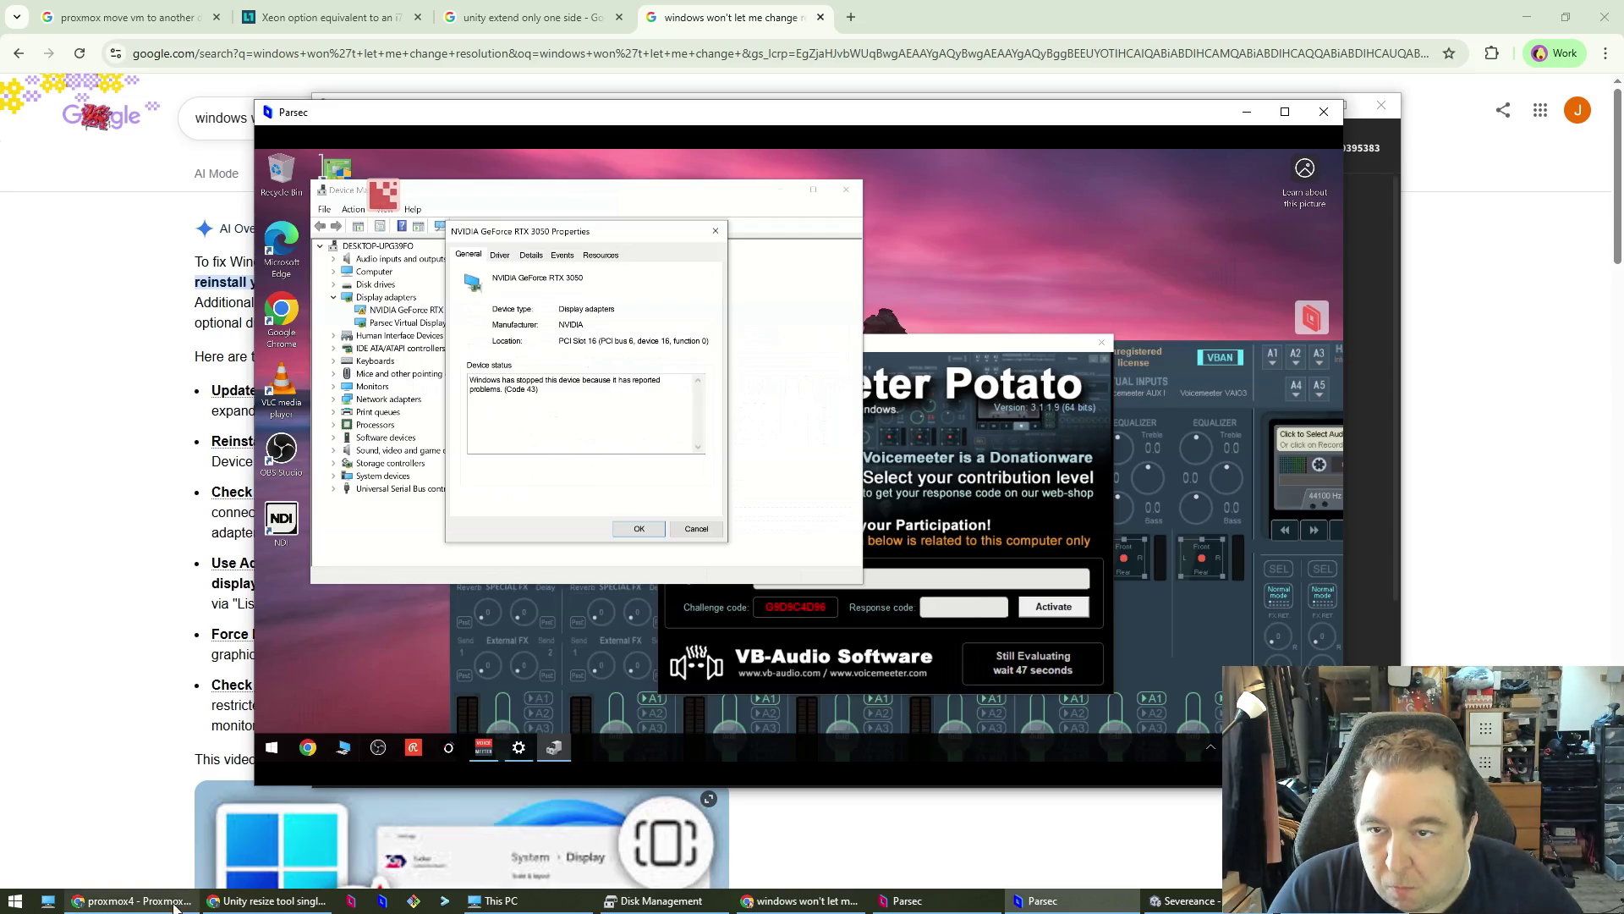
pyautogui.click(132, 900)
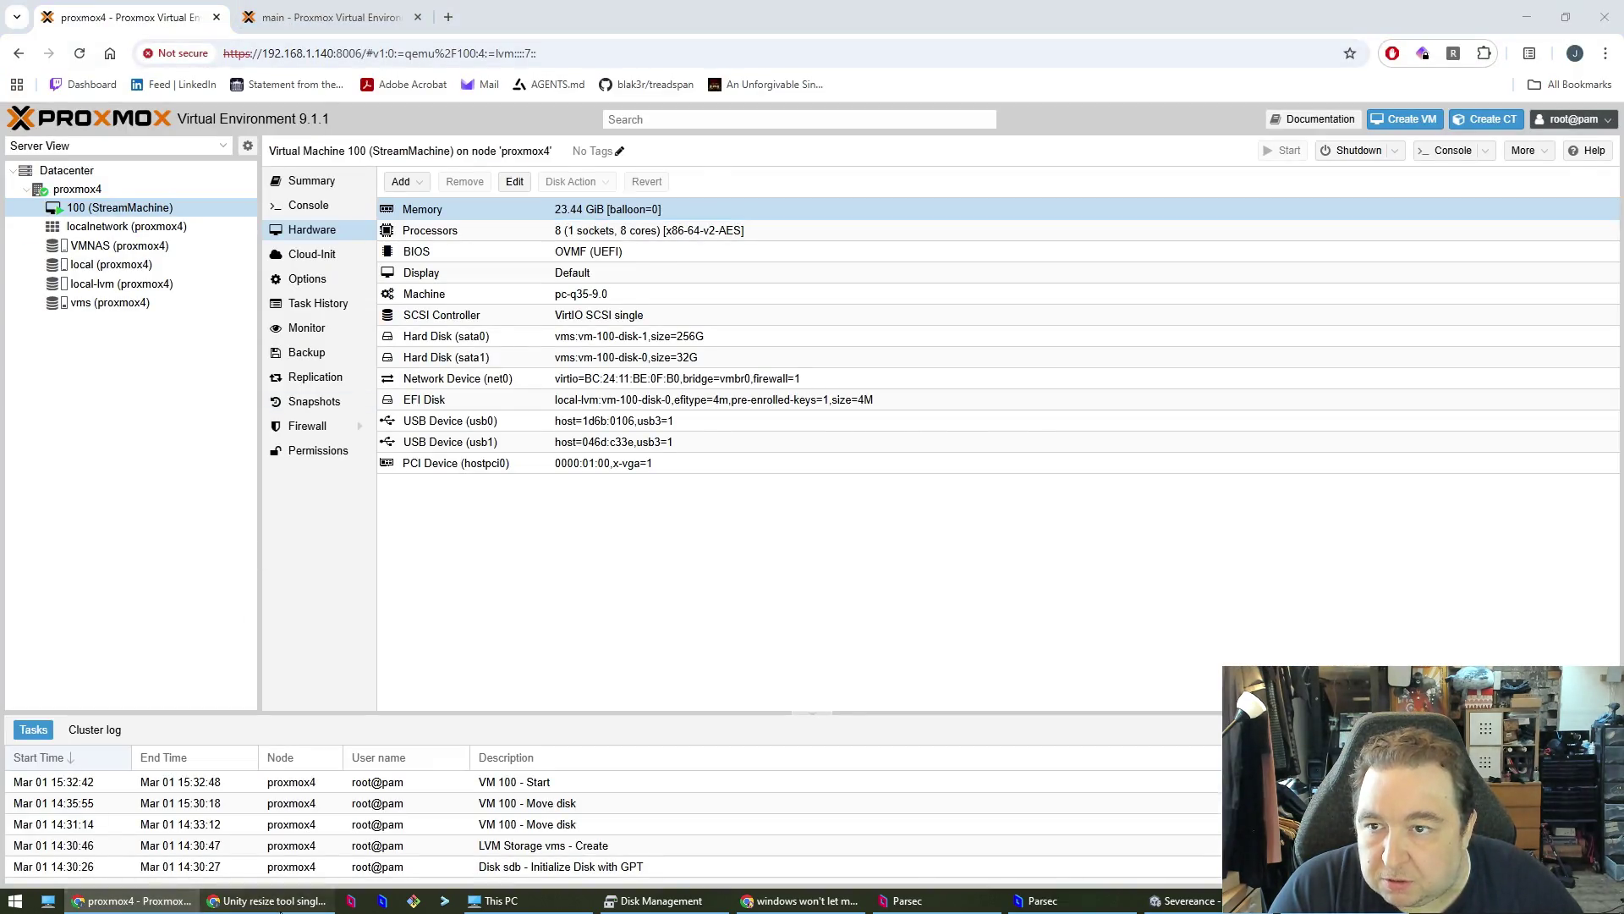
pyautogui.click(334, 17)
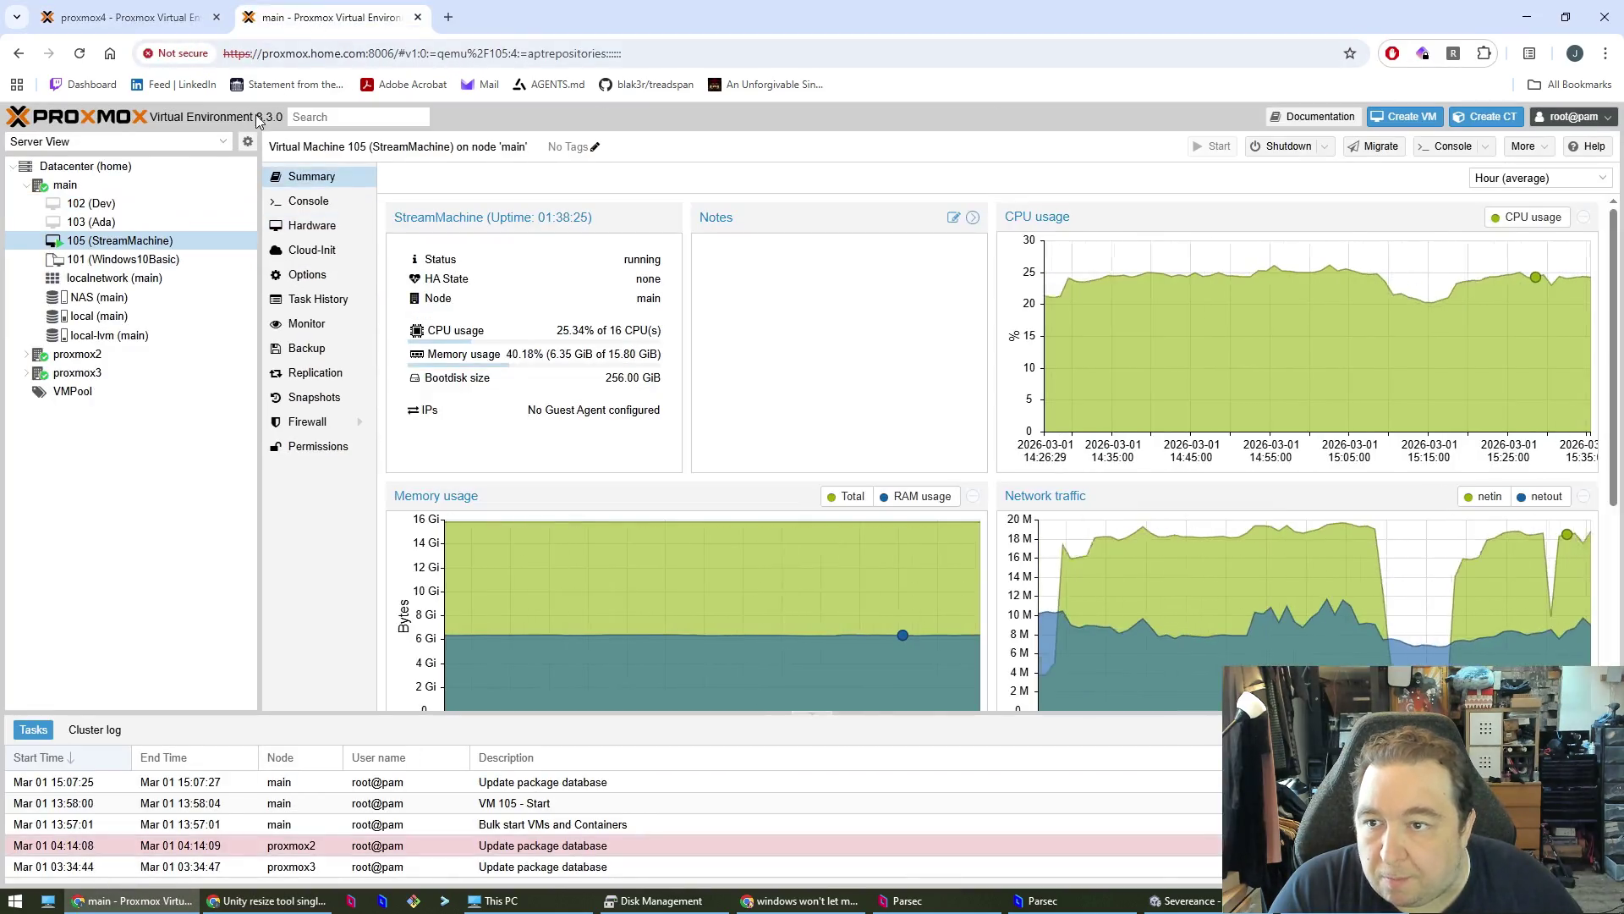
pyautogui.rightClick(108, 247)
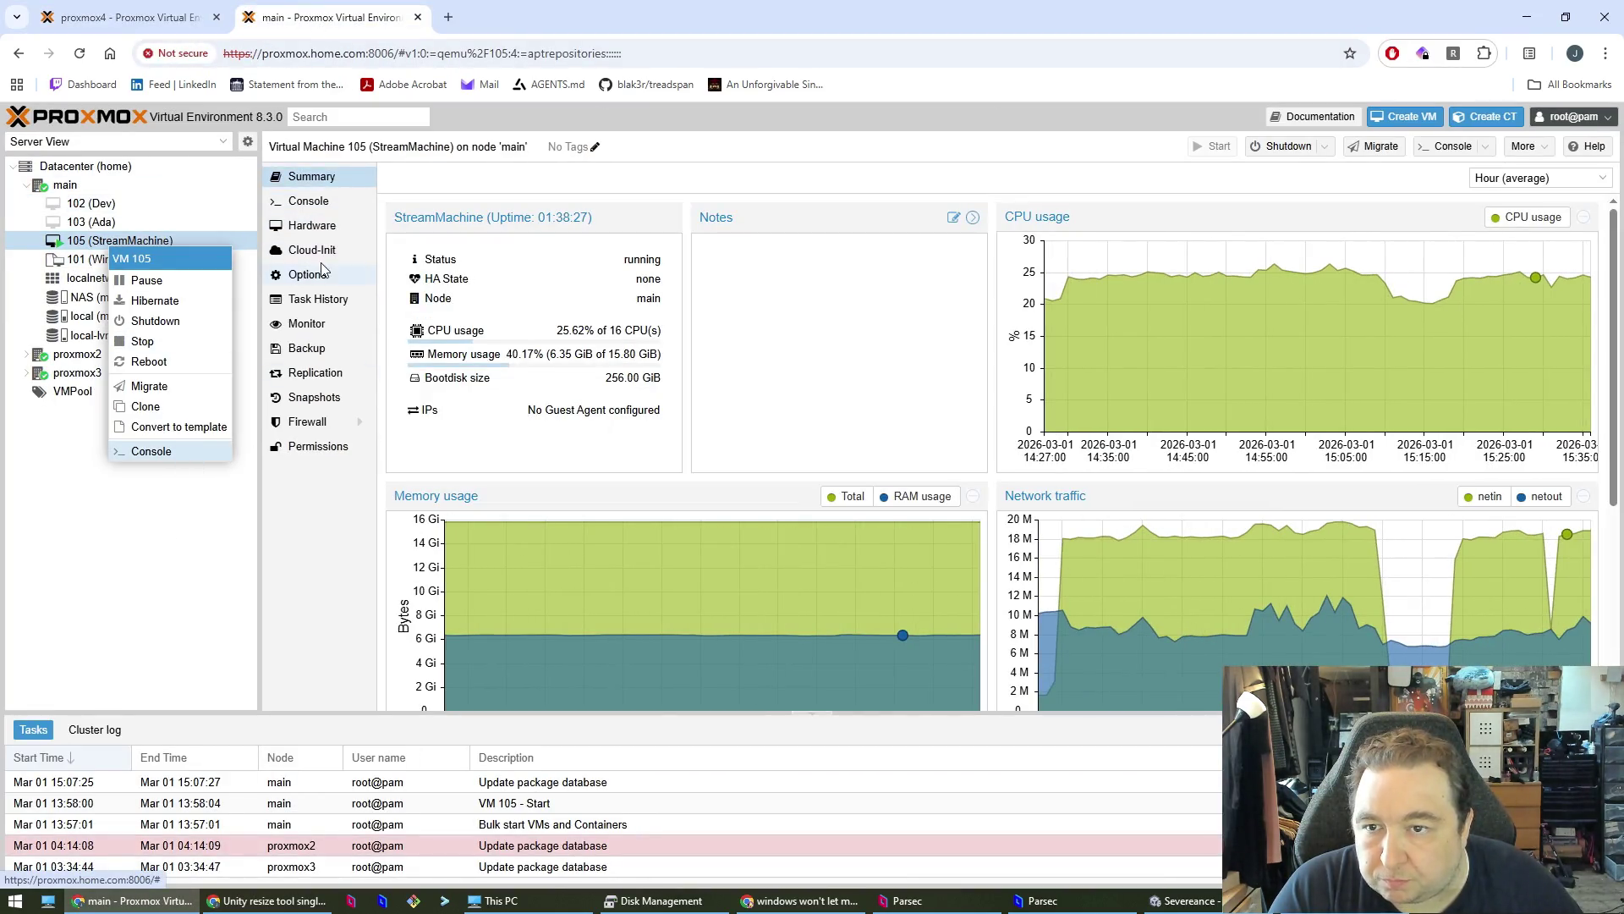
pyautogui.click(320, 225)
pyautogui.rightClick(449, 498)
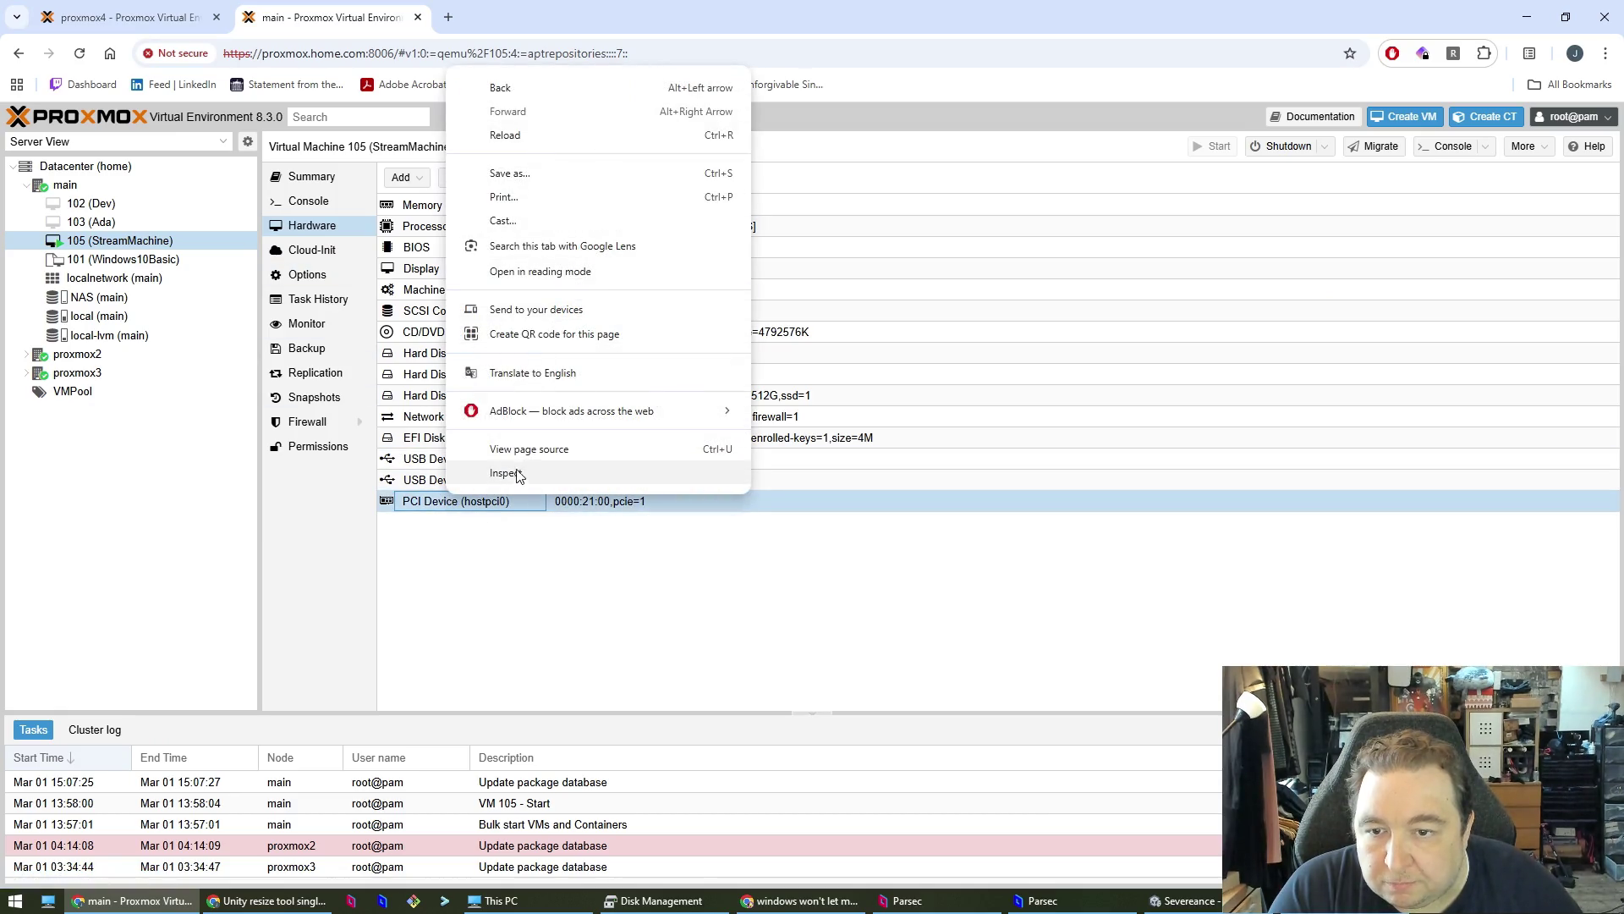
pyautogui.click(479, 543)
pyautogui.click(516, 188)
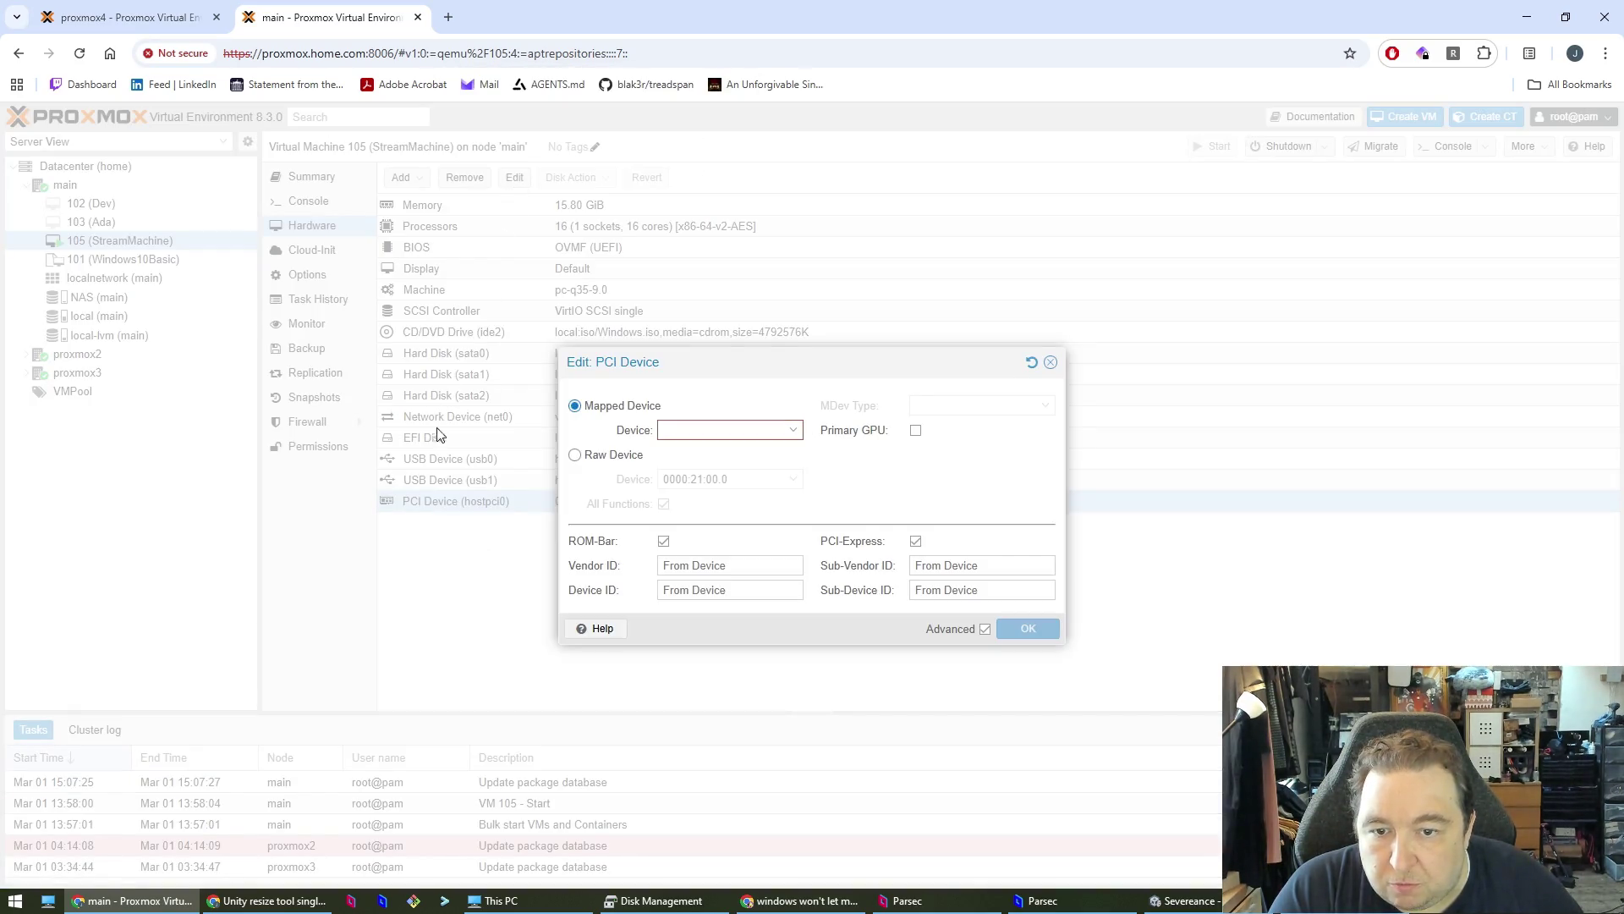
pyautogui.click(795, 432)
pyautogui.click(792, 432)
pyautogui.click(636, 459)
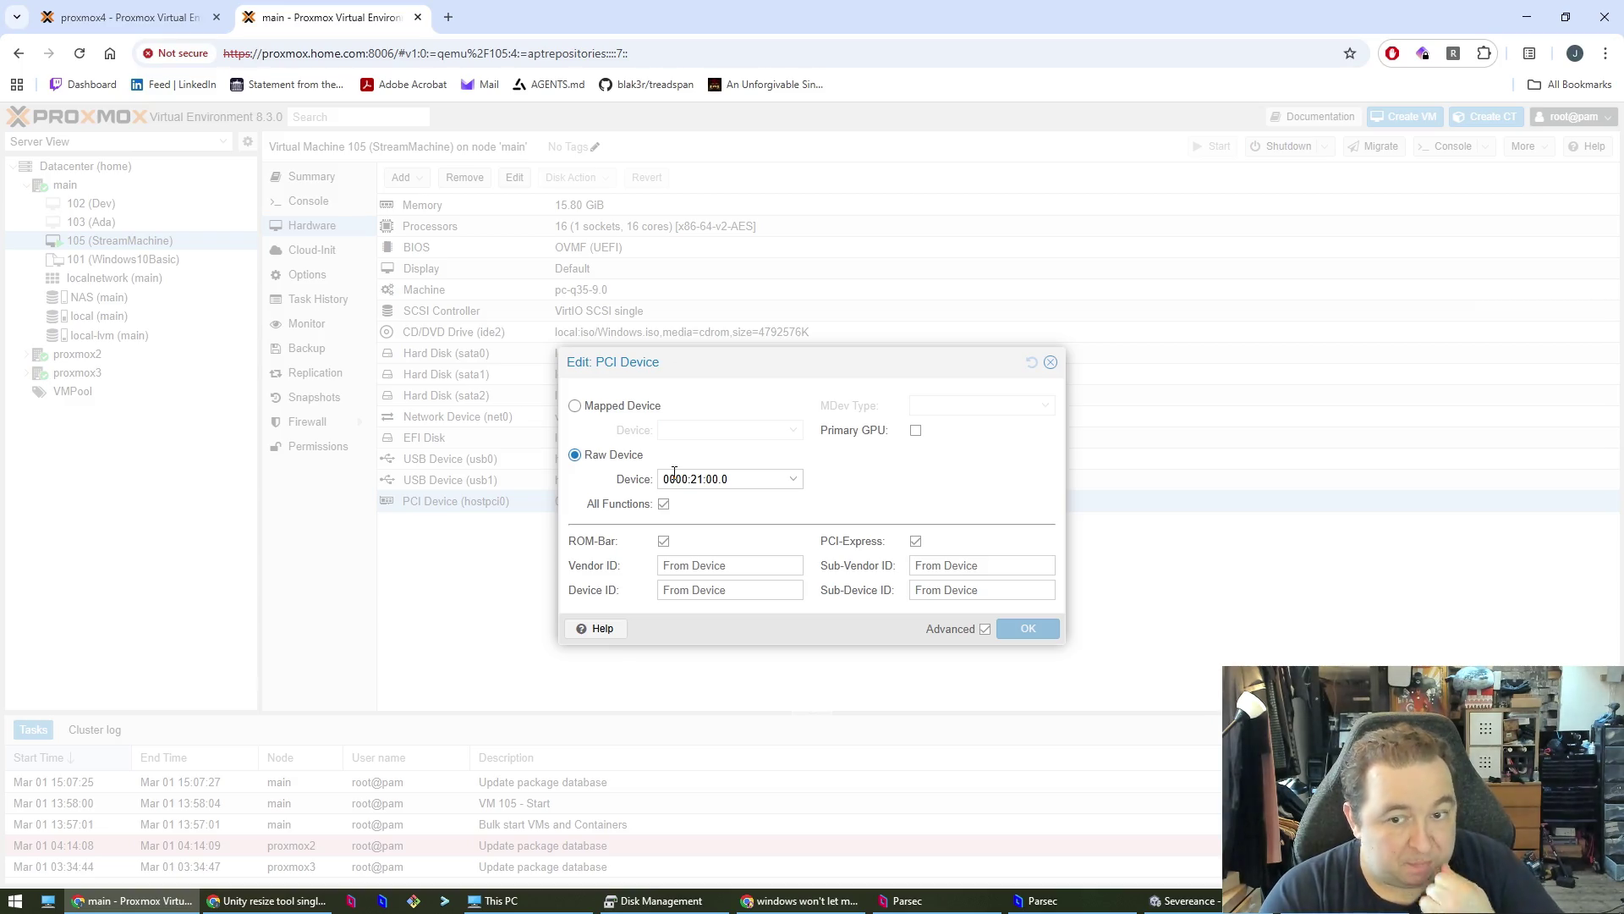
pyautogui.click(1051, 364)
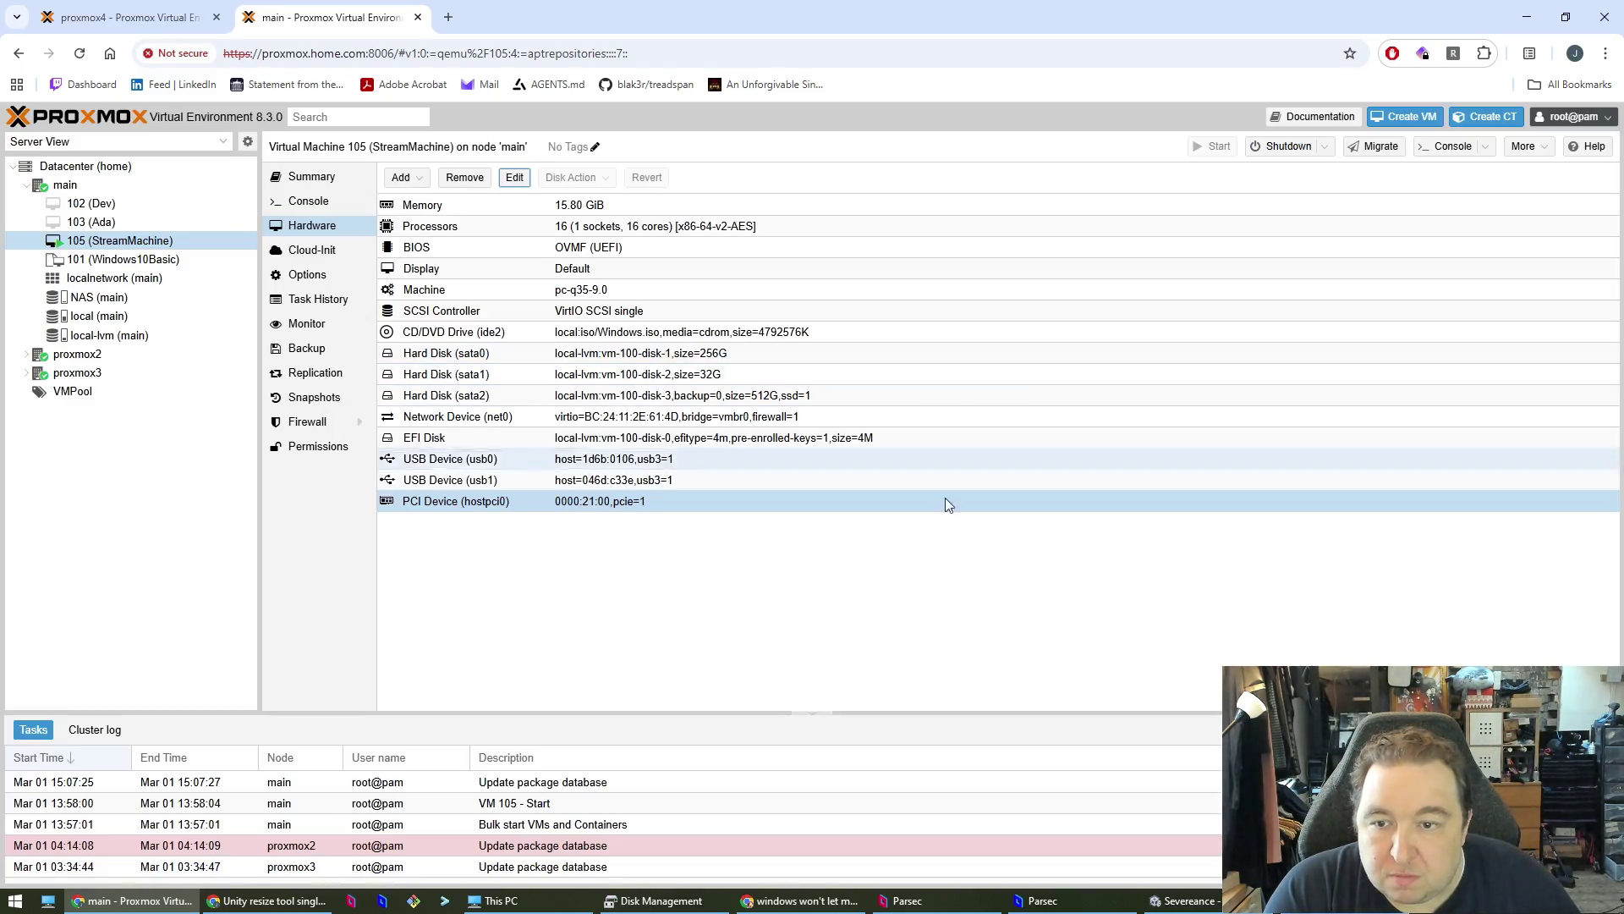
pyautogui.click(114, 17)
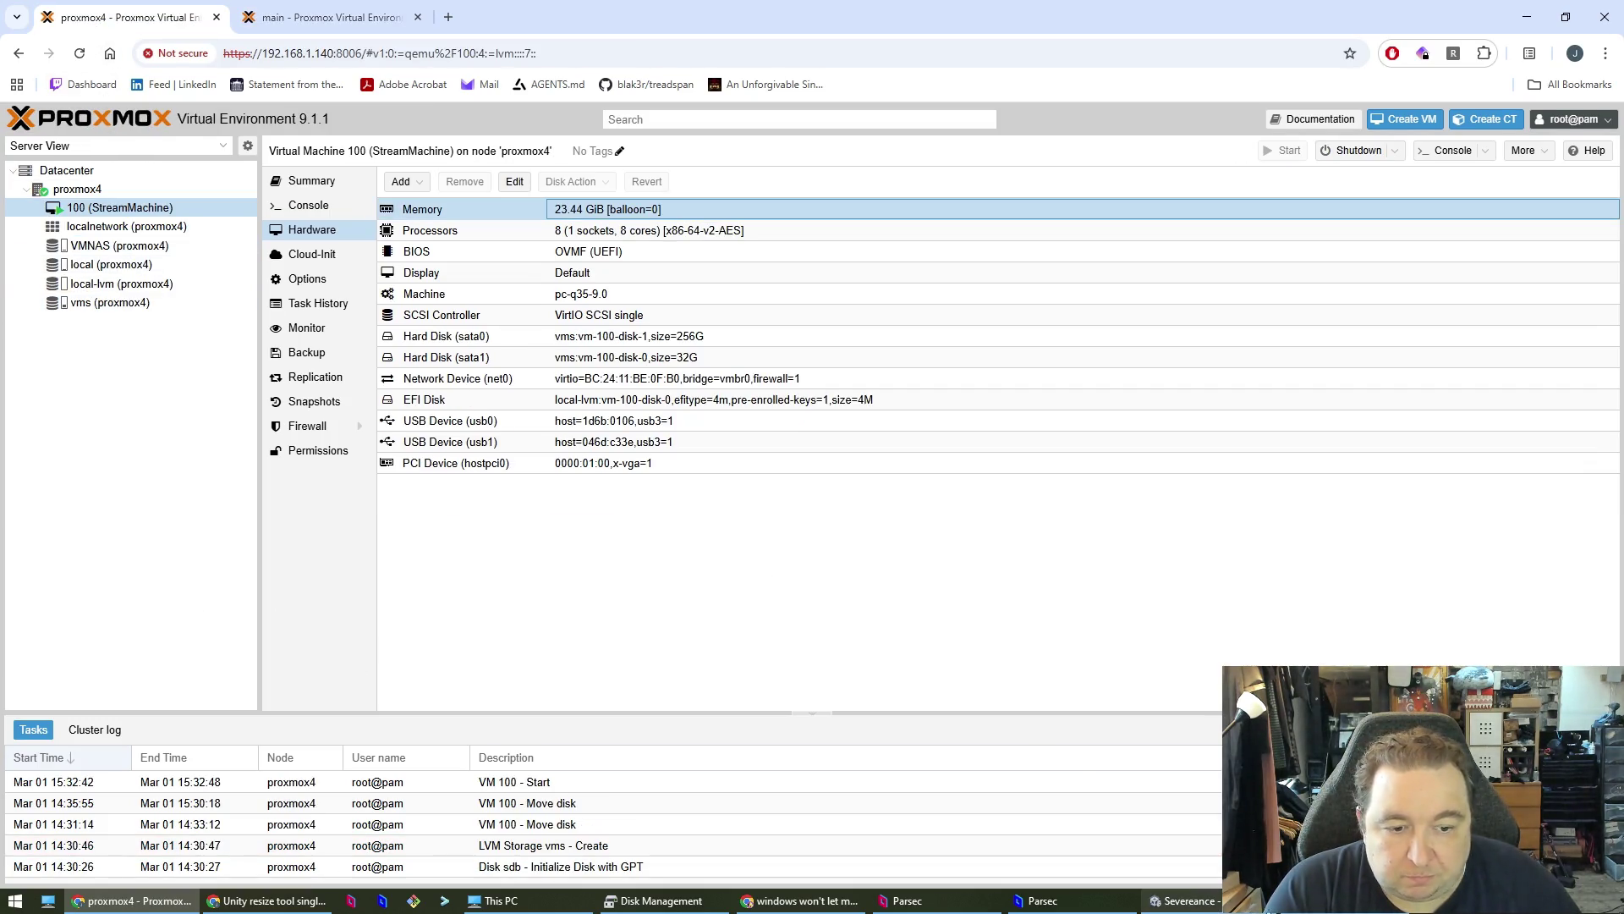
# - Close the GPU properties and Device Manager, shut down StreamMachine, and return to Proxmox
pyautogui.click(904, 901)
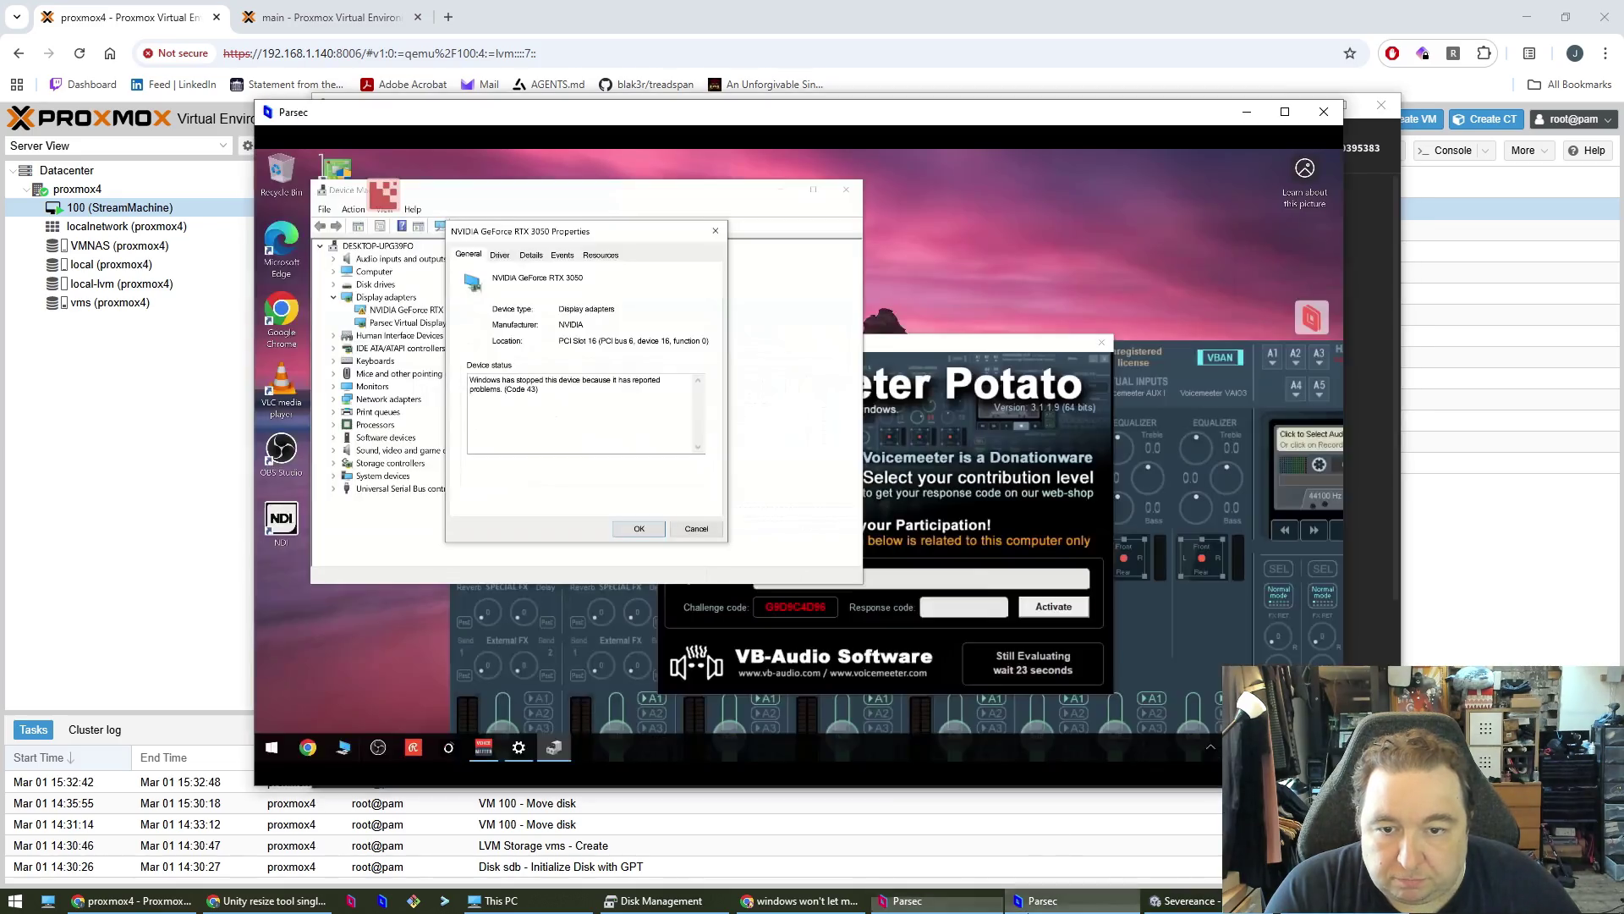
pyautogui.press('Escape')
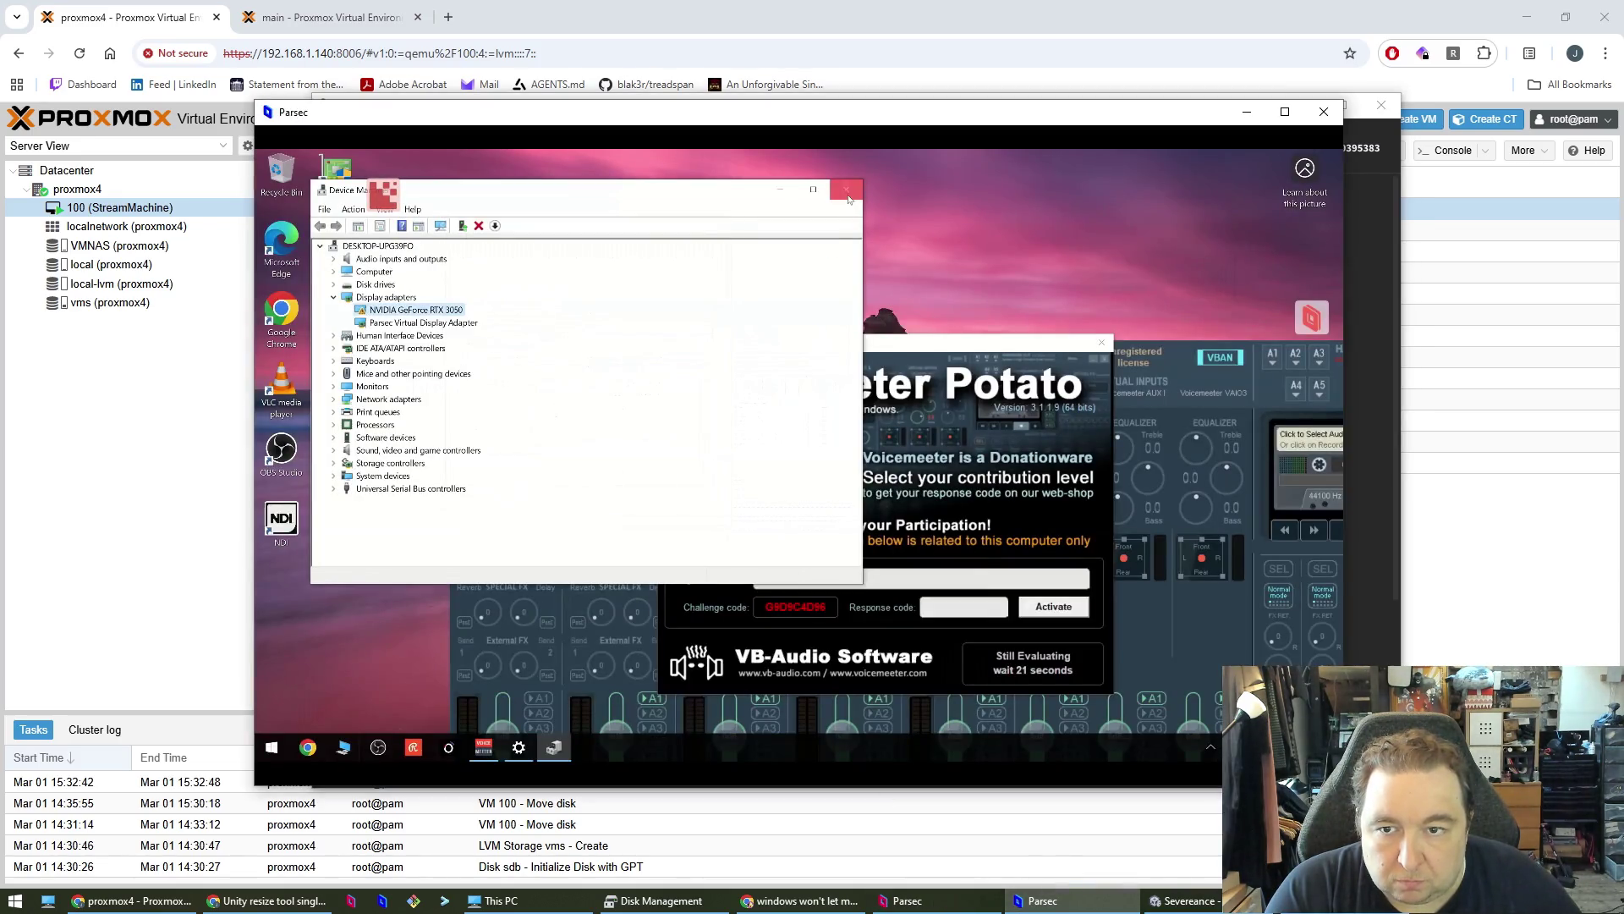
pyautogui.click(846, 190)
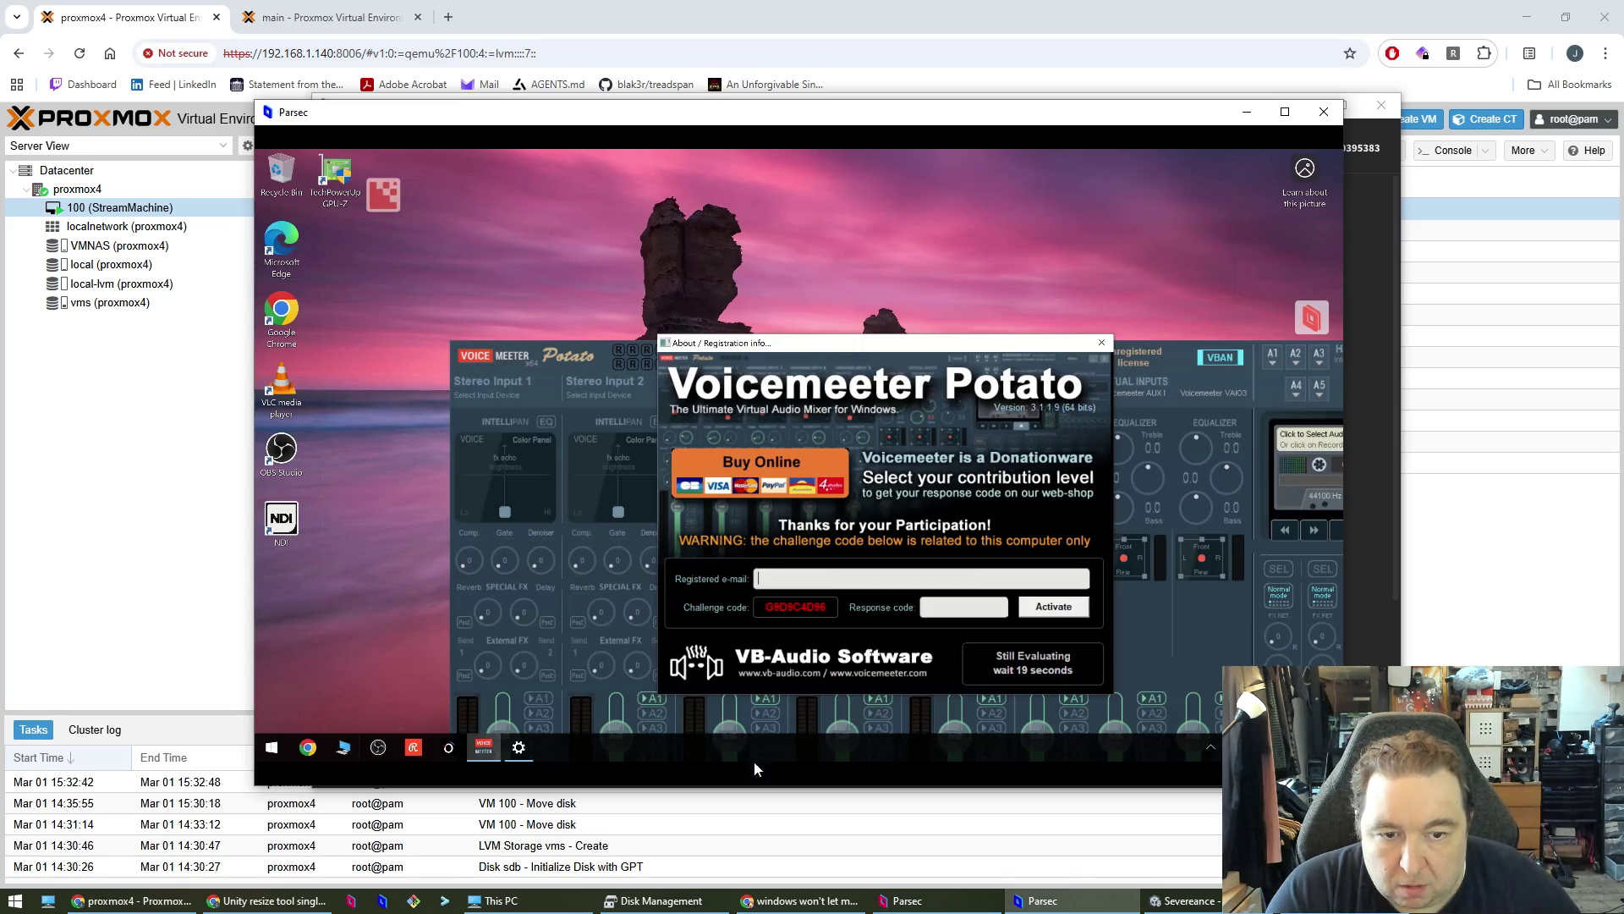
pyautogui.click(271, 747)
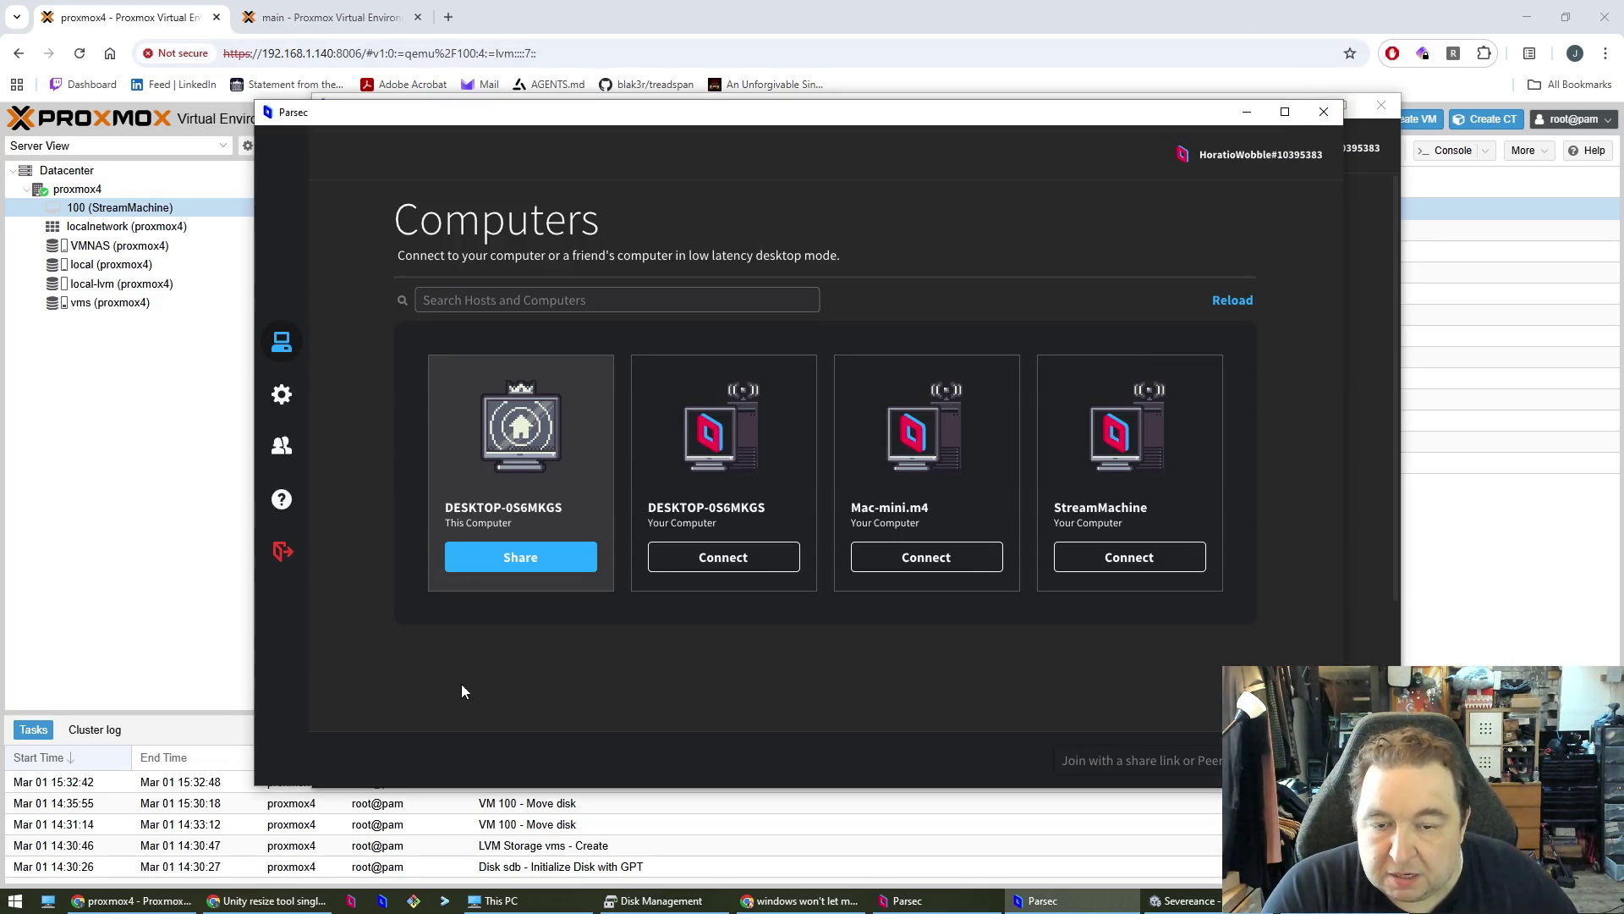
pyautogui.click(115, 484)
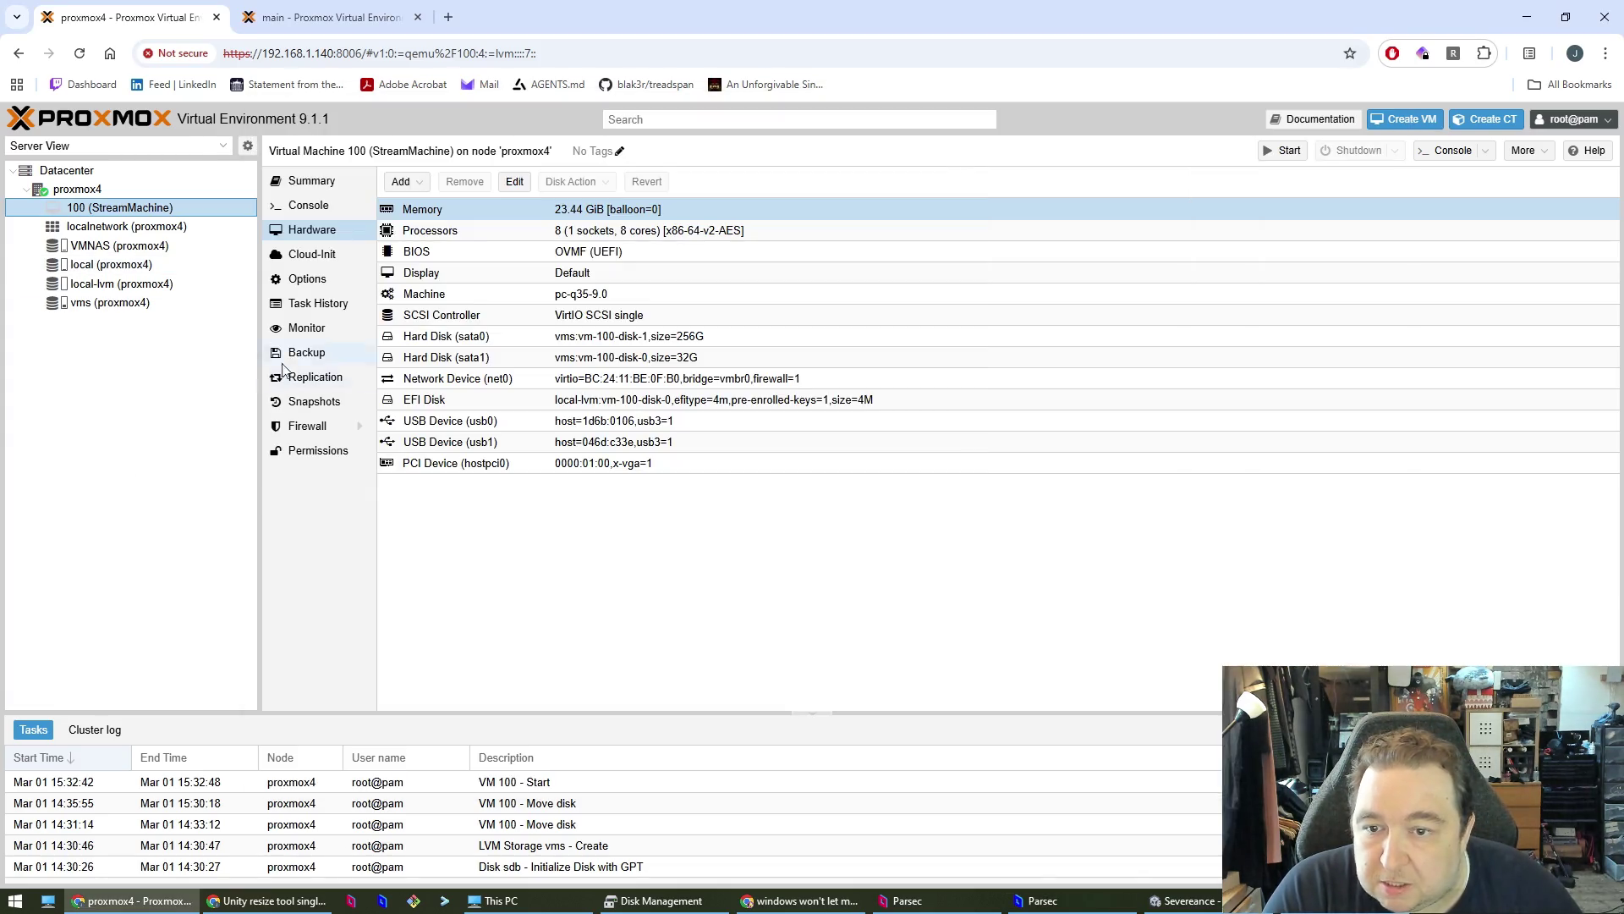
# - Untick ROM-Bar and tick PCI-Express for VM 100's passed-through GPU 0000:01:00.0
pyautogui.click(457, 463)
pyautogui.click(517, 181)
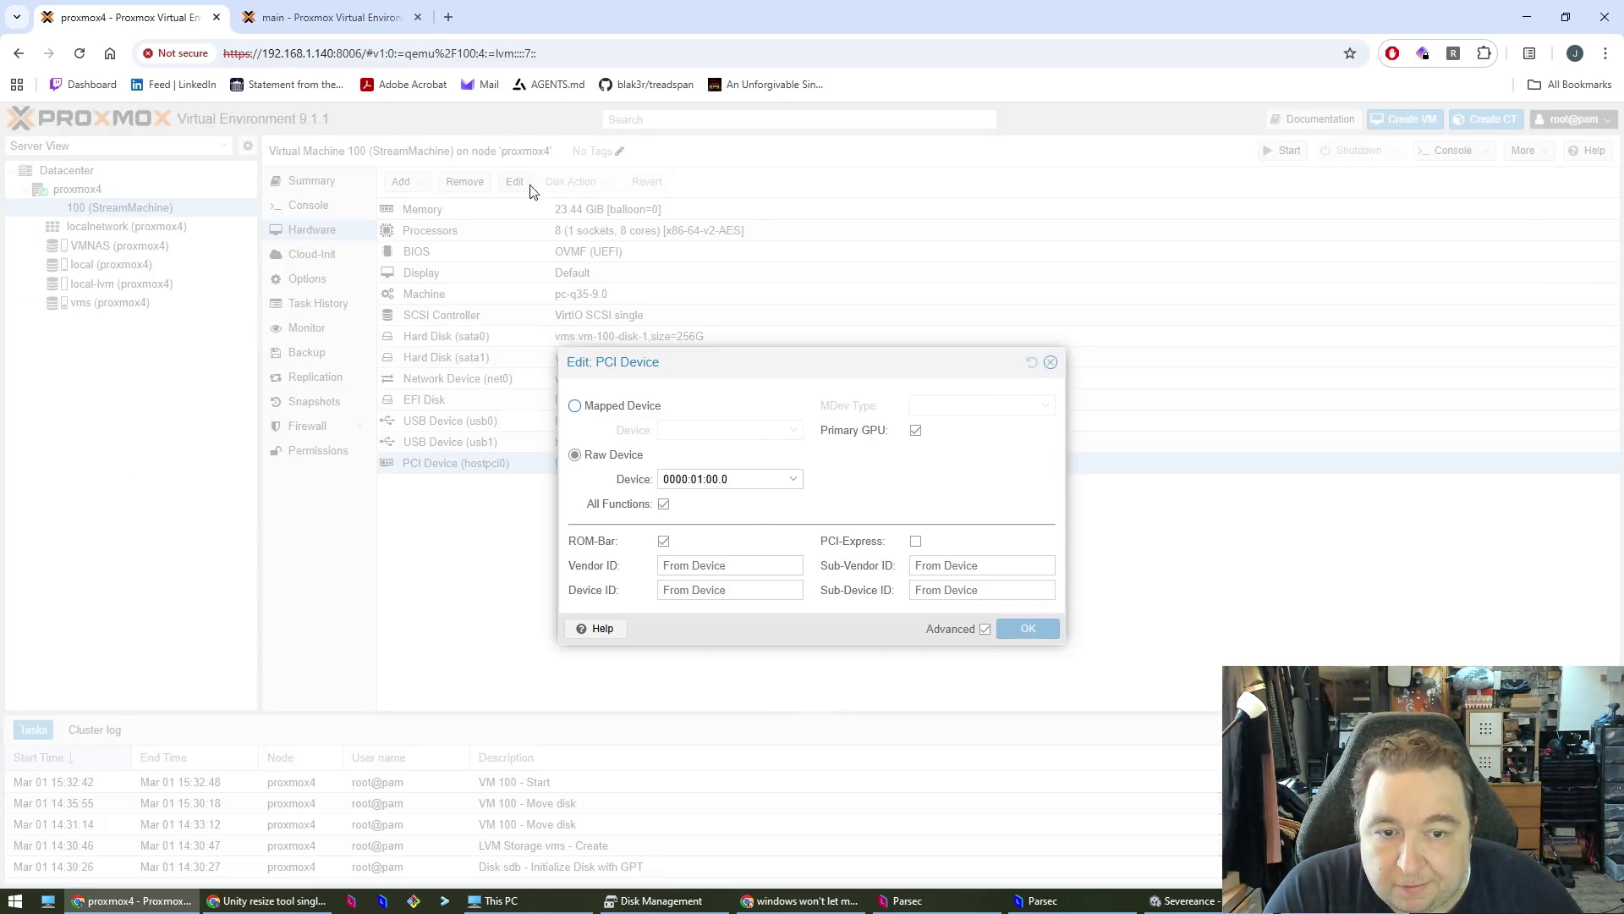
pyautogui.click(663, 540)
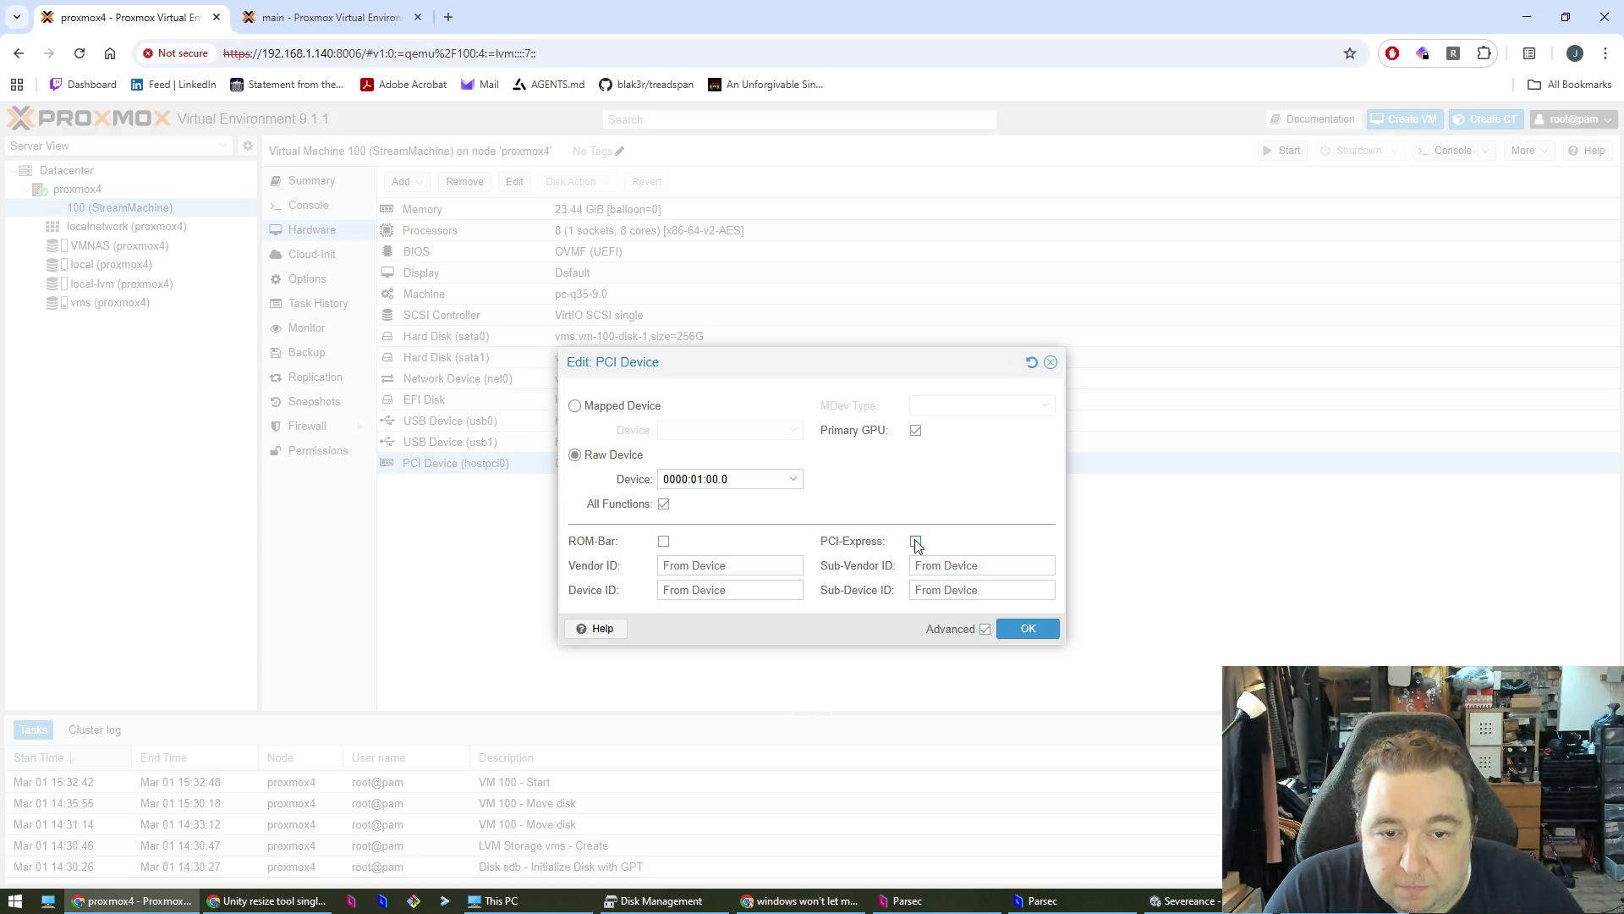
pyautogui.click(794, 480)
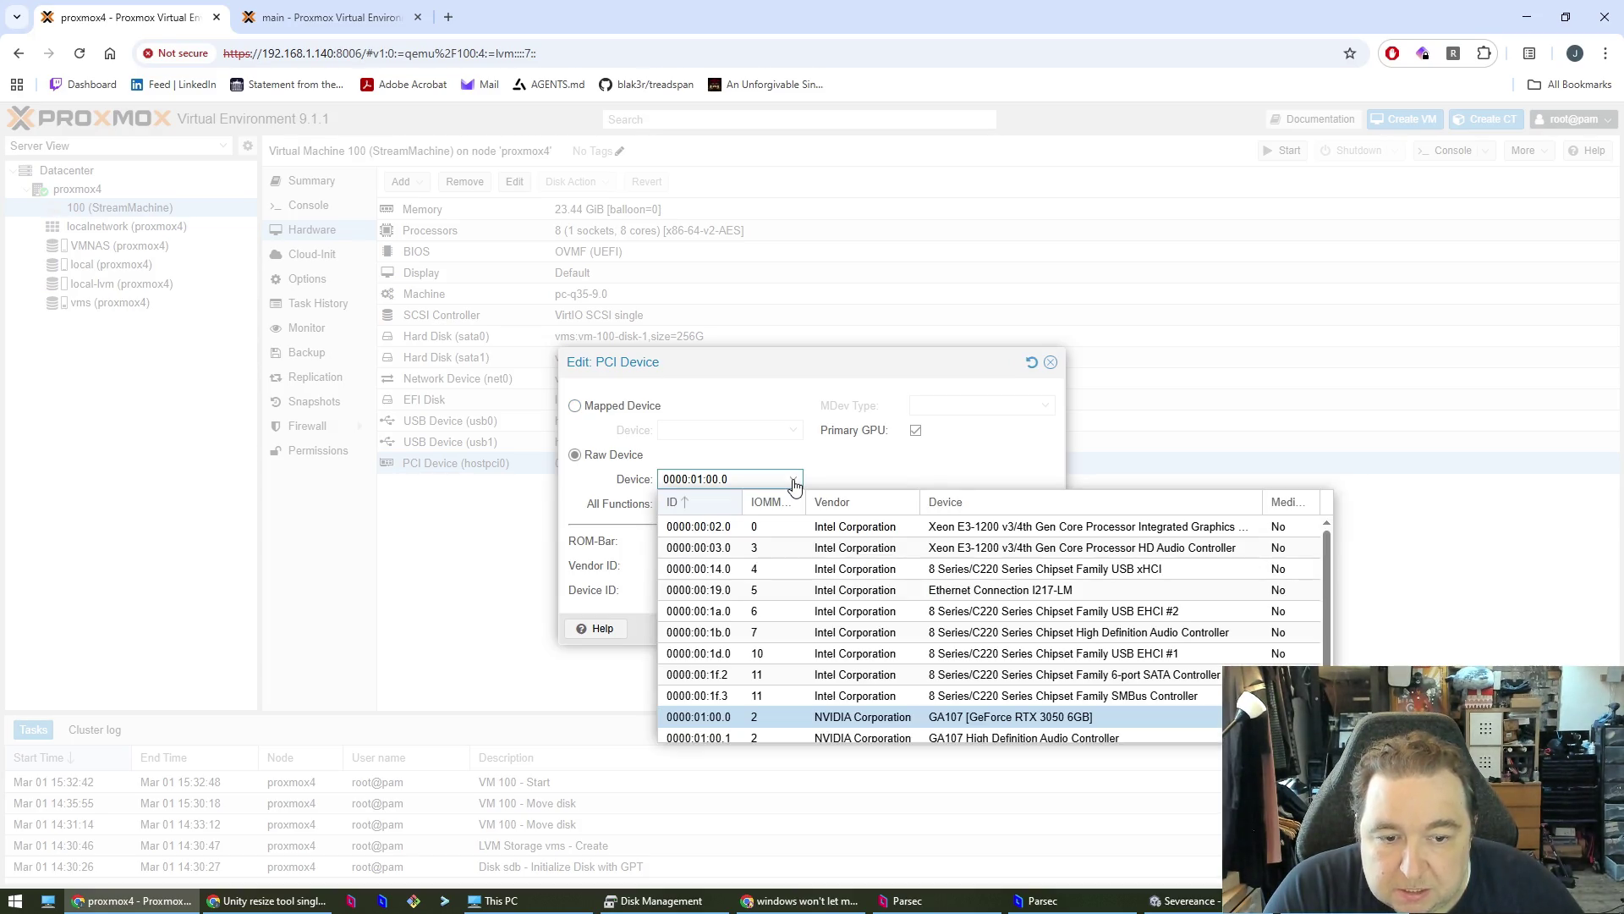
pyautogui.click(795, 481)
pyautogui.click(896, 512)
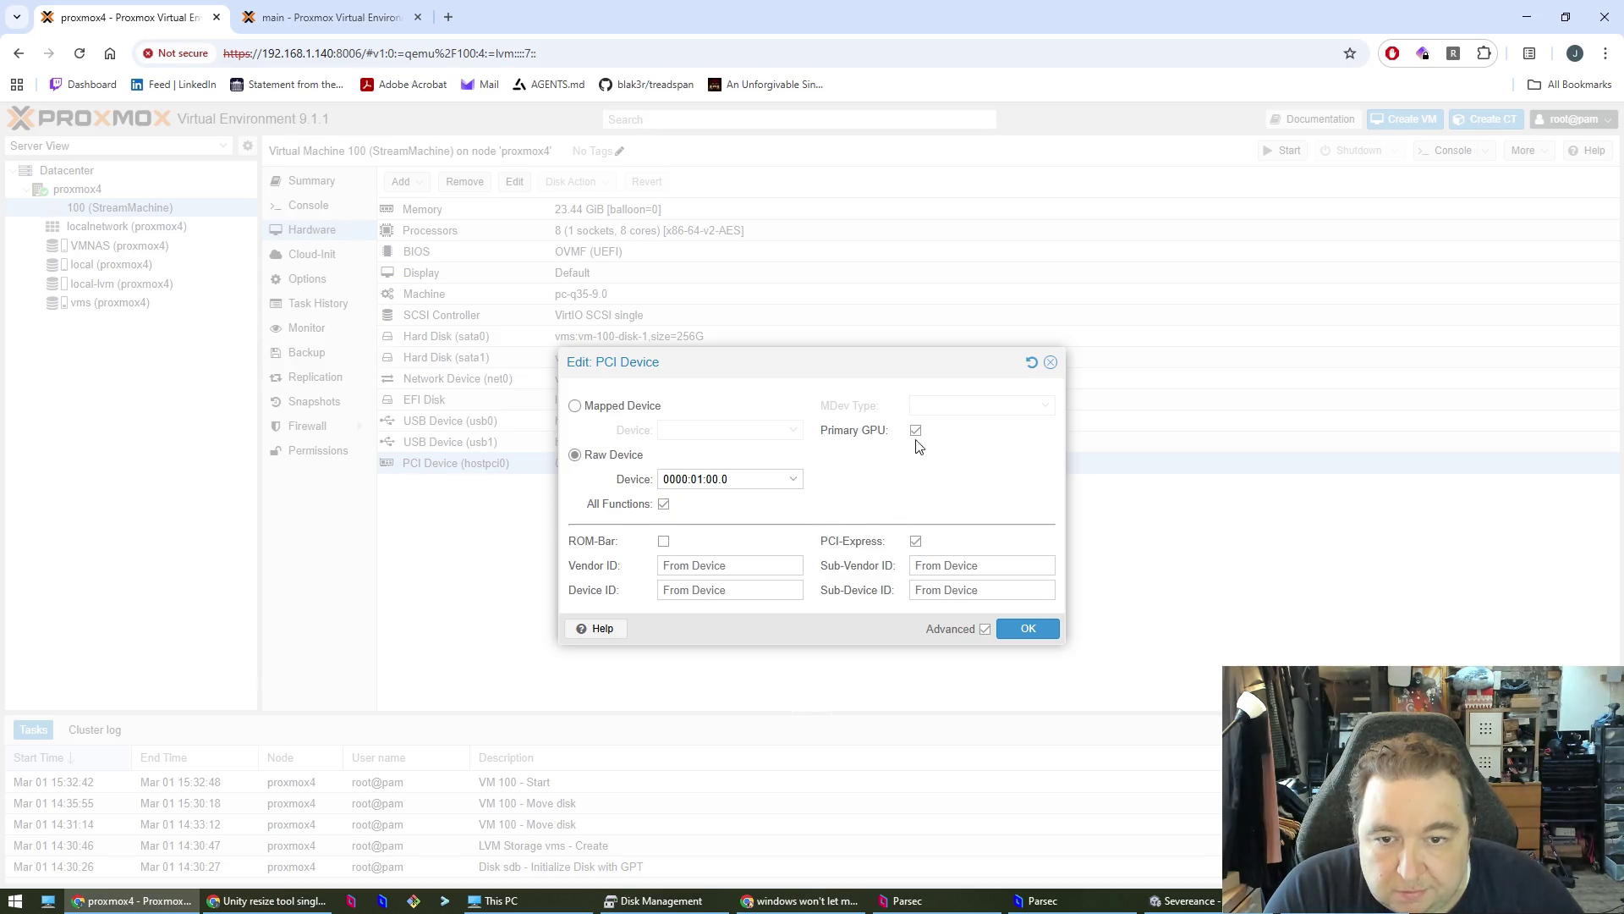
# - Compare VM 105's raw PCI device options on the main cluster, closing without saving
pyautogui.click(296, 21)
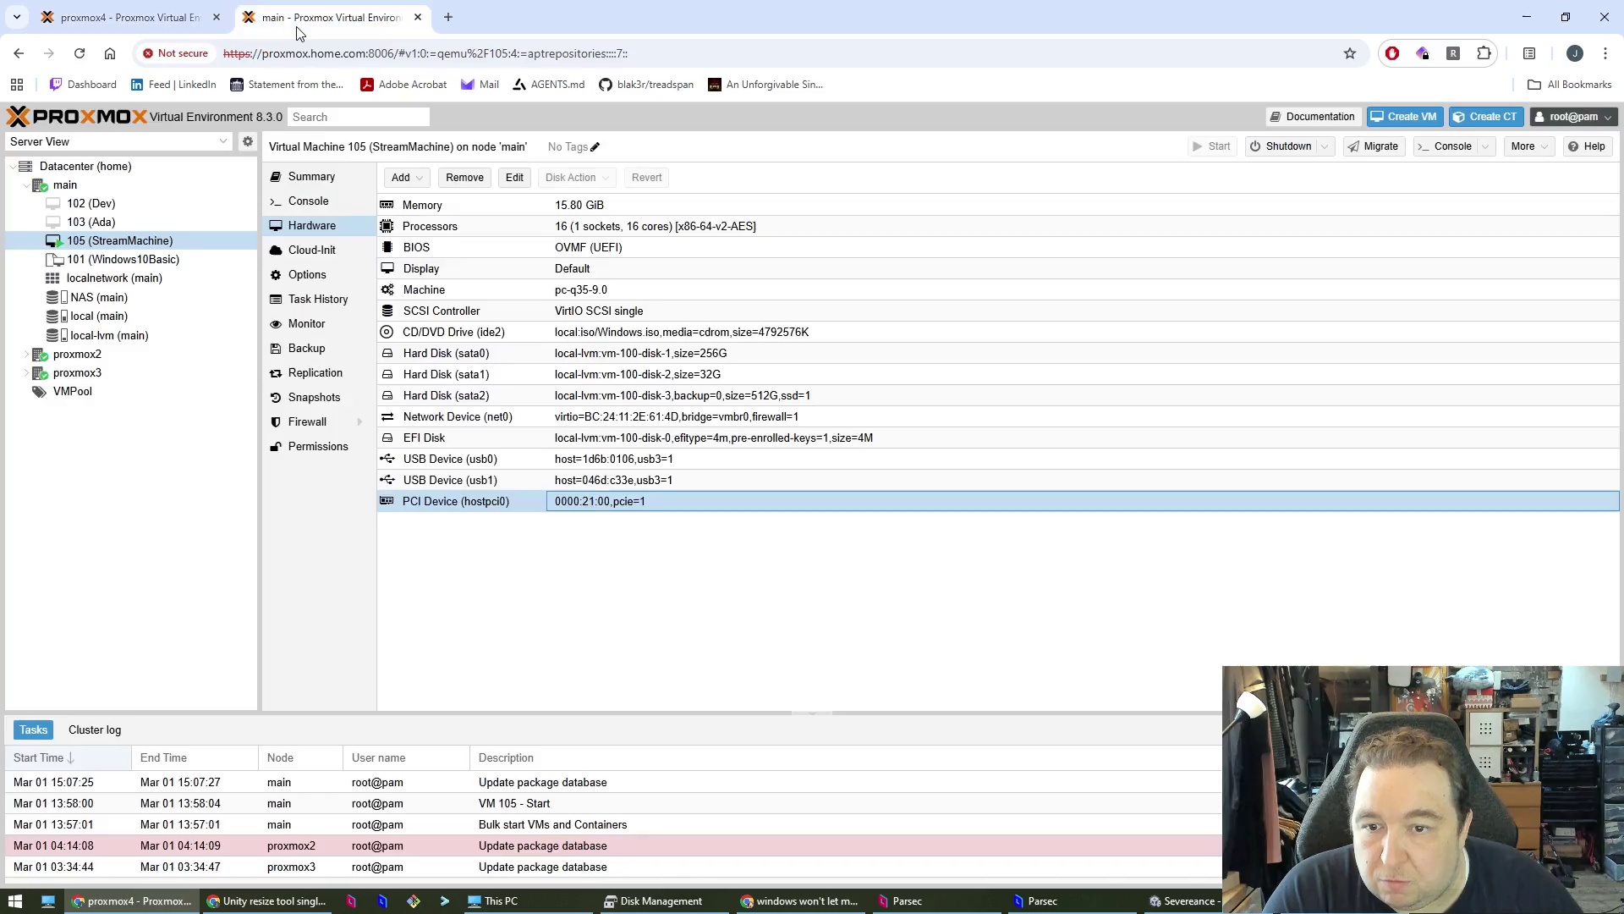
pyautogui.click(517, 180)
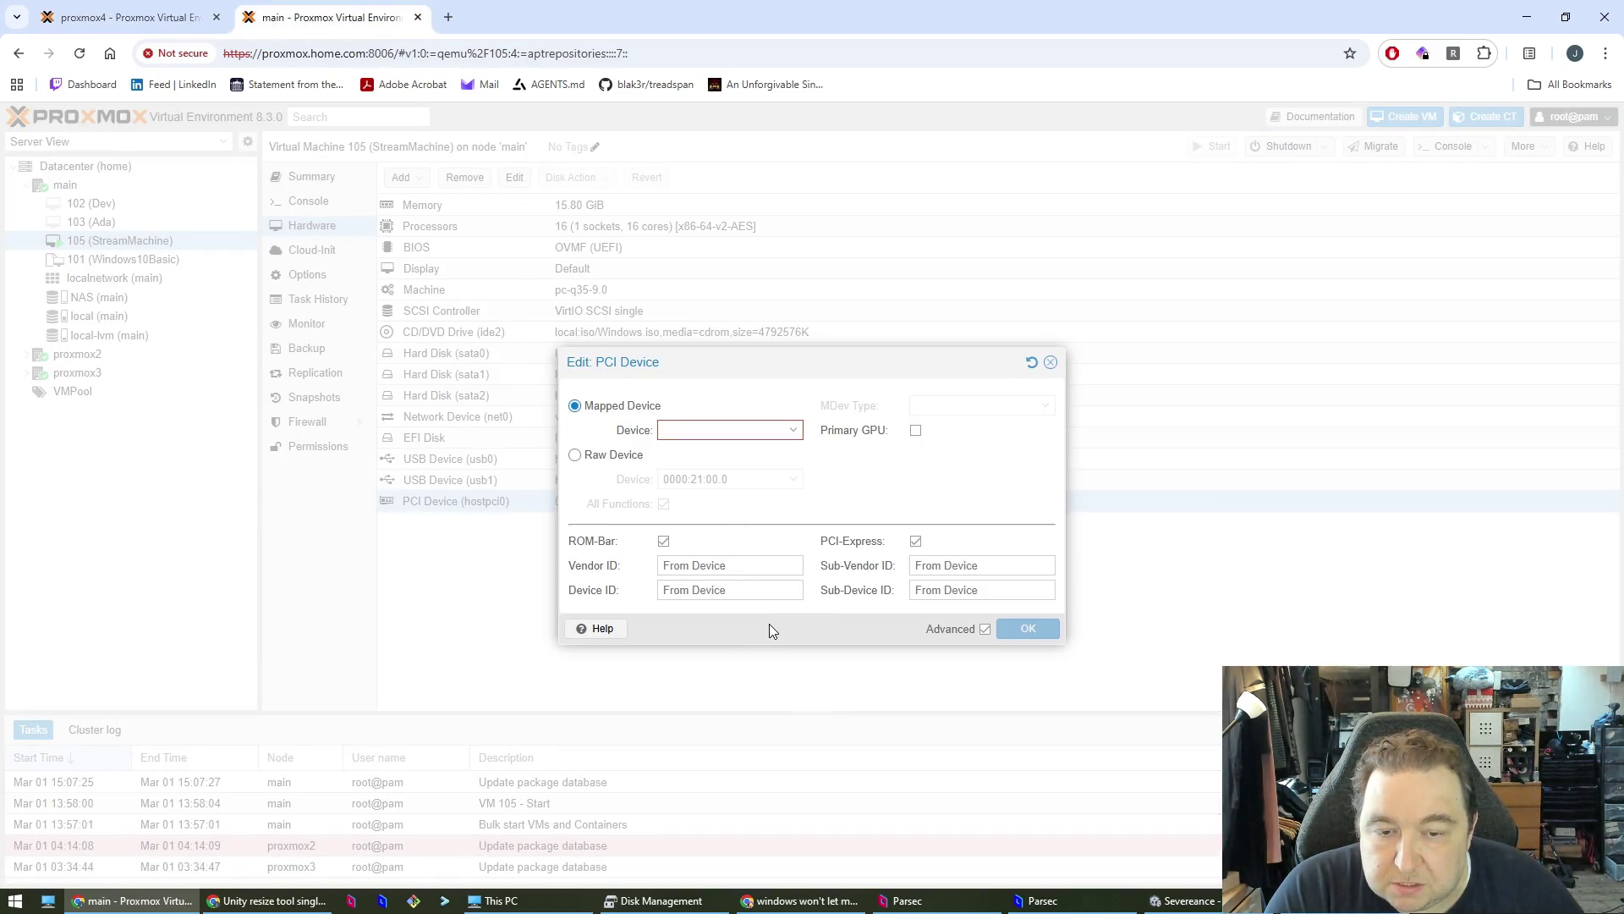
pyautogui.click(615, 457)
pyautogui.press('Escape')
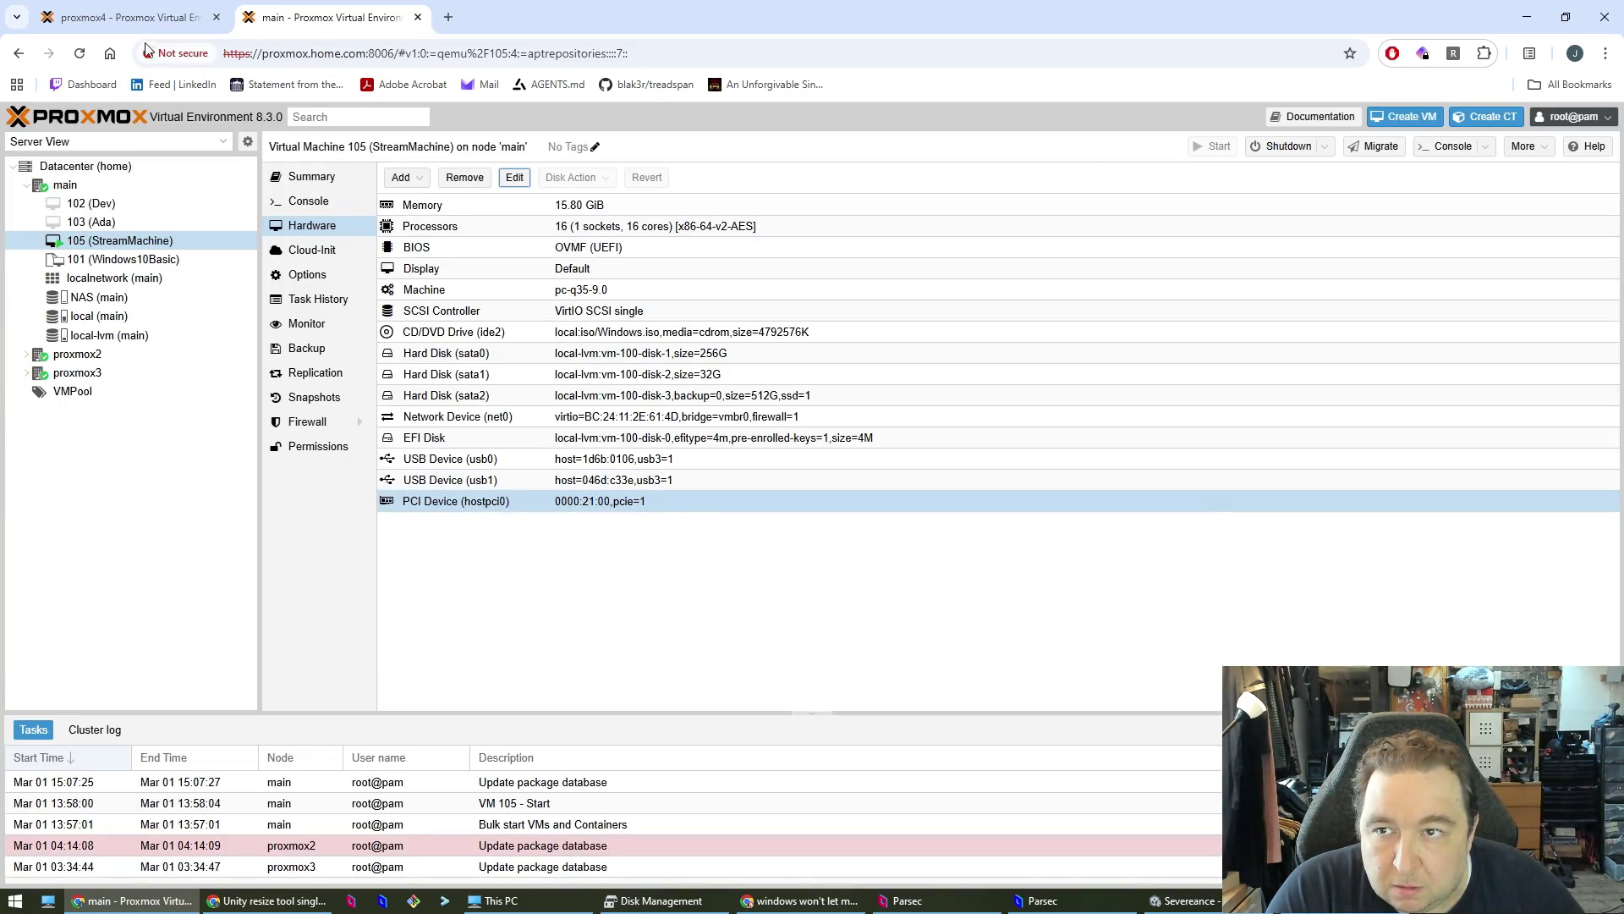
# - Save VM 100's passthrough as pcie=1, rombar=0, x-vga=1 and start the VM
pyautogui.click(156, 17)
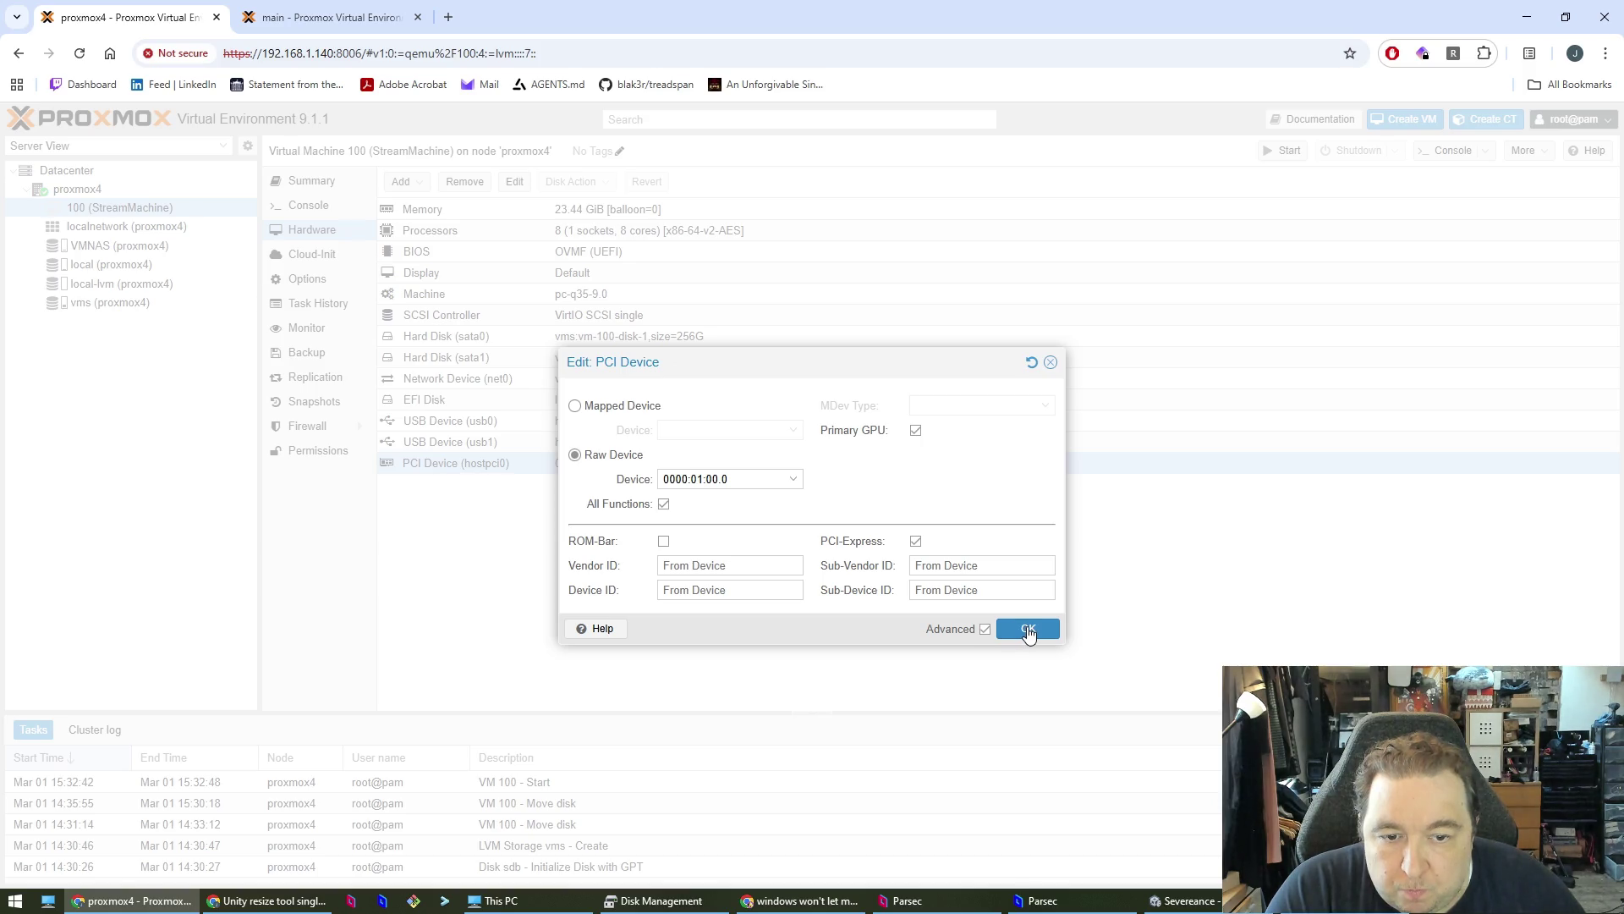
pyautogui.click(985, 630)
pyautogui.click(986, 542)
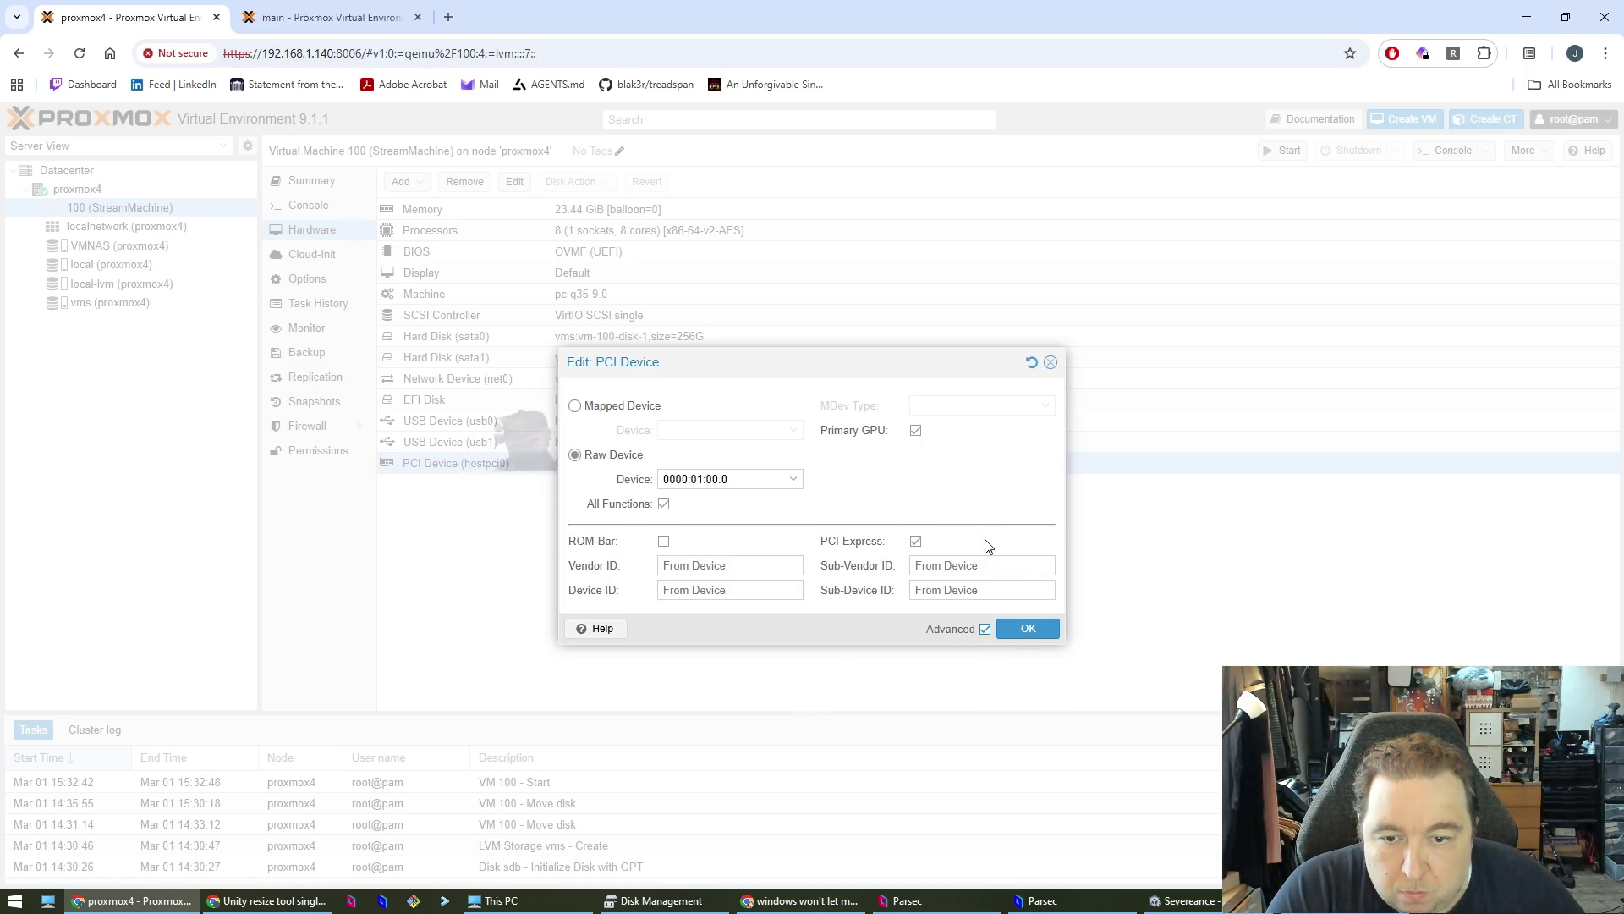
pyautogui.click(1028, 630)
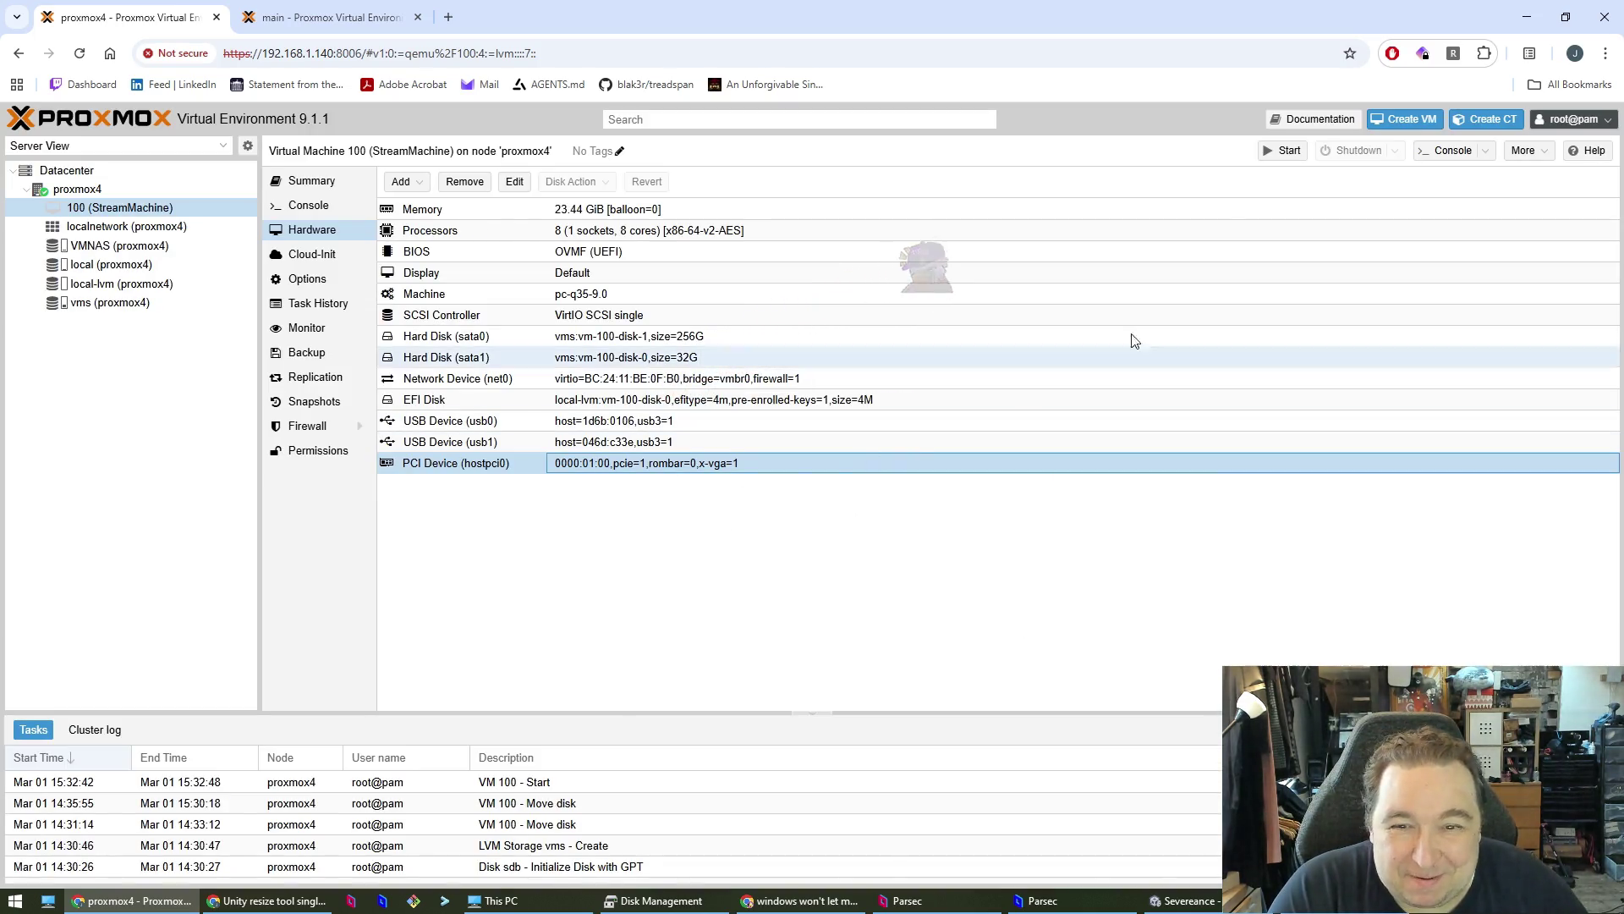
pyautogui.click(1274, 155)
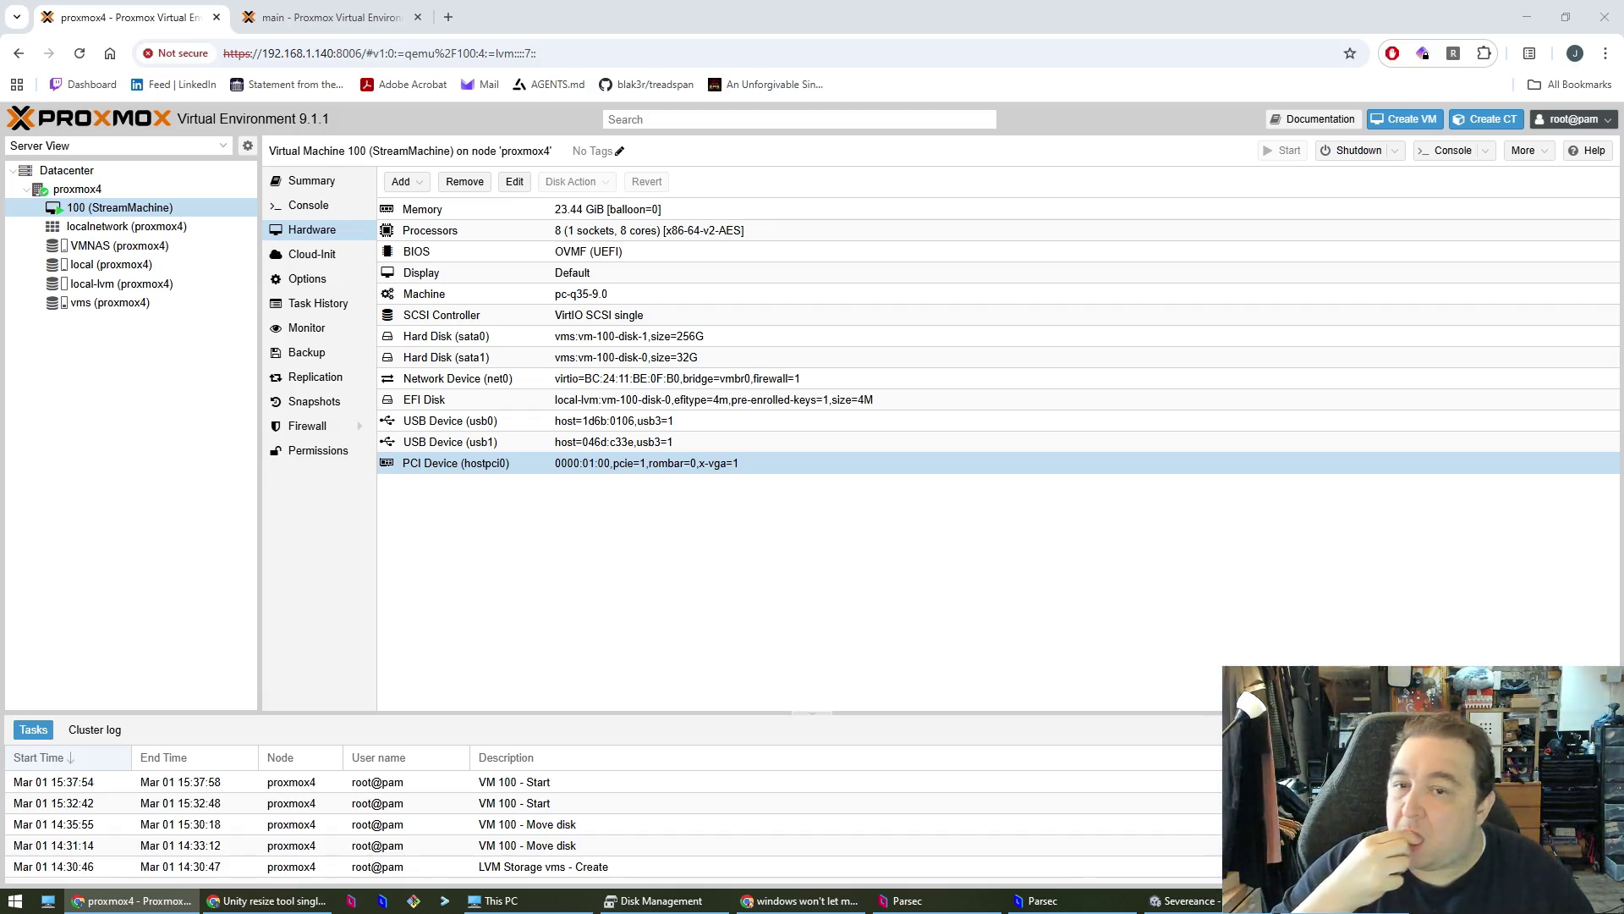
# - Once VM 100's start task finishes, bring up Parsec's Computers list showing NewStreamMachine
pyautogui.click(1057, 634)
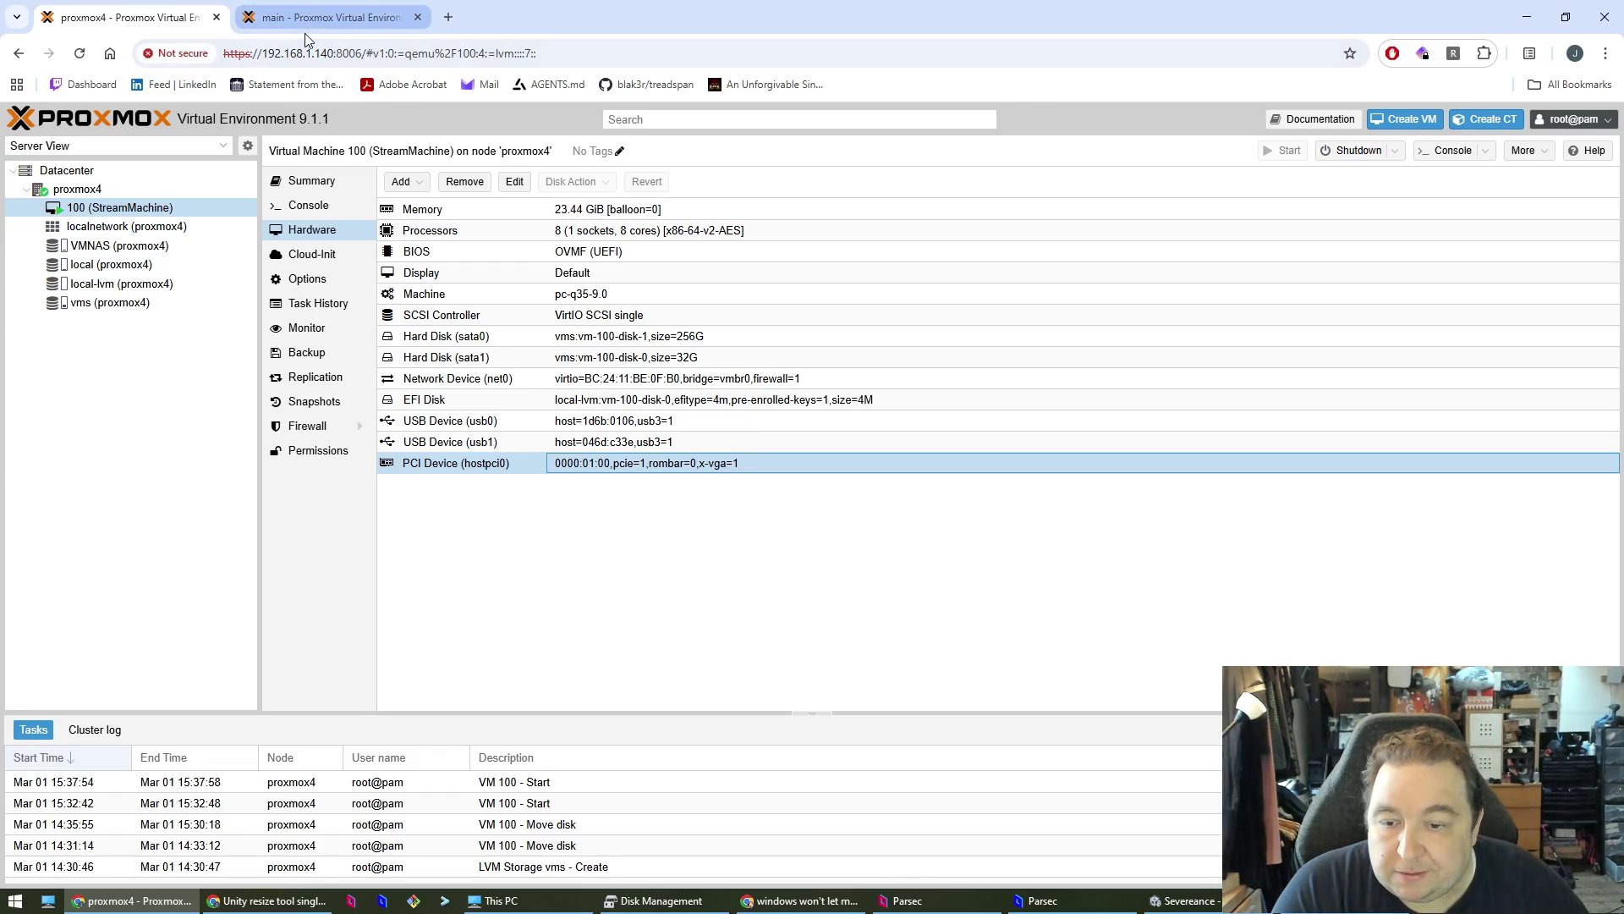
pyautogui.click(269, 900)
pyautogui.click(269, 900)
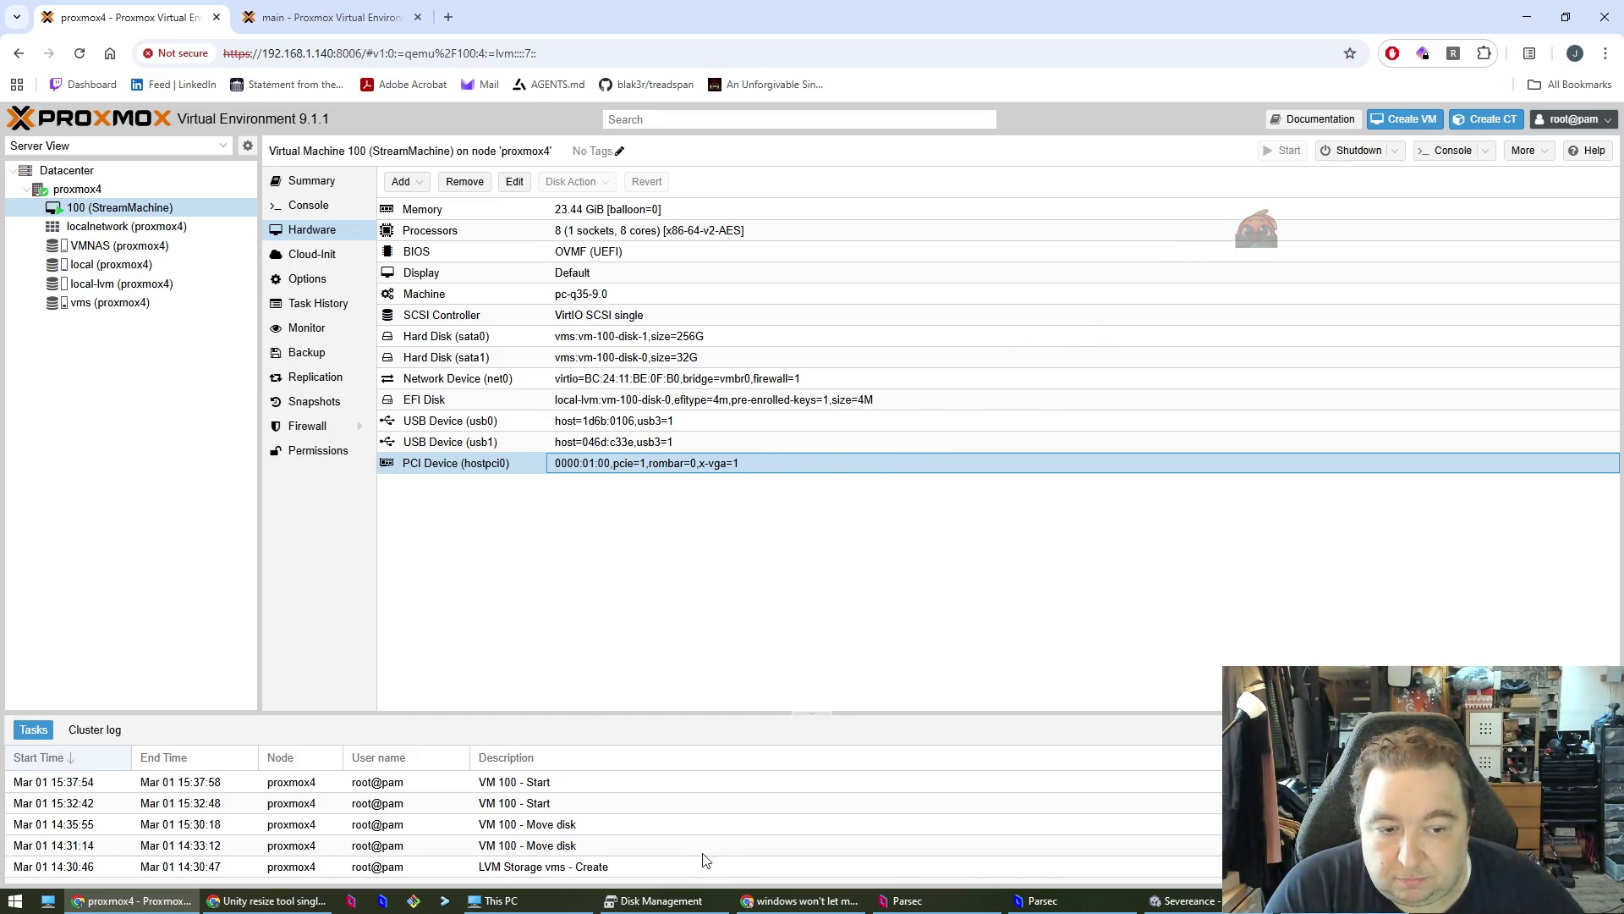
pyautogui.click(1040, 900)
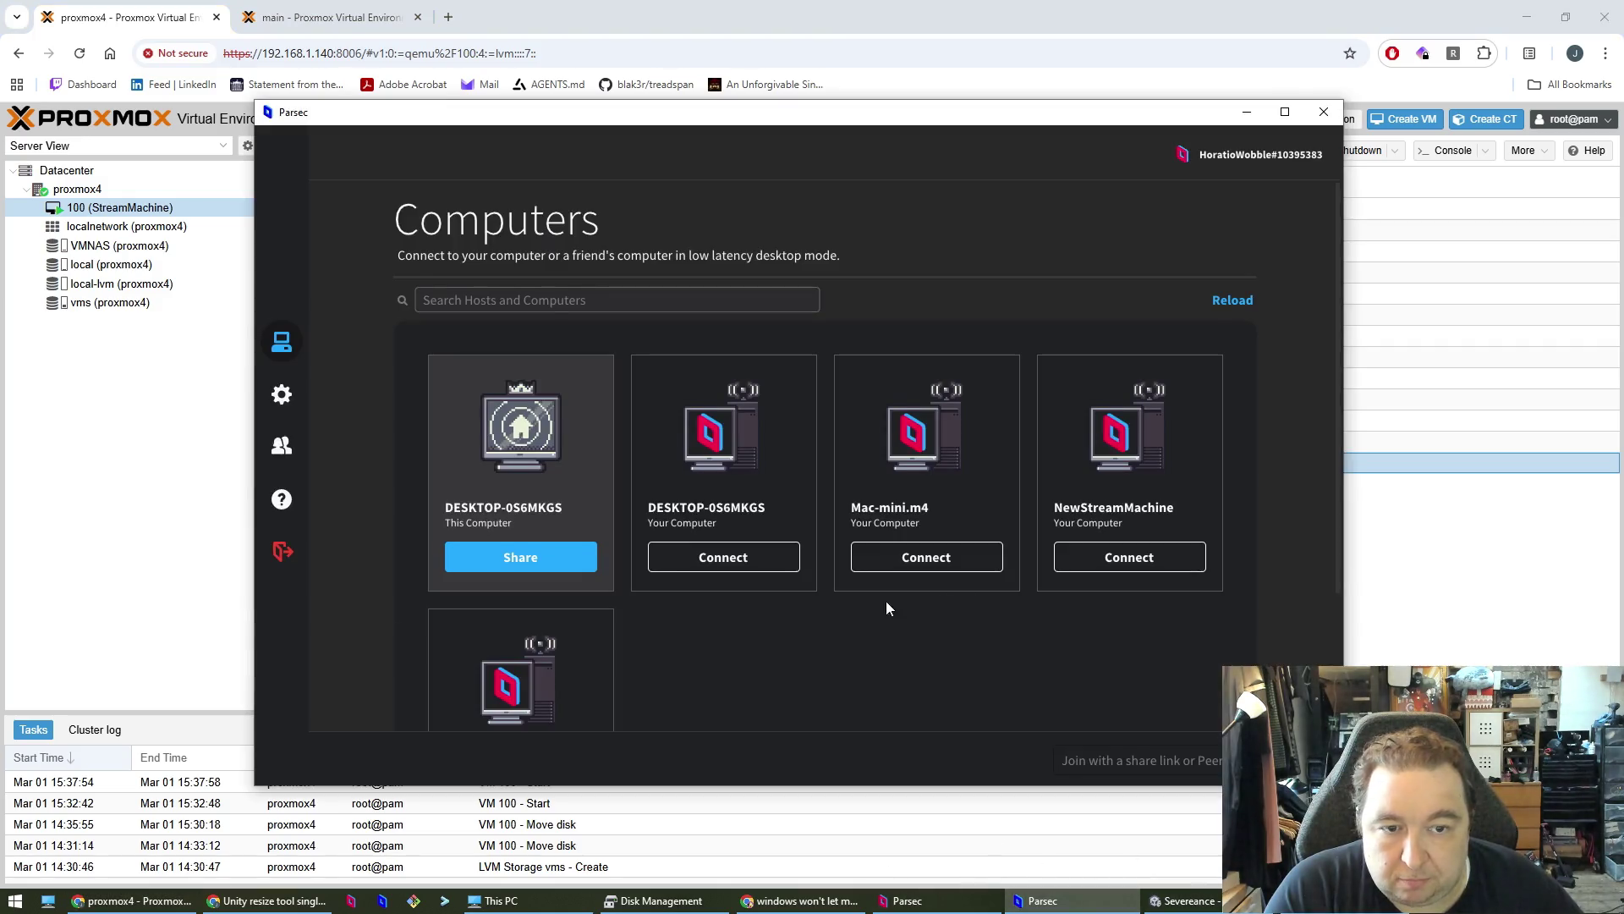
# - Connect to NewStreamMachine in Parsec, then disconnect from the remote session
pyautogui.click(1091, 558)
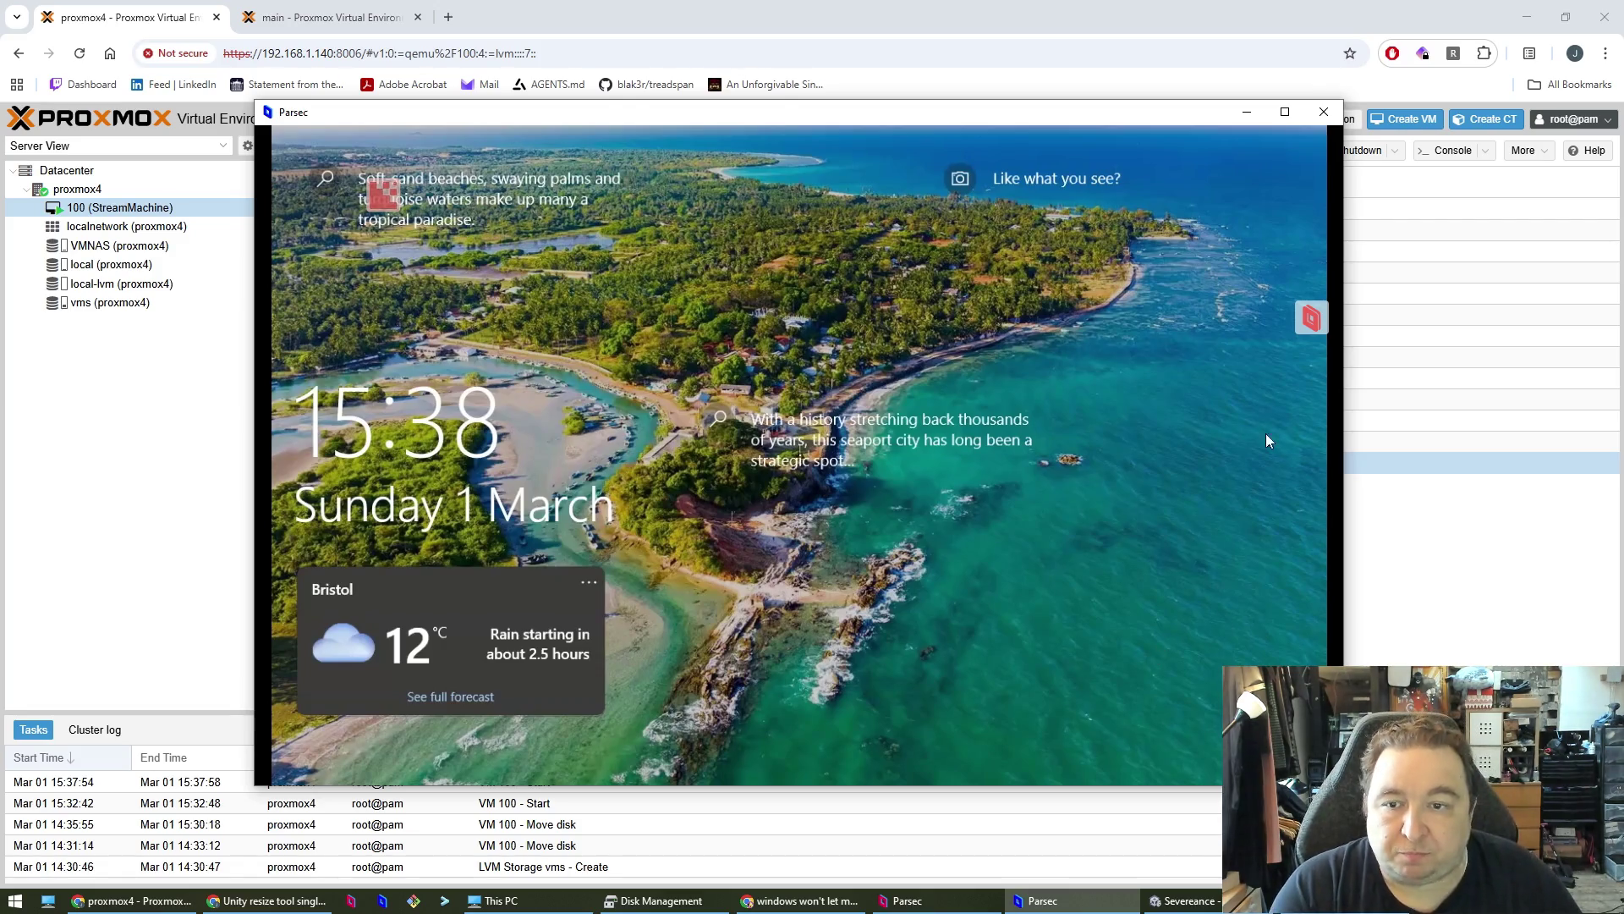
pyautogui.moveTo(388, 200)
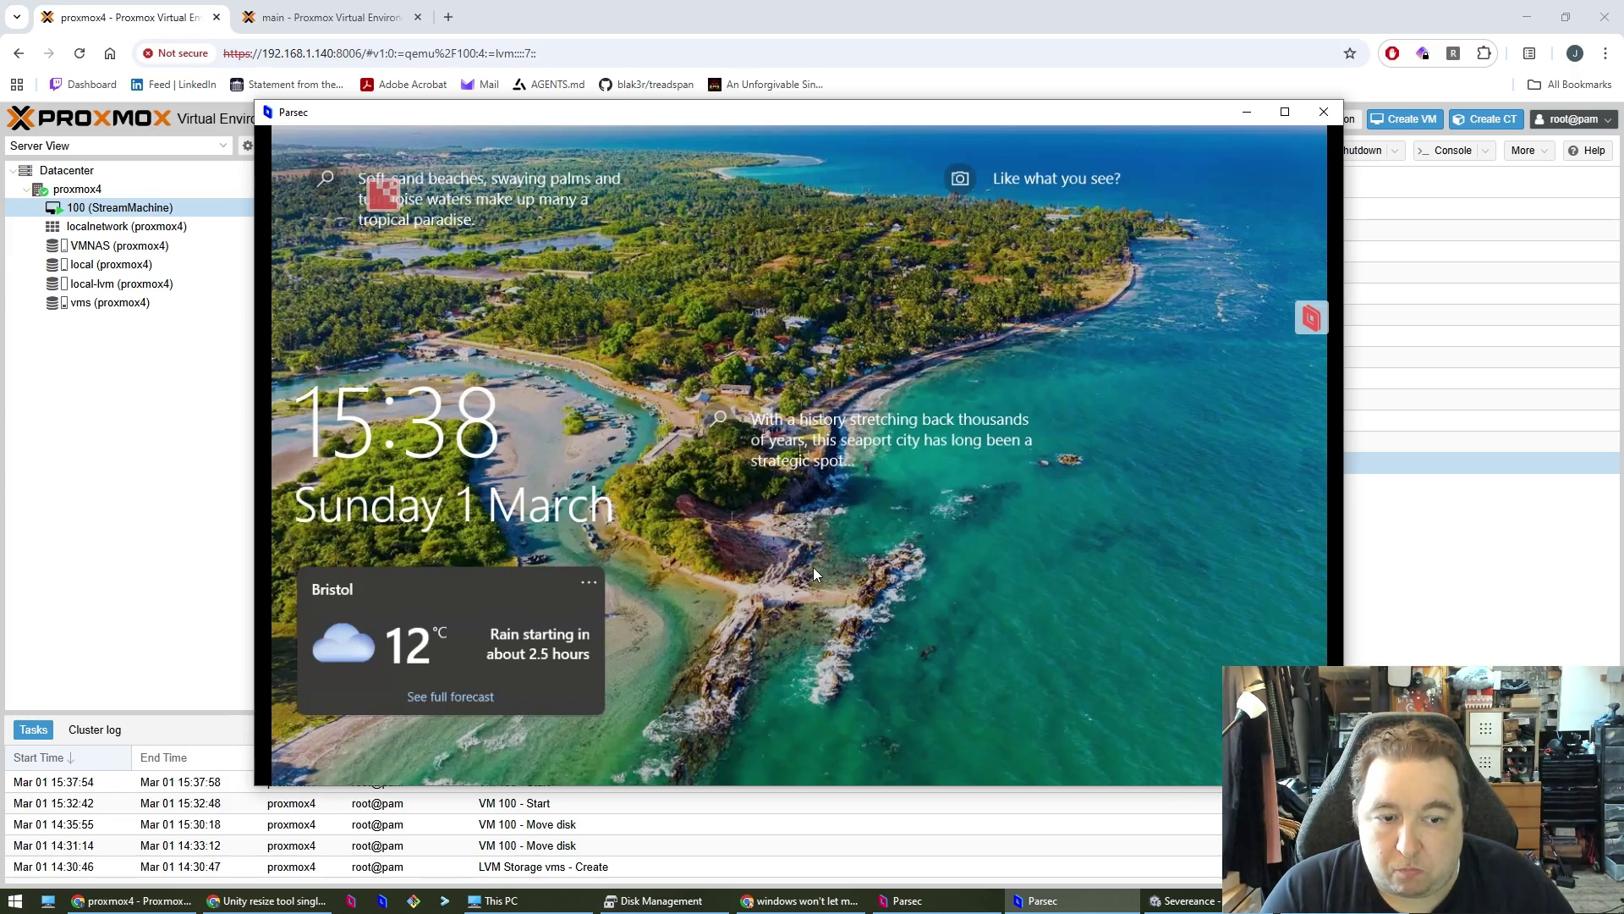
pyautogui.click(1312, 314)
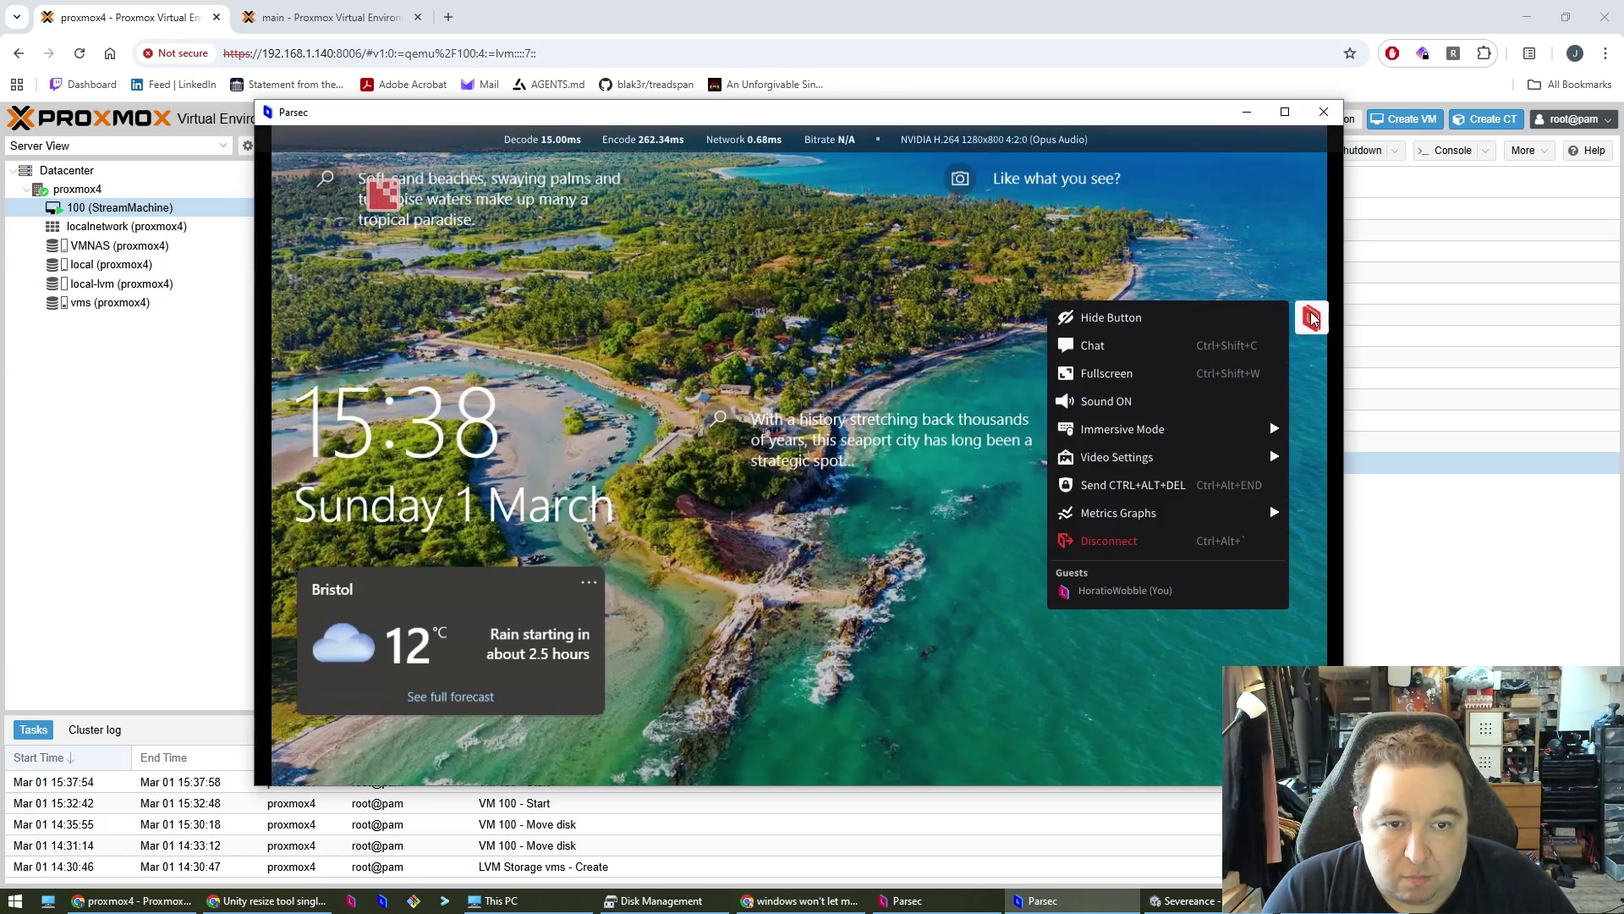
pyautogui.click(1108, 541)
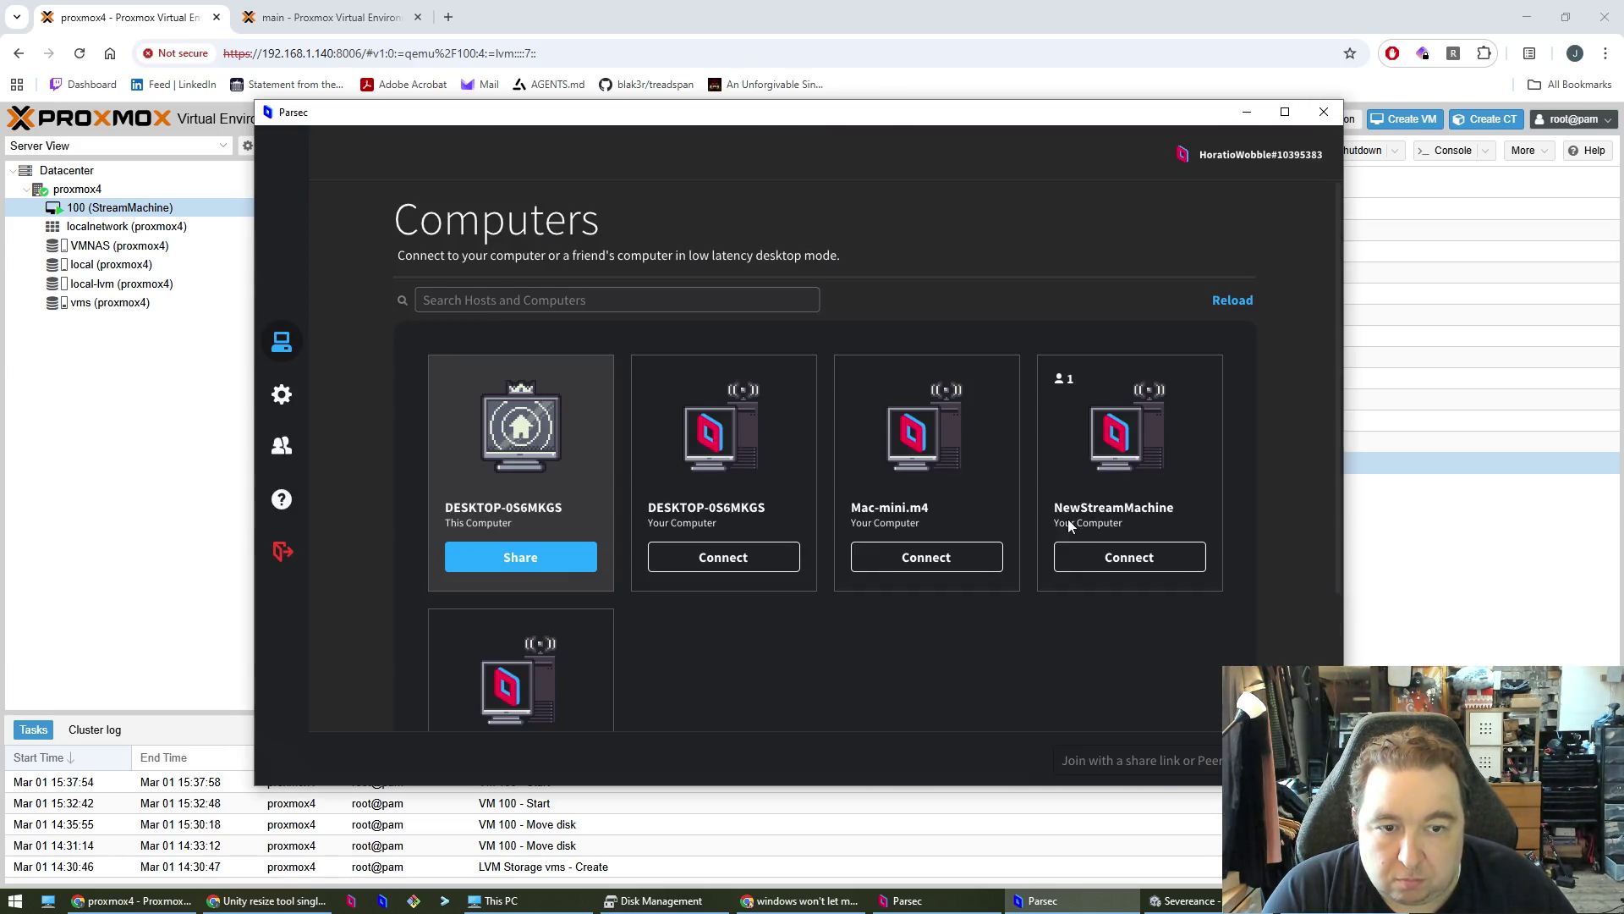
pyautogui.press('super')
pyautogui.press('super')
pyautogui.press('super')
# - Launch Remote Desktop Connection ('re') and connect to 192.168.1.38
pyautogui.write('re')
pyautogui.press('Return')
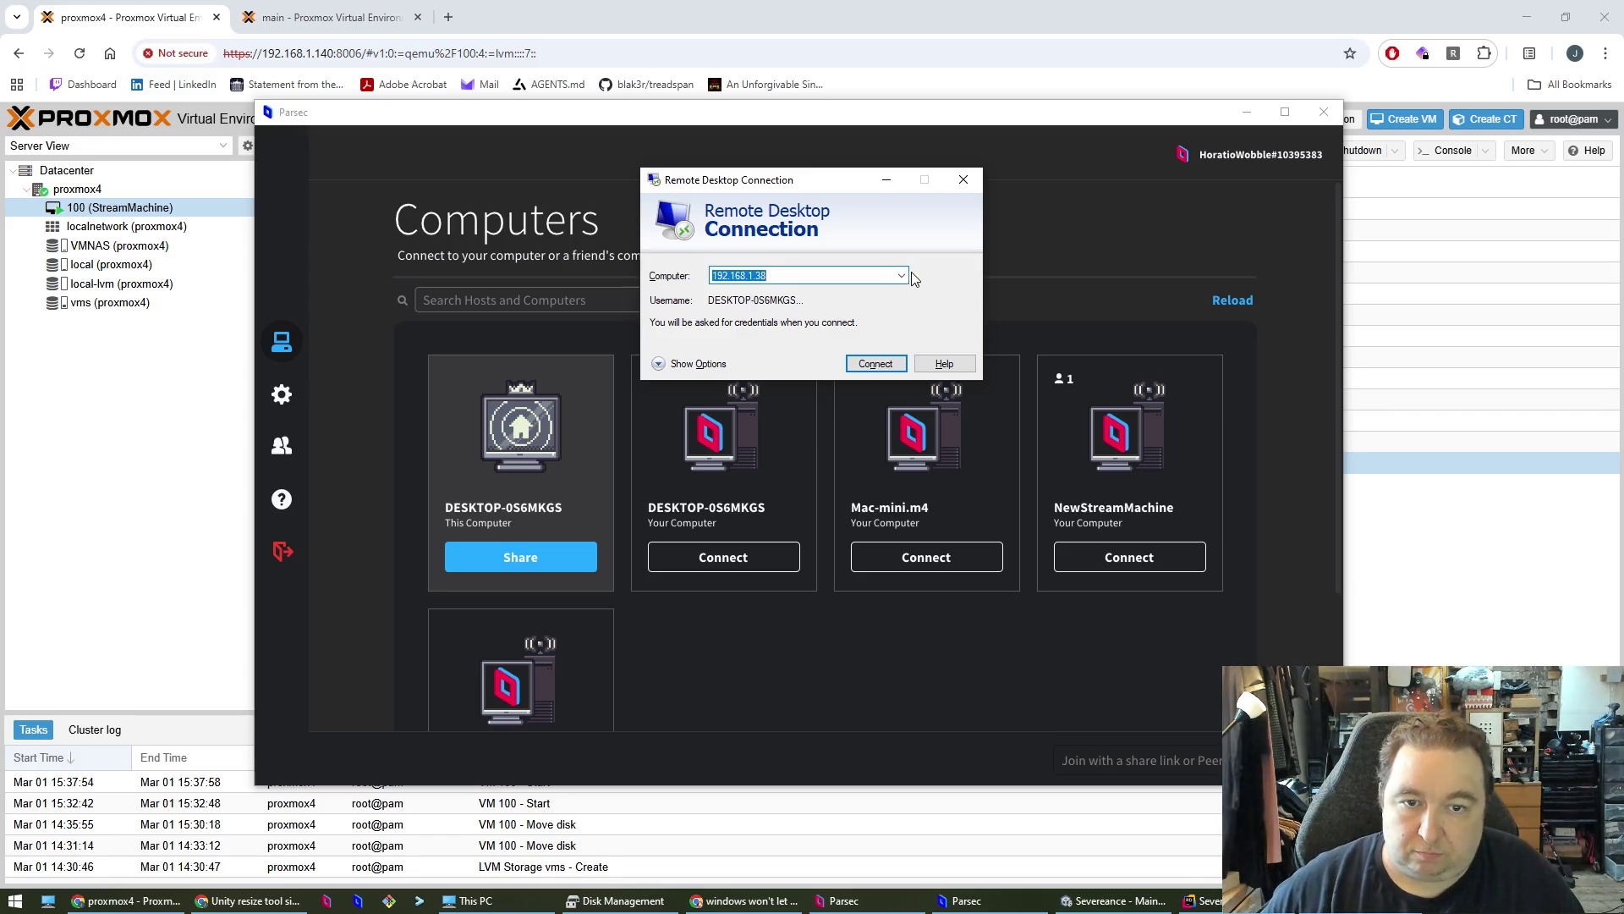
pyautogui.click(875, 364)
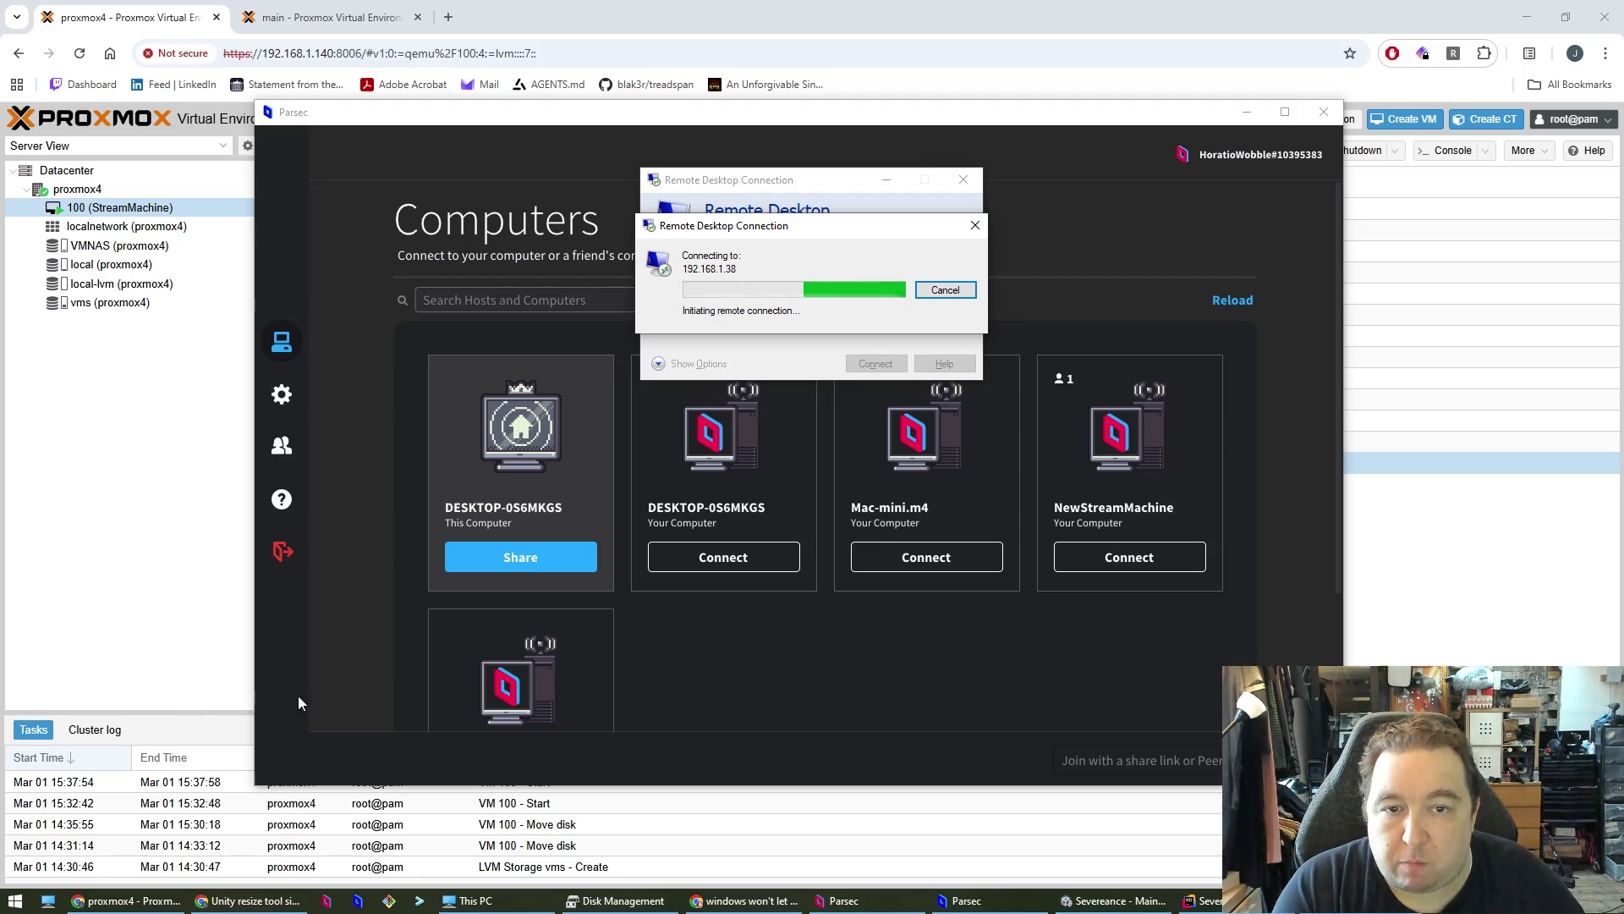
# - Return to the proxmox4 browser window and open a new tab
pyautogui.click(945, 290)
pyautogui.click(250, 901)
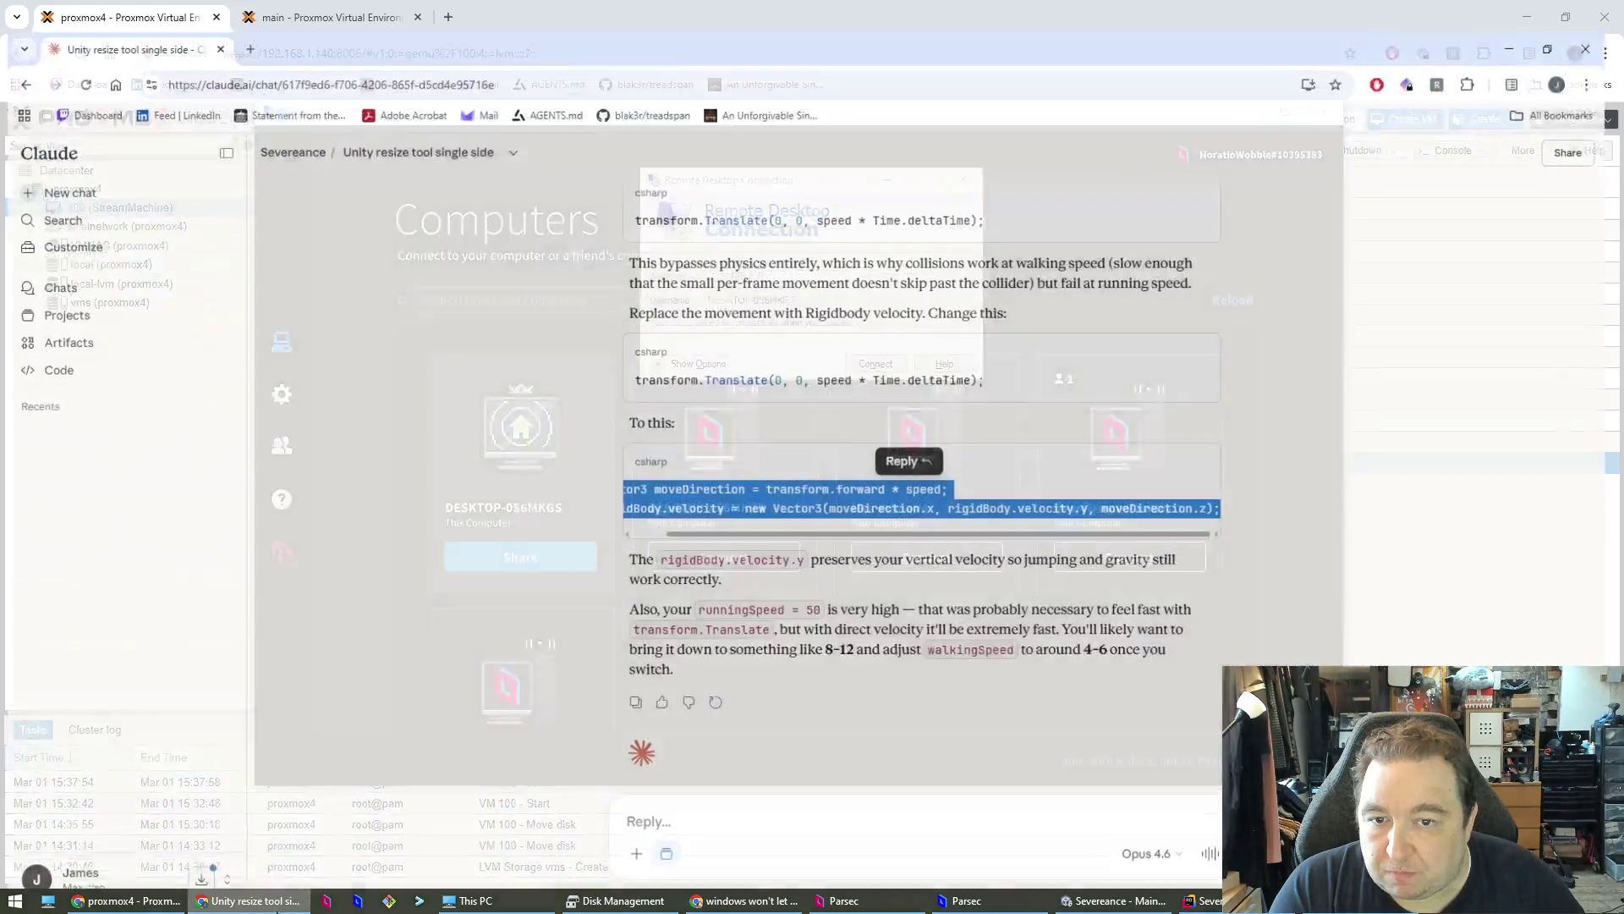
pyautogui.click(127, 900)
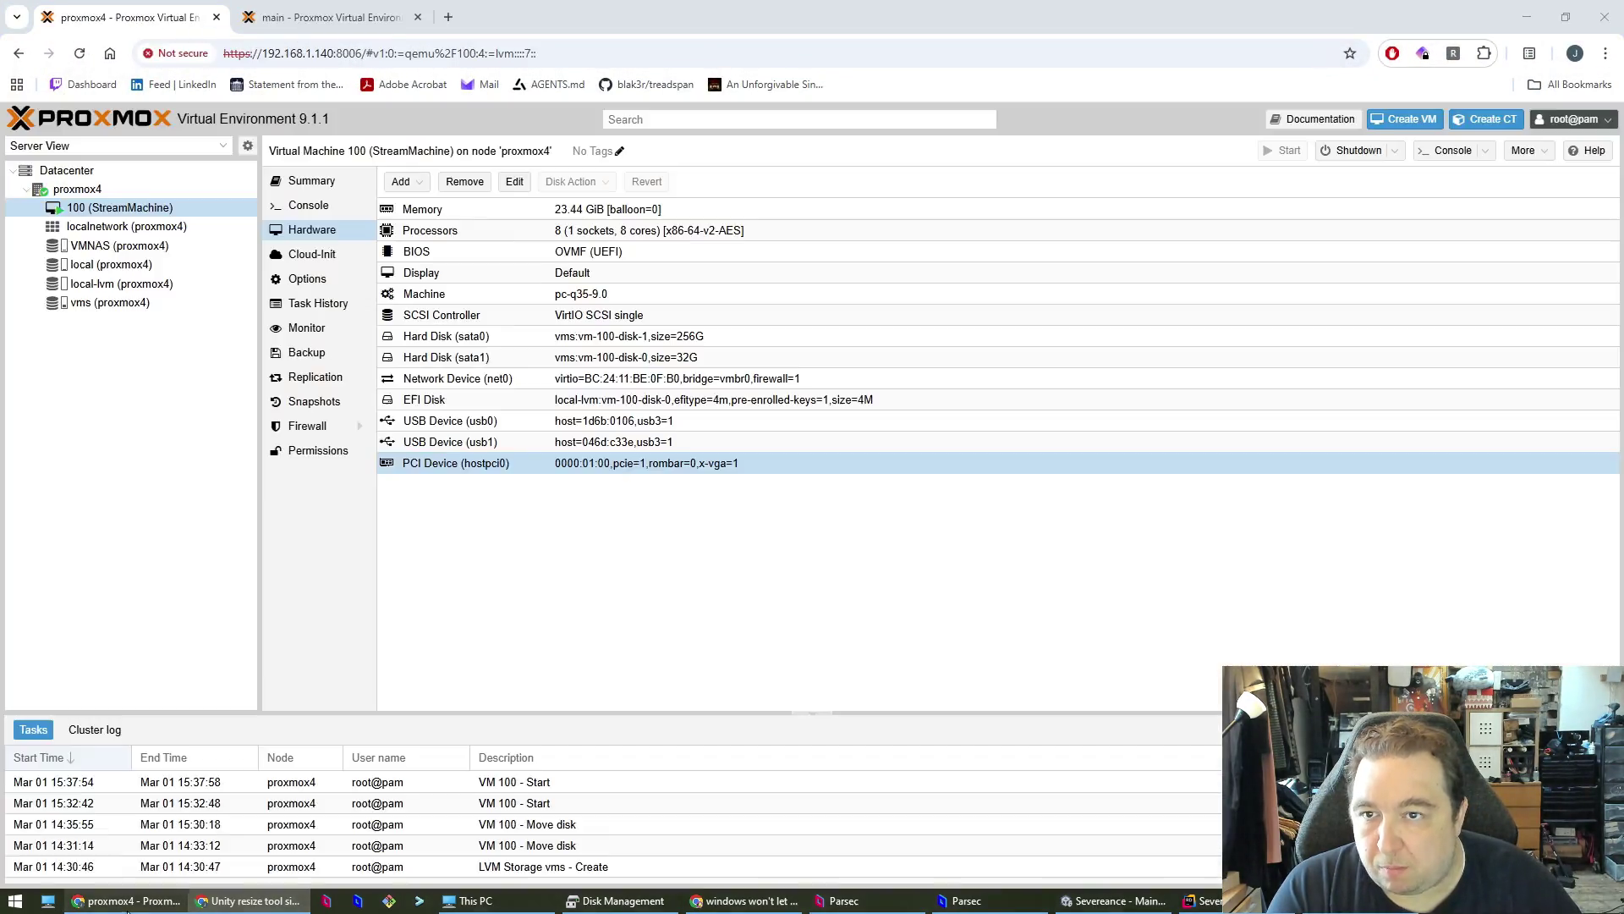
pyautogui.hotkey('ctrl', 't')
# - Look up the DESKTOP-UPG39FO client on the UniFi router at 192.168.1.1, retry RDP, and return to proxmox4
pyautogui.write('192.168.1.1')
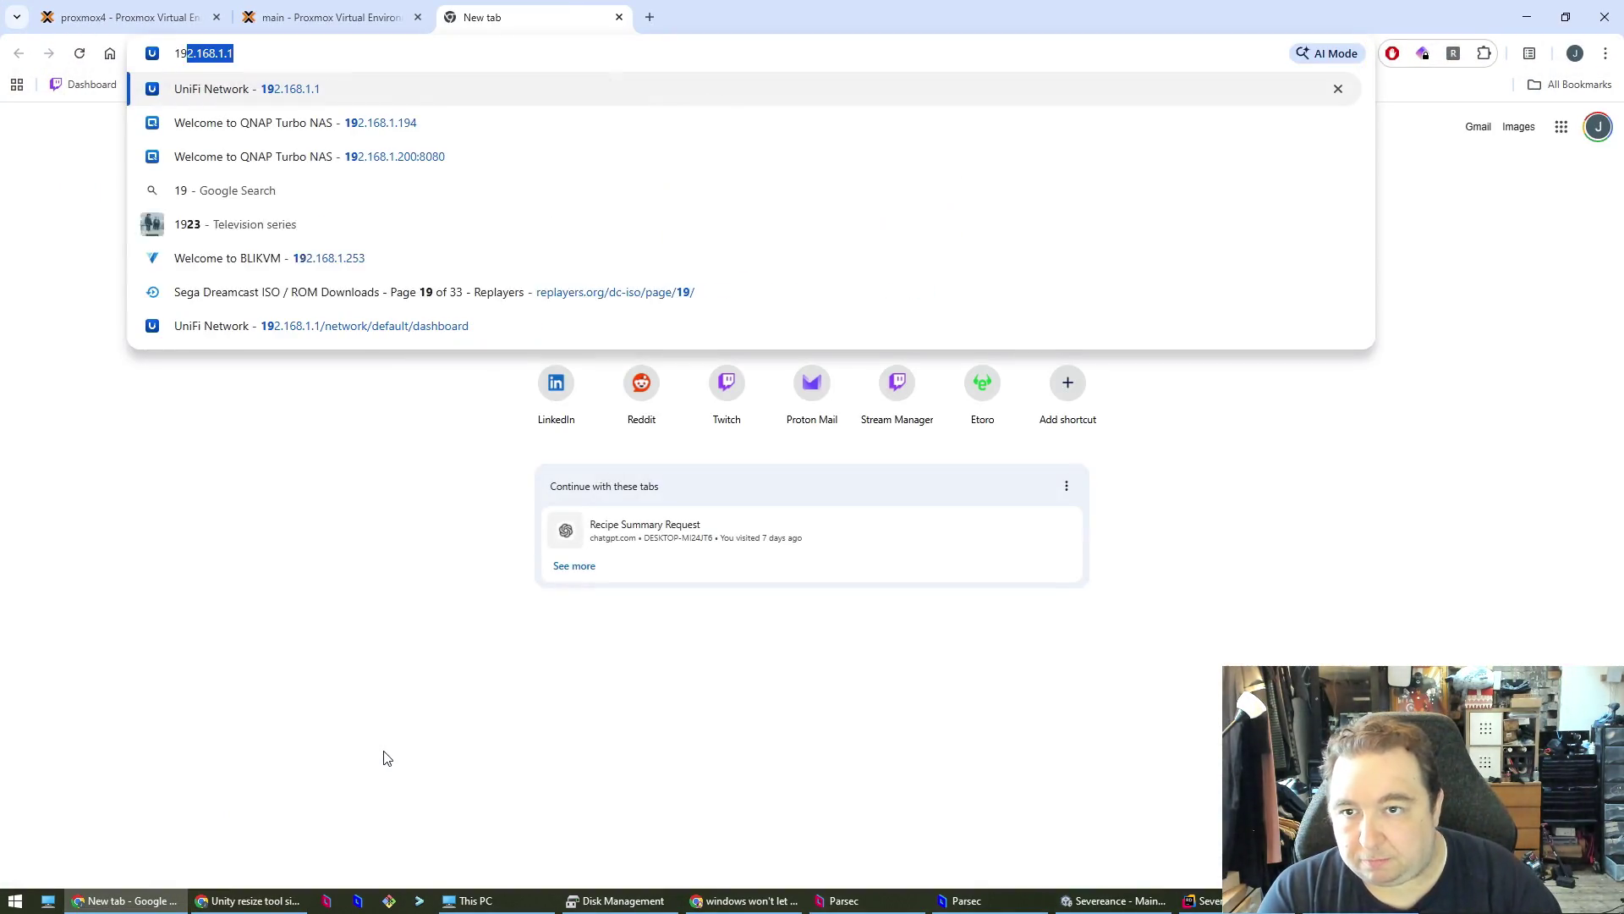
pyautogui.press('Return')
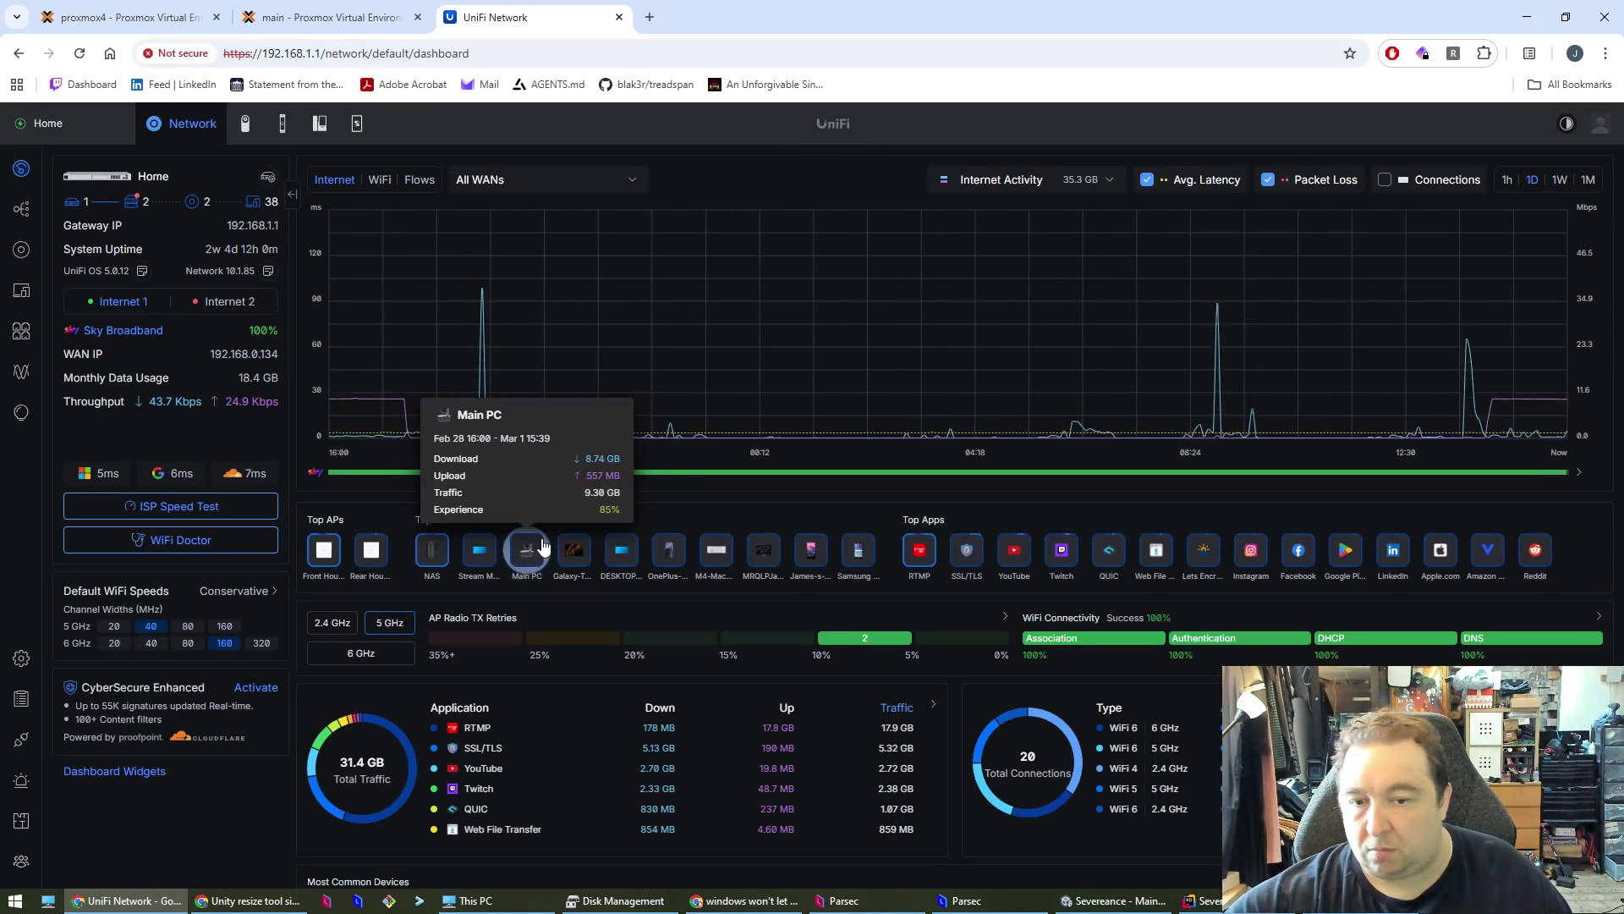
pyautogui.click(625, 556)
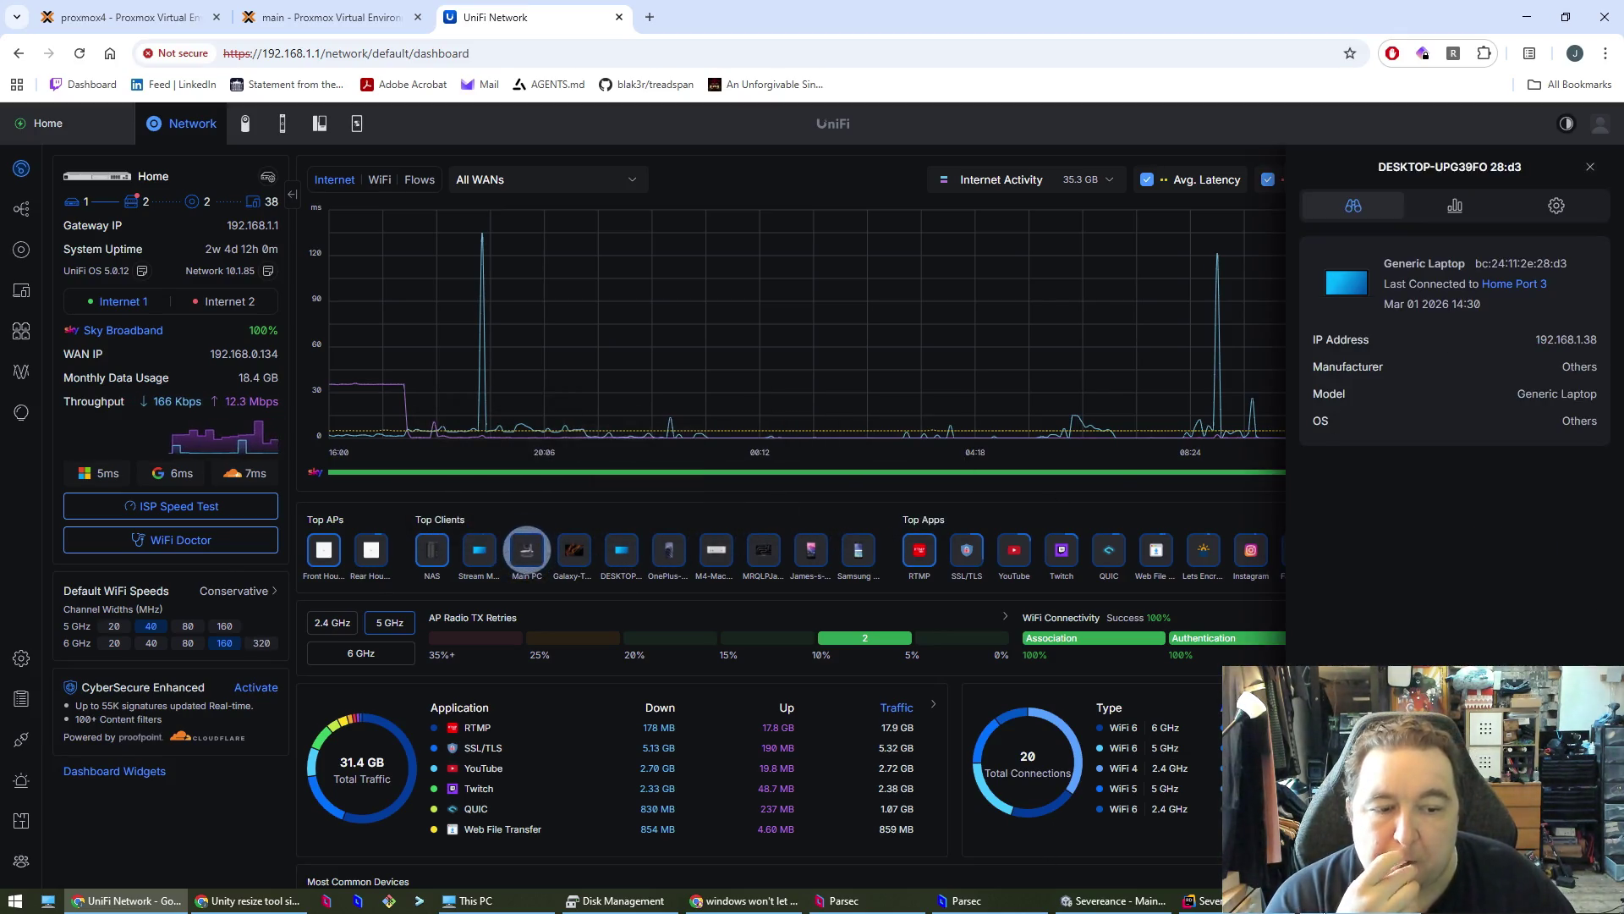
pyautogui.click(874, 364)
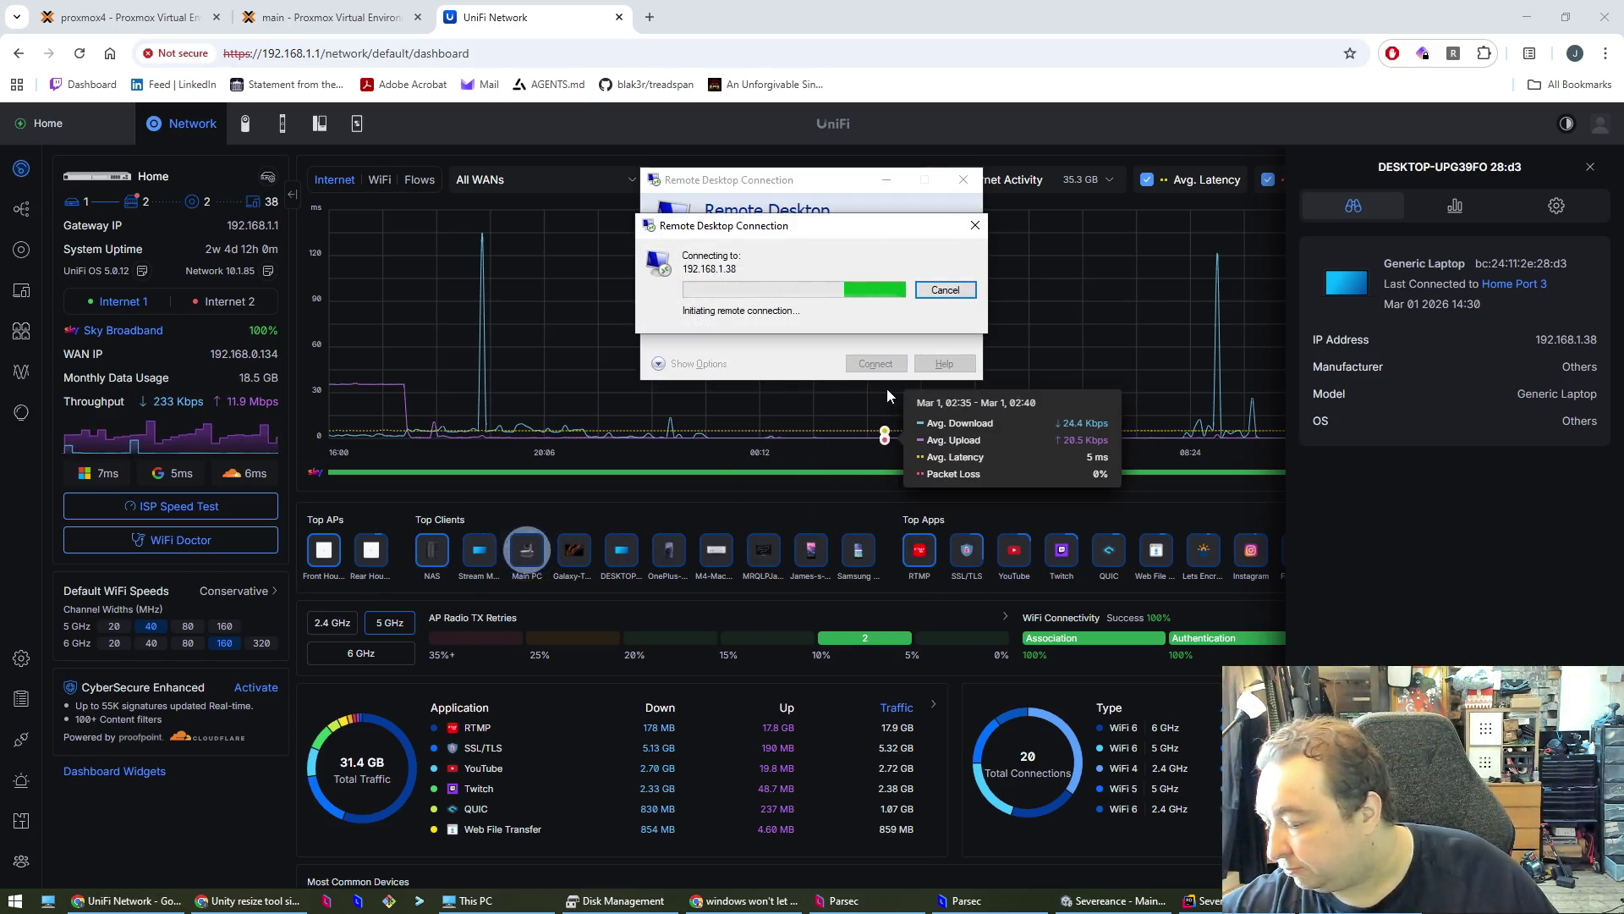
pyautogui.hotkey('ctrl', '1')
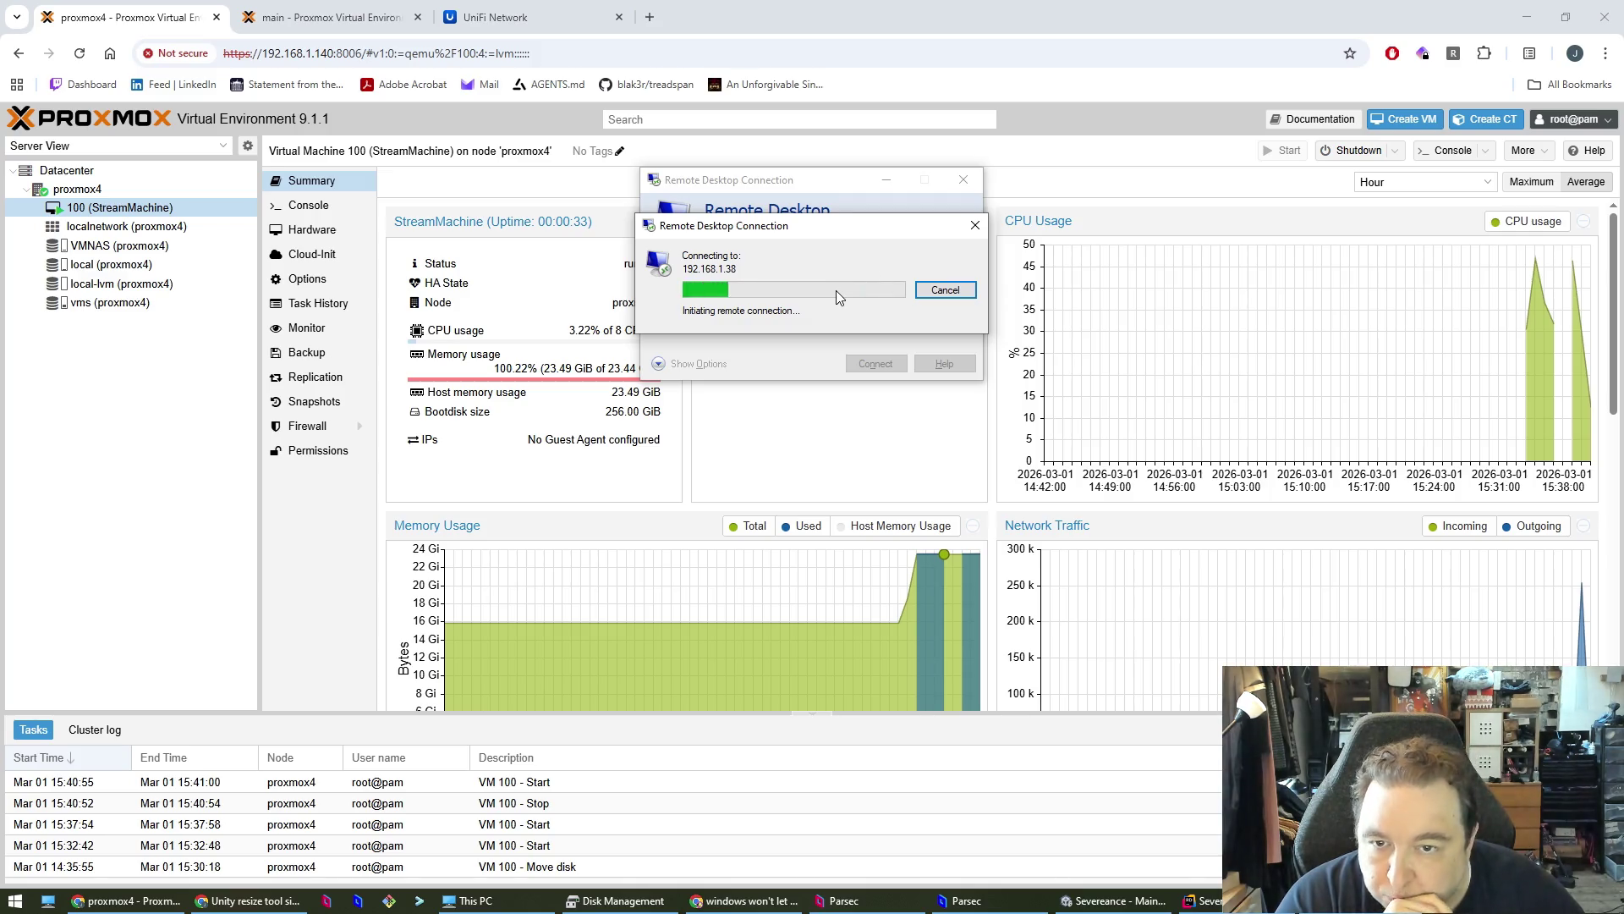
# - Dismiss the Remote Desktop error and open VM 100's console, then its hardware list
pyautogui.click(924, 492)
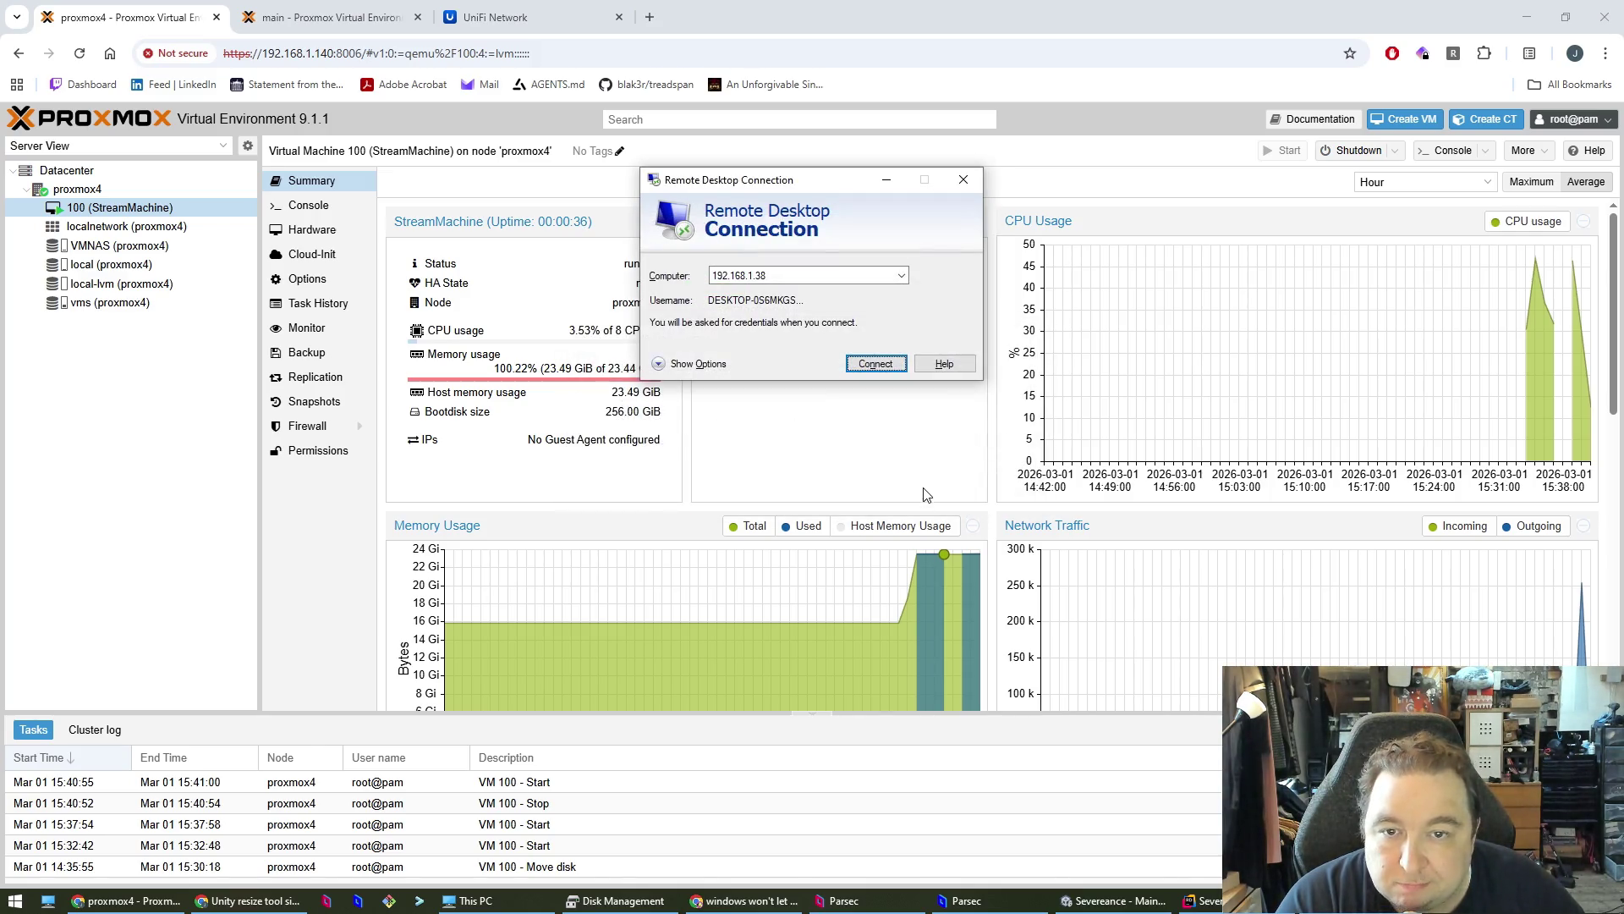
pyautogui.moveTo(783, 179); pyautogui.dragTo(1070, 497)
pyautogui.click(861, 437)
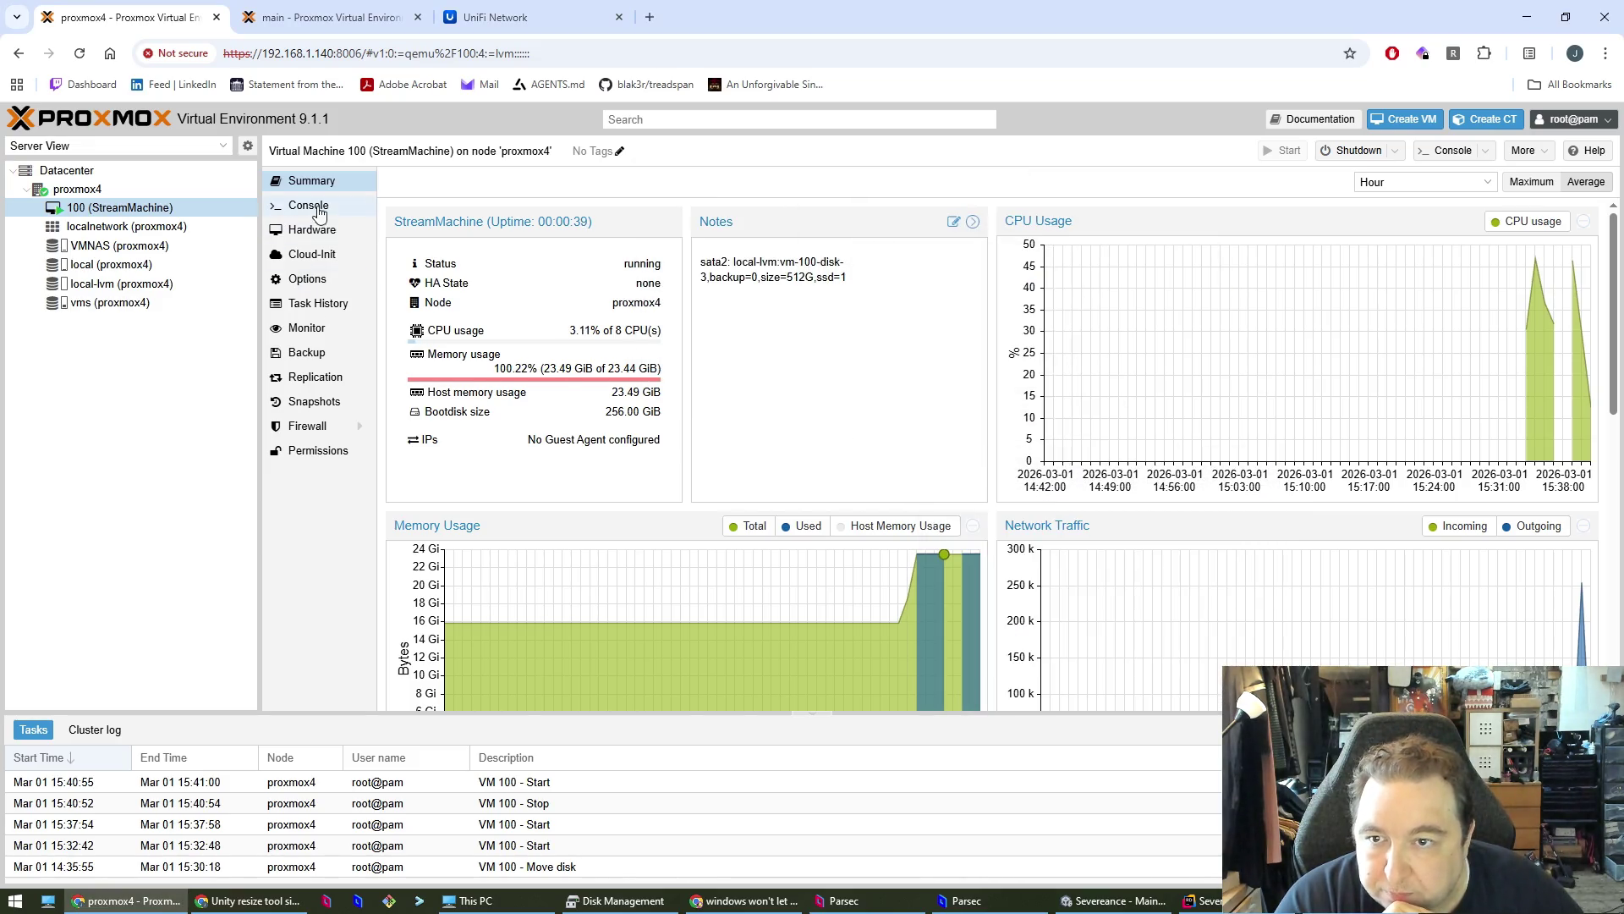
pyautogui.click(313, 209)
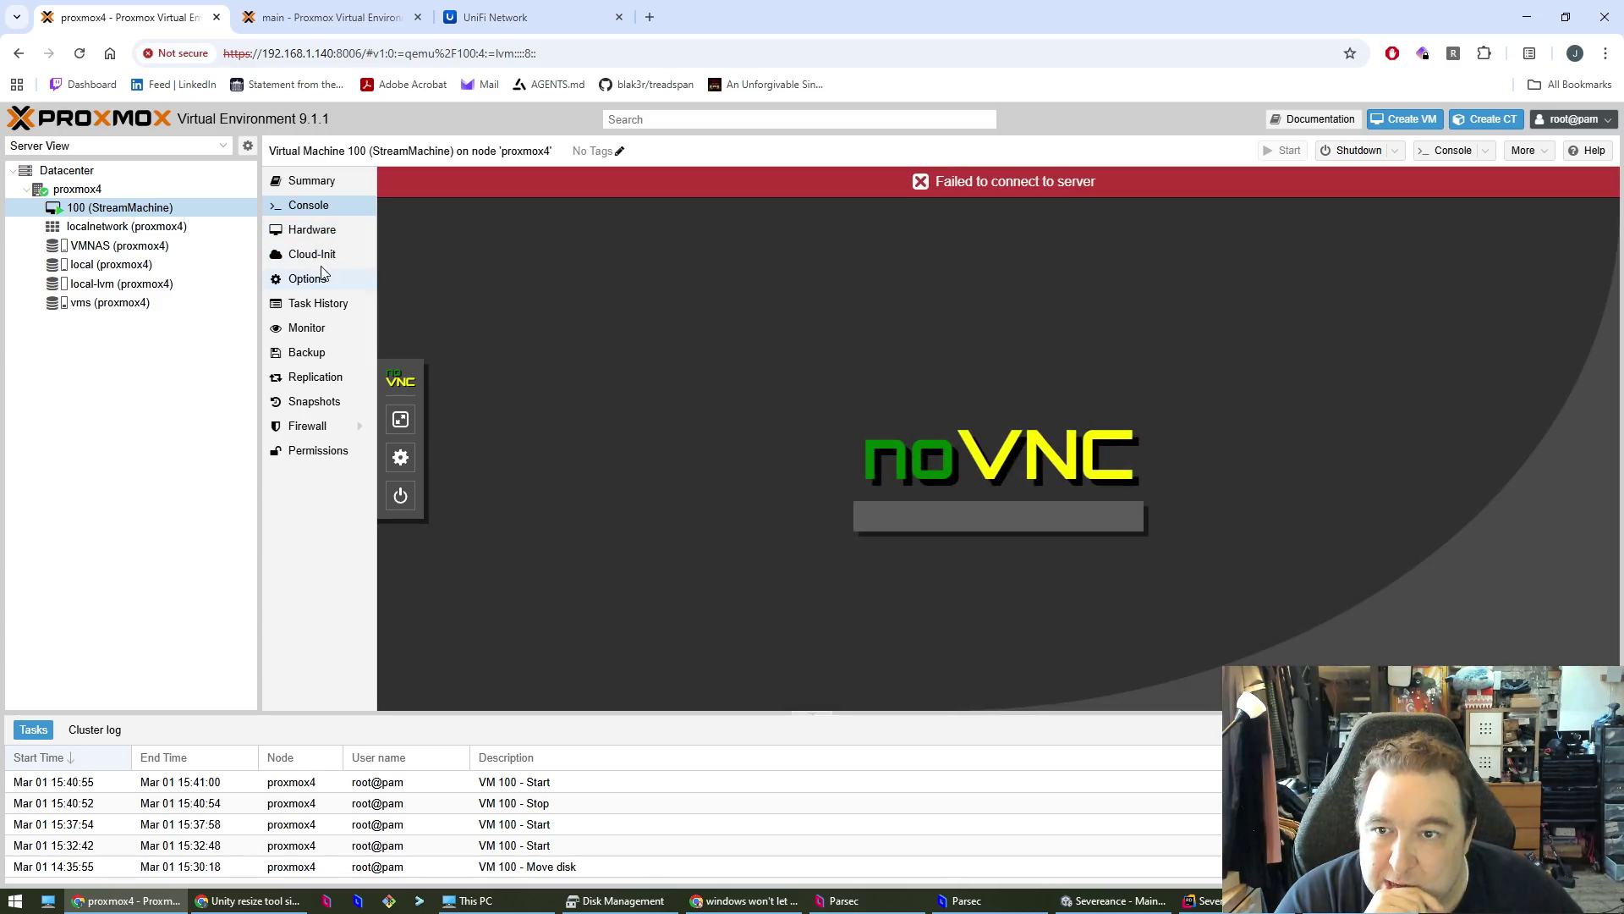
pyautogui.click(316, 237)
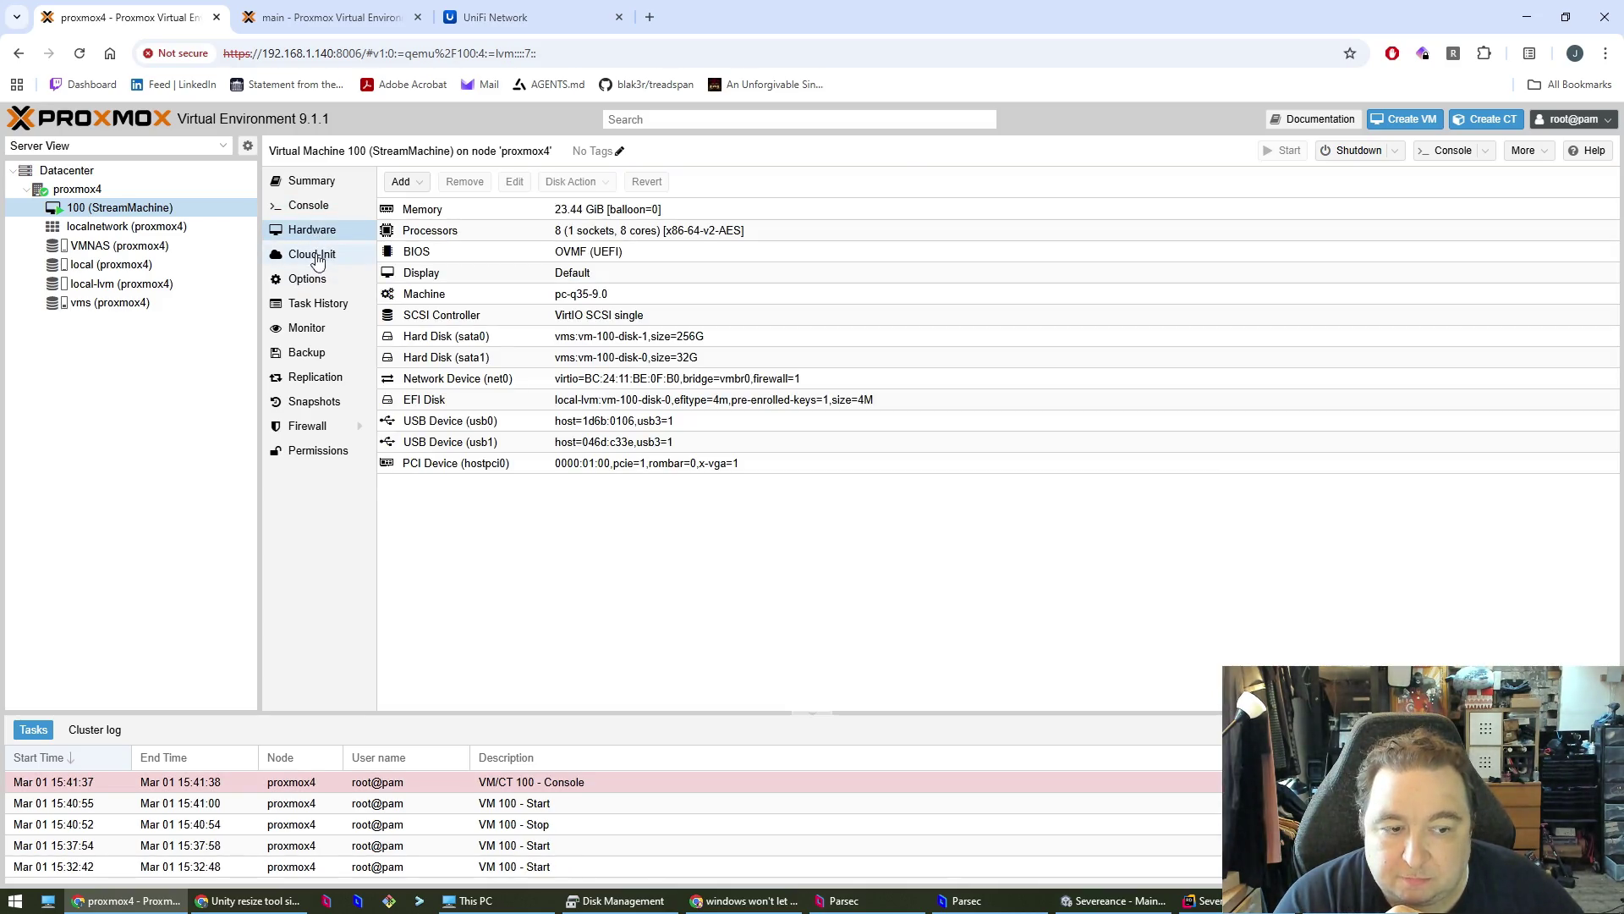
pyautogui.click(607, 592)
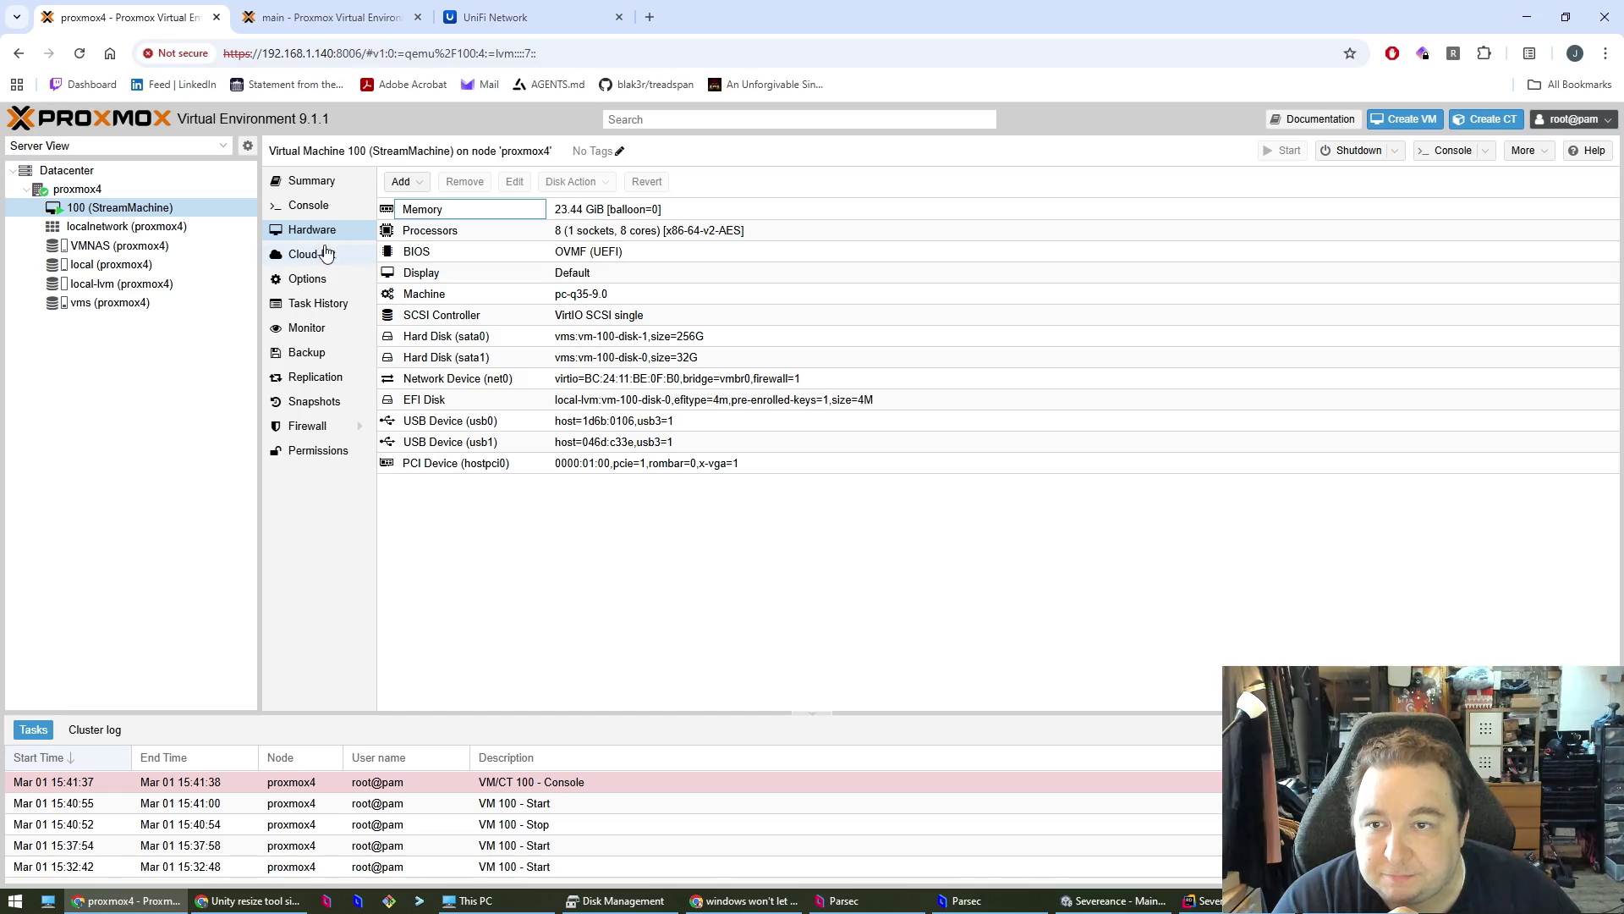
# - Retry VM 100's console, view its summary with an enlarged task log, then open node main
pyautogui.click(309, 207)
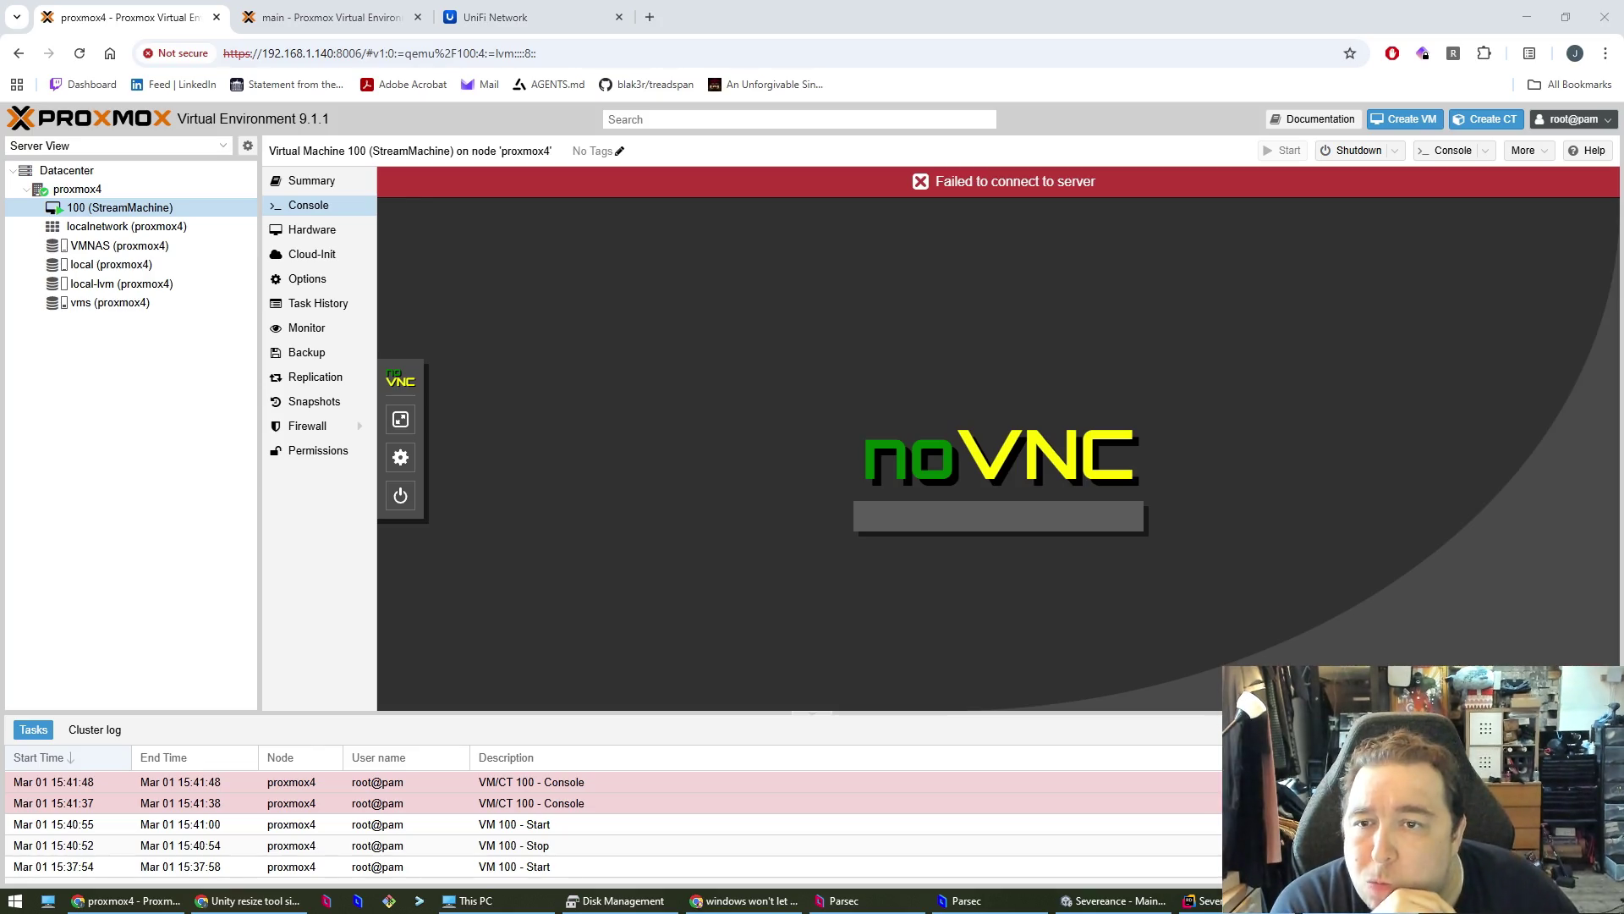
pyautogui.click(351, 229)
pyautogui.click(304, 181)
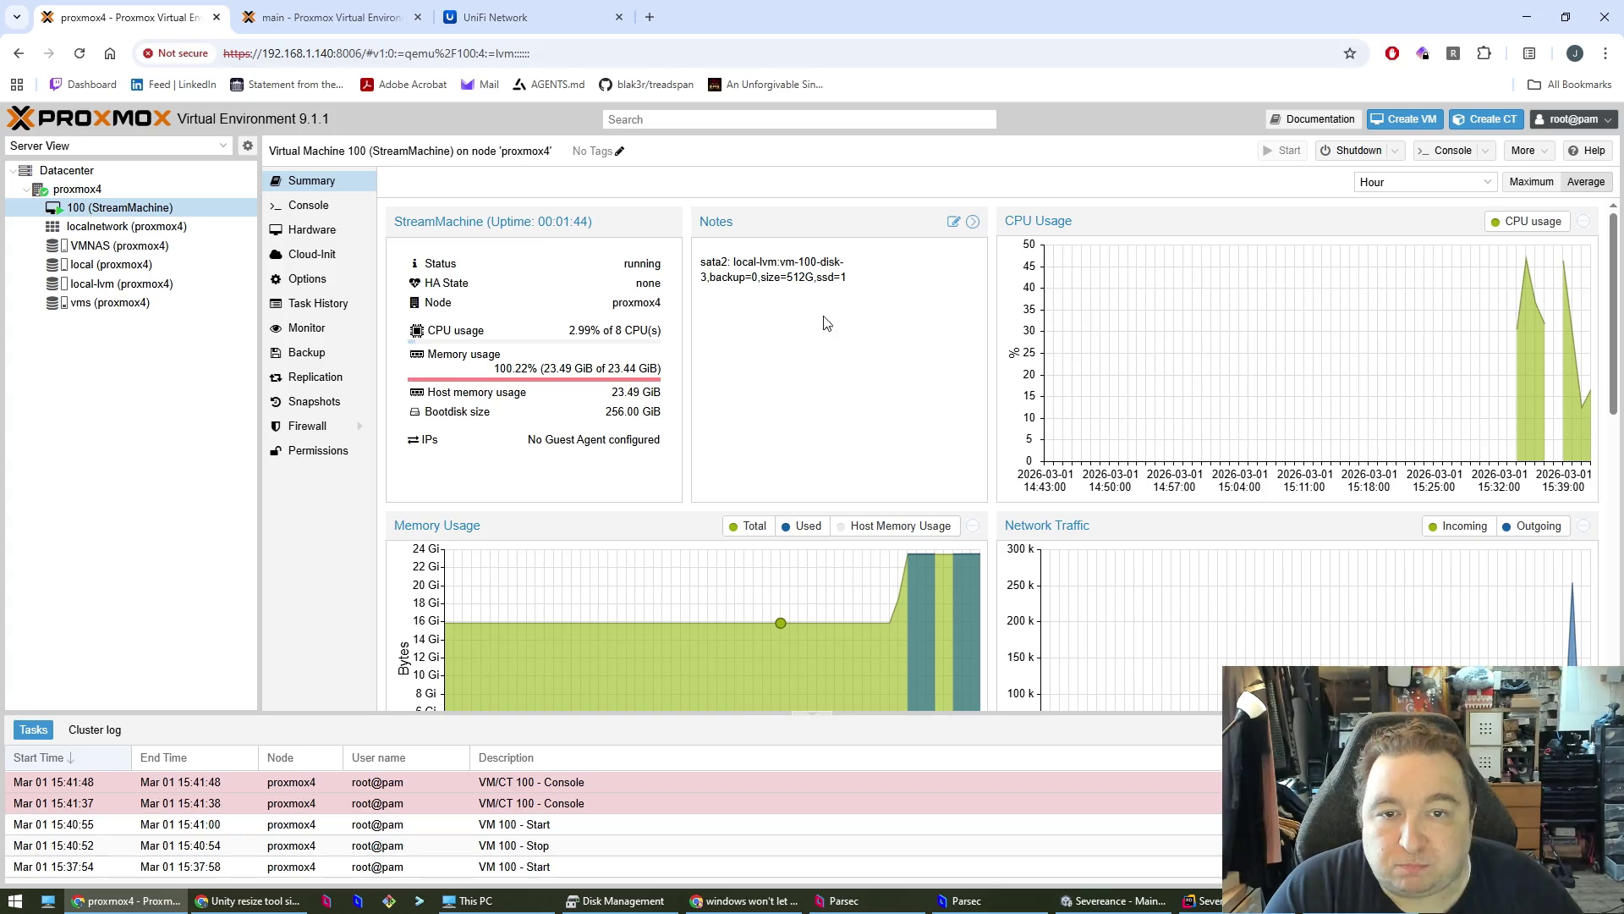
pyautogui.moveTo(579, 712); pyautogui.dragTo(590, 669)
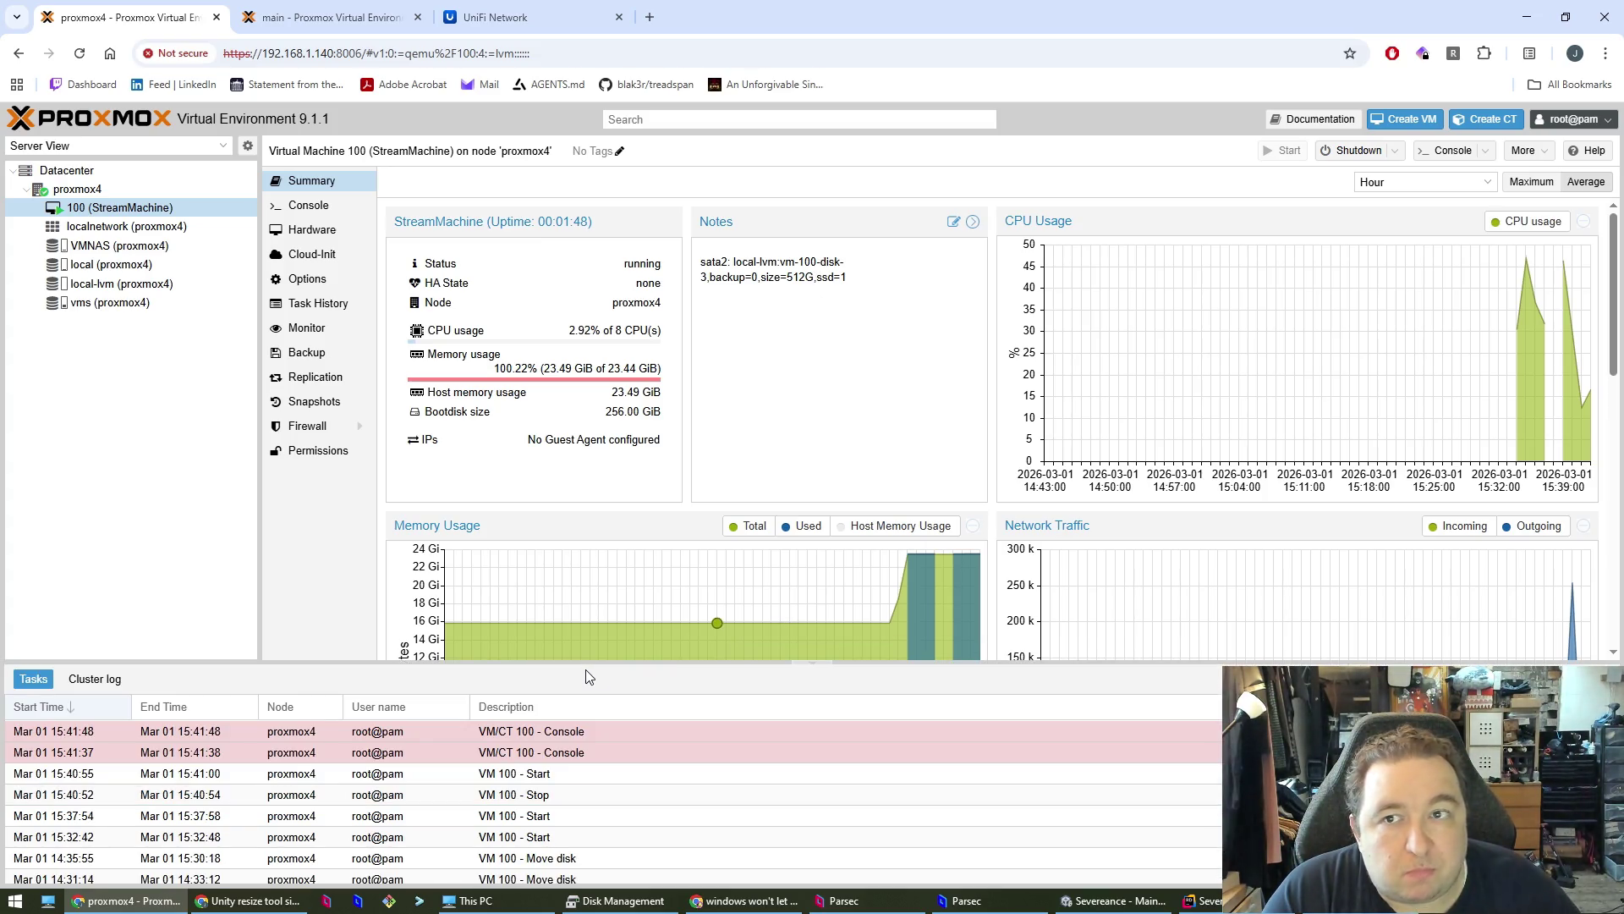
pyautogui.click(318, 19)
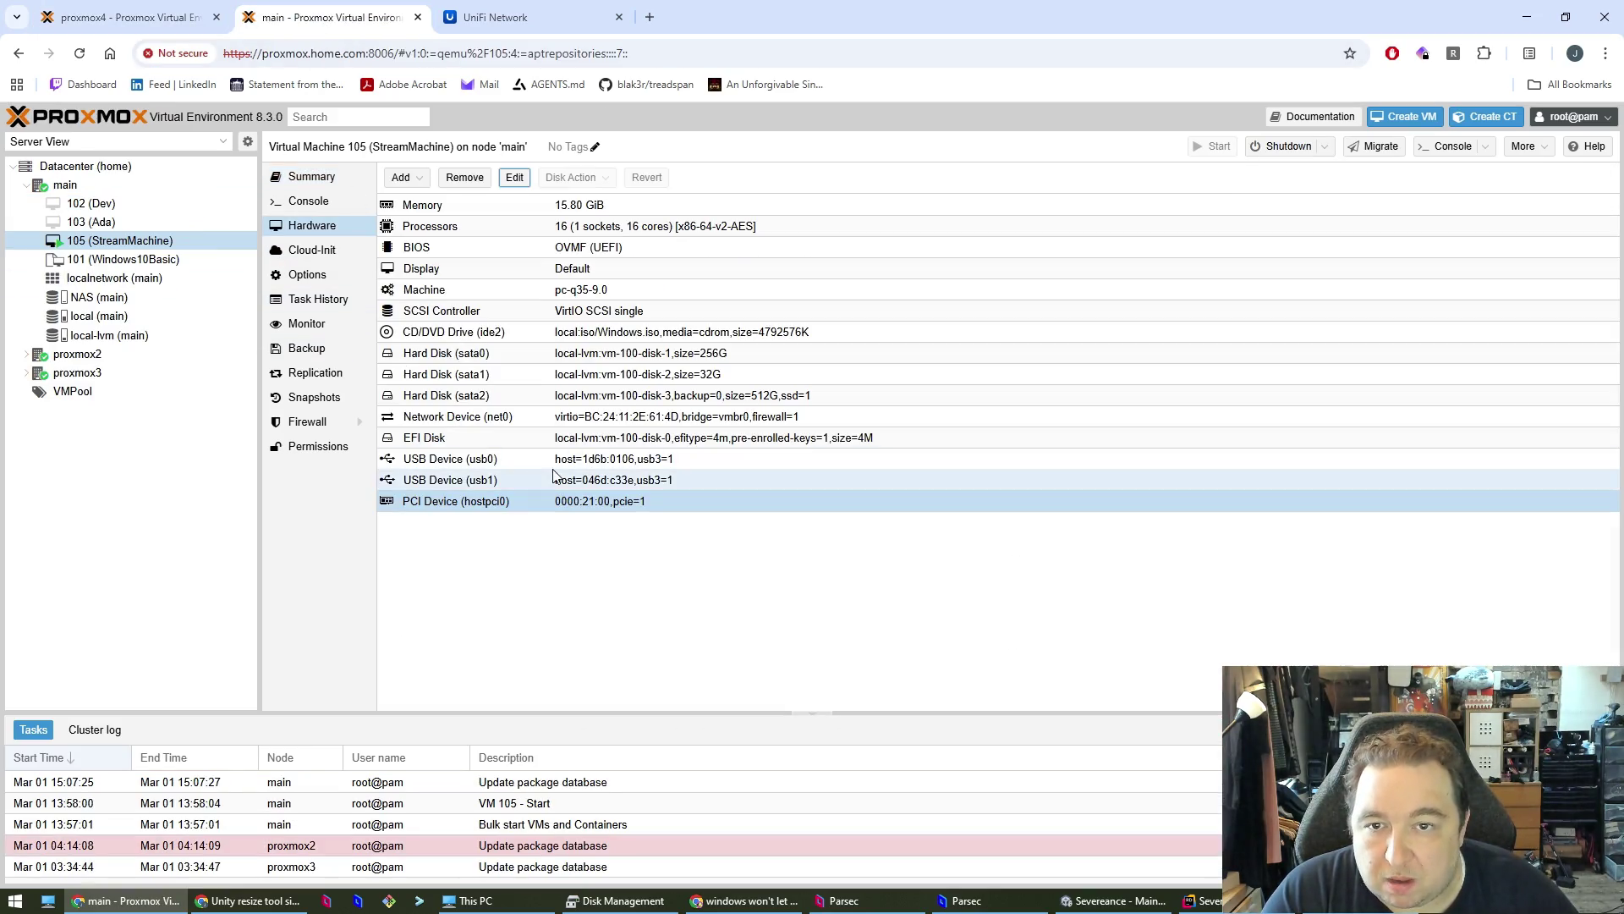
# - View VM 105's 16184 MiB memory setting without changes, then return to proxmox4 and Parsec
pyautogui.click(438, 211)
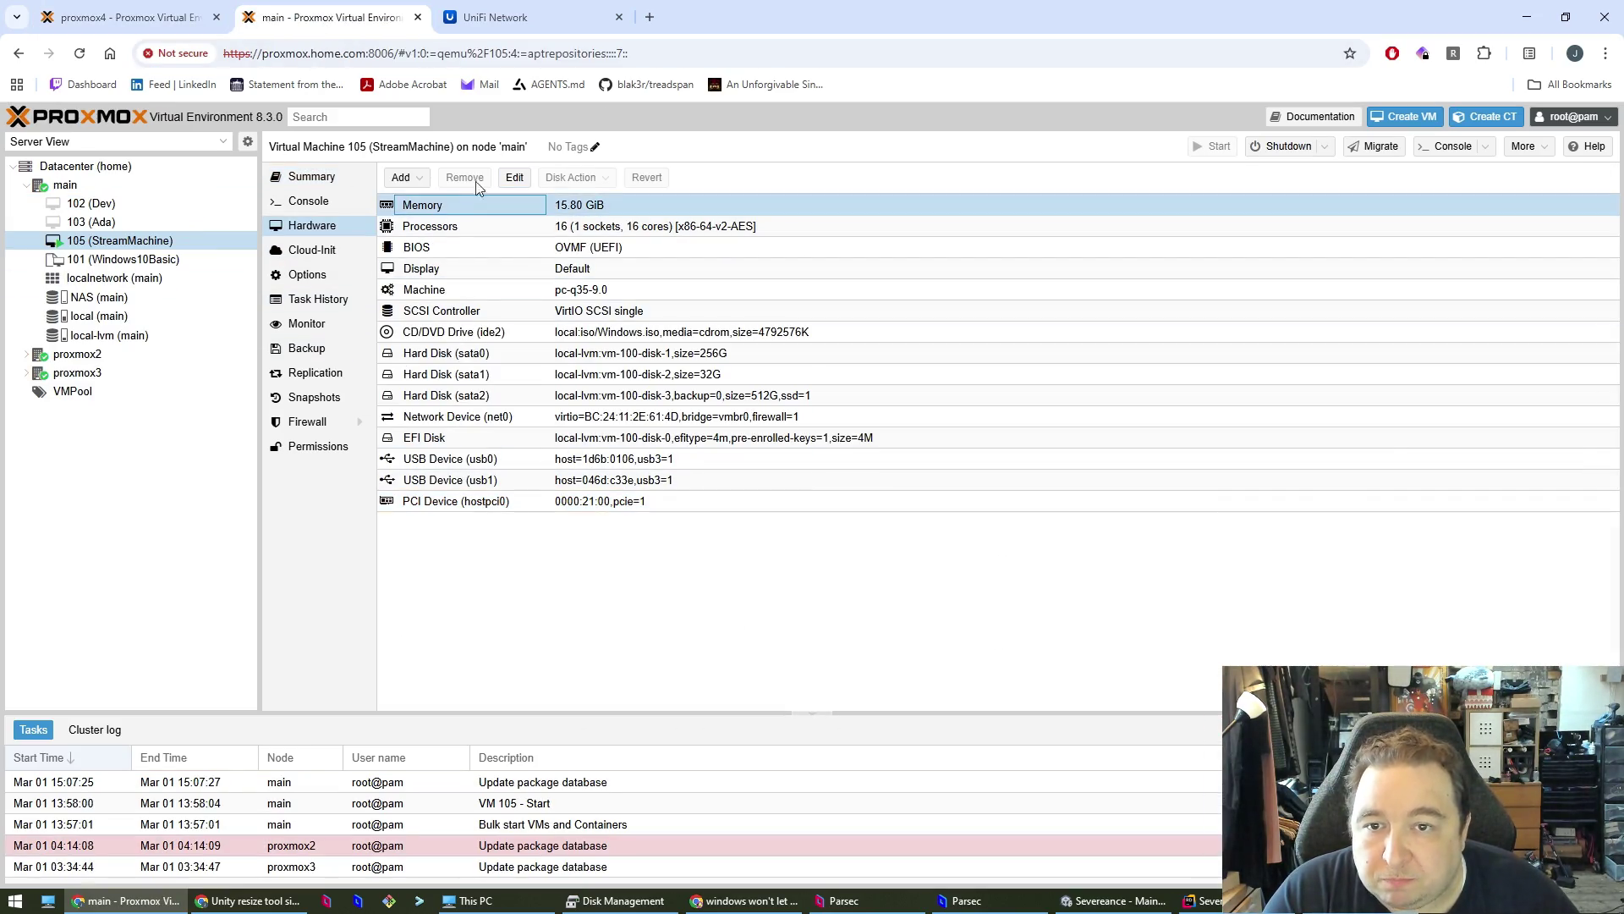
pyautogui.click(513, 178)
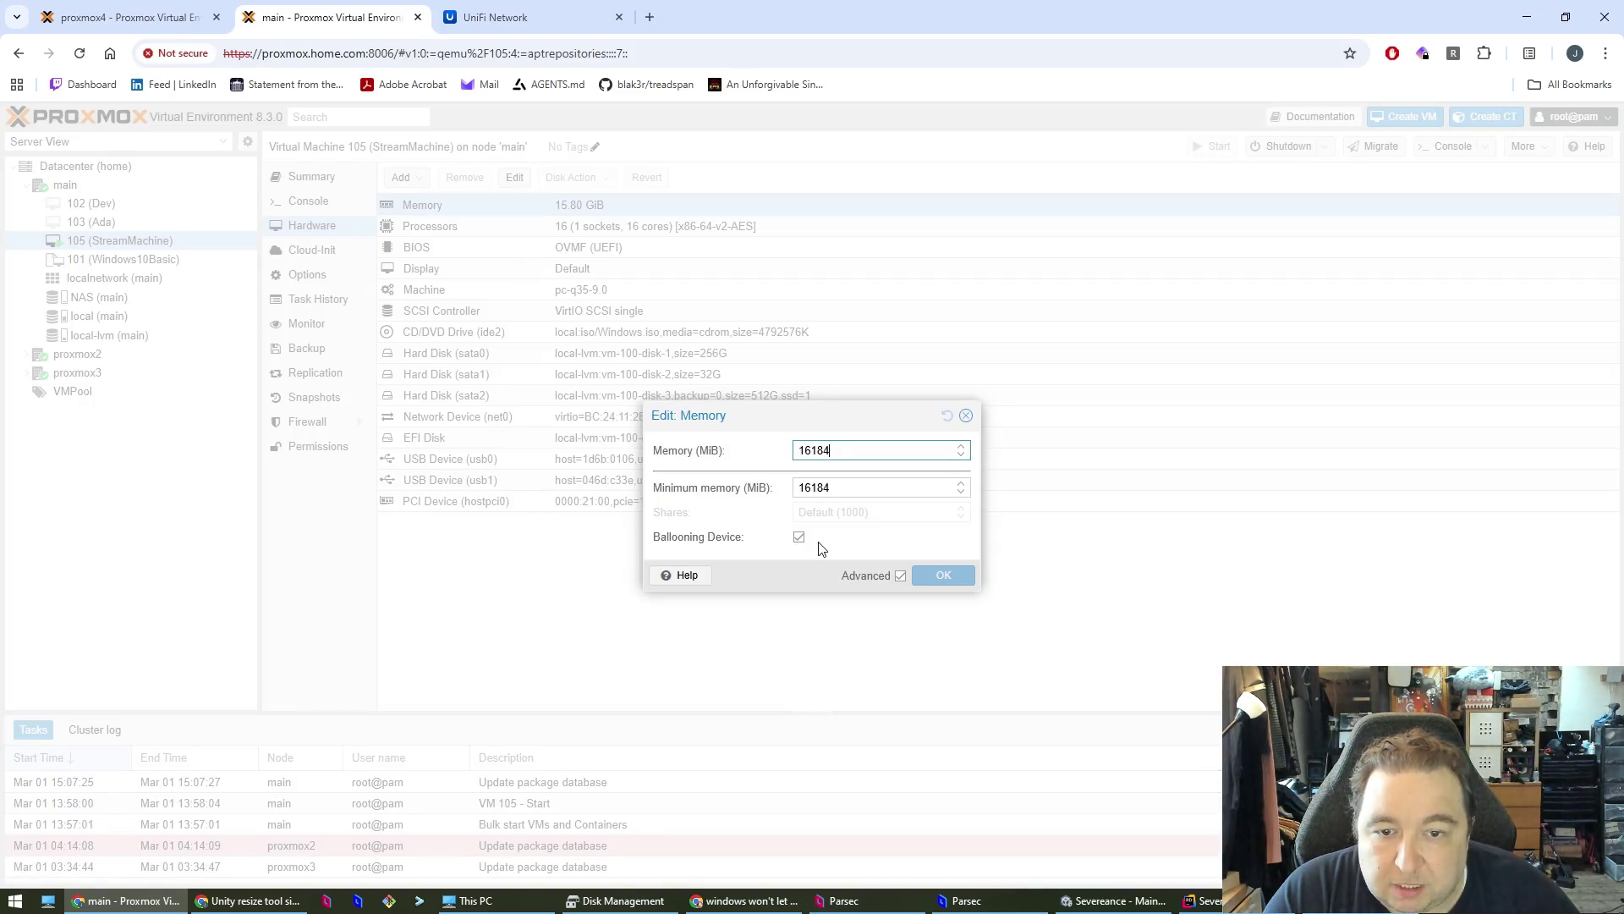
pyautogui.click(967, 416)
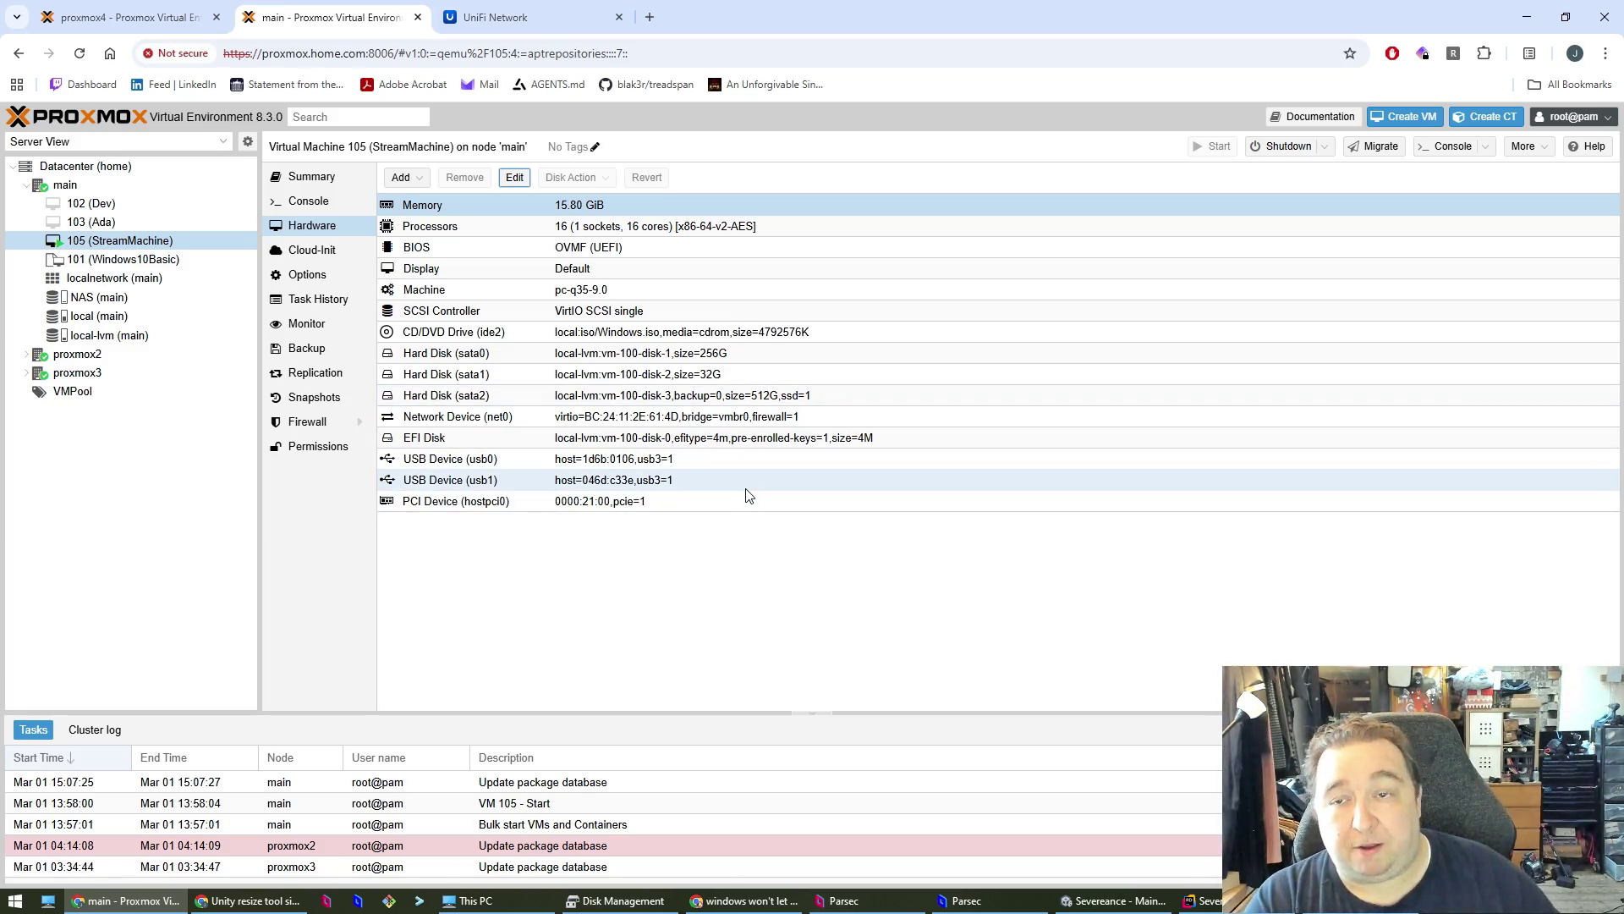
pyautogui.click(145, 28)
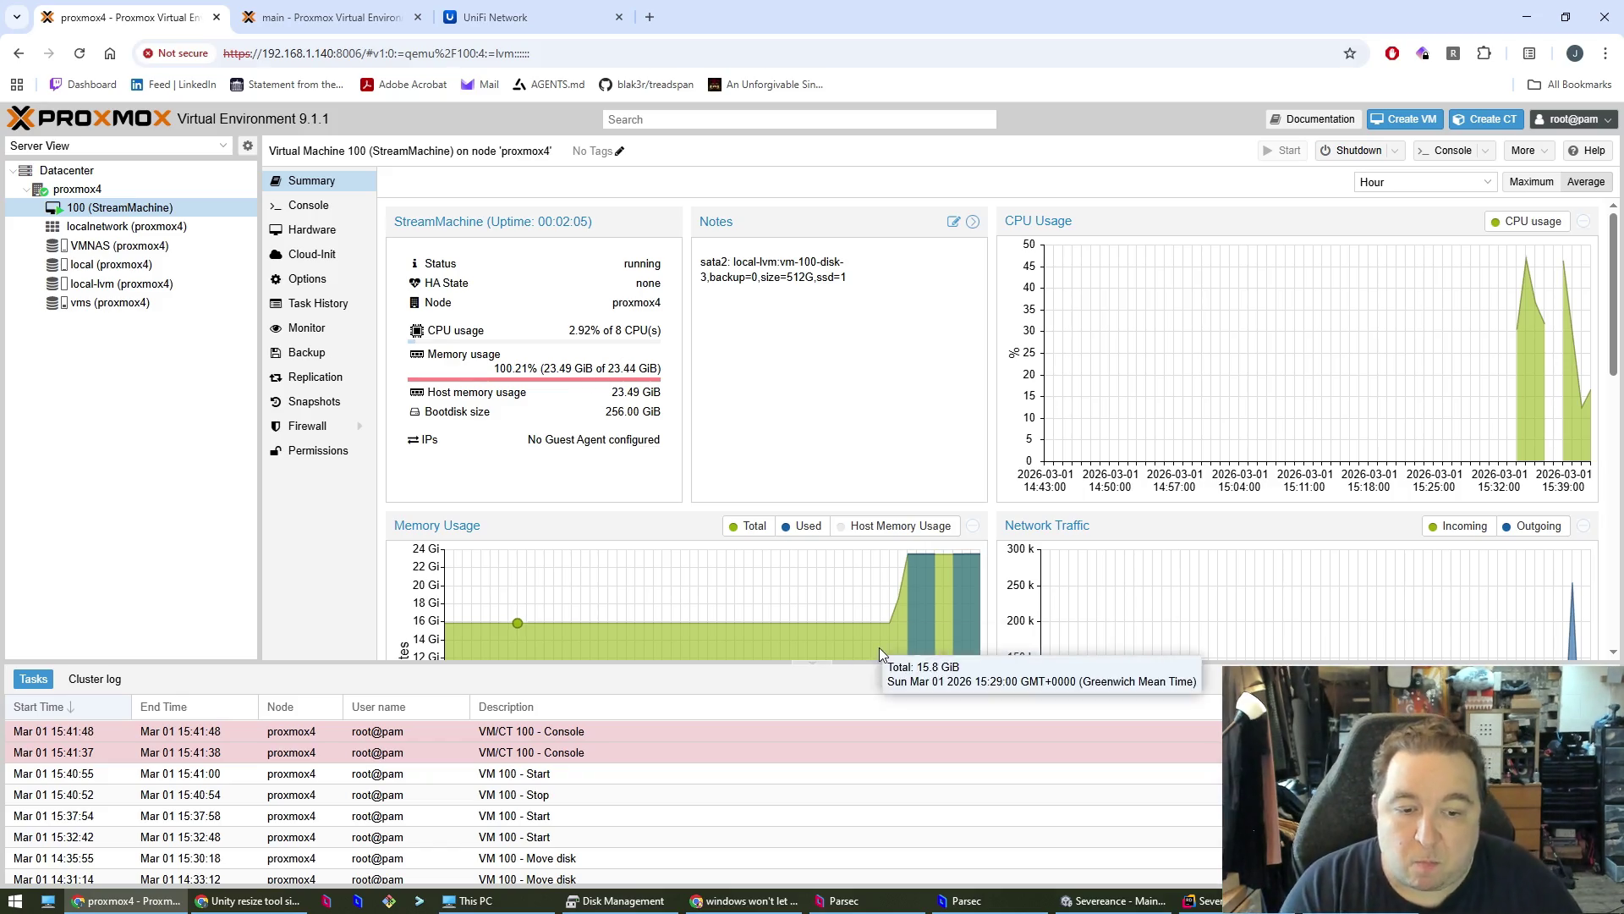
pyautogui.click(967, 900)
# - Connect Parsec to NewStreamMachine and sign in past the lock screen with the account password
pyautogui.click(1138, 555)
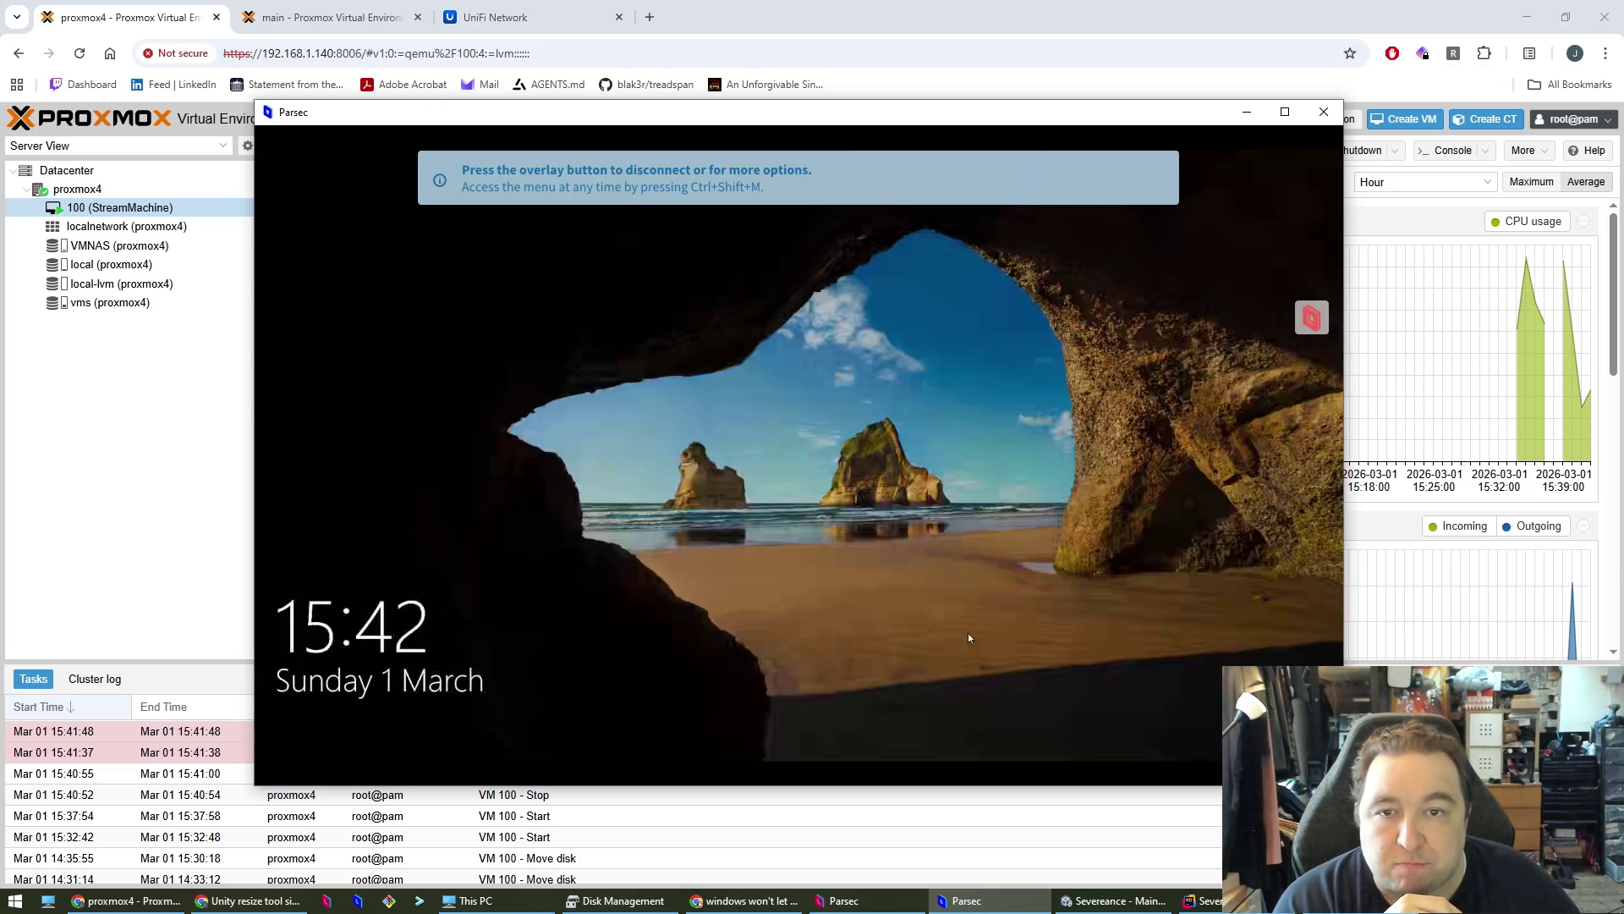
pyautogui.click(974, 604)
pyautogui.write('****************')
pyautogui.press('Return')
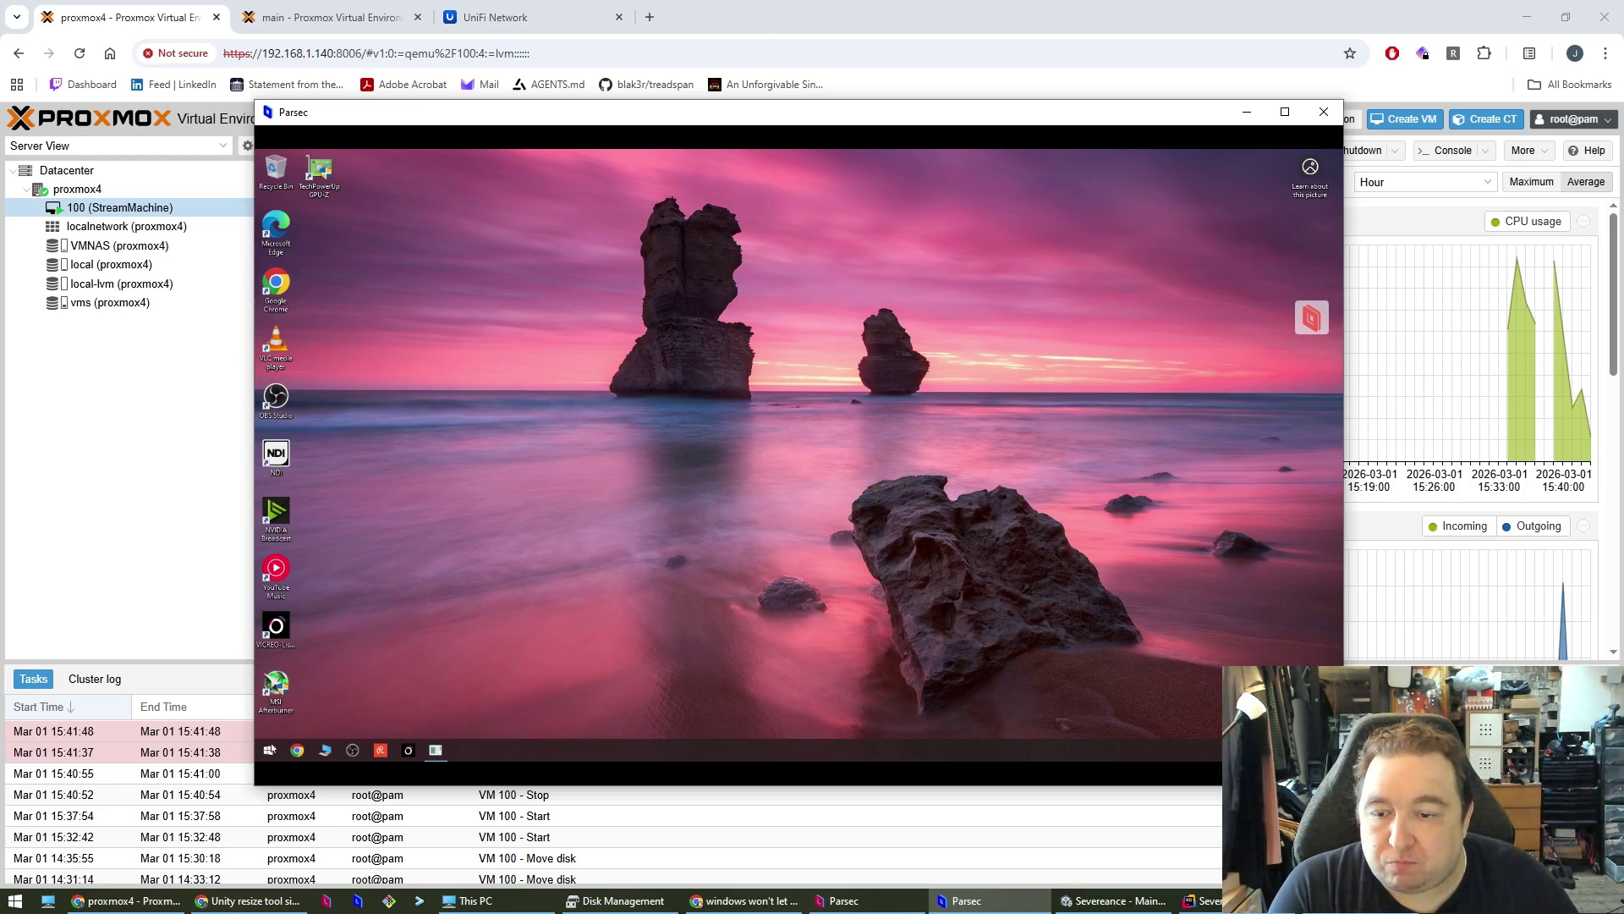
pyautogui.click(269, 750)
# - Open Command Prompt on StreamMachine and run ipconfig, showing IPv4 address 192.168.1.149
pyautogui.click(268, 751)
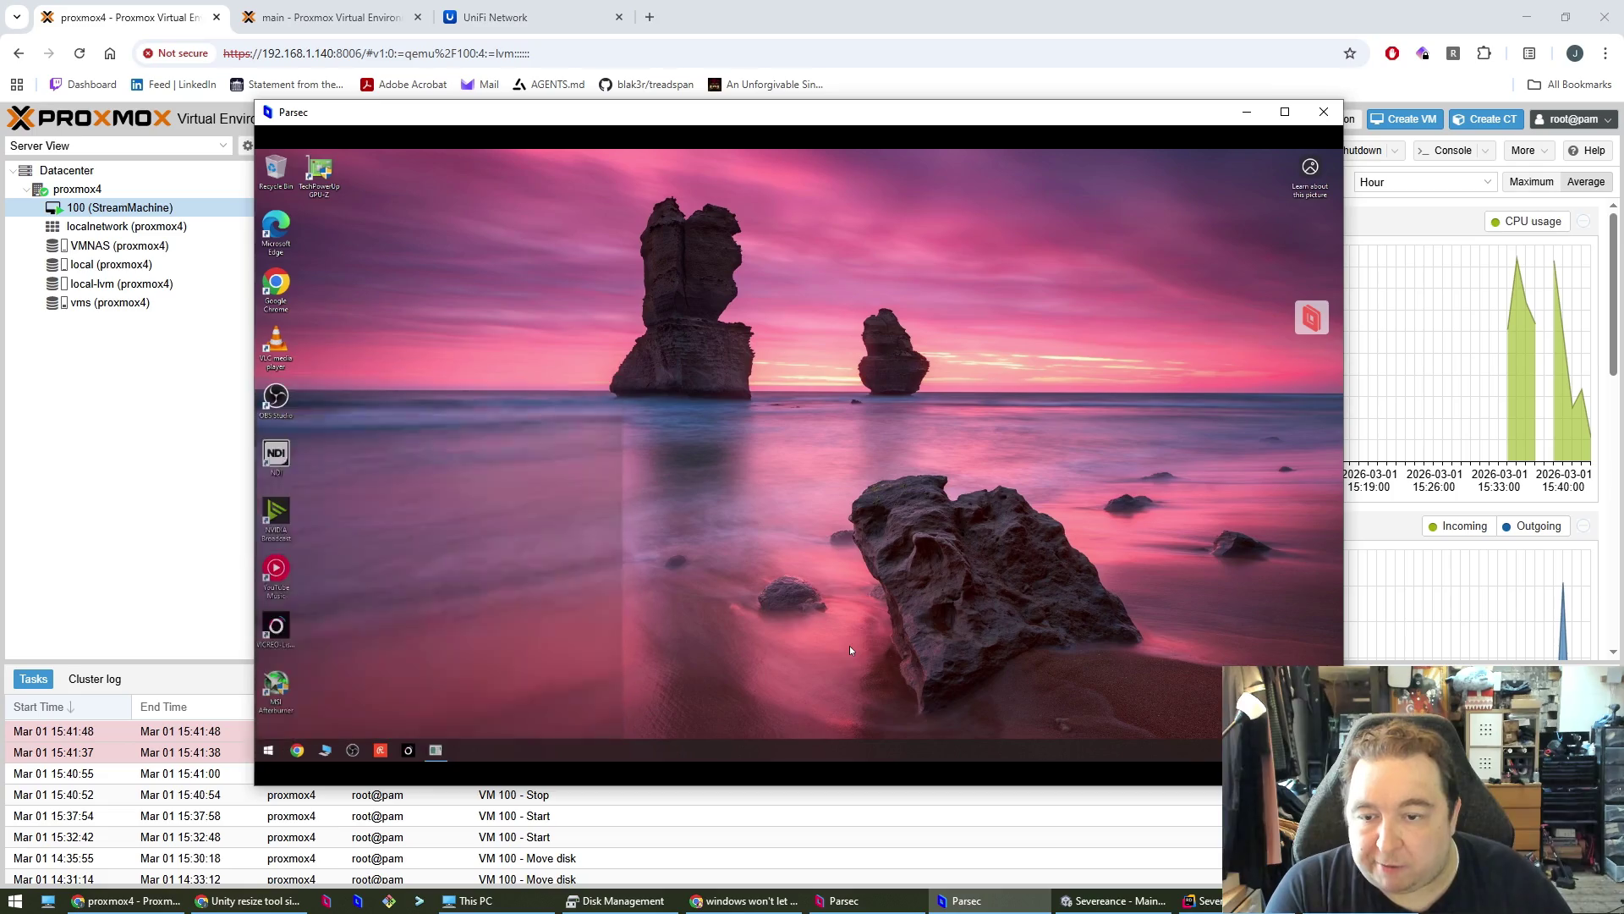
pyautogui.click(268, 750)
pyautogui.write('cmd')
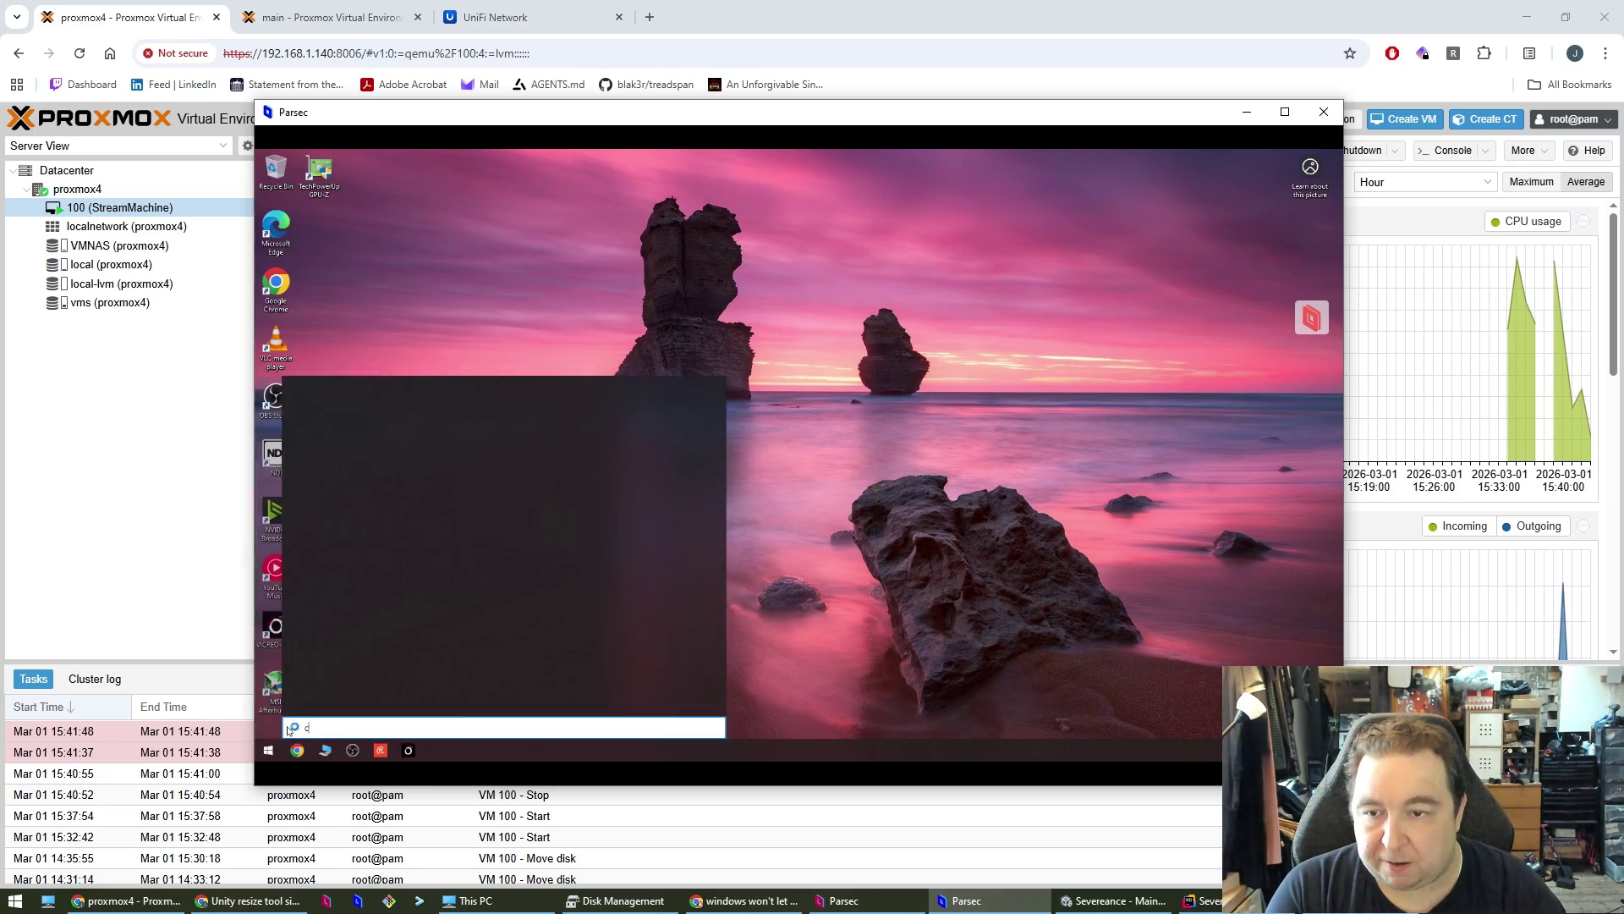
pyautogui.press('Return')
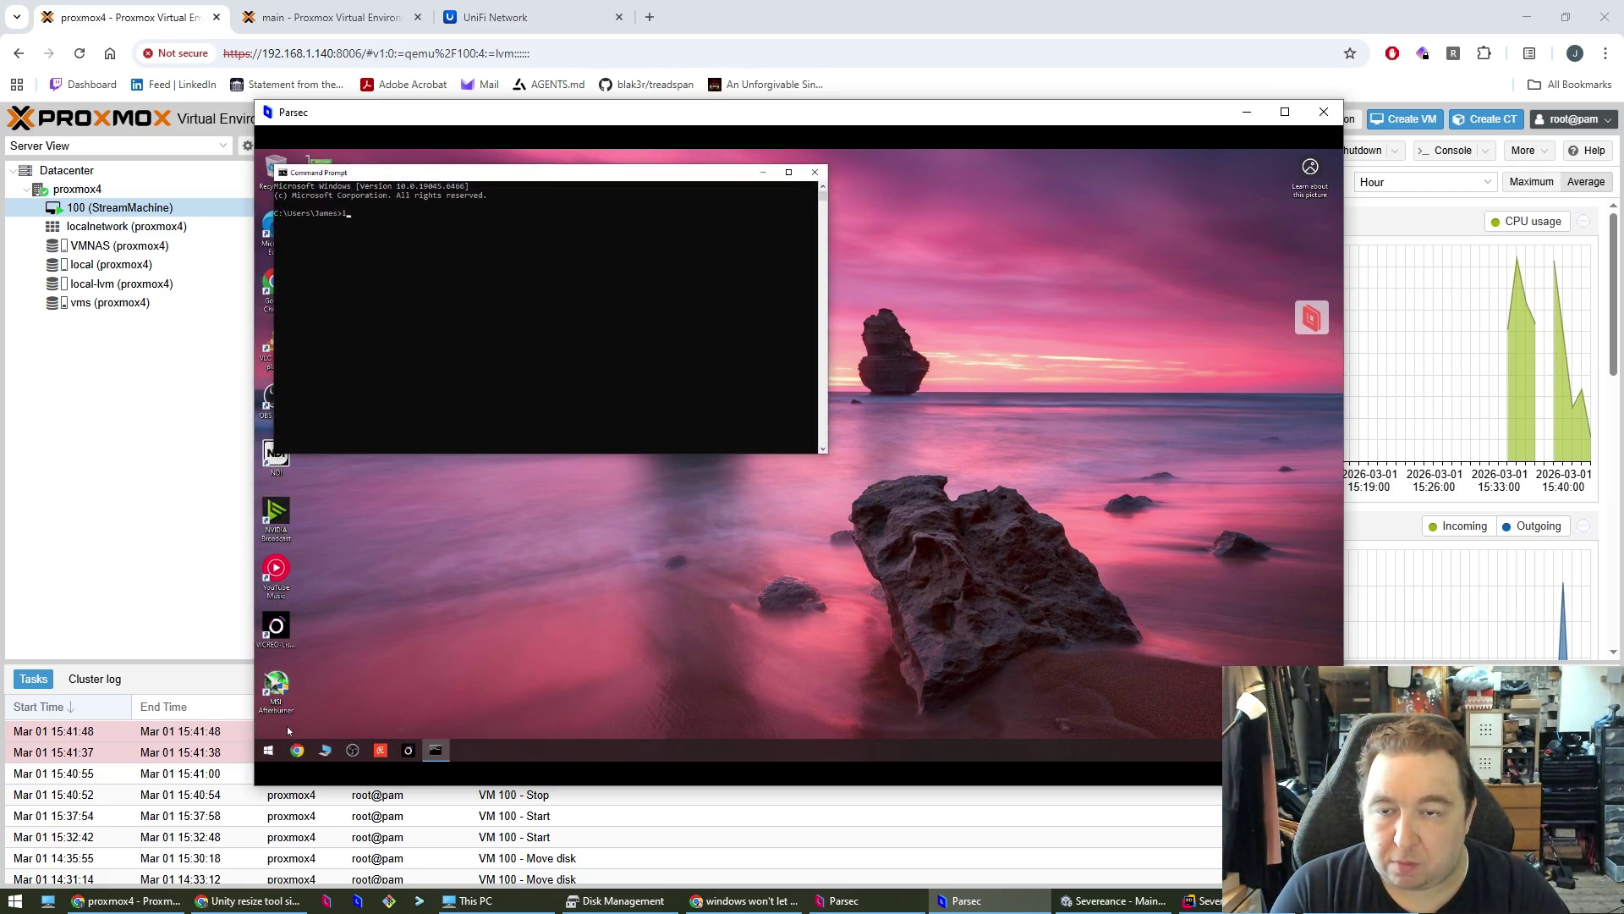
pyautogui.write('ipconfig')
pyautogui.press('Return')
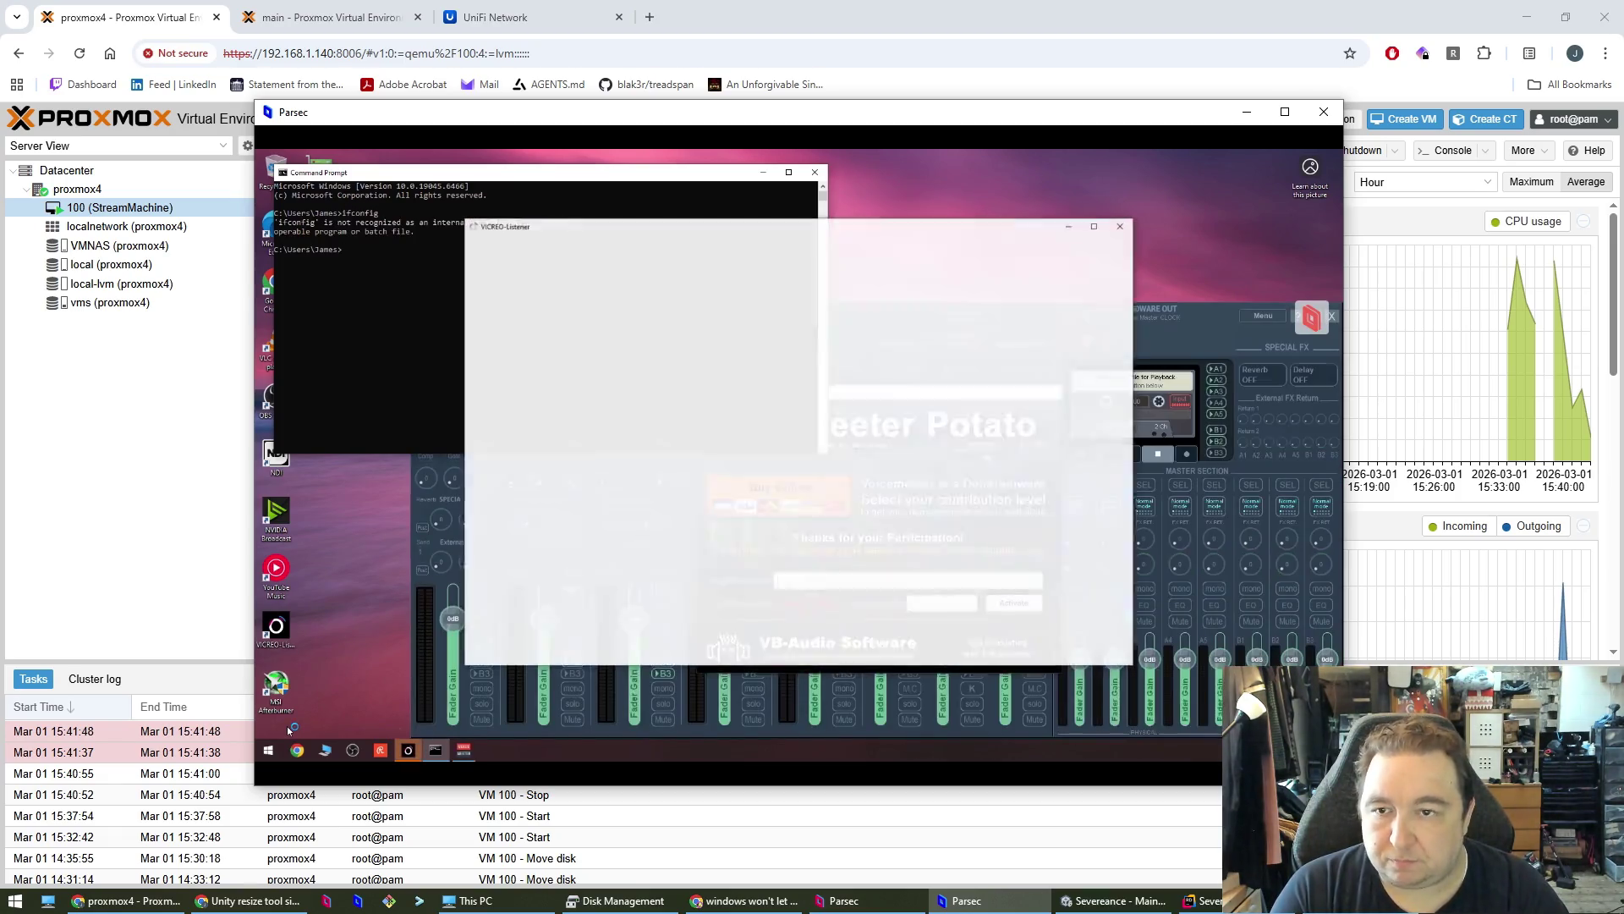
pyautogui.write('ipconfig')
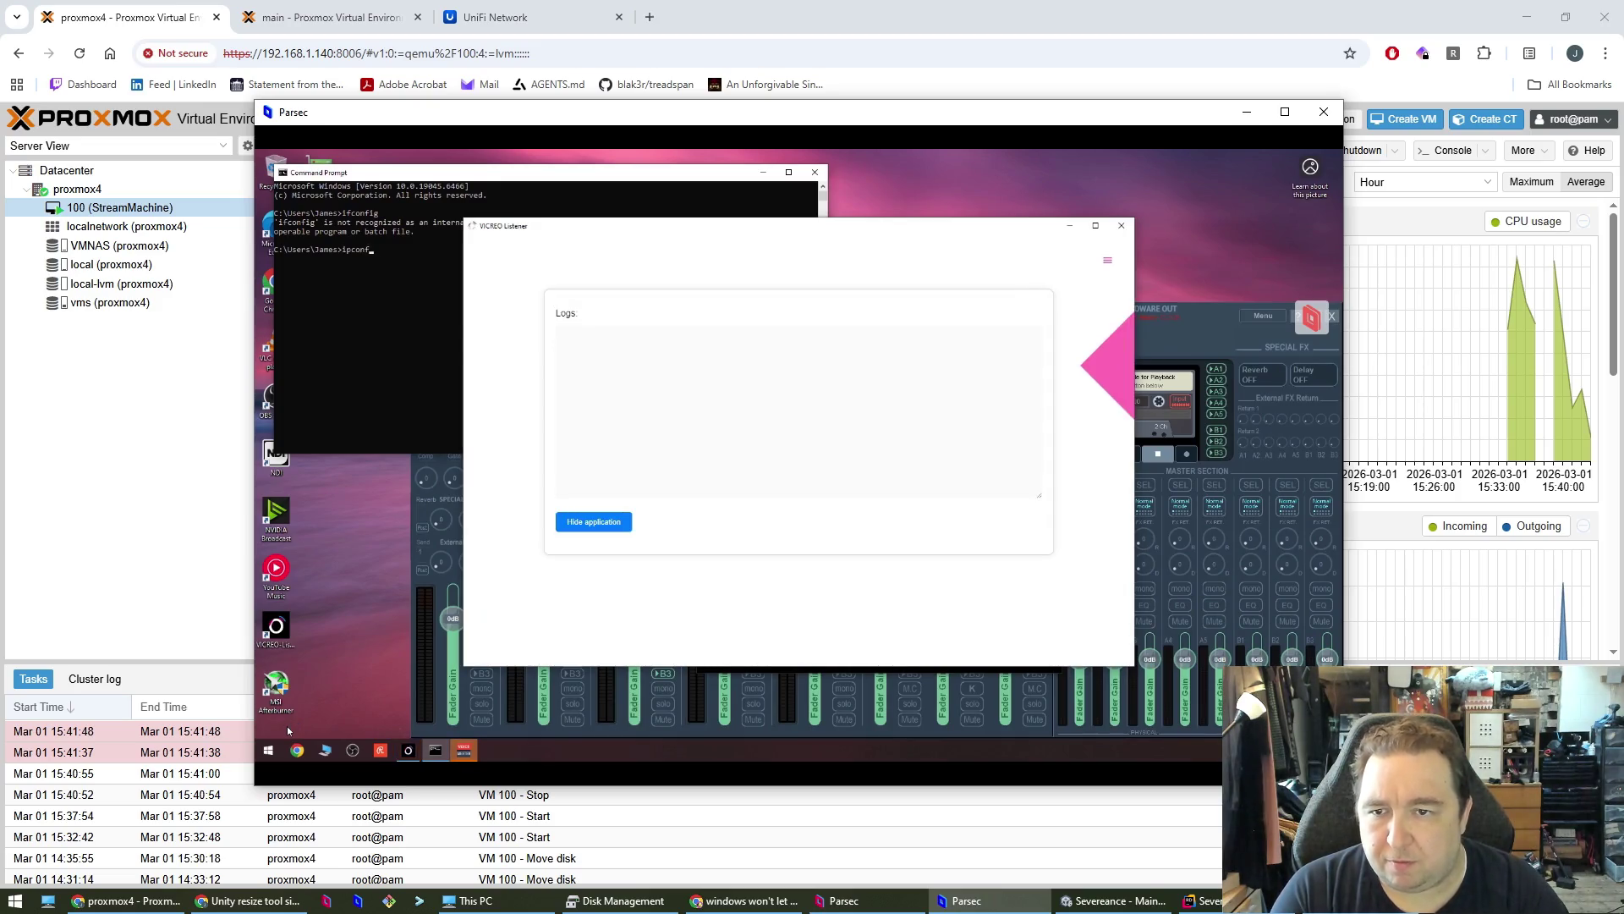
pyautogui.press('Return')
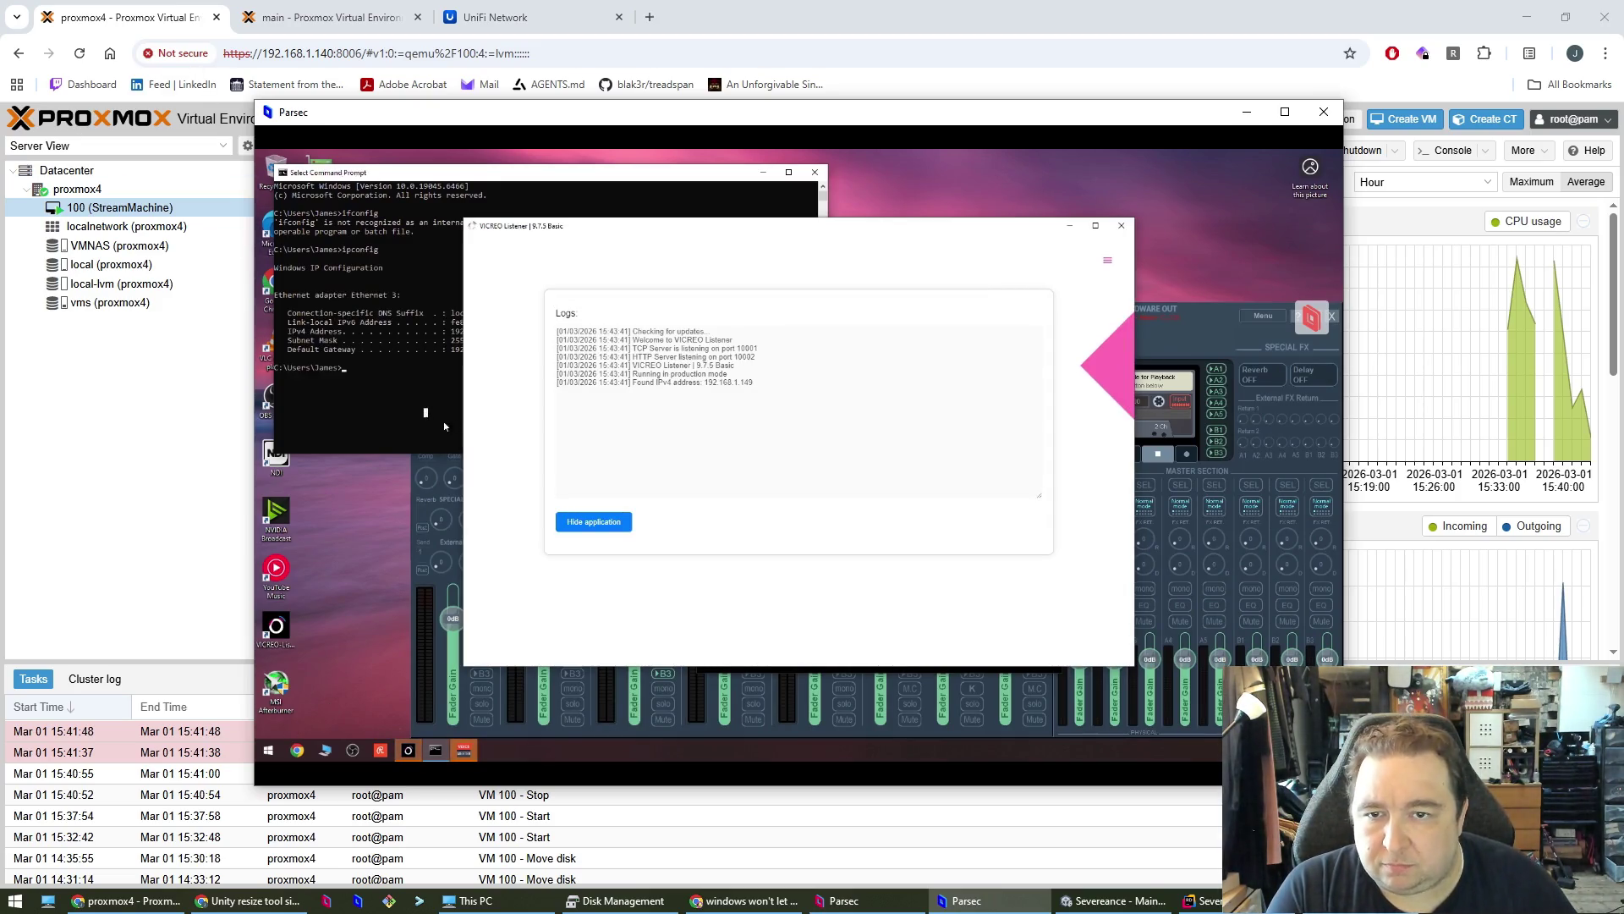
# - Close the VICREO Listener, reposition Command Prompt, and open the desktop's Display settings
pyautogui.moveTo(700, 236); pyautogui.dragTo(919, 241)
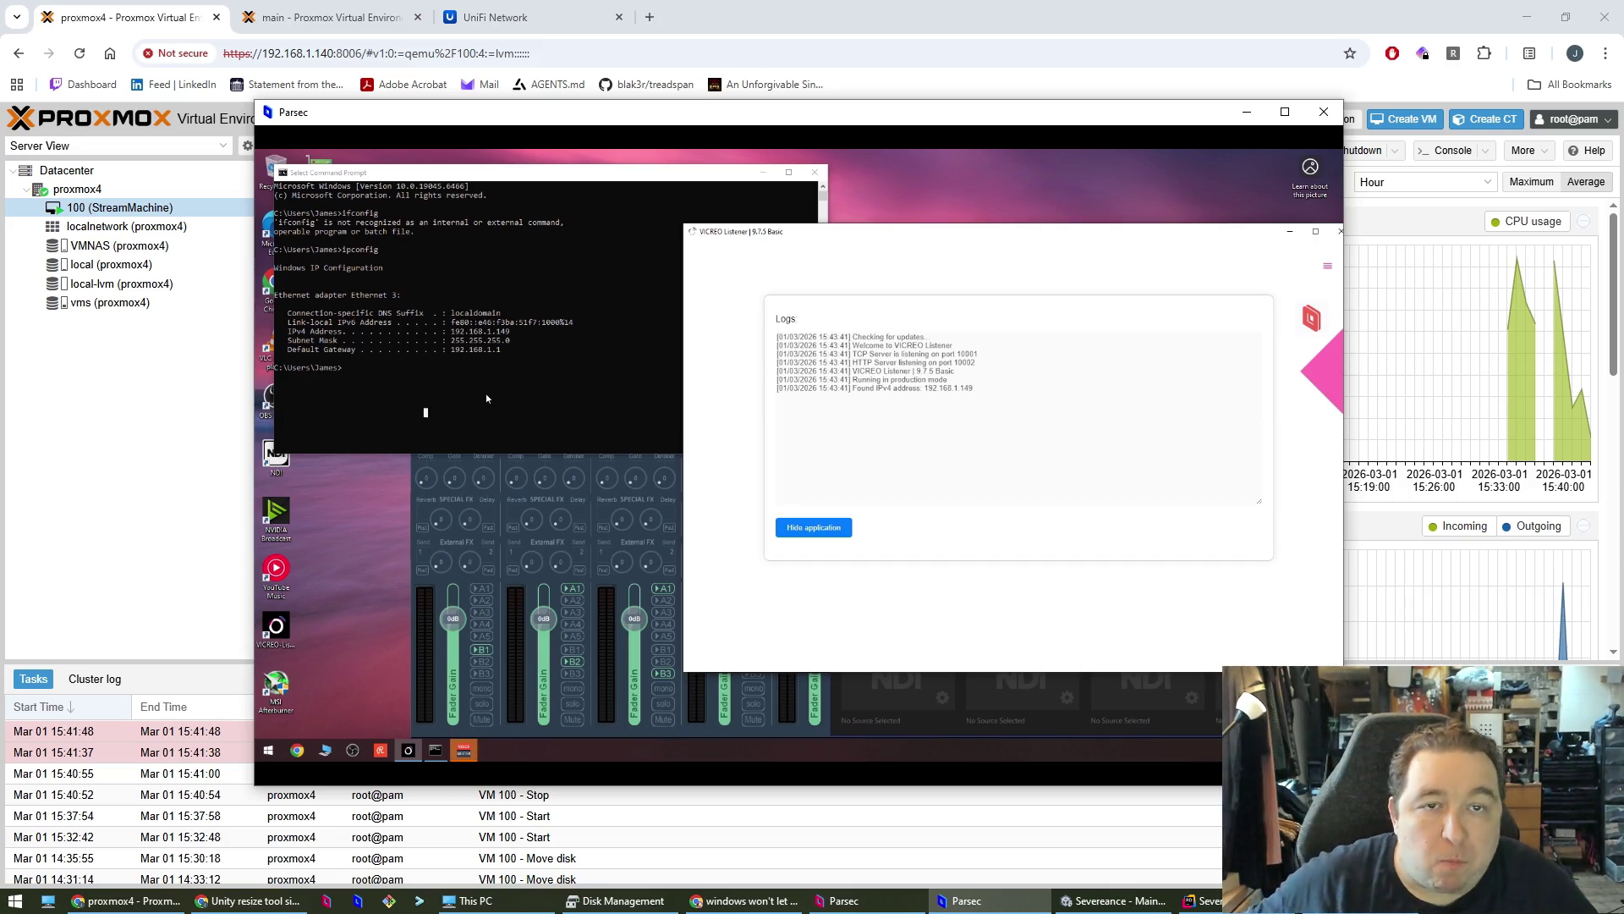
pyautogui.click(1335, 232)
pyautogui.moveTo(558, 181); pyautogui.dragTo(792, 259)
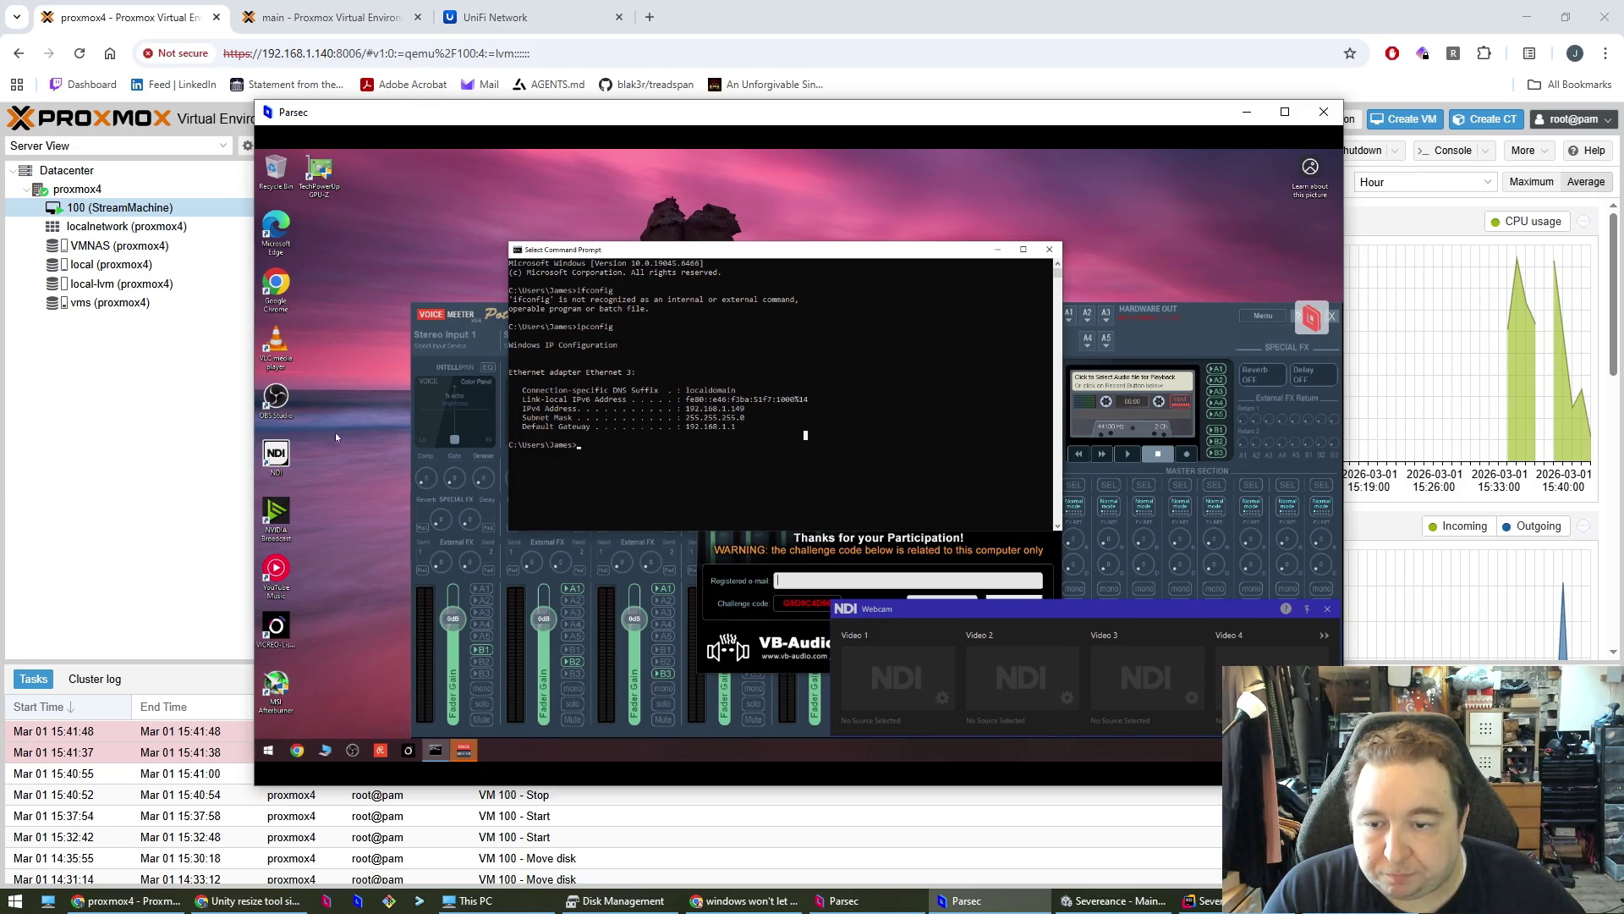
pyautogui.click(268, 751)
pyautogui.click(338, 247)
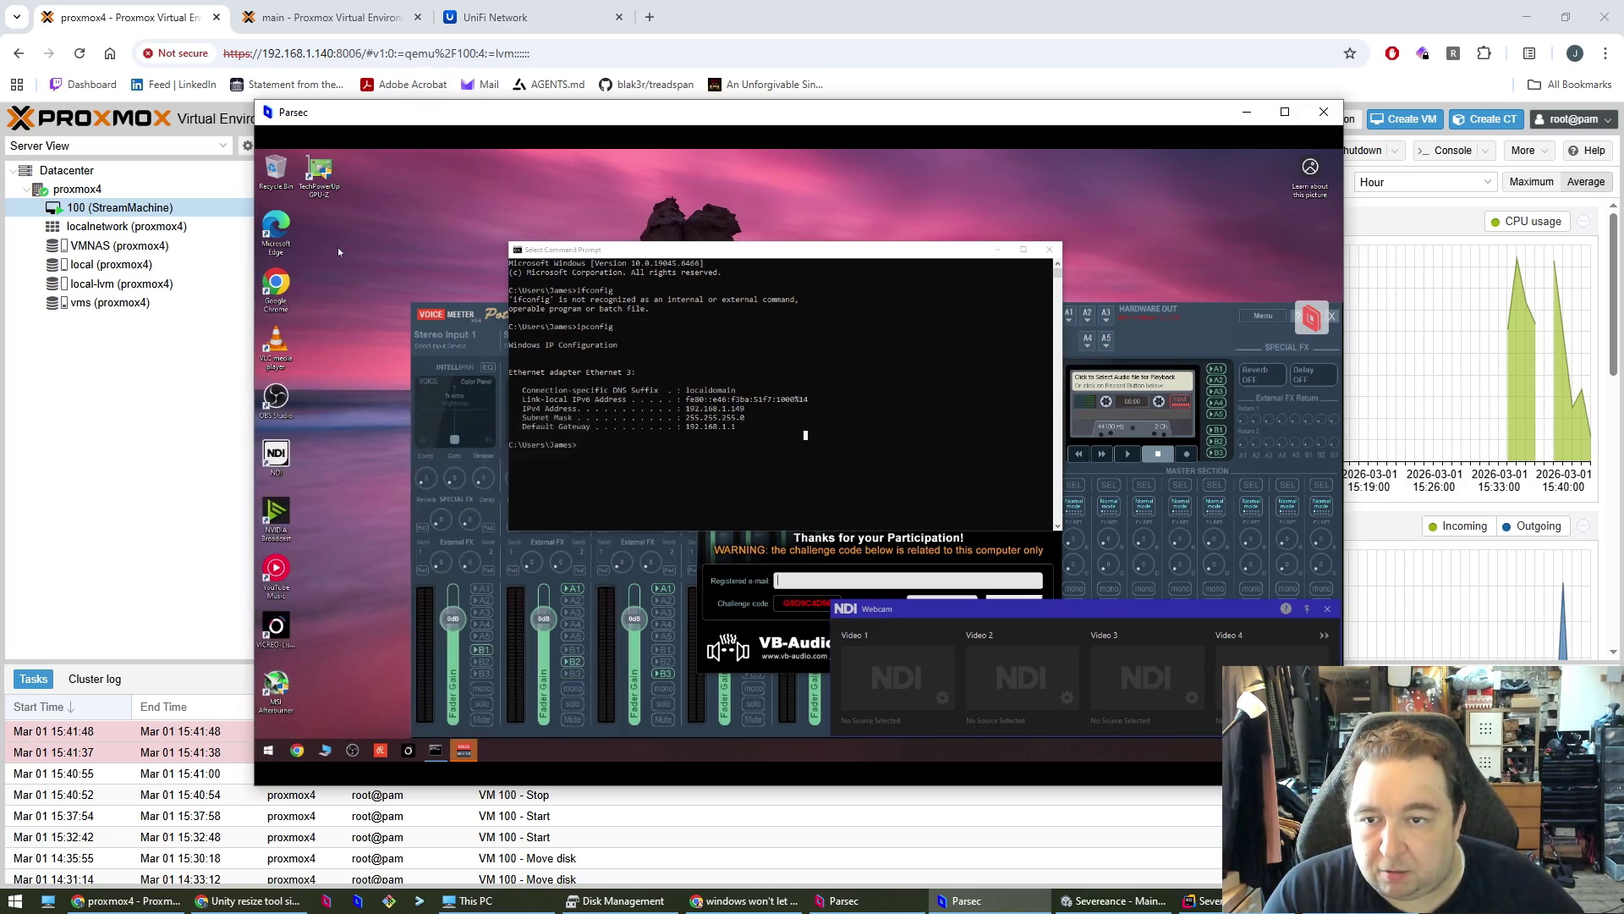
pyautogui.rightClick(367, 257)
pyautogui.click(409, 367)
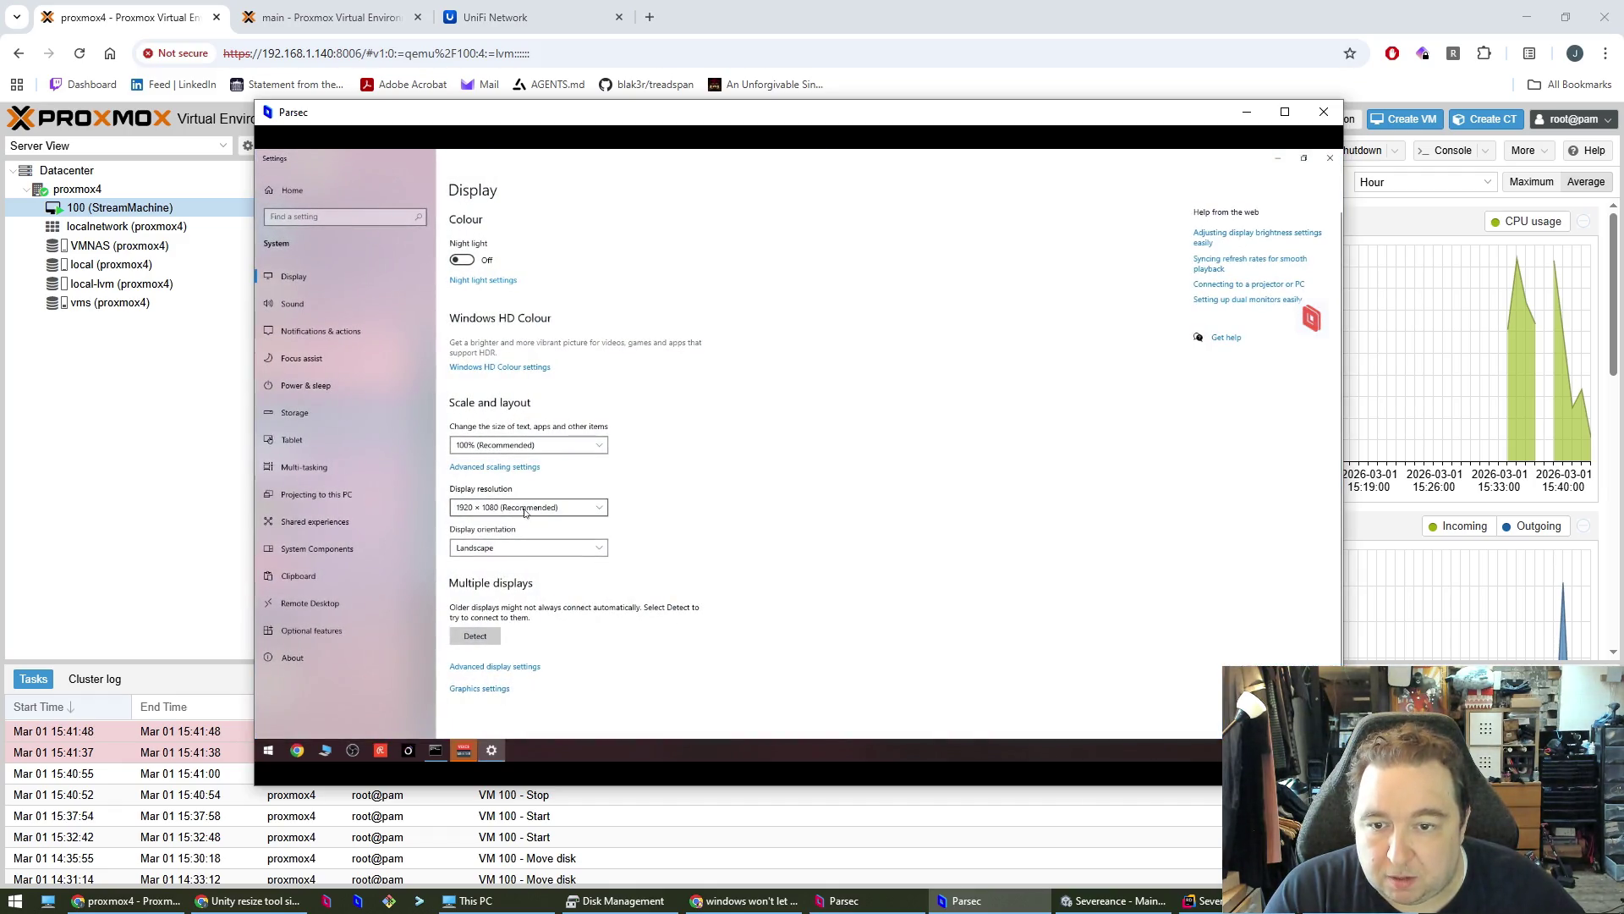
# - Keep the display resolution at 1920 × 1080, then close Settings and the Command Prompt
pyautogui.click(527, 507)
pyautogui.click(764, 517)
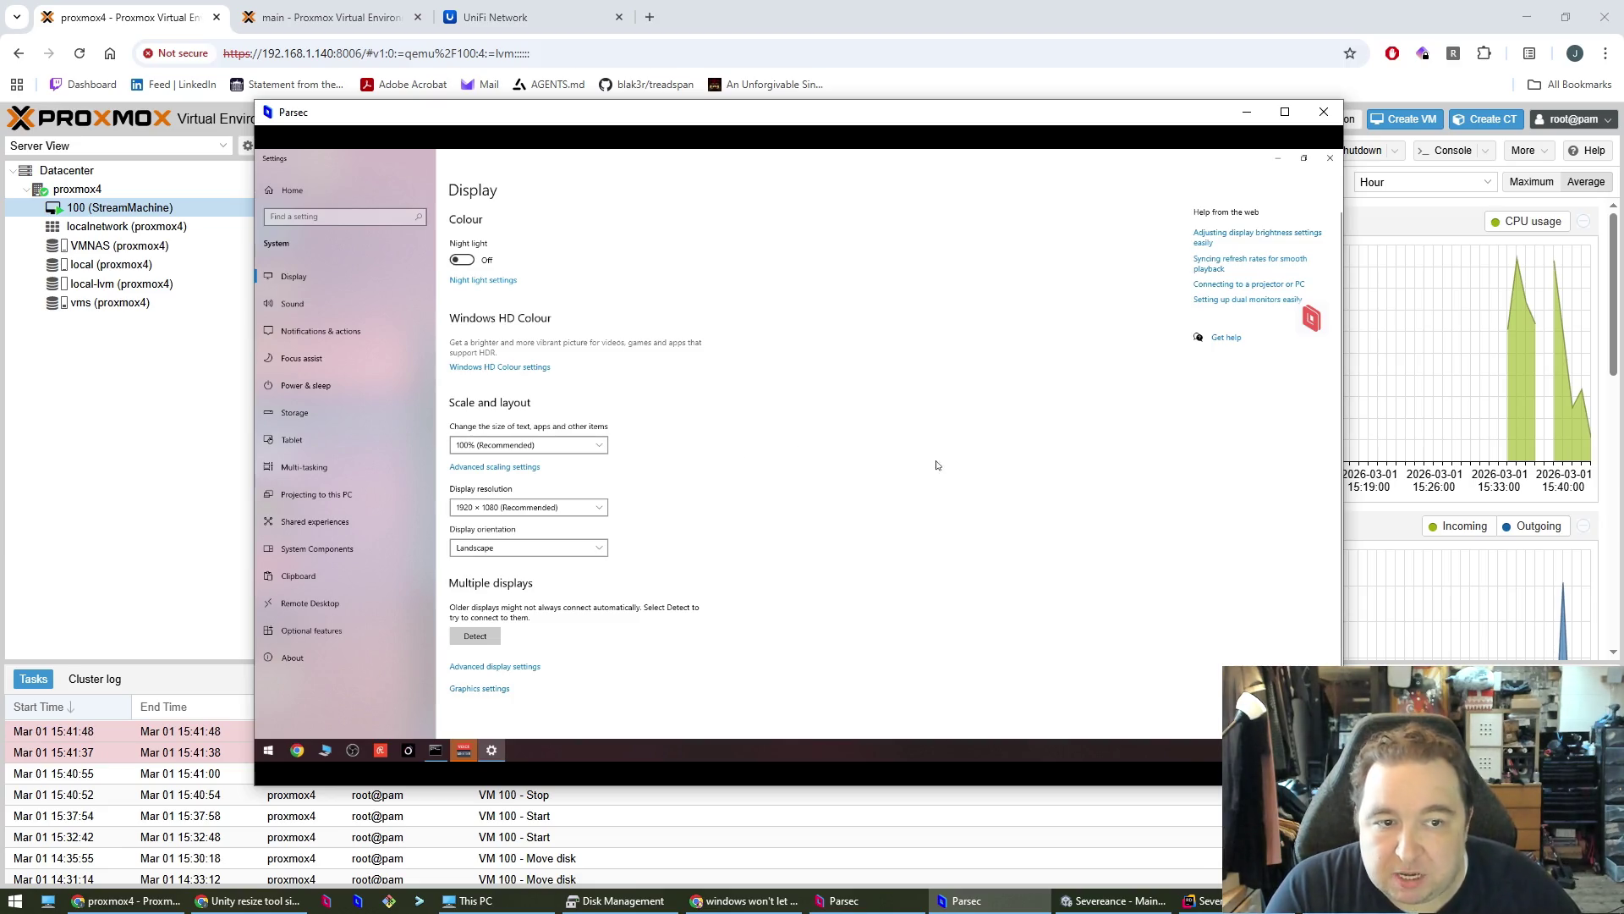
pyautogui.click(1325, 160)
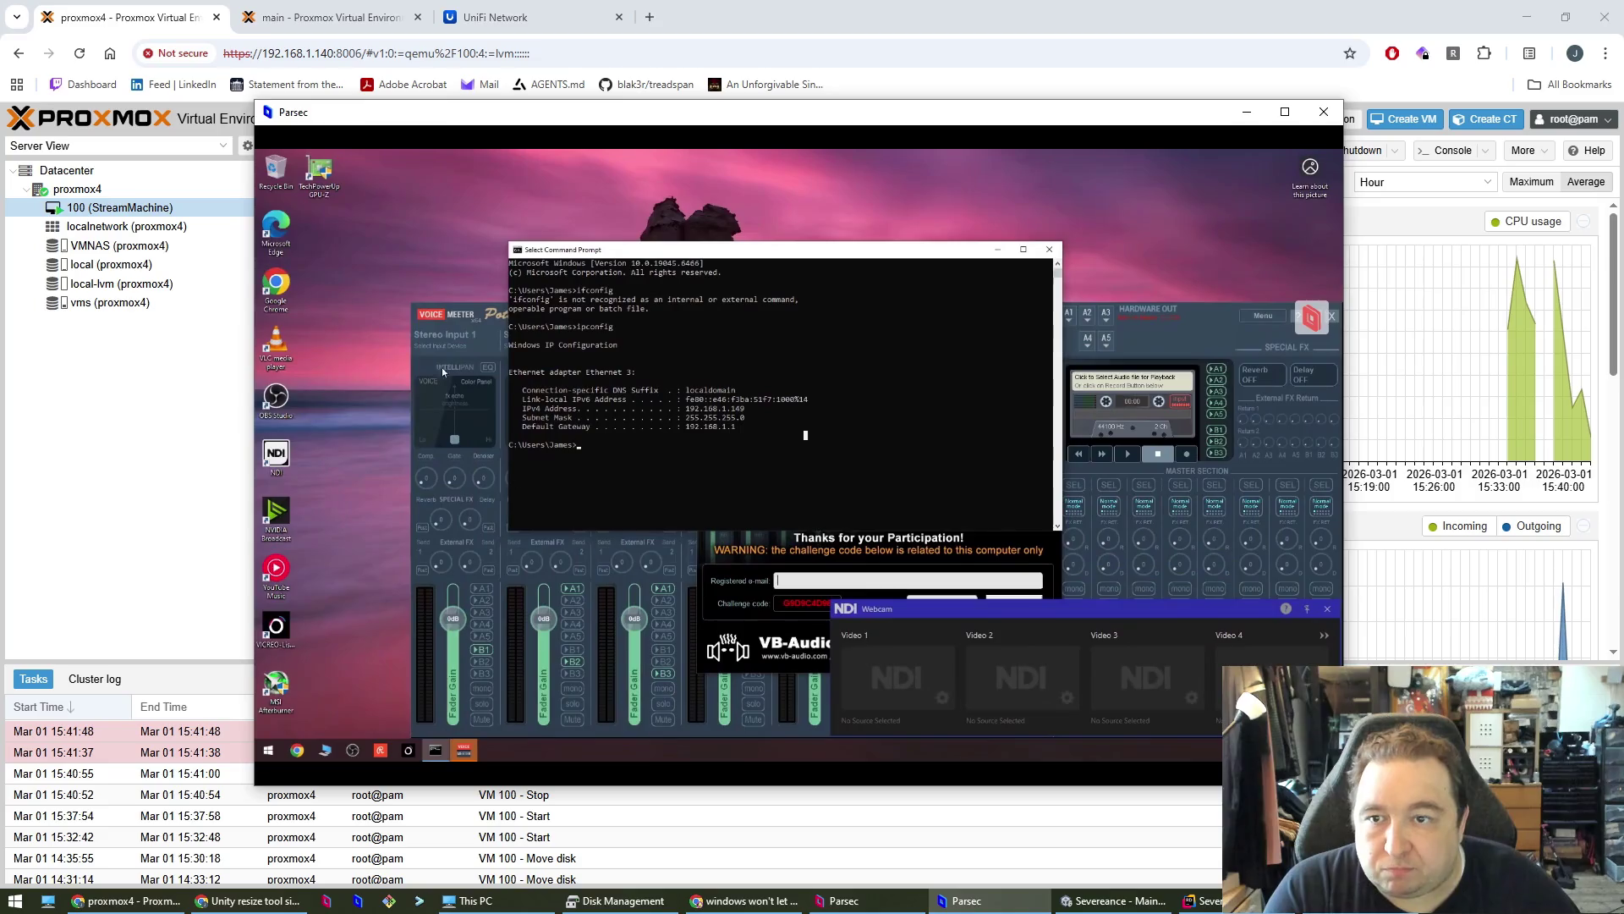
pyautogui.moveTo(705, 254); pyautogui.dragTo(648, 241)
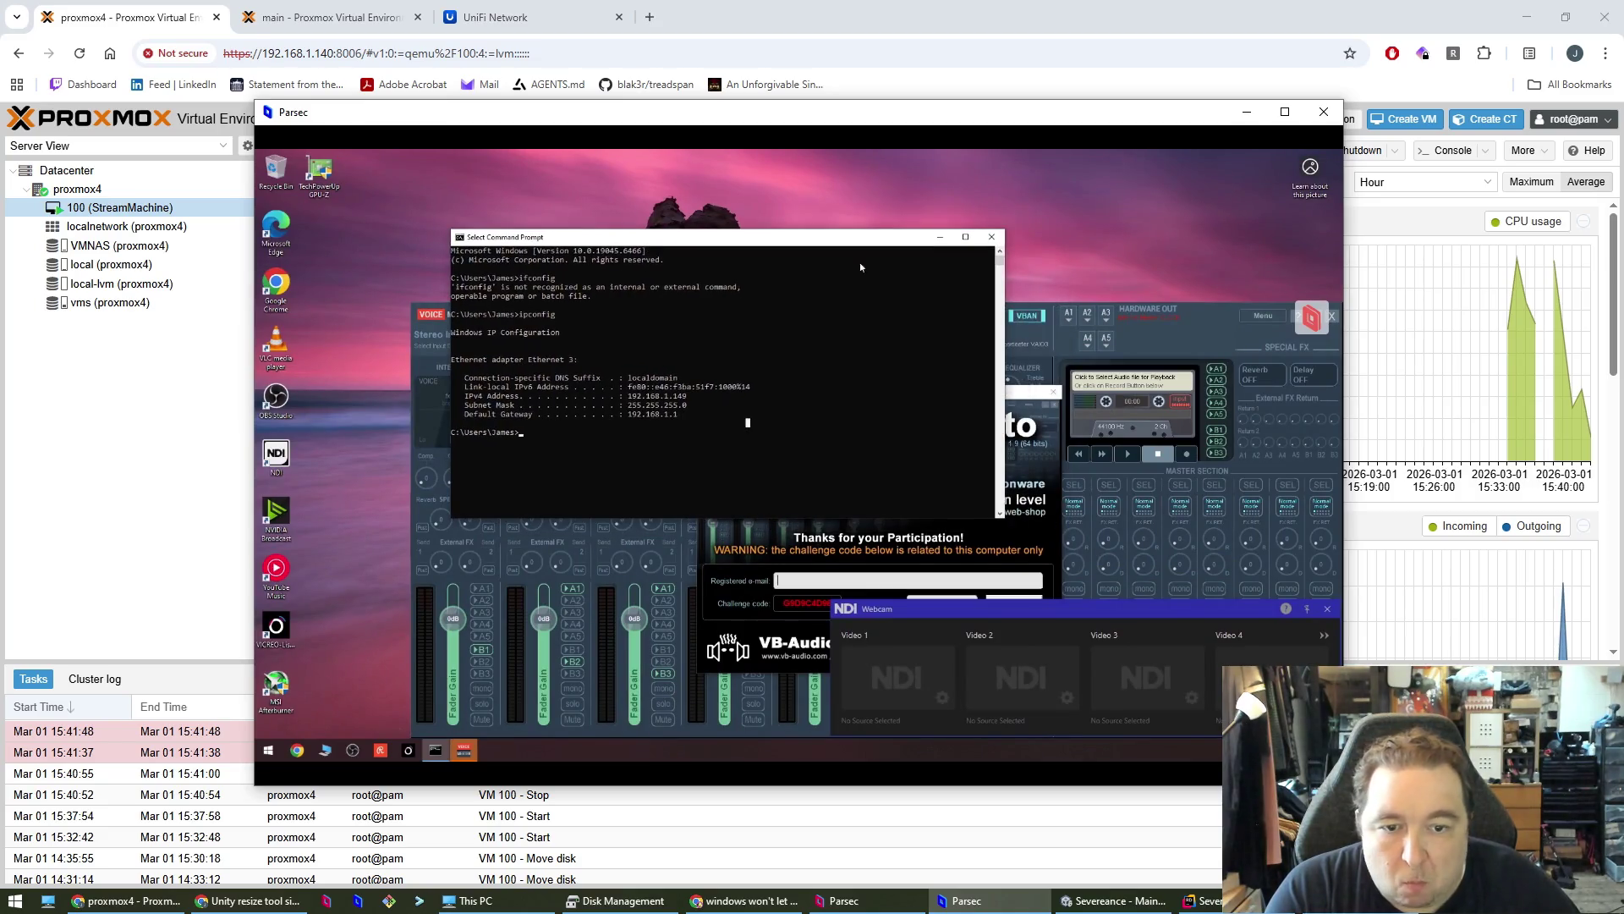
pyautogui.click(994, 237)
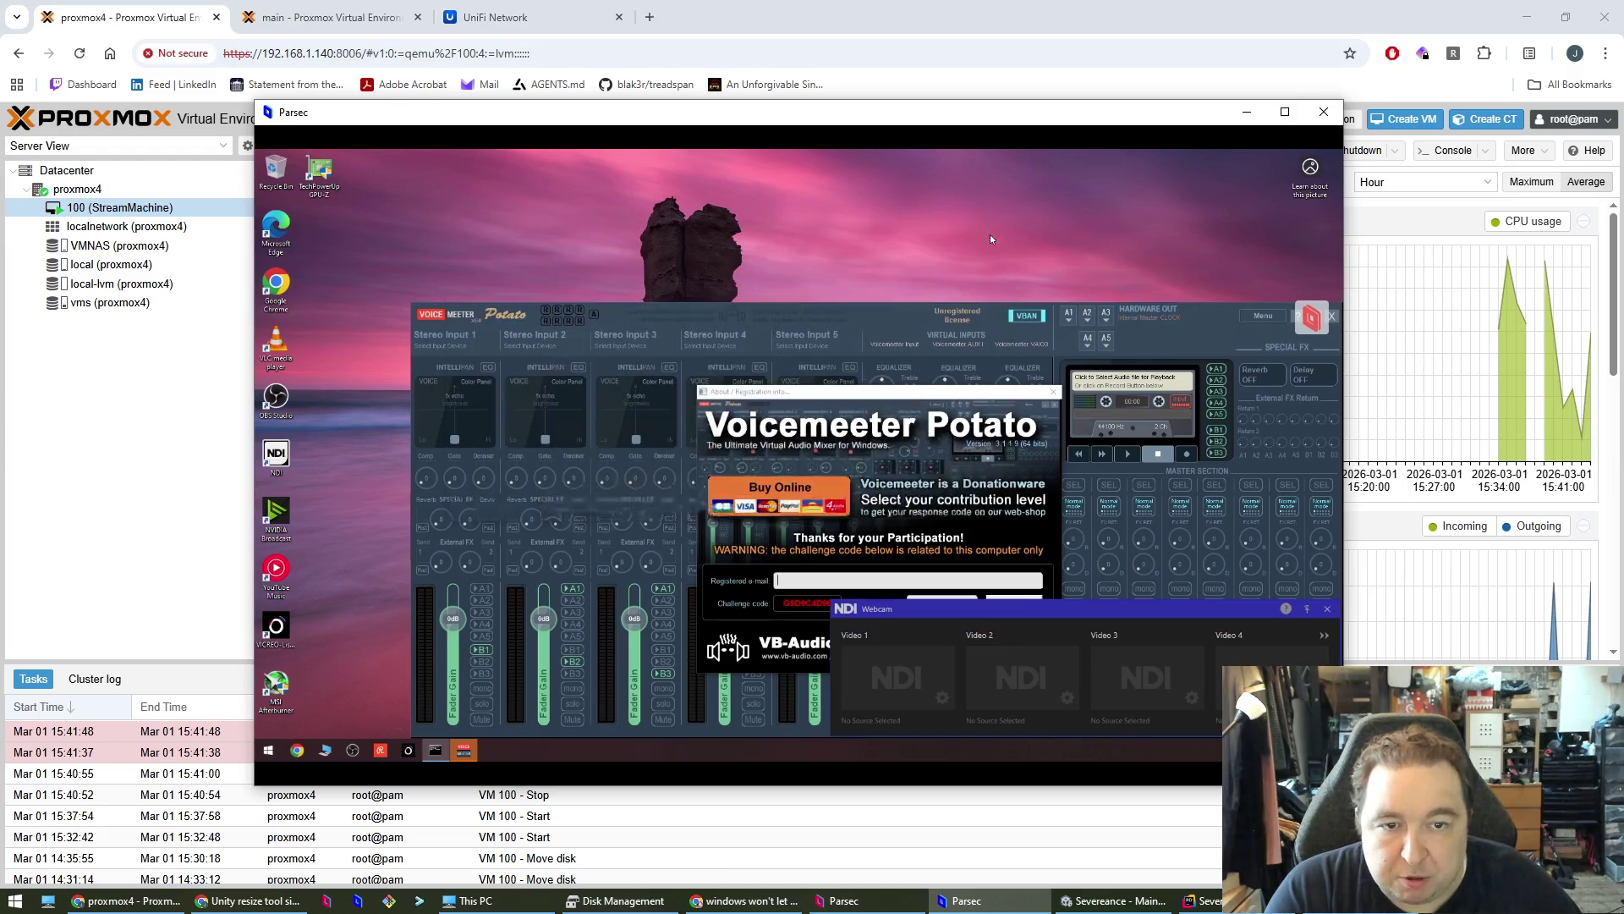
# - Close the NDI Webcam window and bring up OBS Studio on the remote StreamMachine
pyautogui.click(1336, 609)
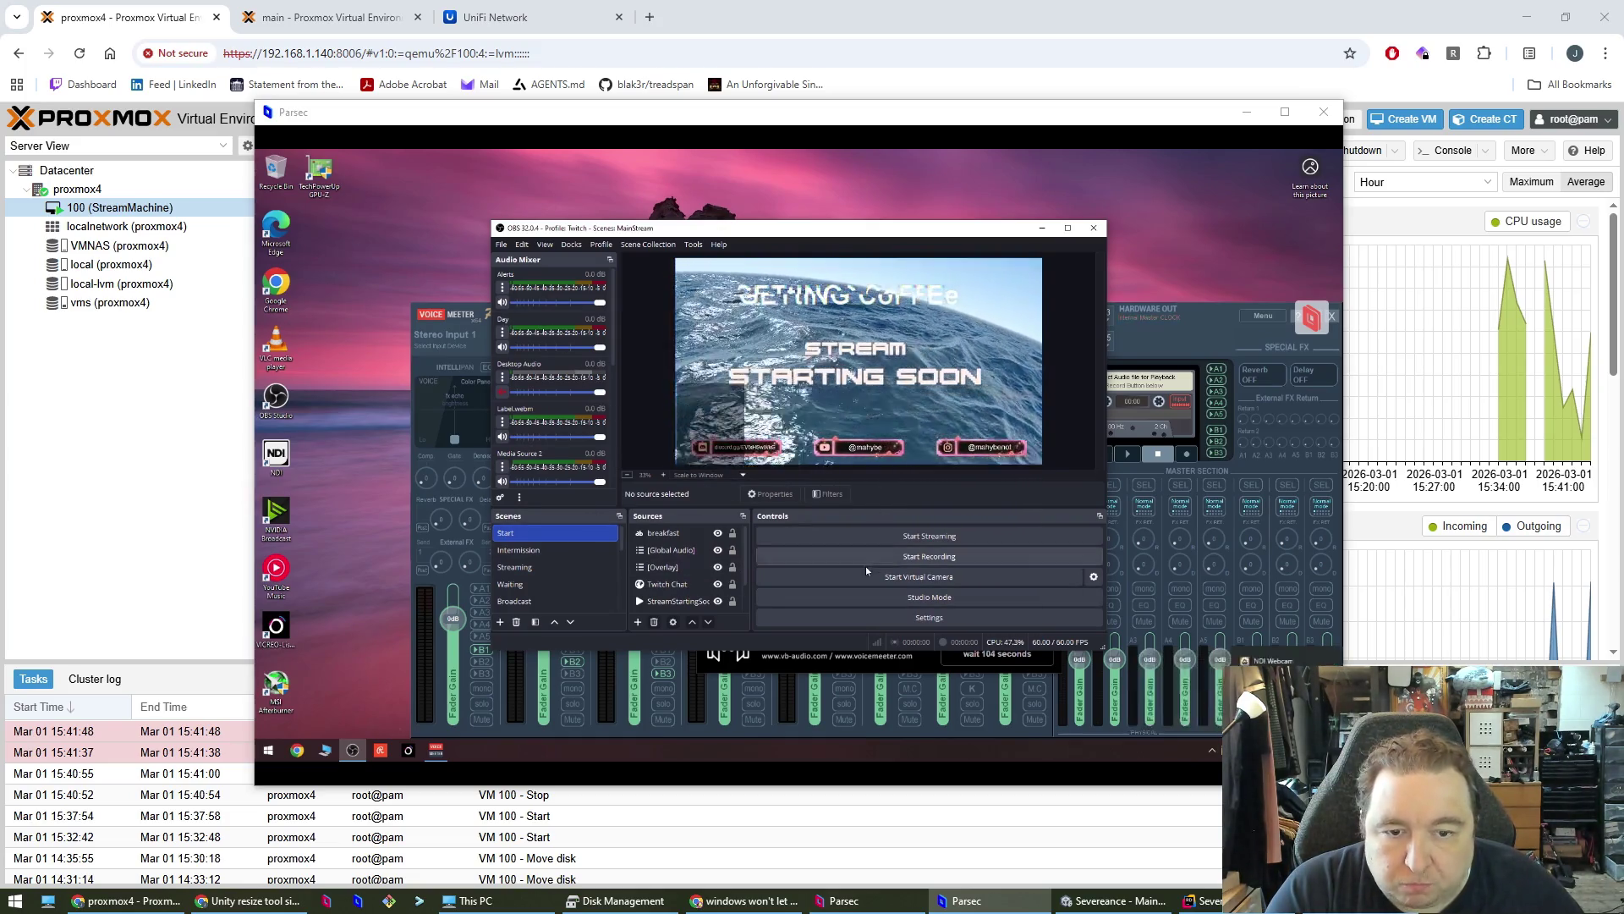
pyautogui.click(972, 611)
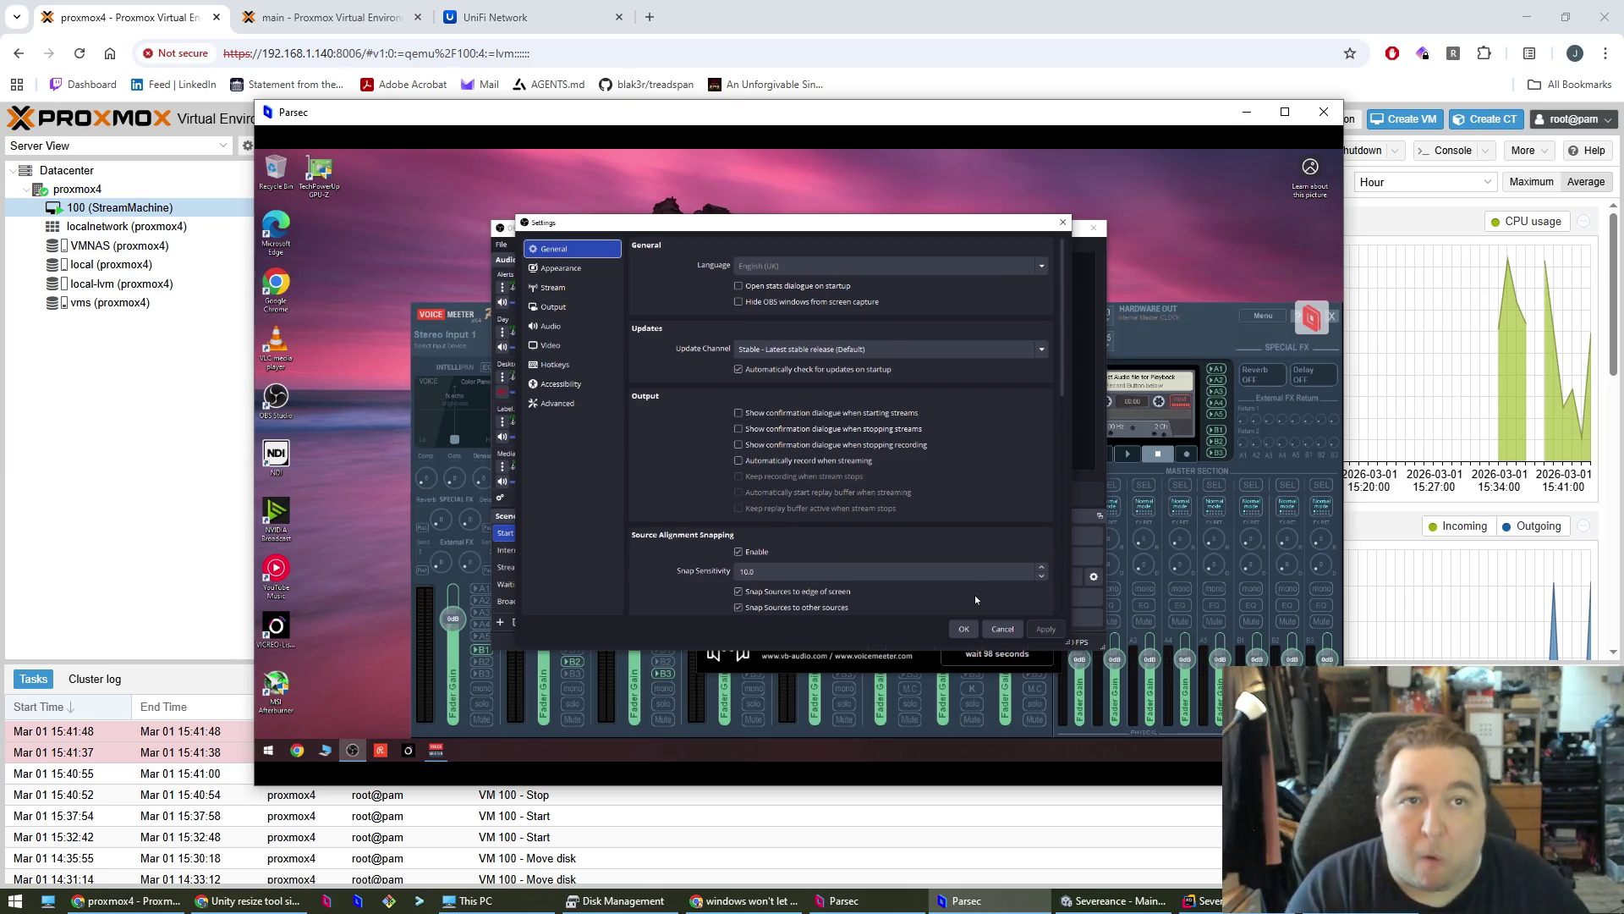
# - View the Output > Recording settings in OBS, then cancel the Settings dialog
pyautogui.click(558, 347)
pyautogui.click(555, 306)
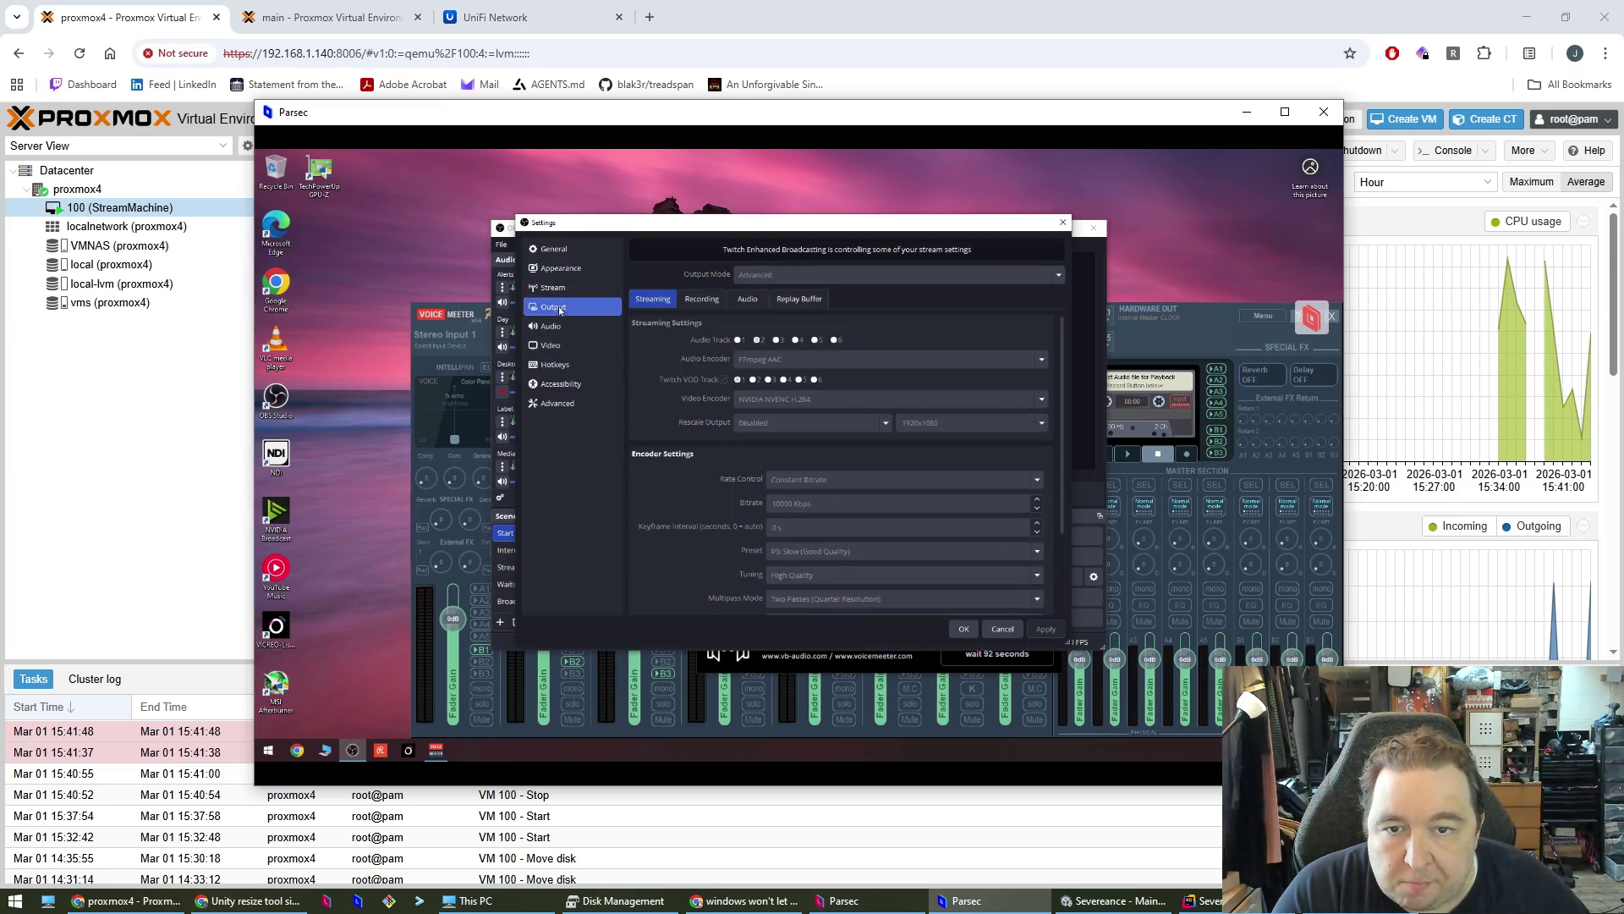
pyautogui.click(700, 305)
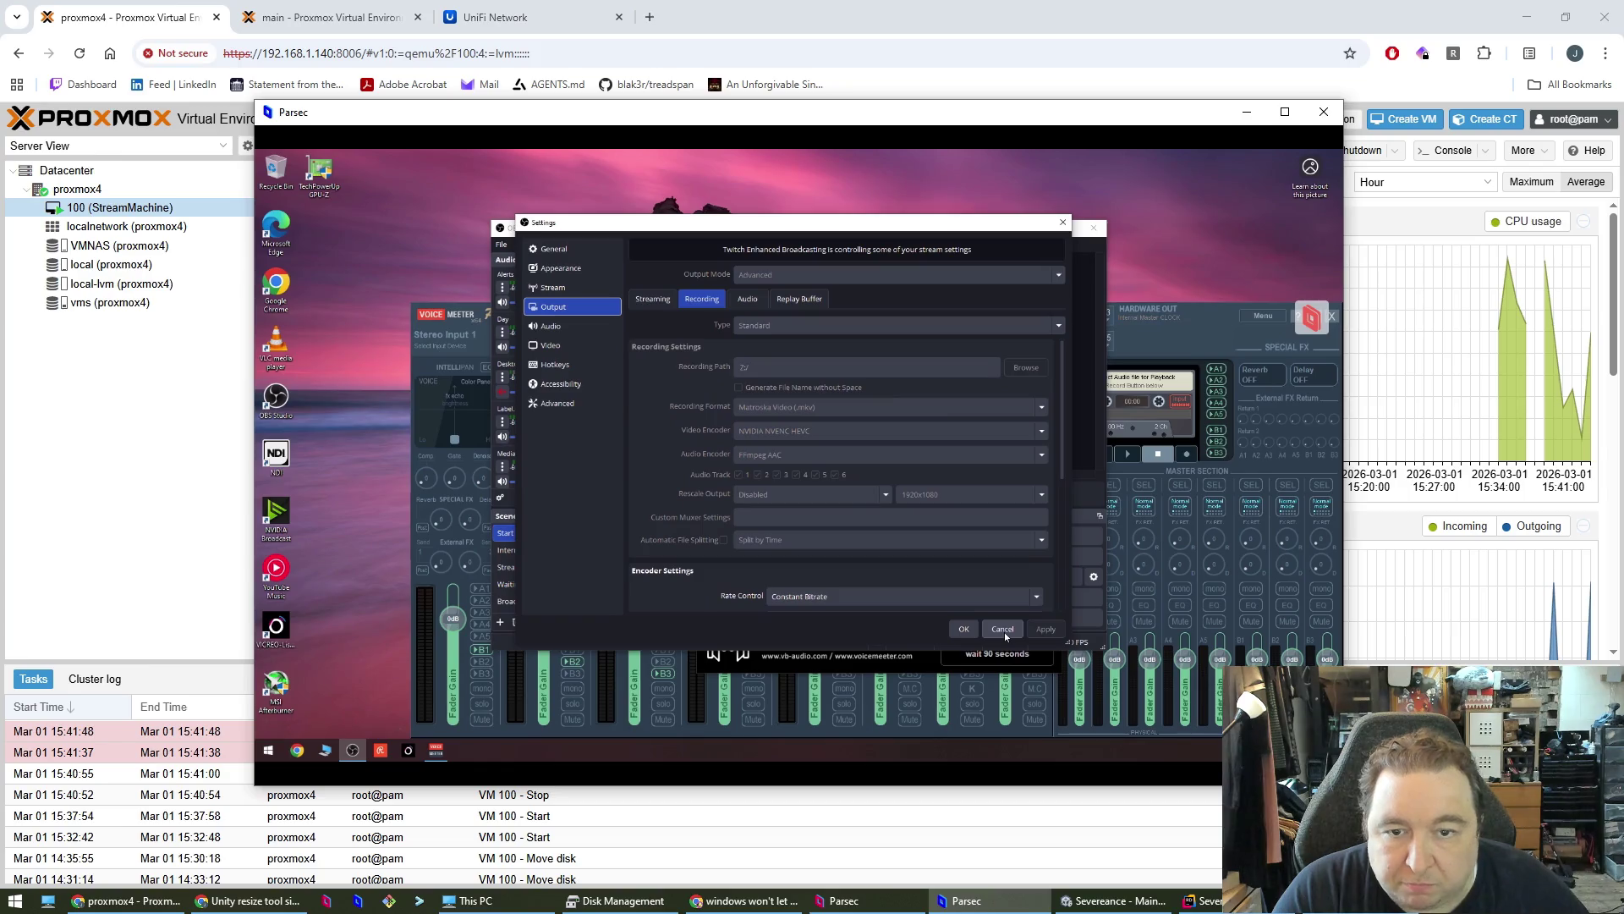
pyautogui.click(1003, 630)
# - Check the Profile list and the DistroAV NDI Settings, then close them
pyautogui.click(601, 245)
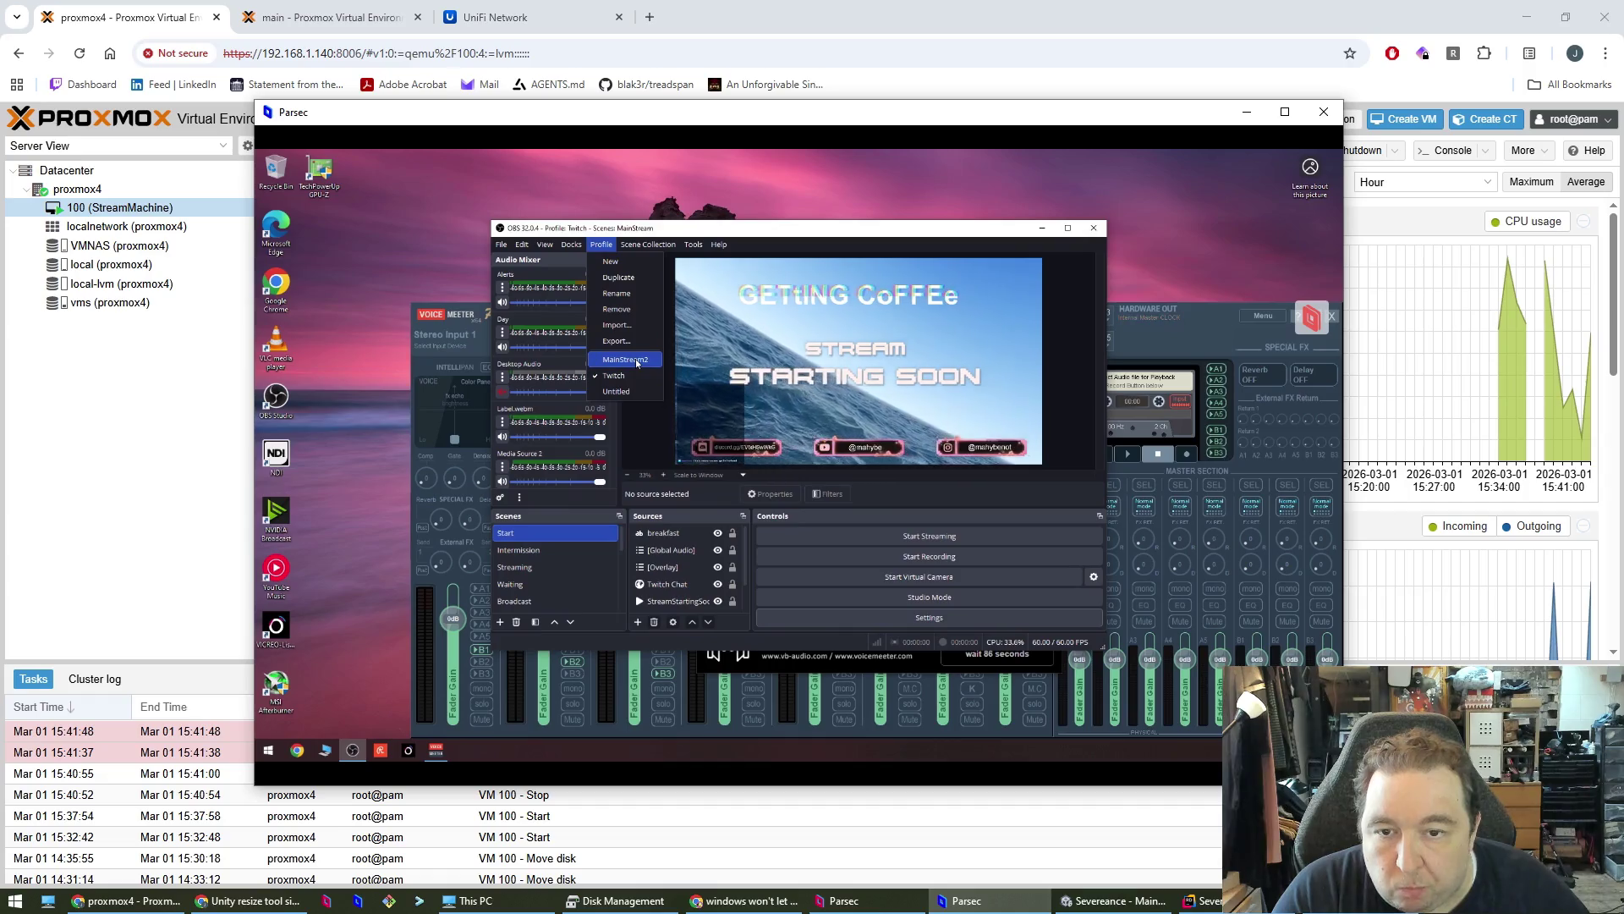
pyautogui.click(686, 244)
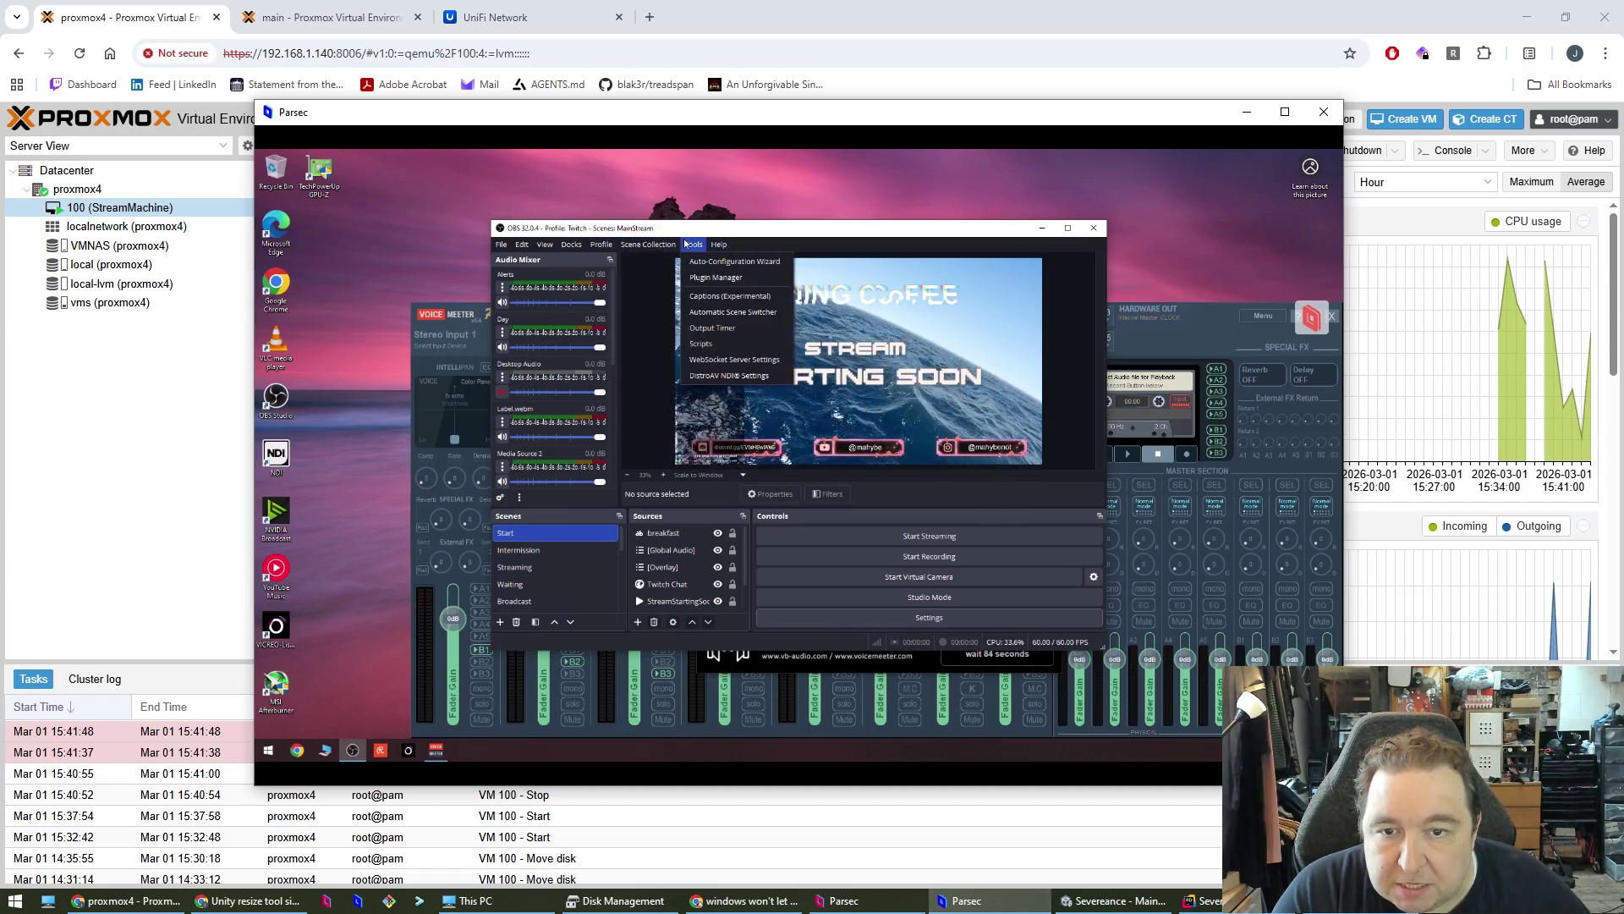
pyautogui.click(707, 376)
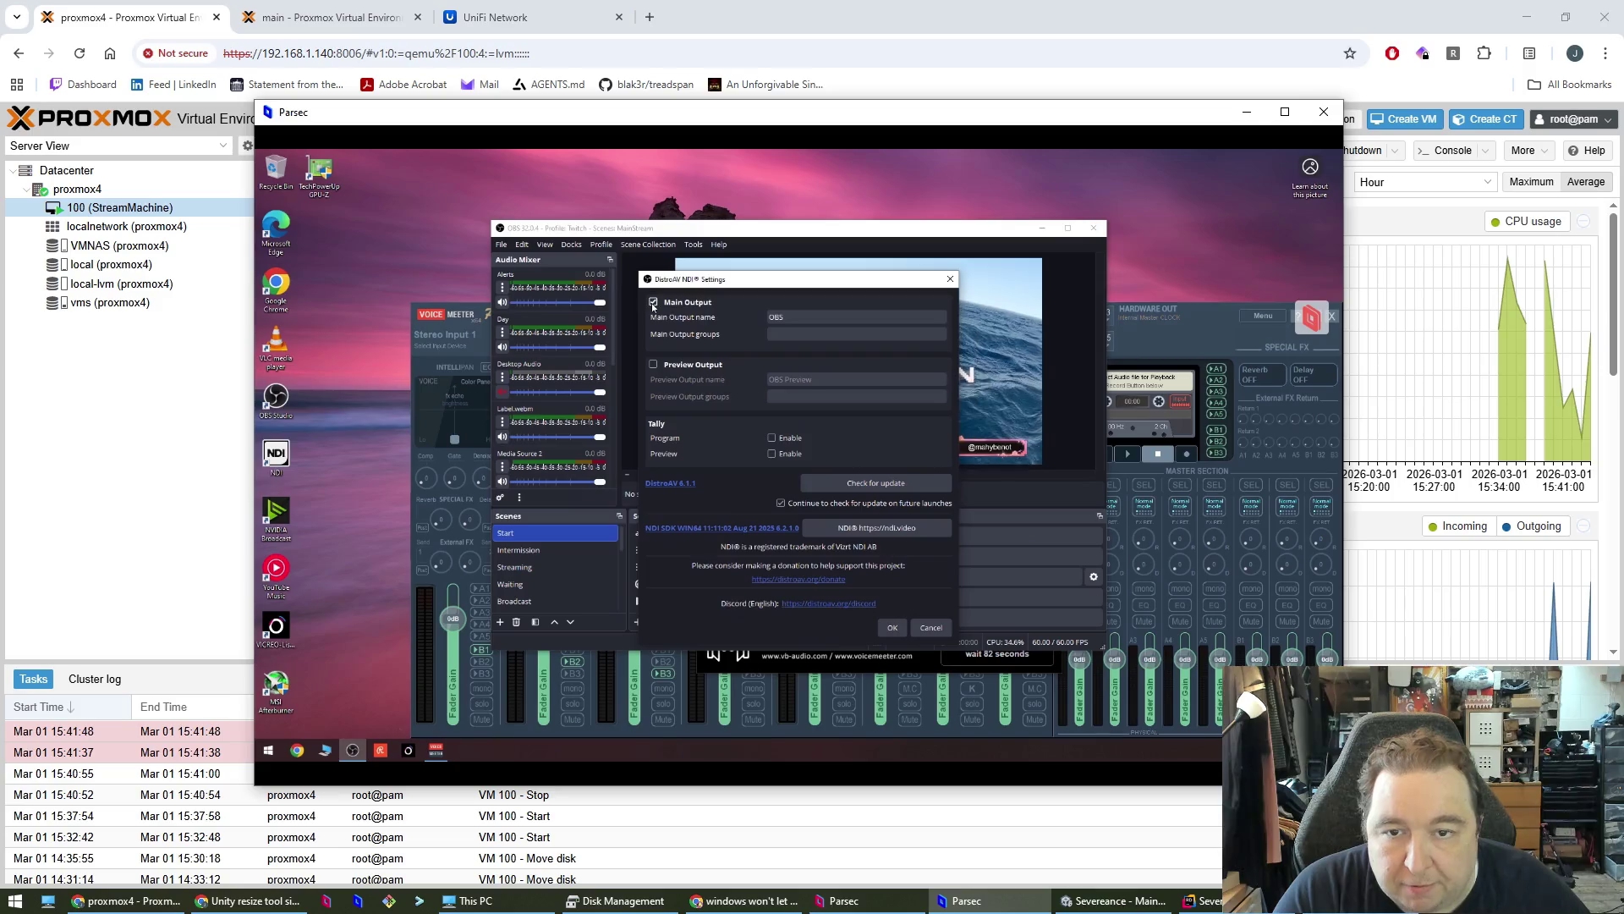
pyautogui.click(894, 629)
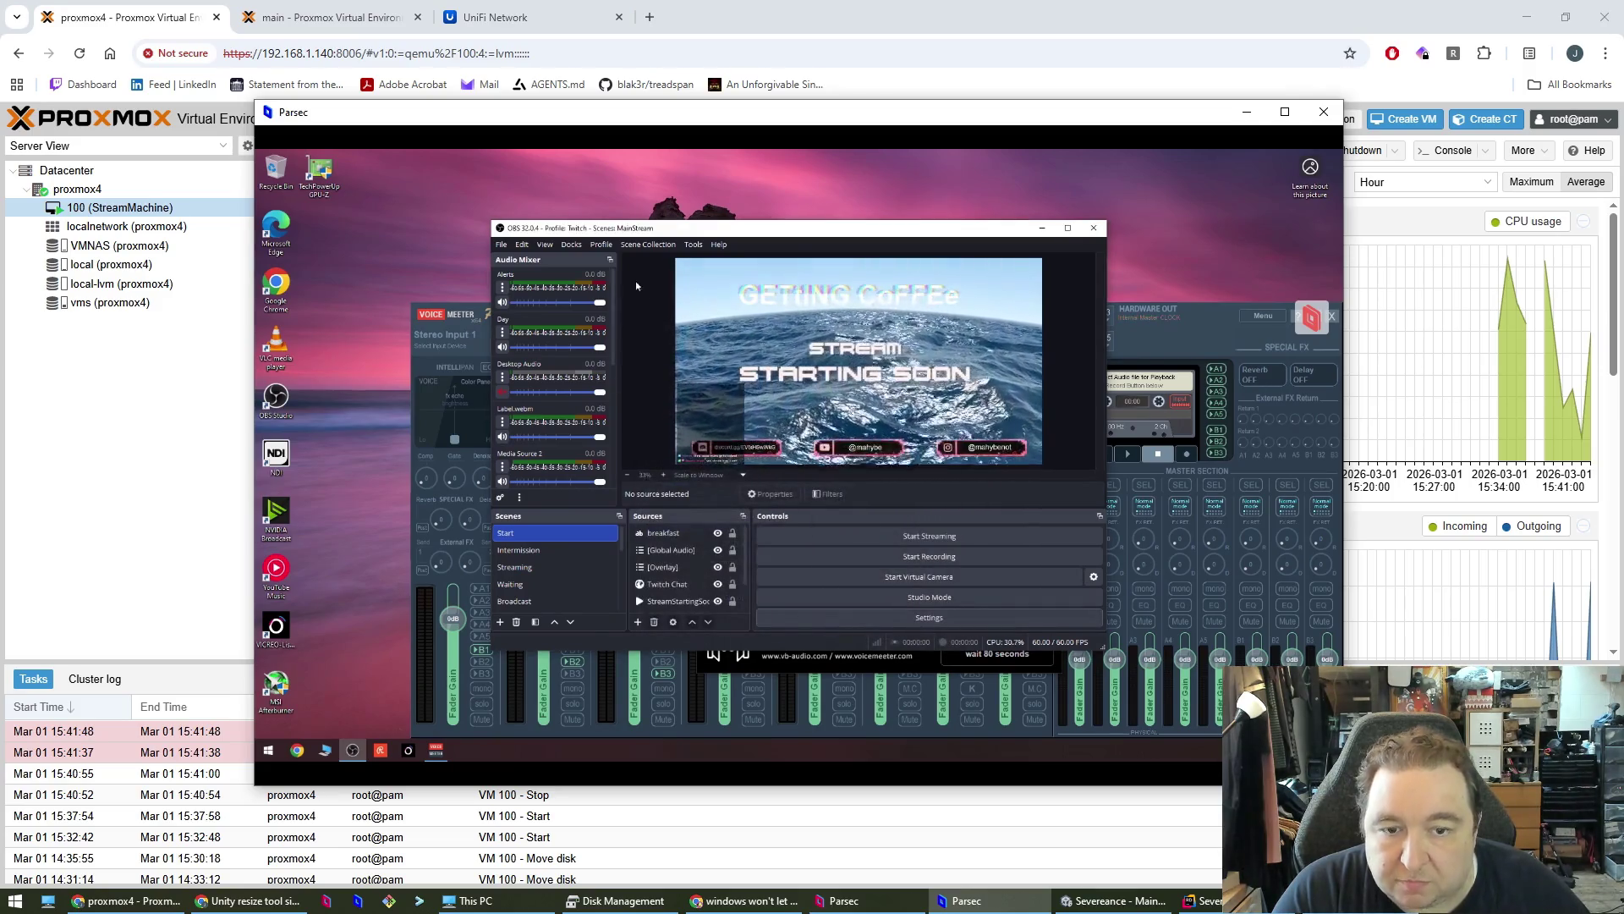
# - Reopen OBS Settings on the Output page's Recording section
pyautogui.click(927, 621)
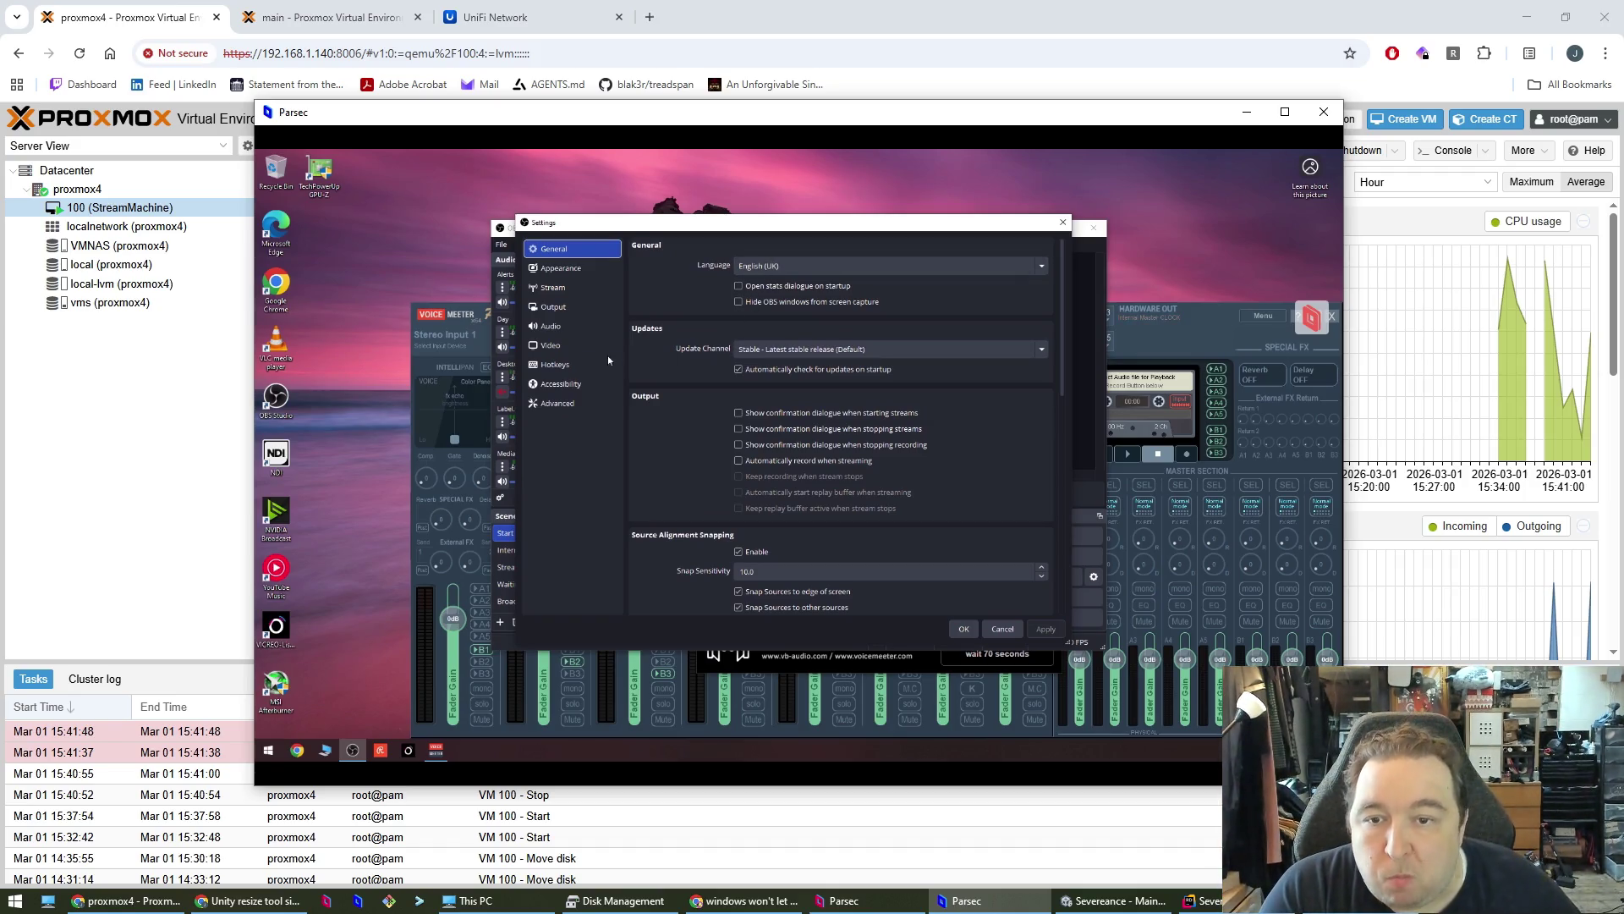
pyautogui.click(551, 288)
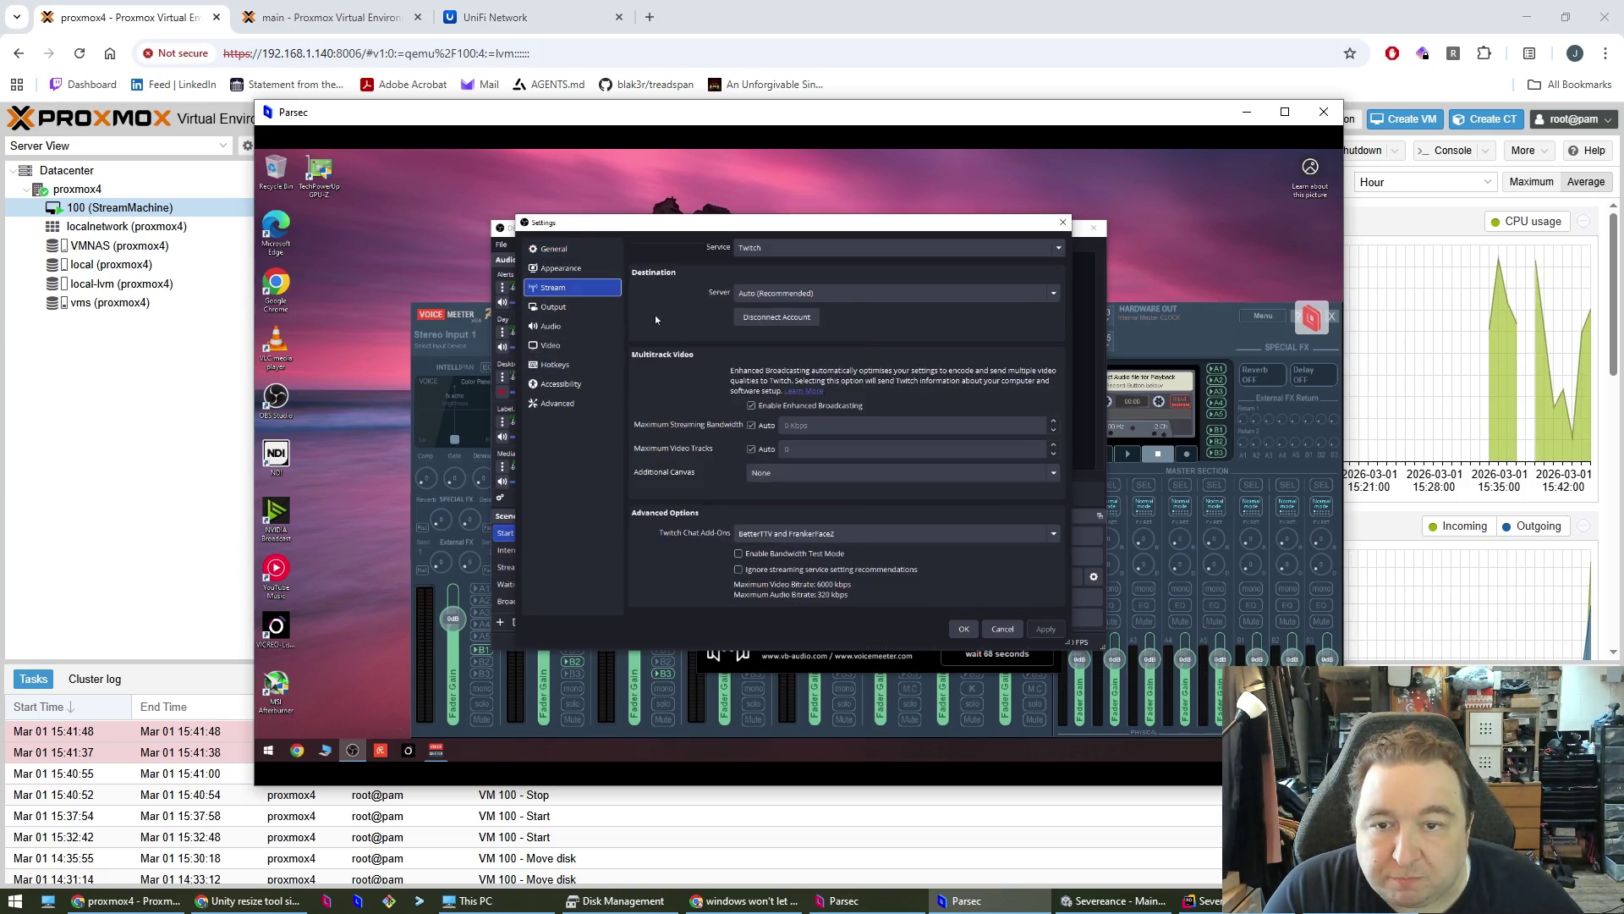
pyautogui.click(577, 308)
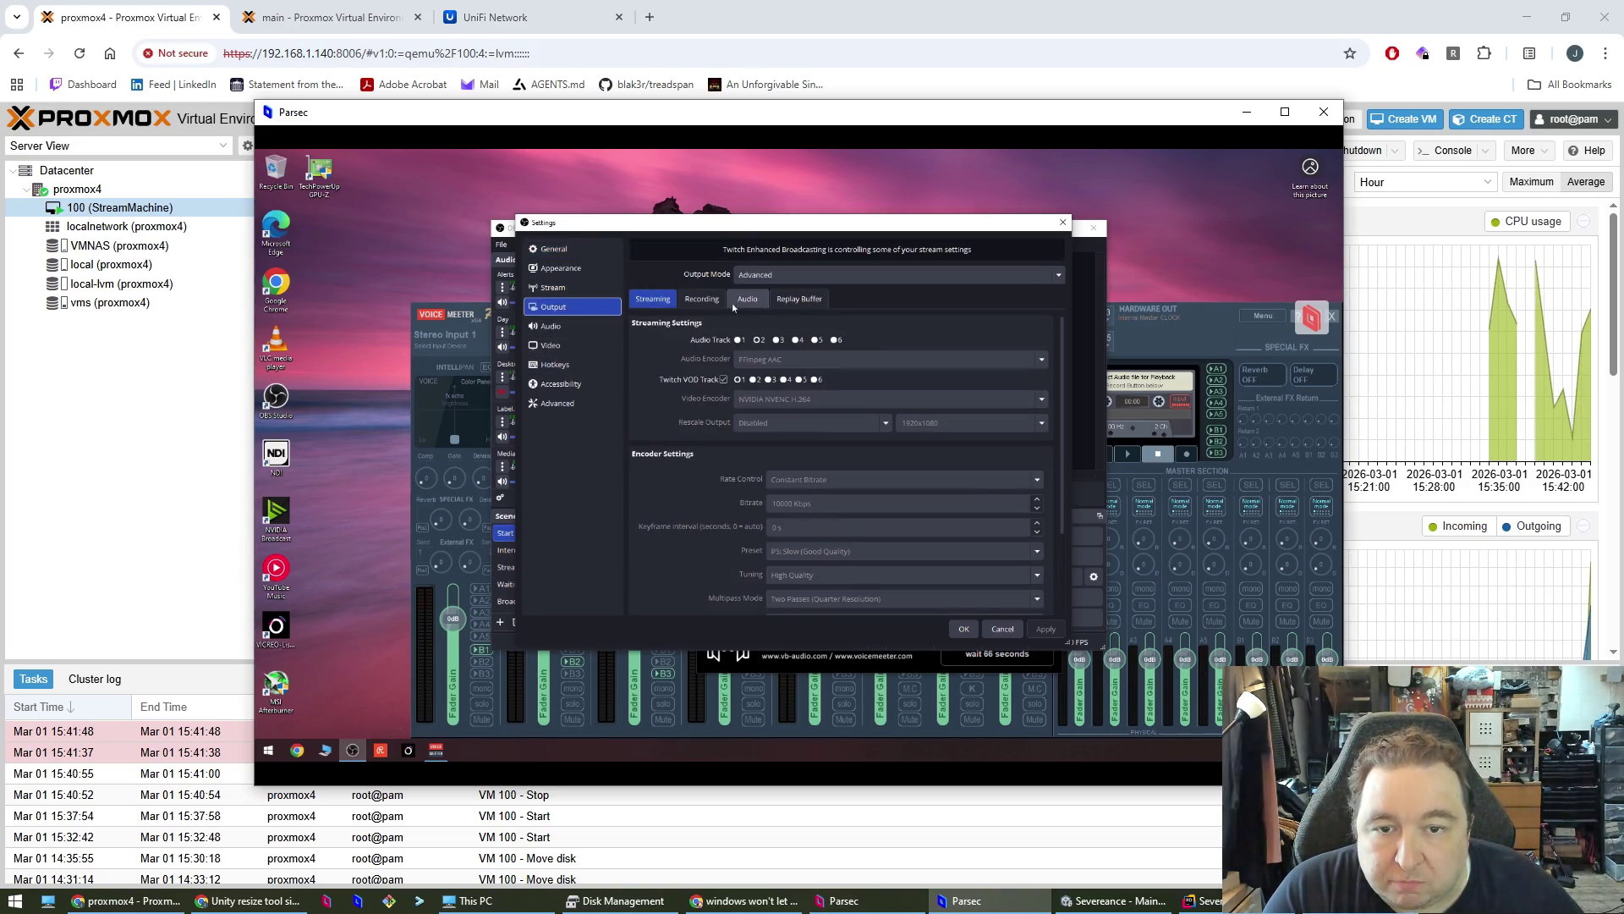
pyautogui.click(701, 298)
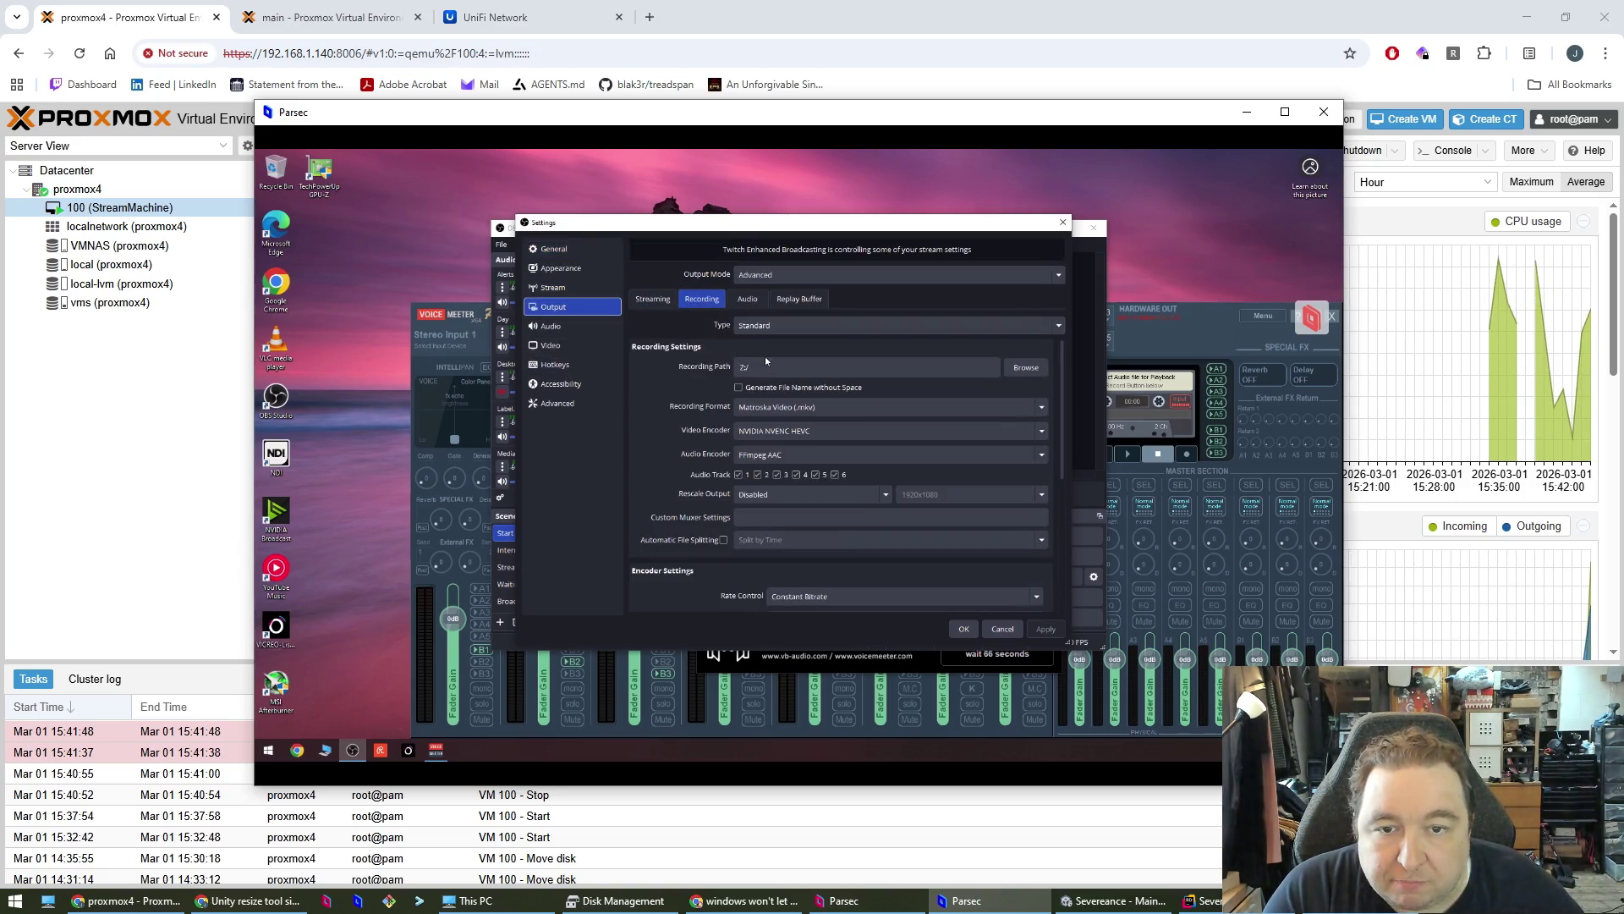
# - Create a folder named 'New' on the Streaming drive and set it as the recording path, Z:\New
pyautogui.click(1024, 372)
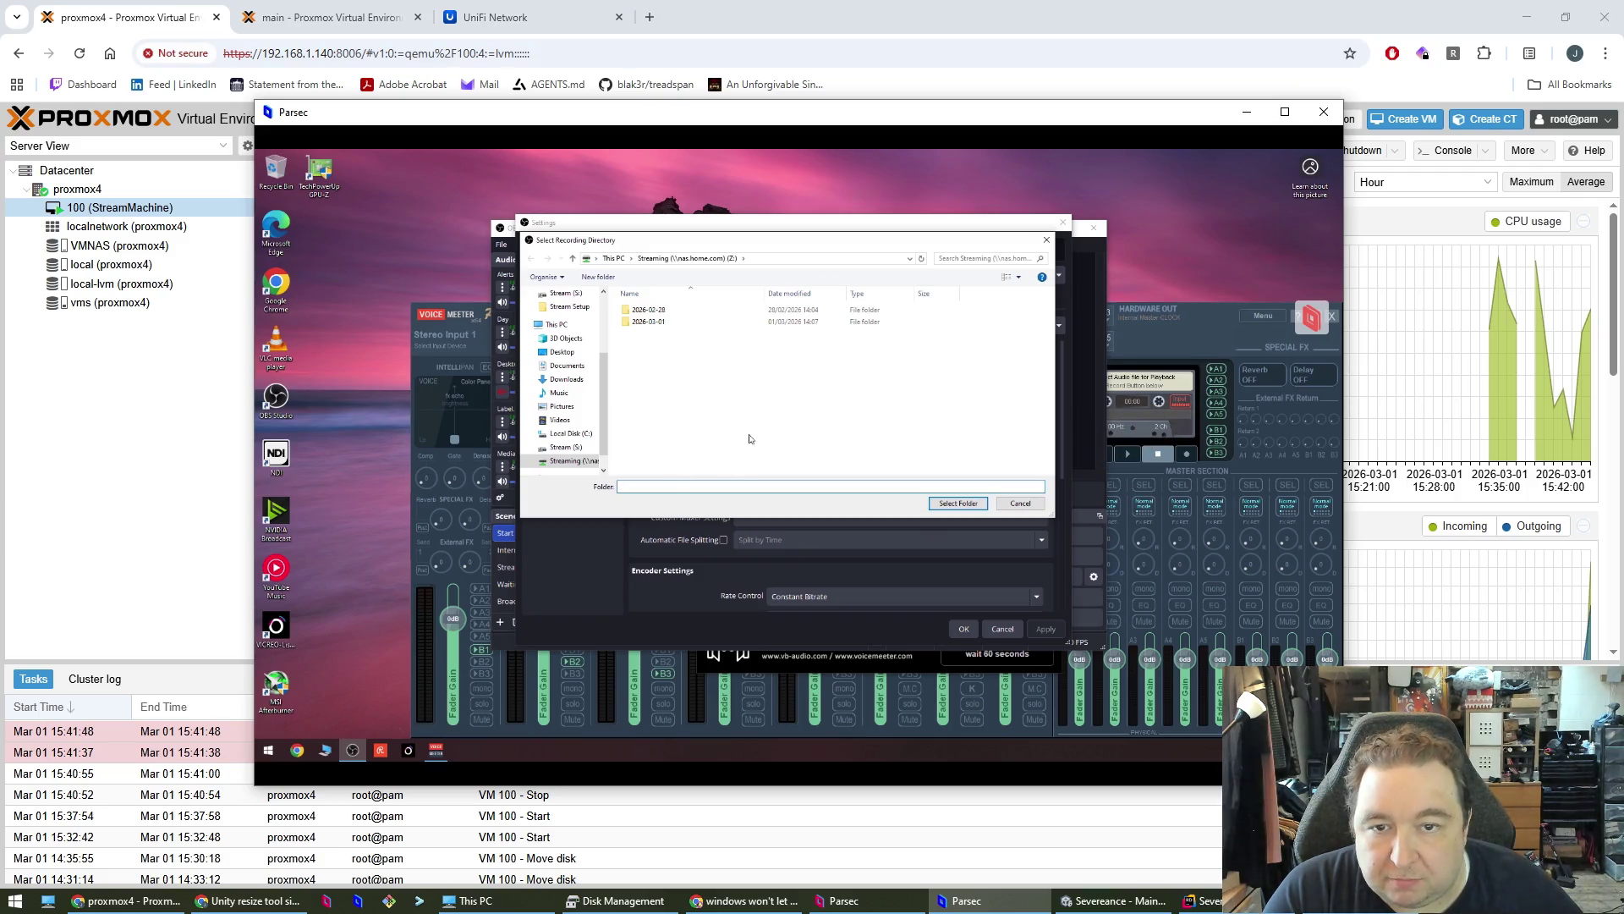
pyautogui.rightClick(717, 414)
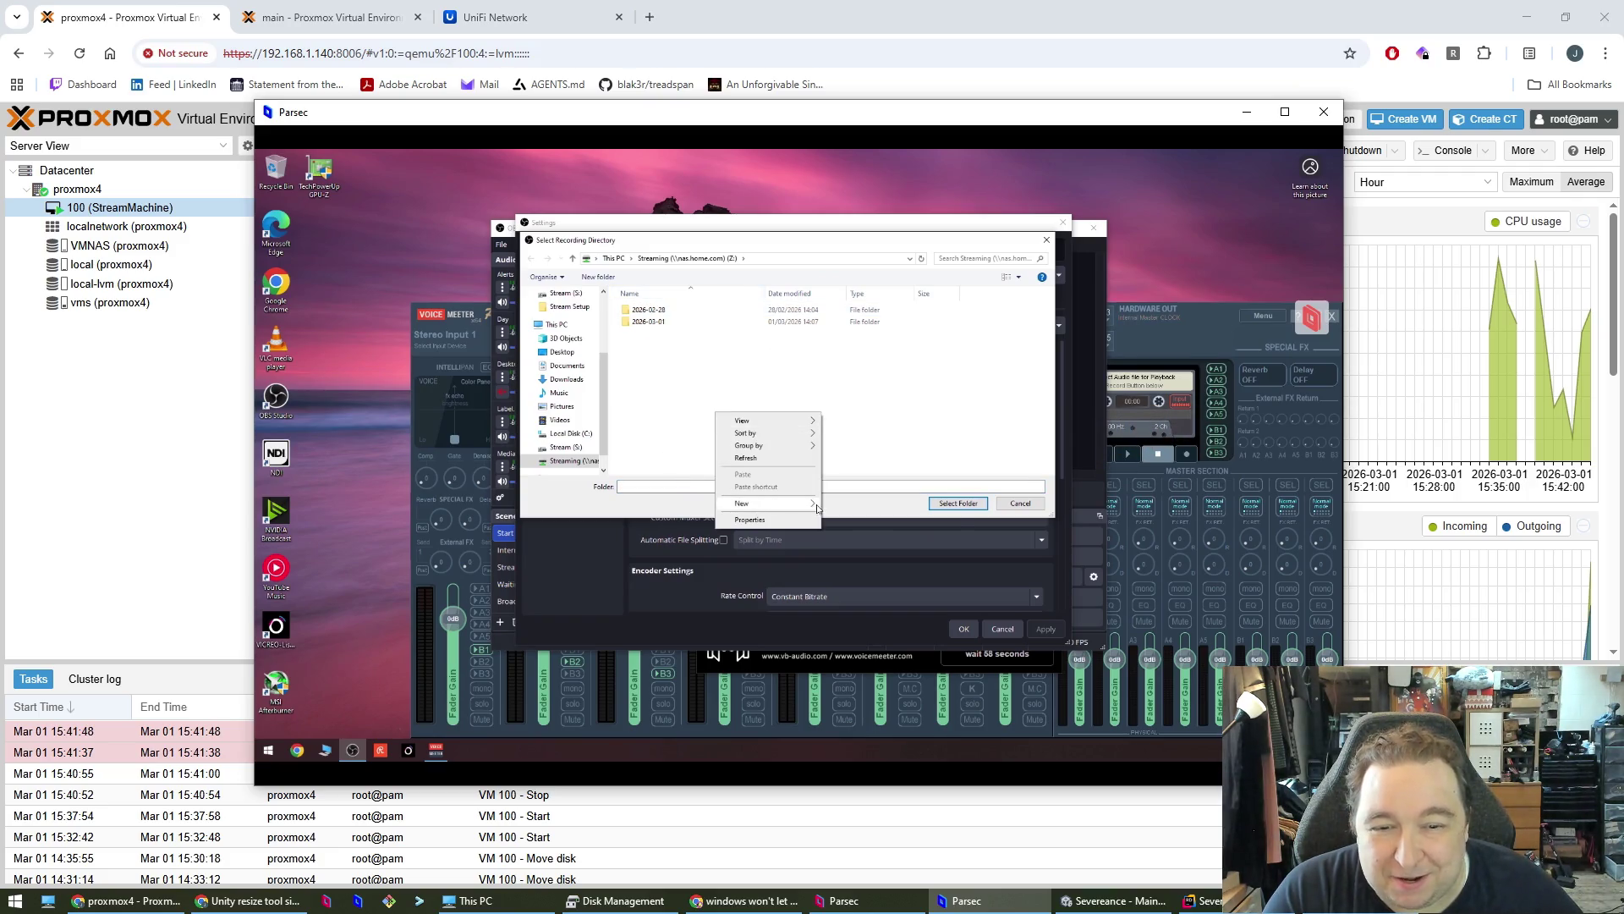
pyautogui.click(854, 505)
pyautogui.write('New')
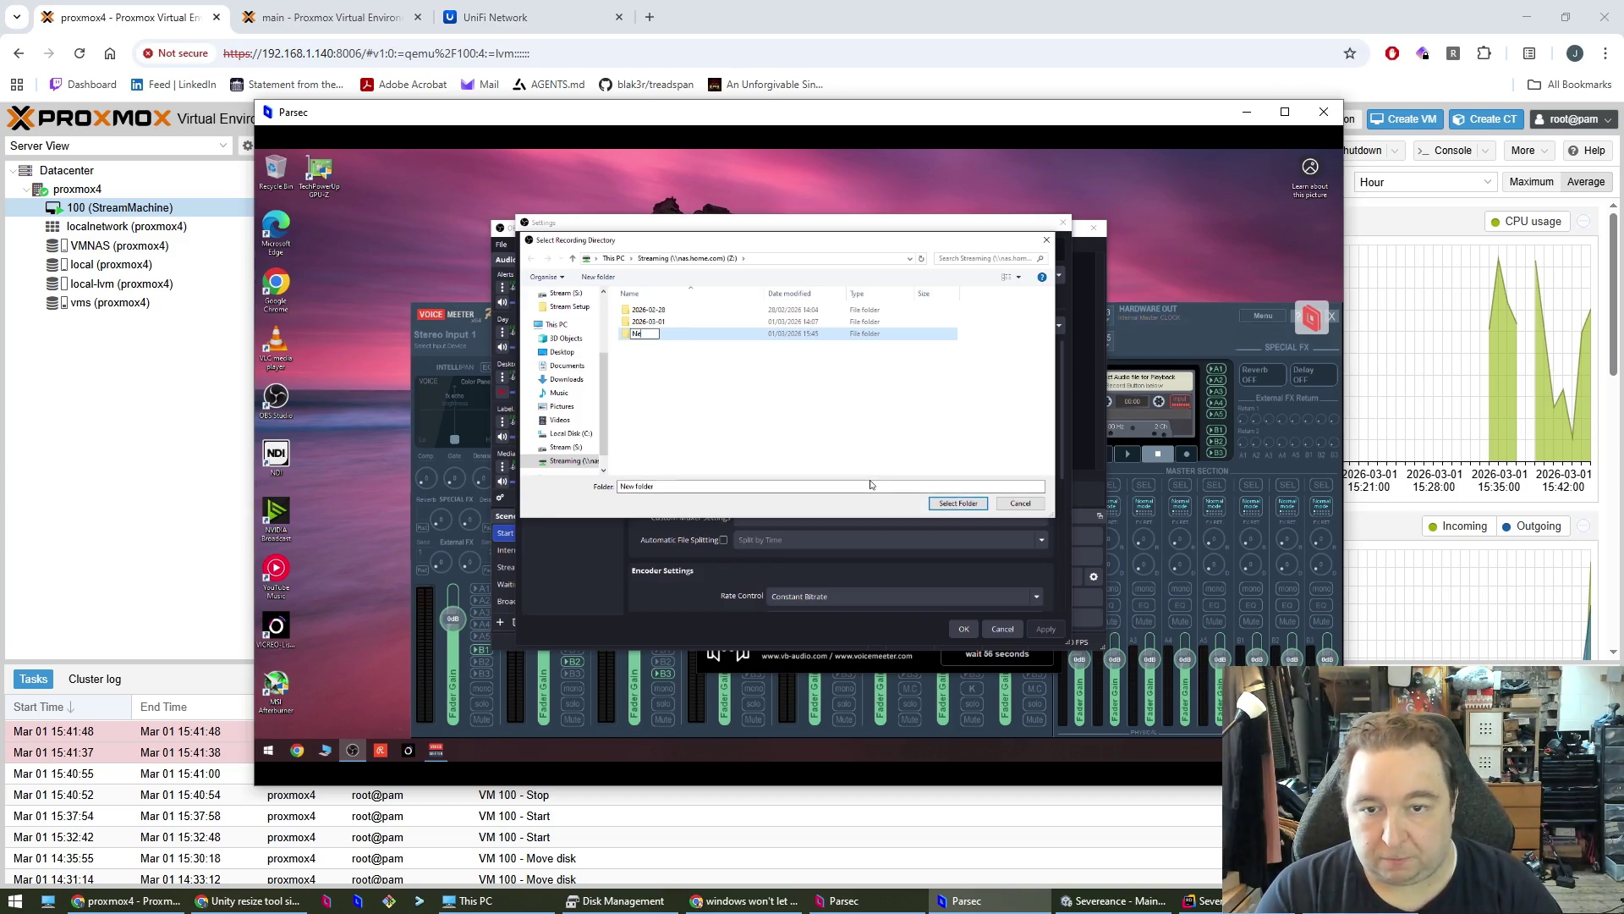
pyautogui.click(959, 503)
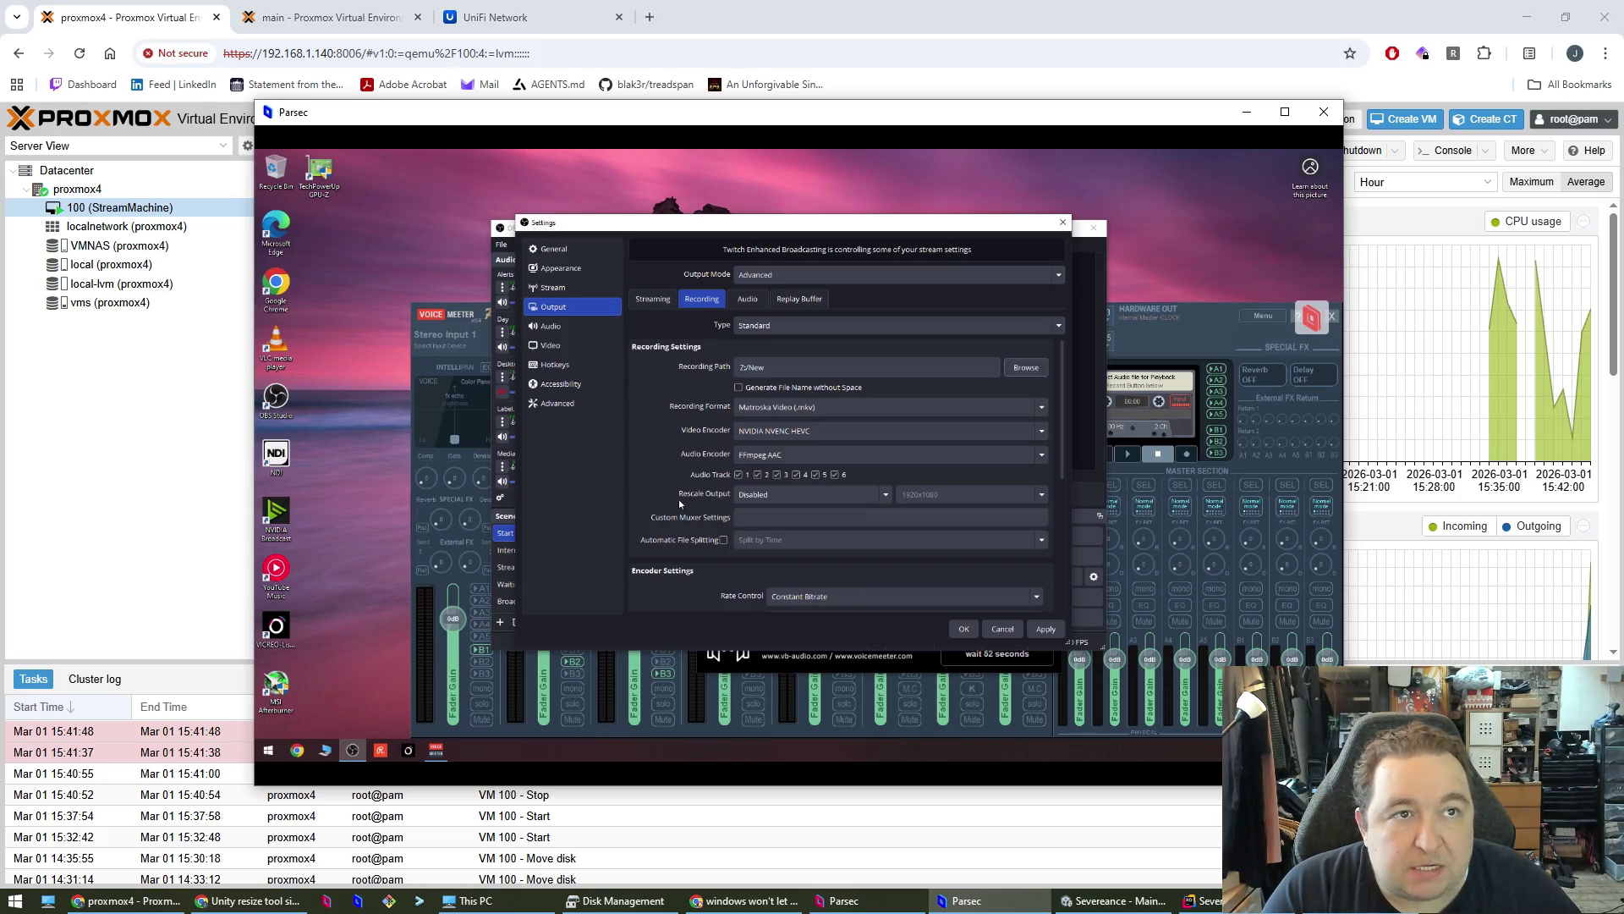